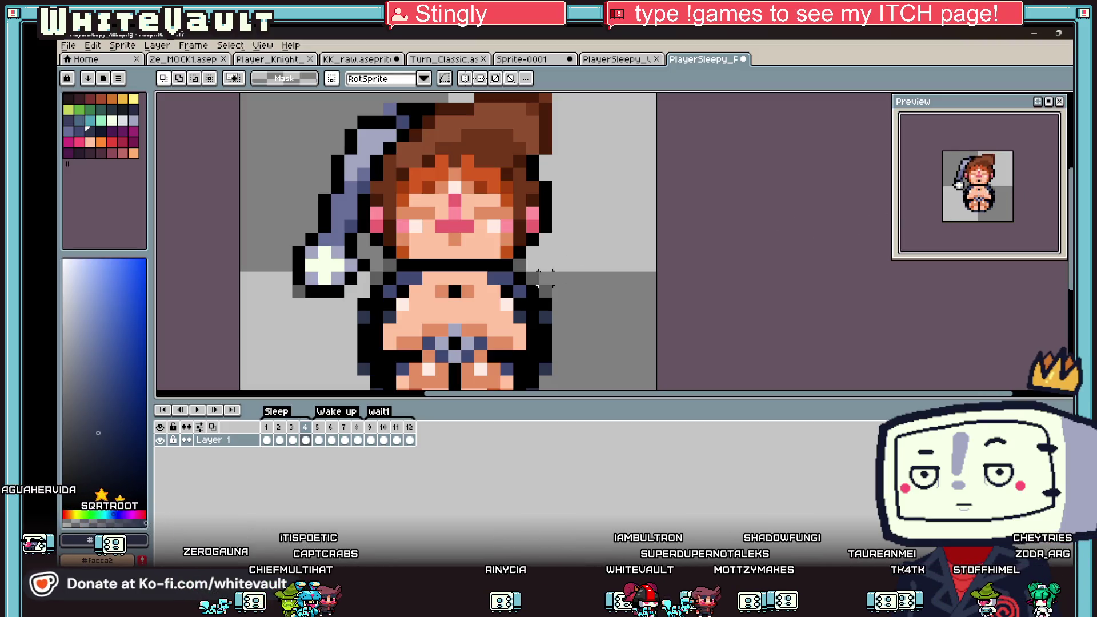
Step through the sleeping girl's timeline frames back to frame 3, then play the animation.
scroll(613, 245, down, 3)
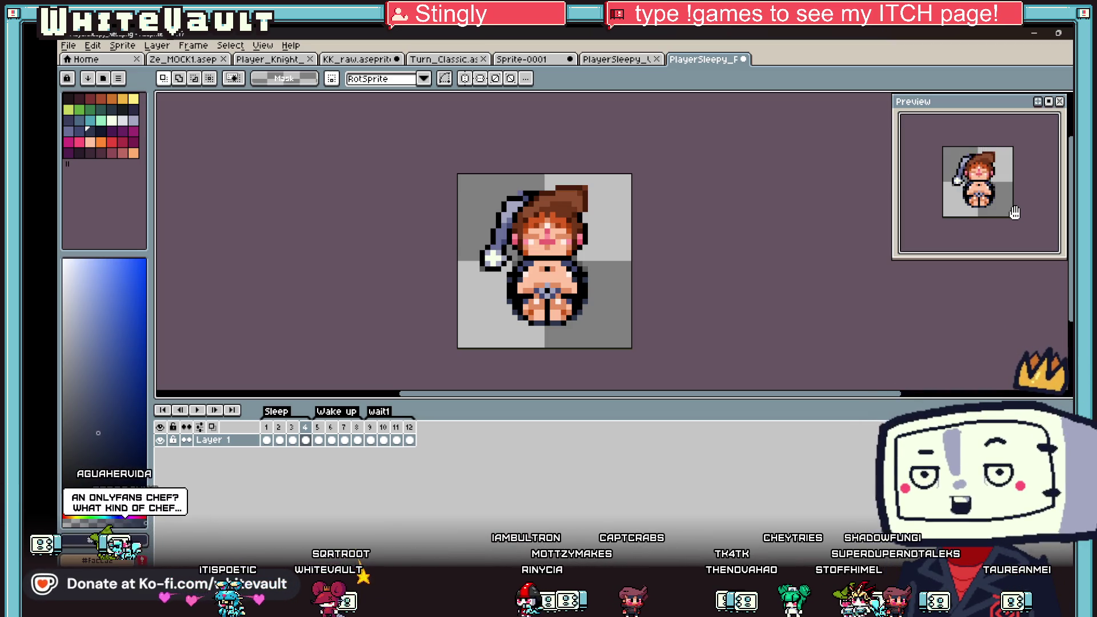
click(318, 442)
scroll(632, 238, up, 1)
click(180, 410)
click(180, 411)
click(198, 410)
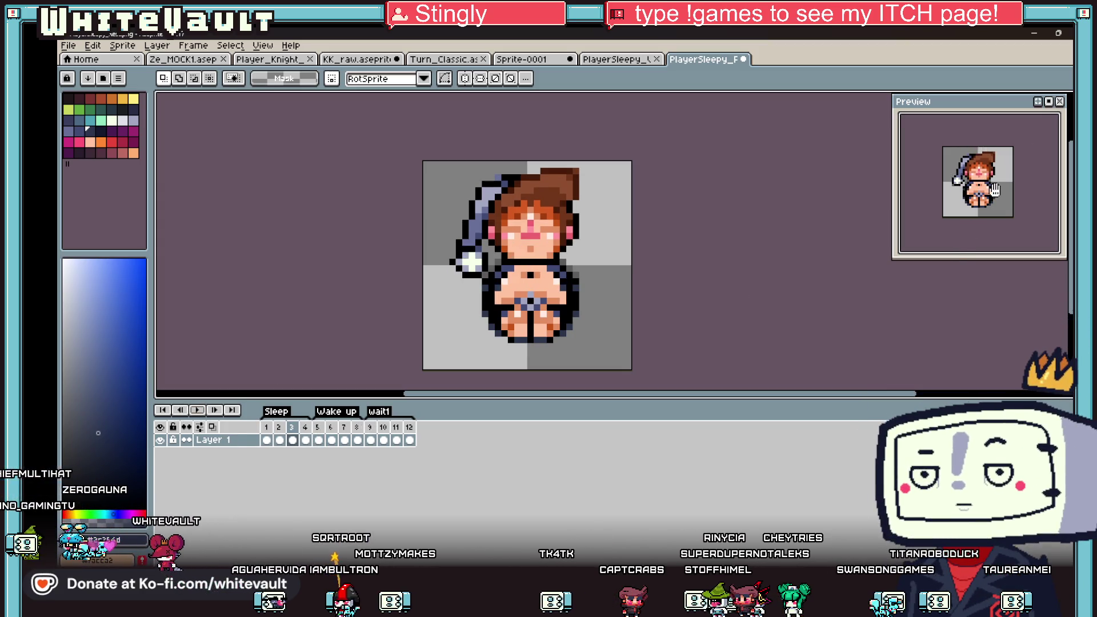
Move the Preview window closer to the canvas, zoom it in and centre the sprite.
drag(997, 103, 806, 169)
scroll(795, 269, up, 1)
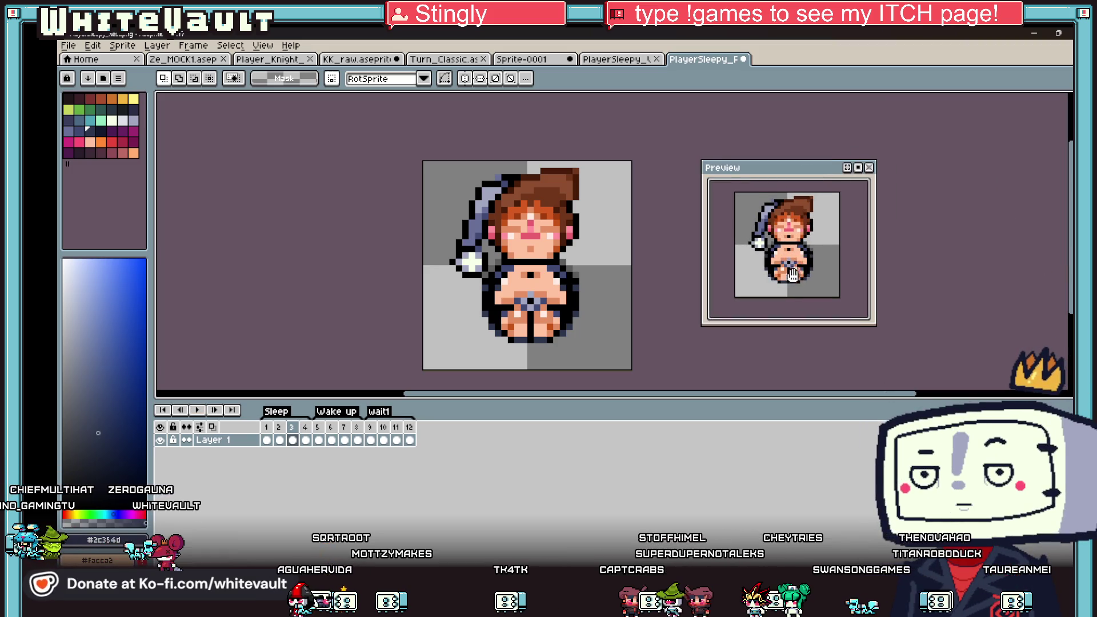
drag(794, 274, 782, 290)
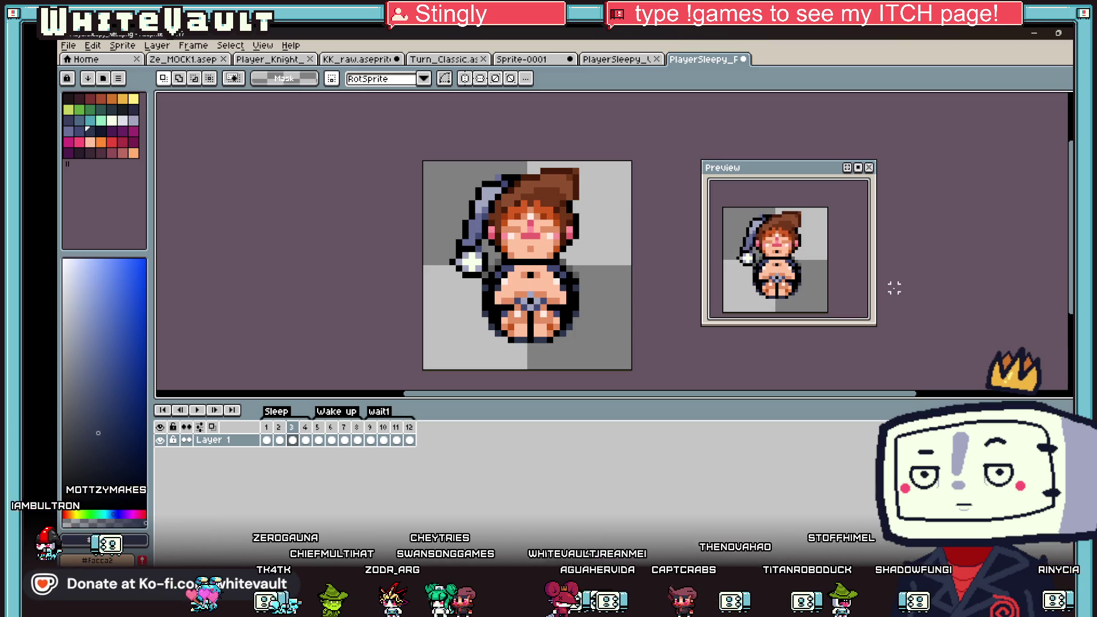
On frame 1, select the girl's body and stretch it one pixel further left.
click(267, 440)
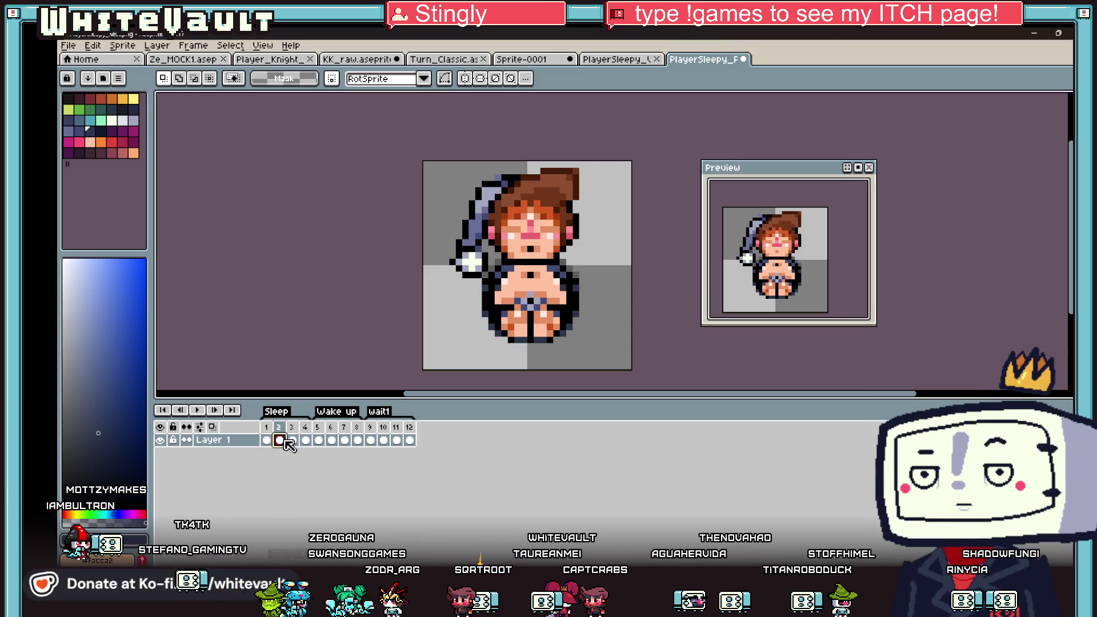
drag(486, 257, 589, 352)
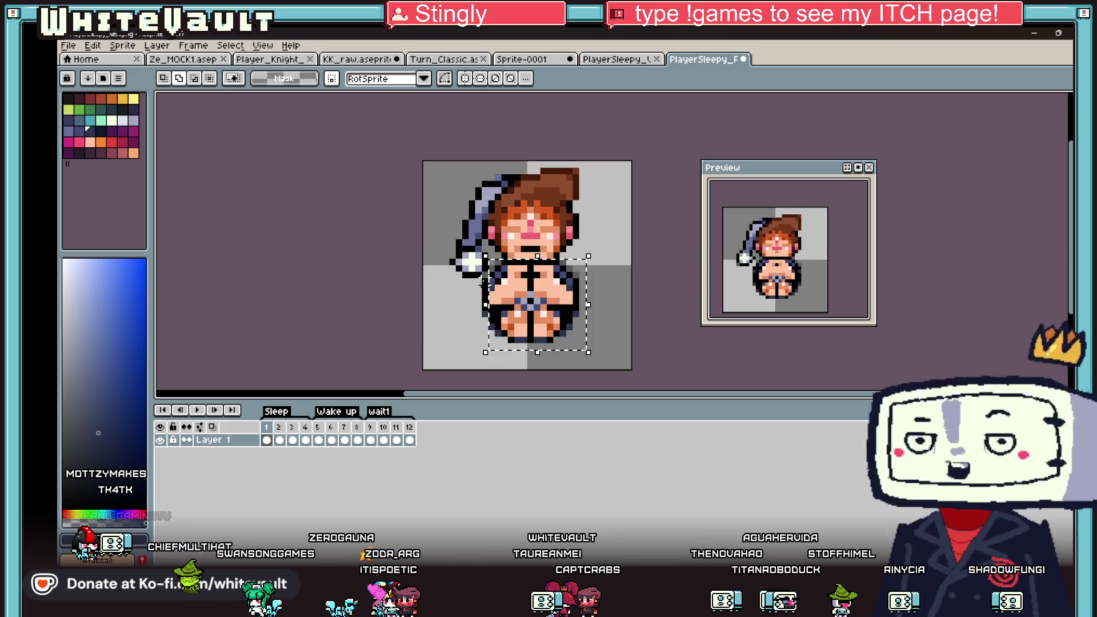
drag(482, 284, 476, 284)
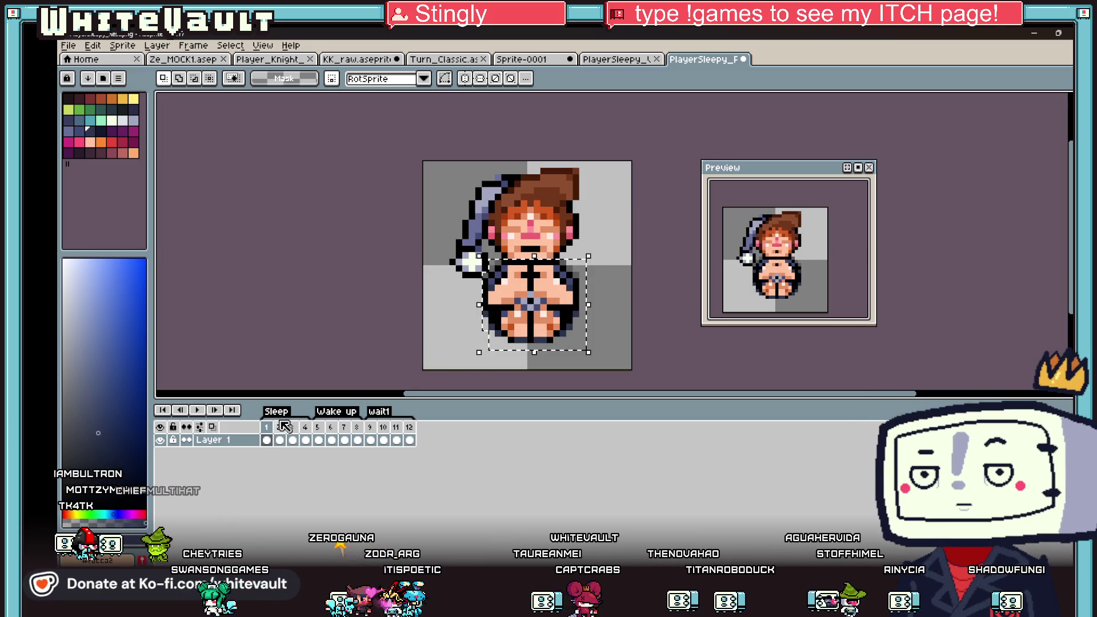
click(279, 440)
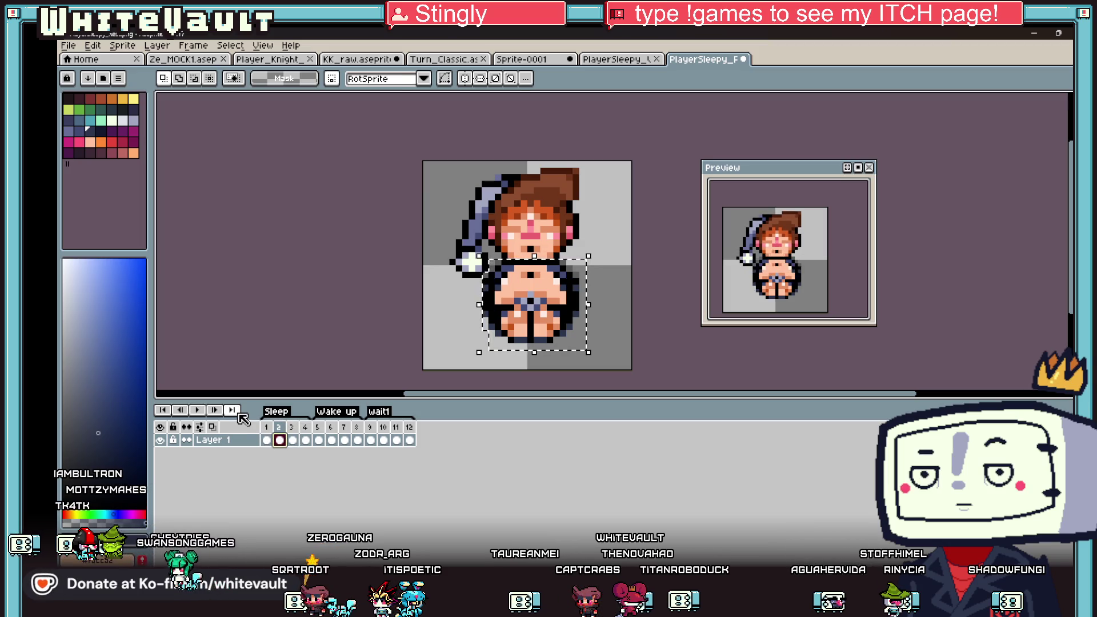
click(362, 375)
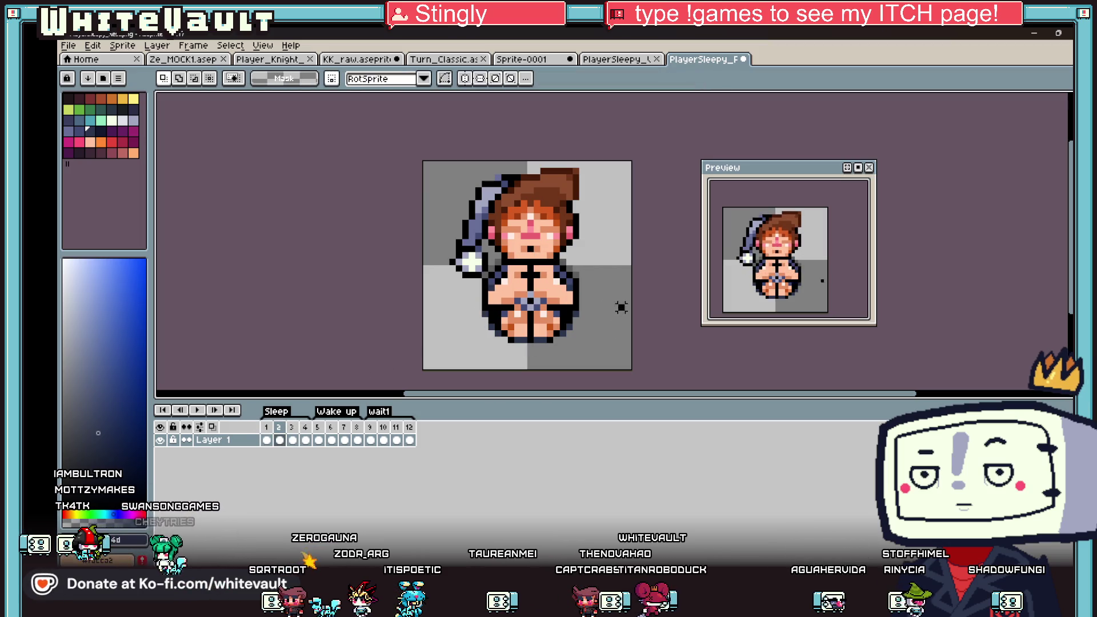
click(293, 441)
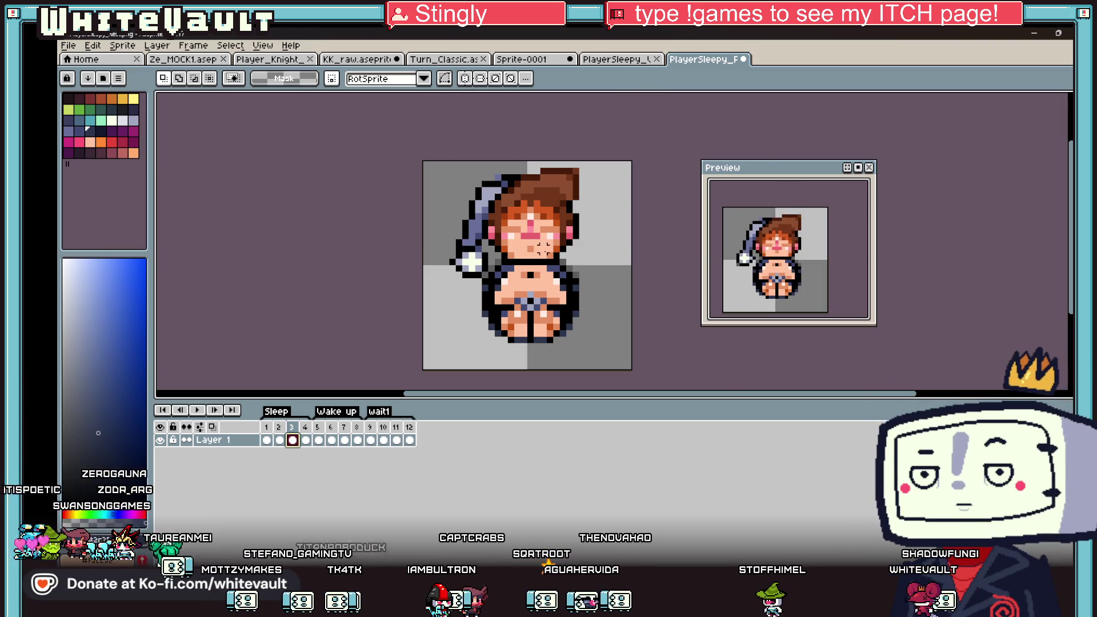
With the Pencil, paint an orange-red pixel beside the girl's head and sample the hair's bright orange.
scroll(546, 232, up, 2)
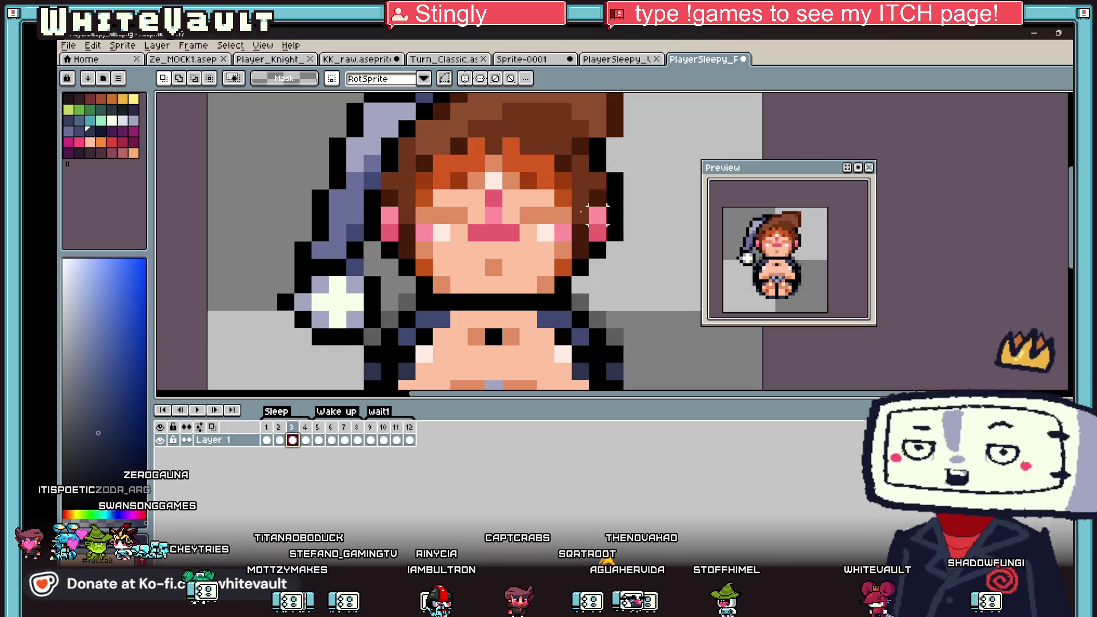
key(b)
alt+click(537, 182)
click(652, 339)
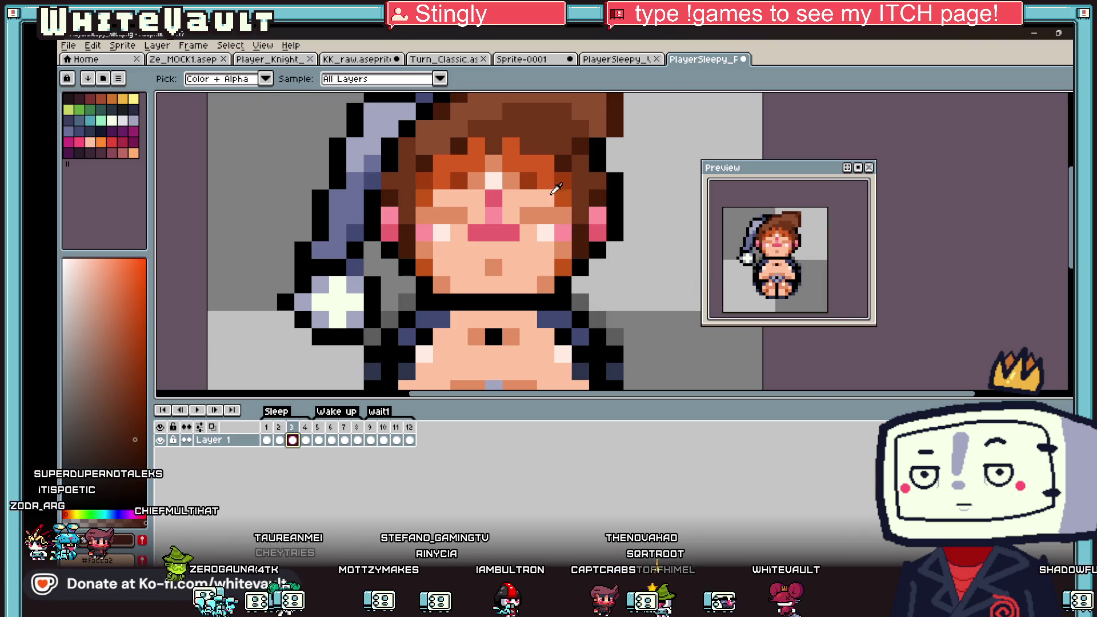
alt+click(531, 182)
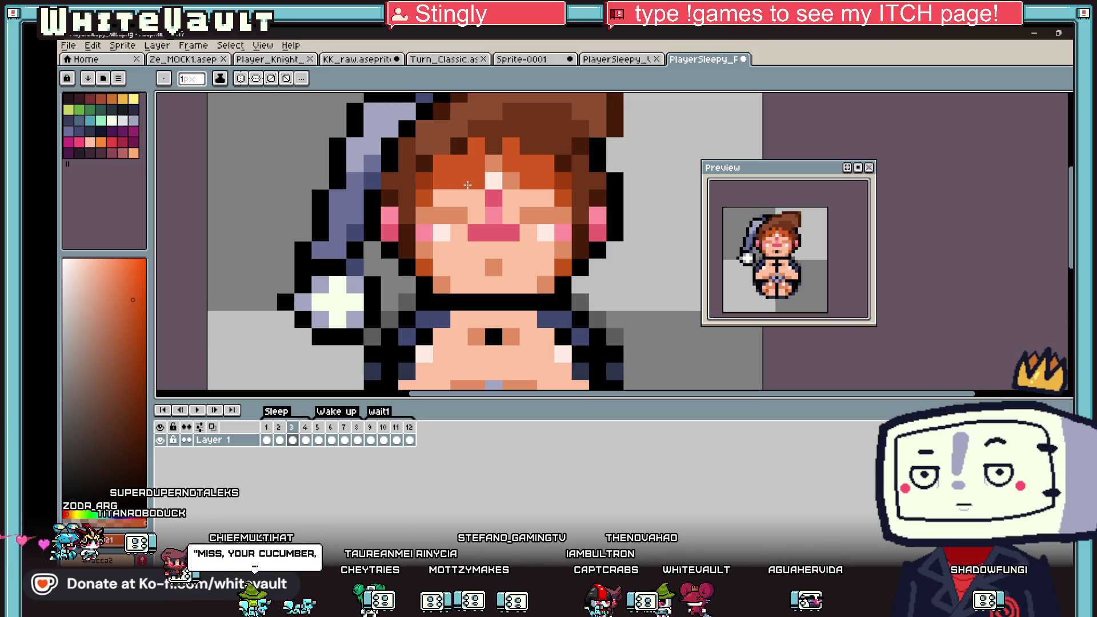
Step through frames 2–4, sampling the orange fringe and dark brown hair shades.
key(Right)
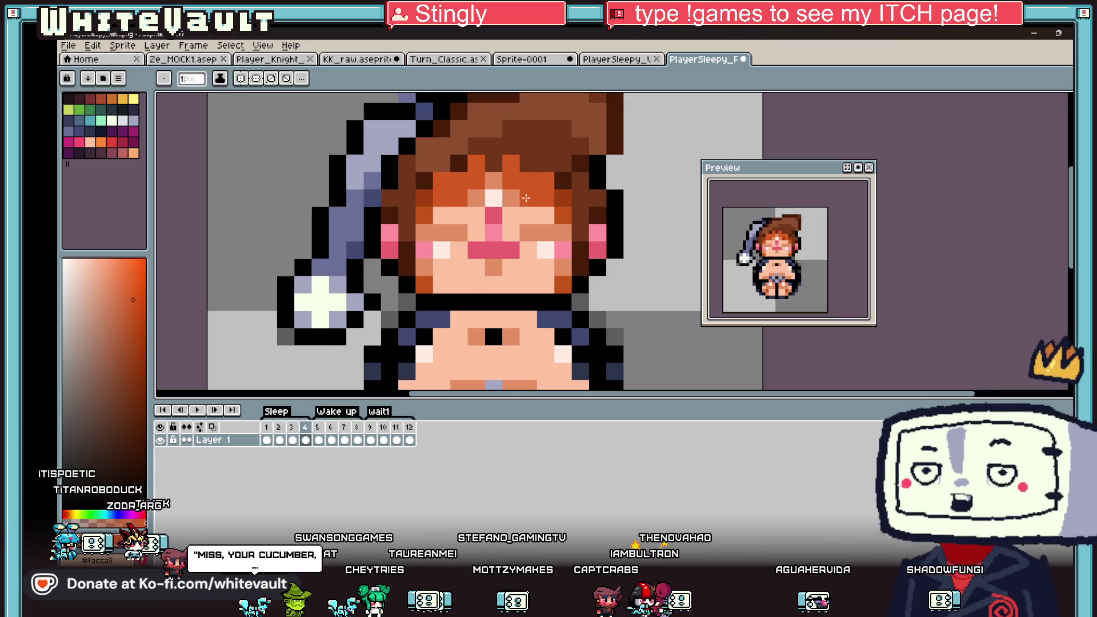
key(Left)
key(Left)
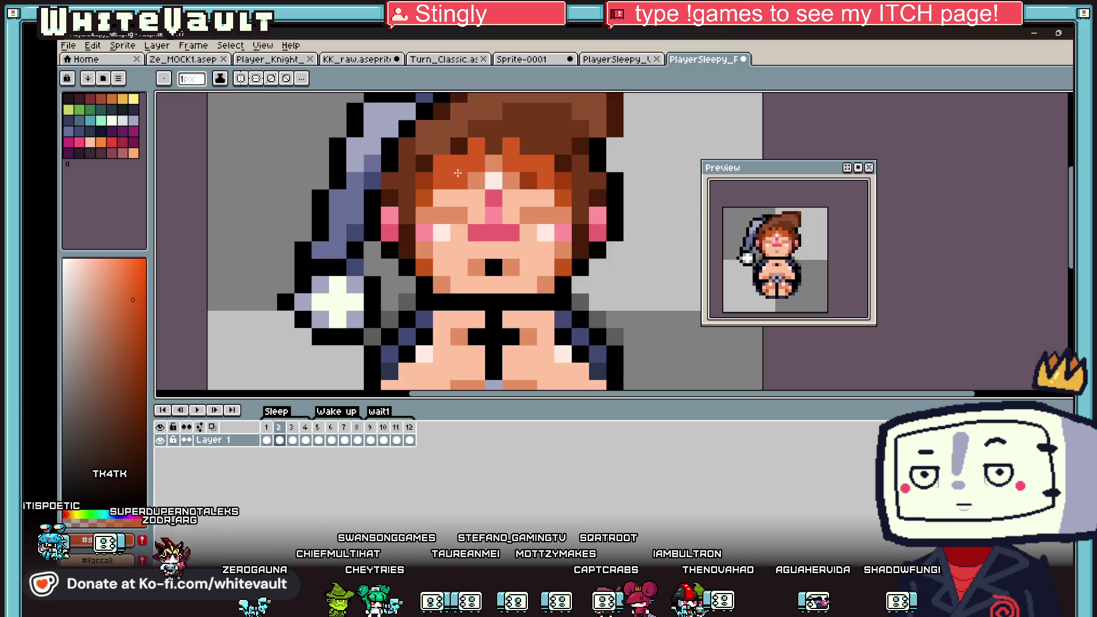
key(Left)
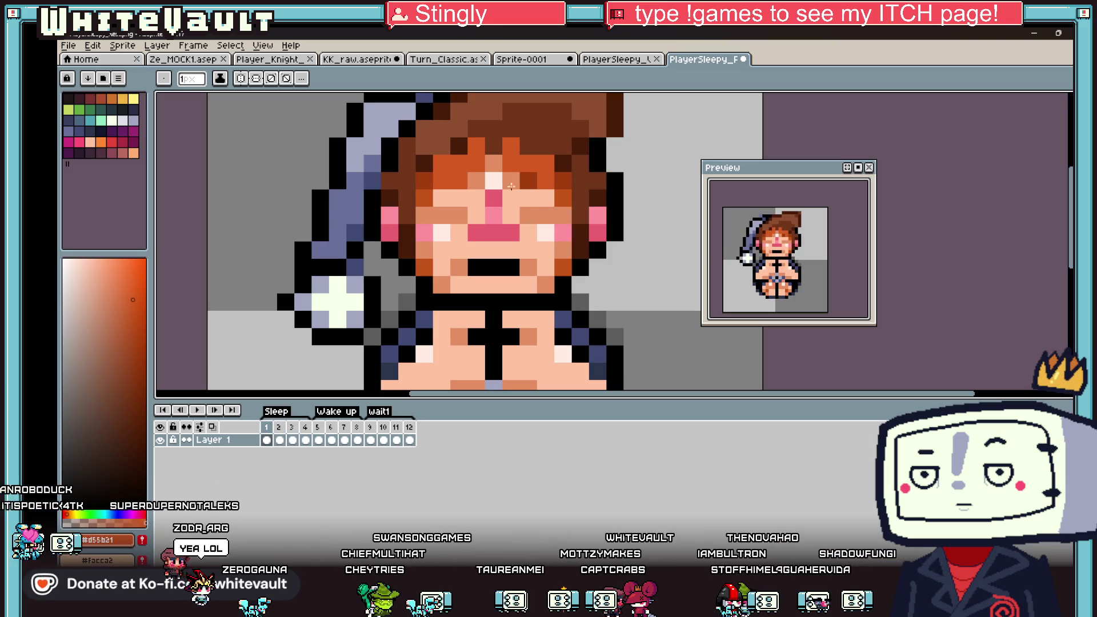
key(Right)
key(Right)
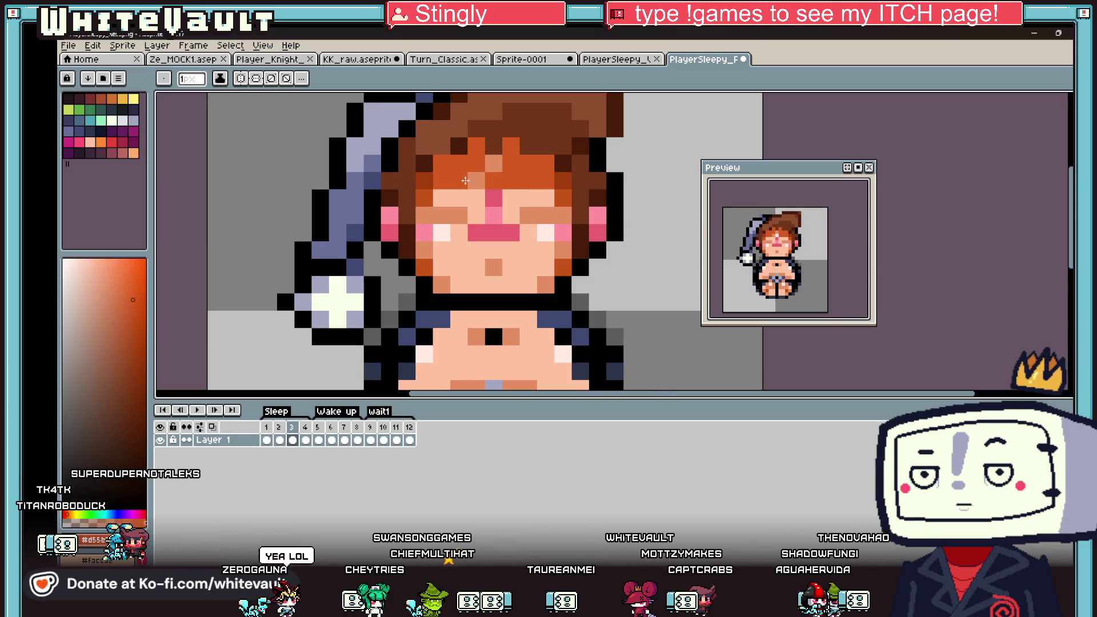
alt+click(549, 112)
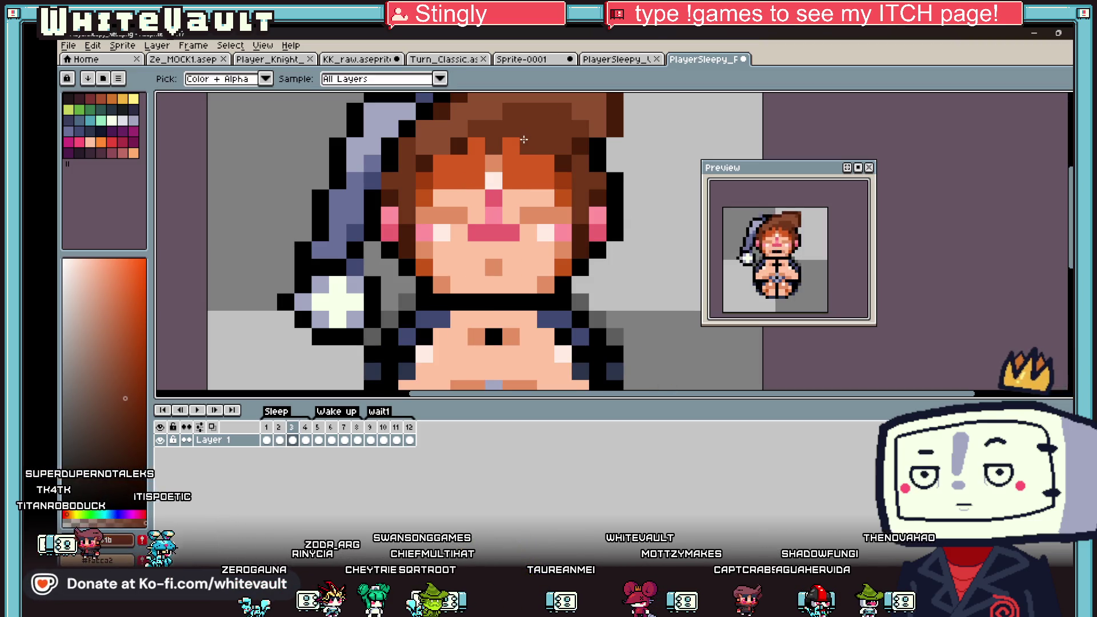
click(305, 440)
alt+click(458, 182)
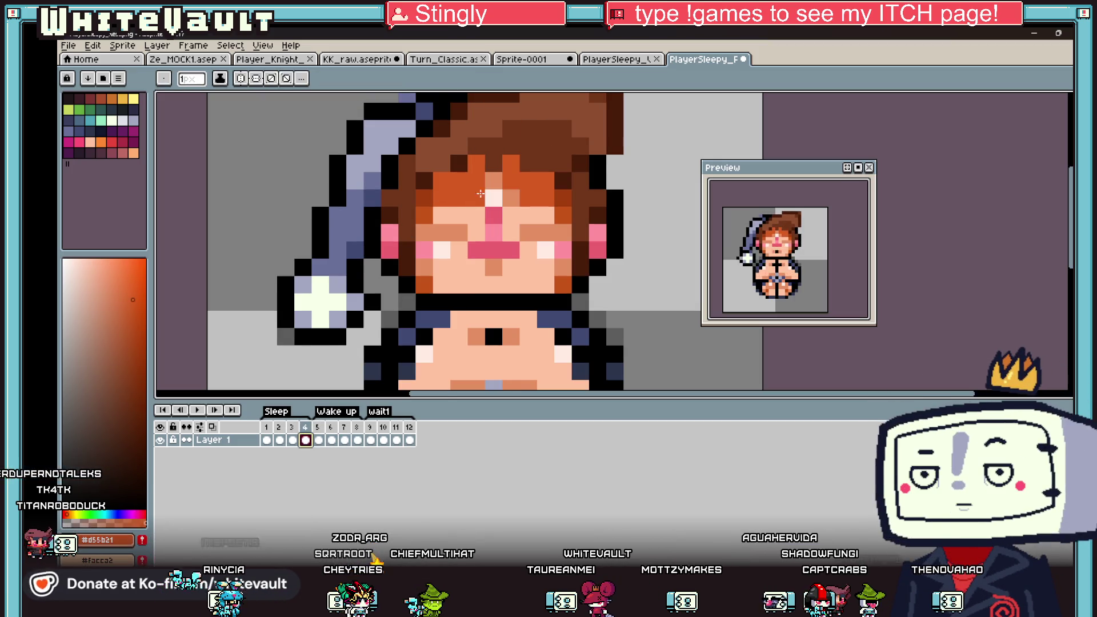
alt+click(468, 163)
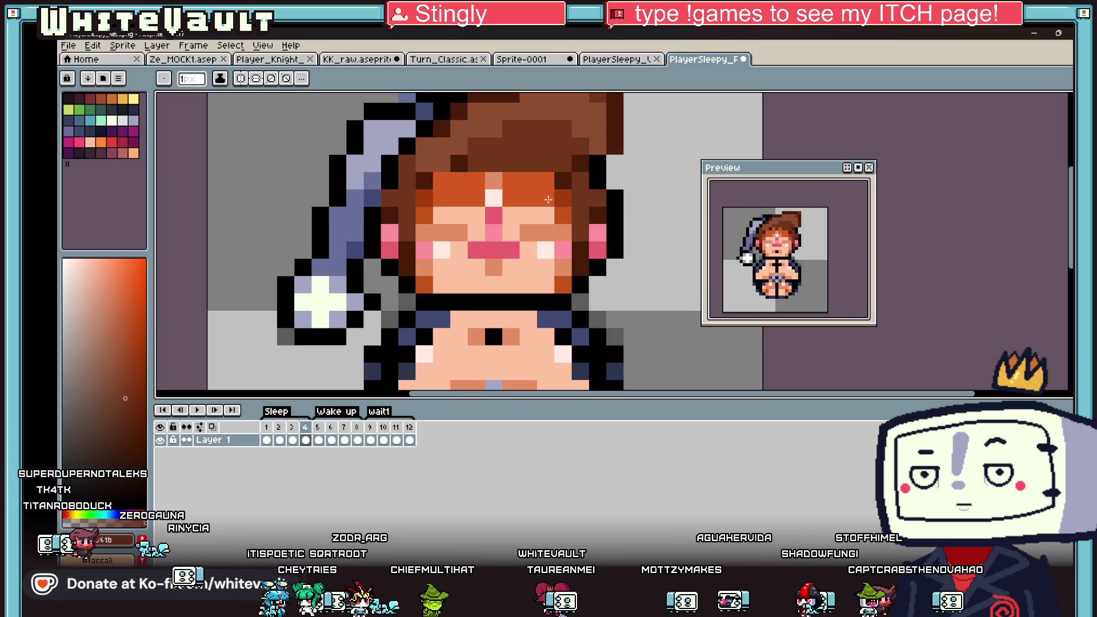
scroll(807, 284, down, 1)
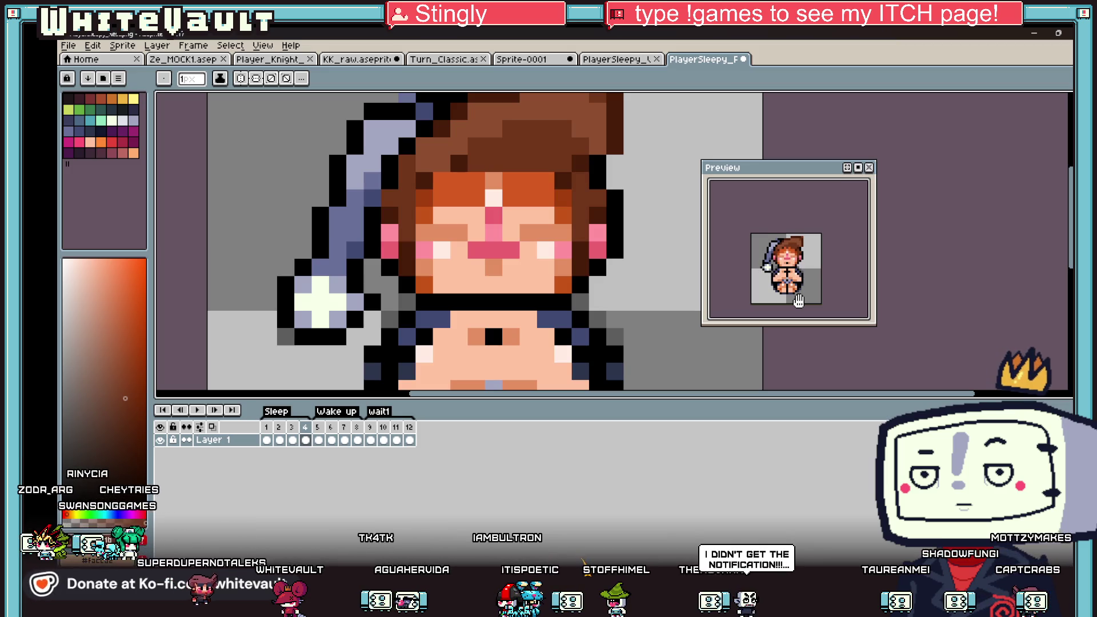
Extend the PlayerSleepy canvas 16 px upward in Canvas Size.
scroll(414, 234, down, 3)
scroll(414, 233, down, 1)
scroll(414, 233, up, 1)
click(123, 45)
click(149, 117)
drag(514, 181, 514, 86)
key(Return)
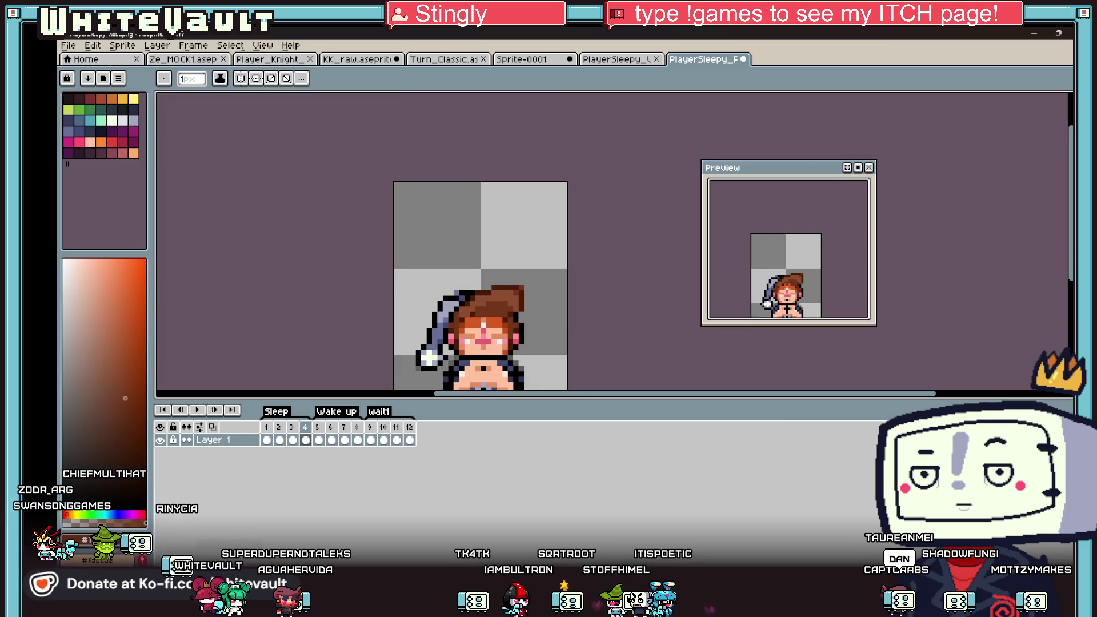
In the KK_raw sprite sheet, select the cyan bubble icon.
key(ctrl+shift+Tab)
key(ctrl+shift+Tab)
key(ctrl+shift+Tab)
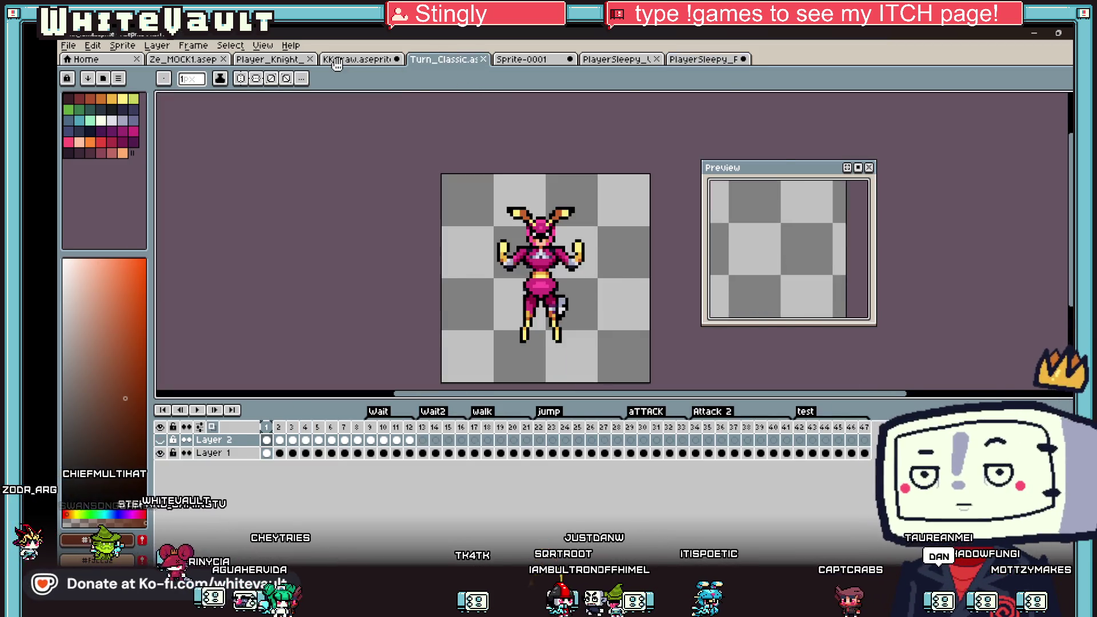
scroll(407, 184, down, 4)
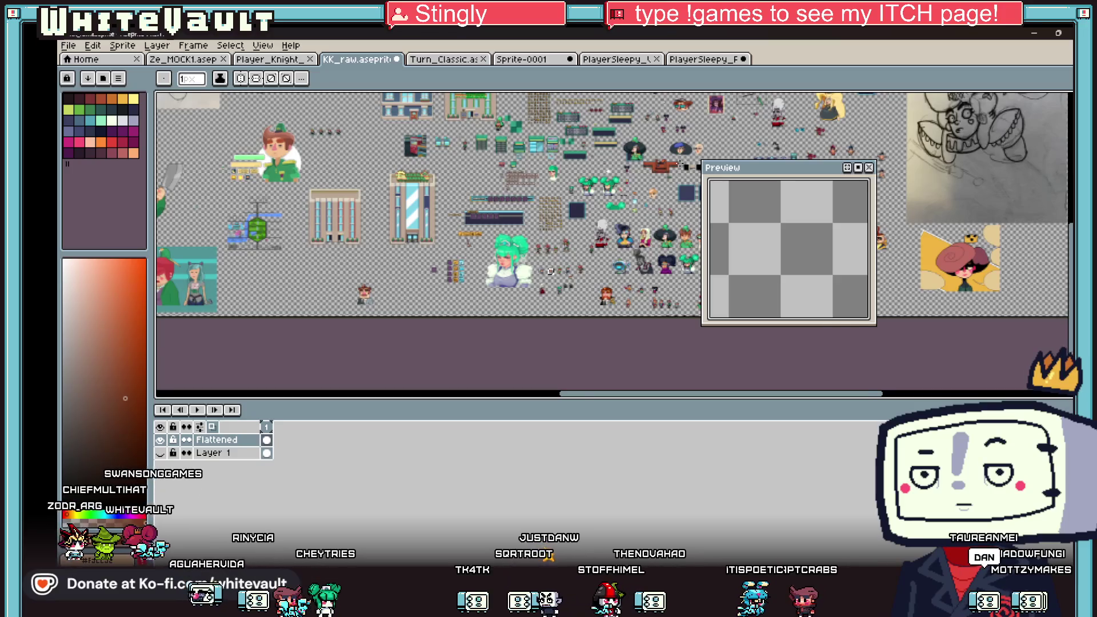
scroll(550, 271, up, 2)
scroll(884, 110, up, 2)
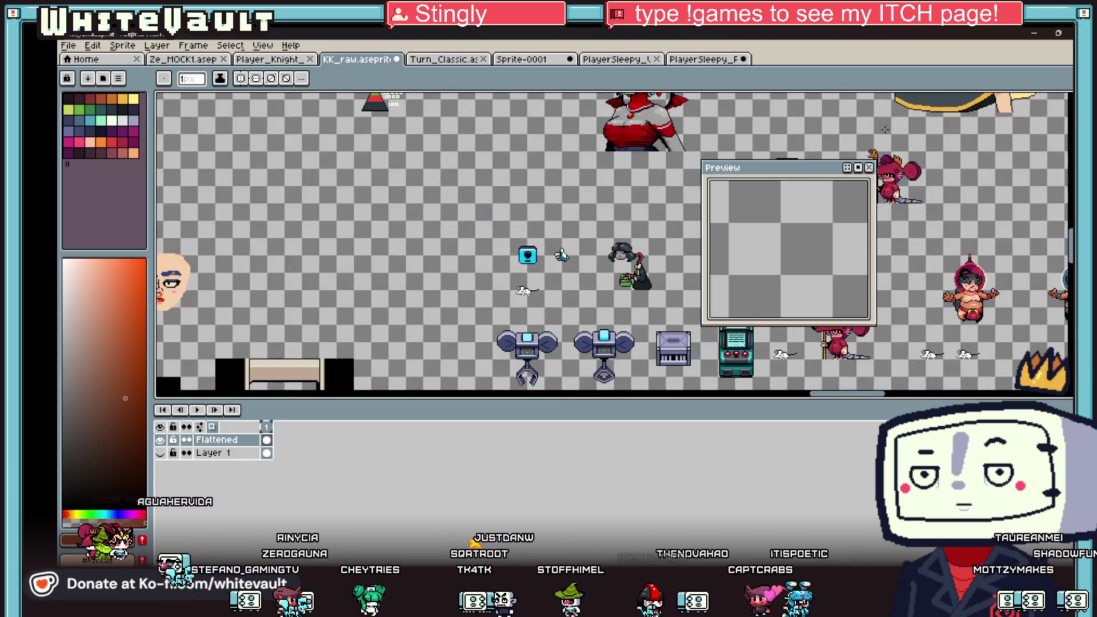
drag(776, 181, 508, 185)
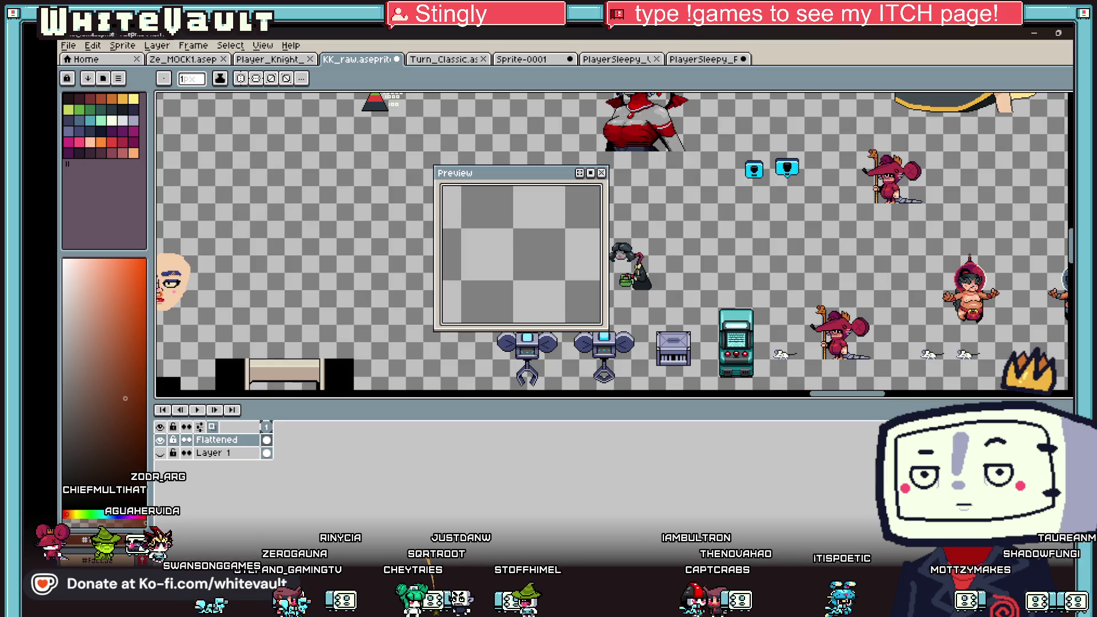
key(m)
scroll(821, 175, up, 1)
drag(706, 103, 808, 207)
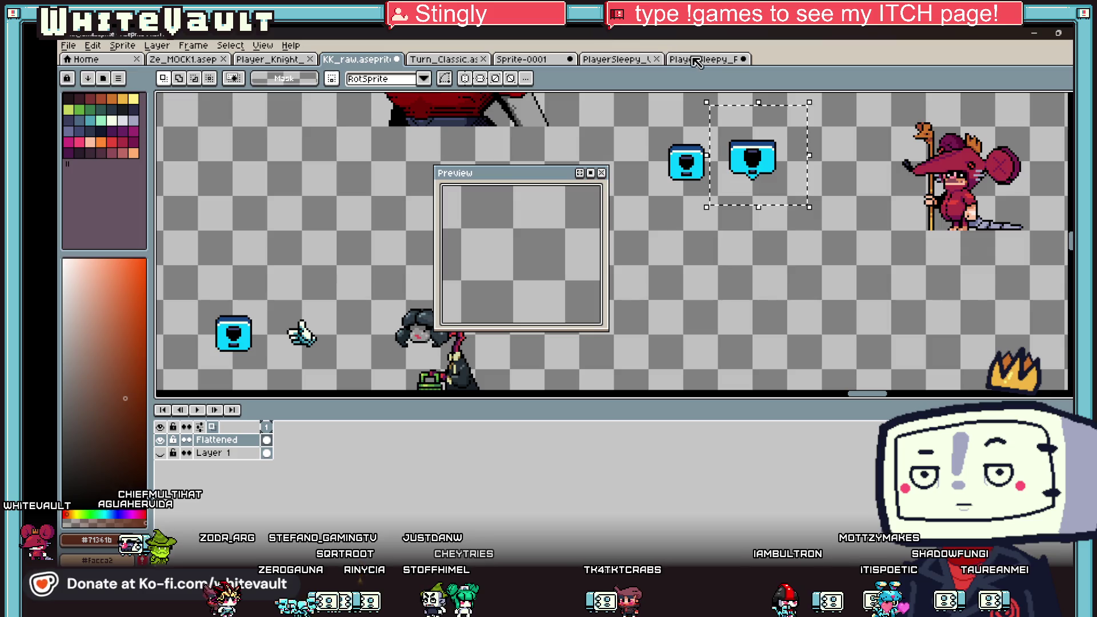
Paste the cyan icon into PlayerSleepy_F, move it up, then cancel the paste.
click(693, 61)
drag(557, 173, 798, 203)
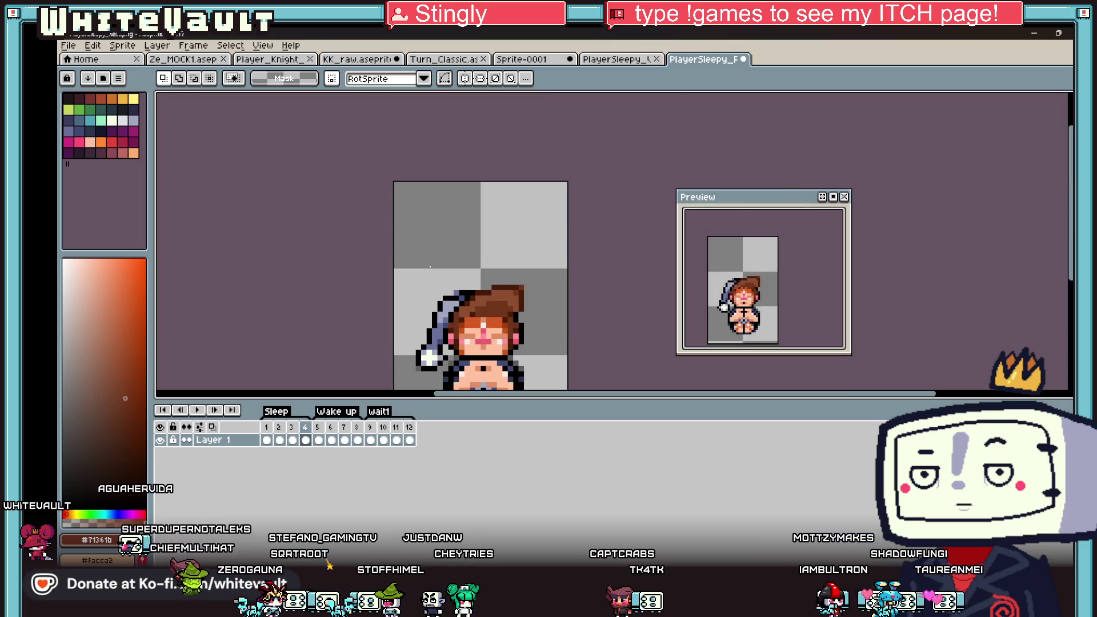
scroll(442, 261, up, 1)
key(ctrl+v)
drag(486, 223, 496, 128)
key(Escape)
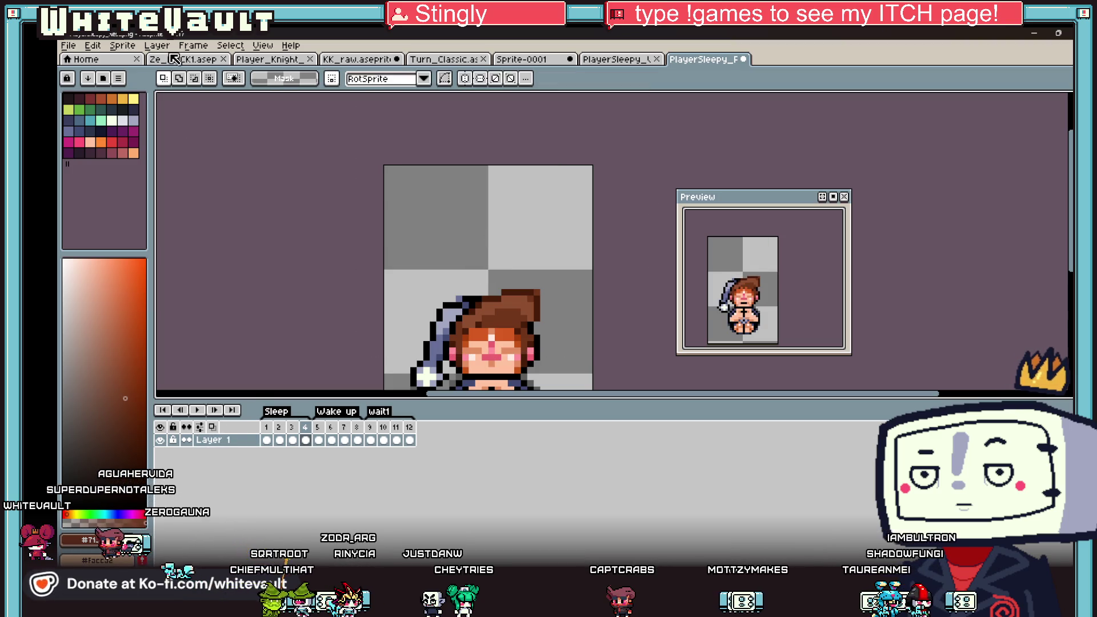
click(130, 45)
Resize the canvas to 32×64 with height 64, anchored bottom-centre.
click(131, 118)
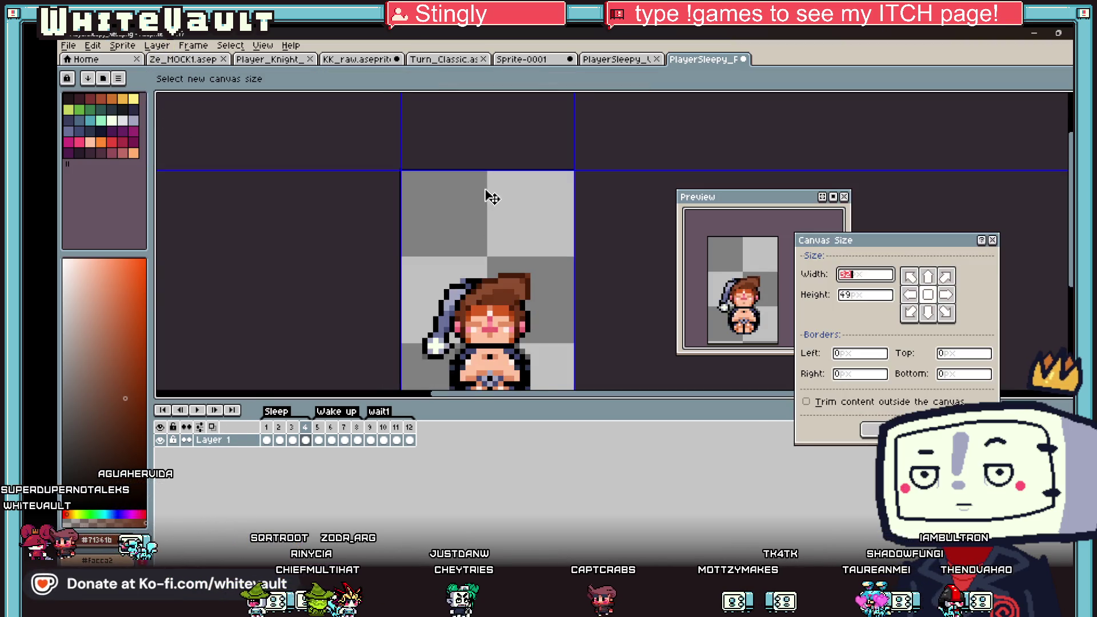
scroll(492, 197, down, 3)
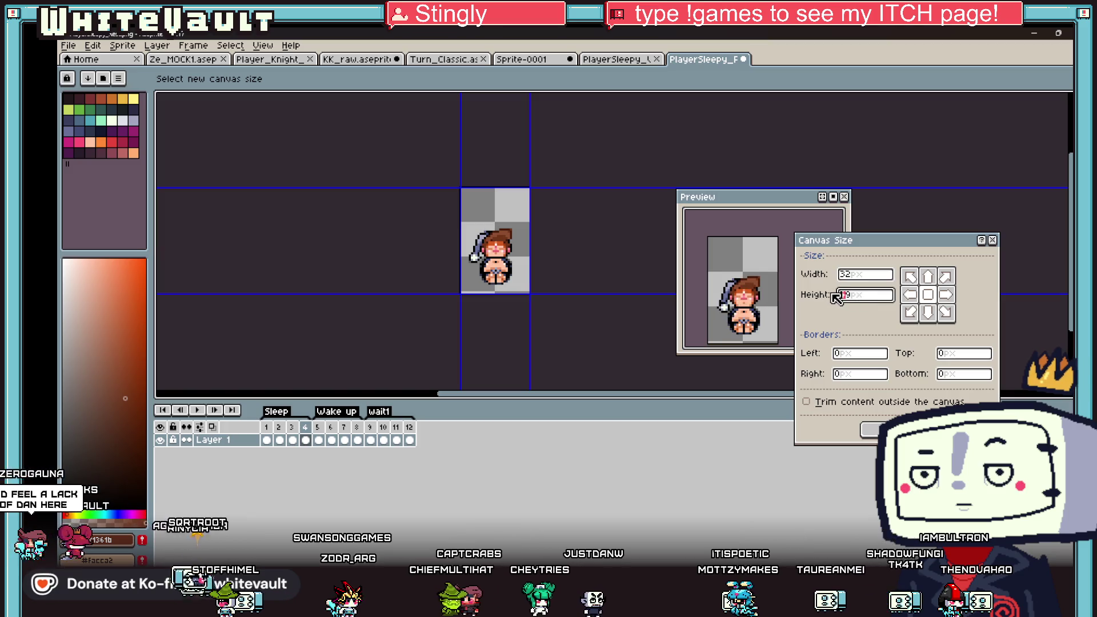
text(64)
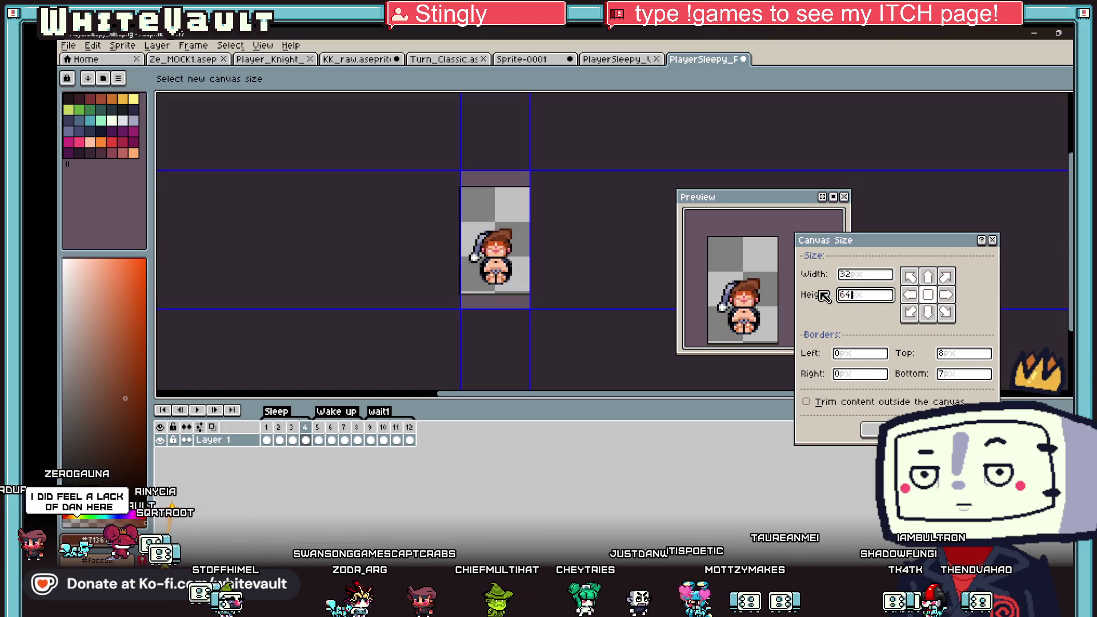
click(928, 318)
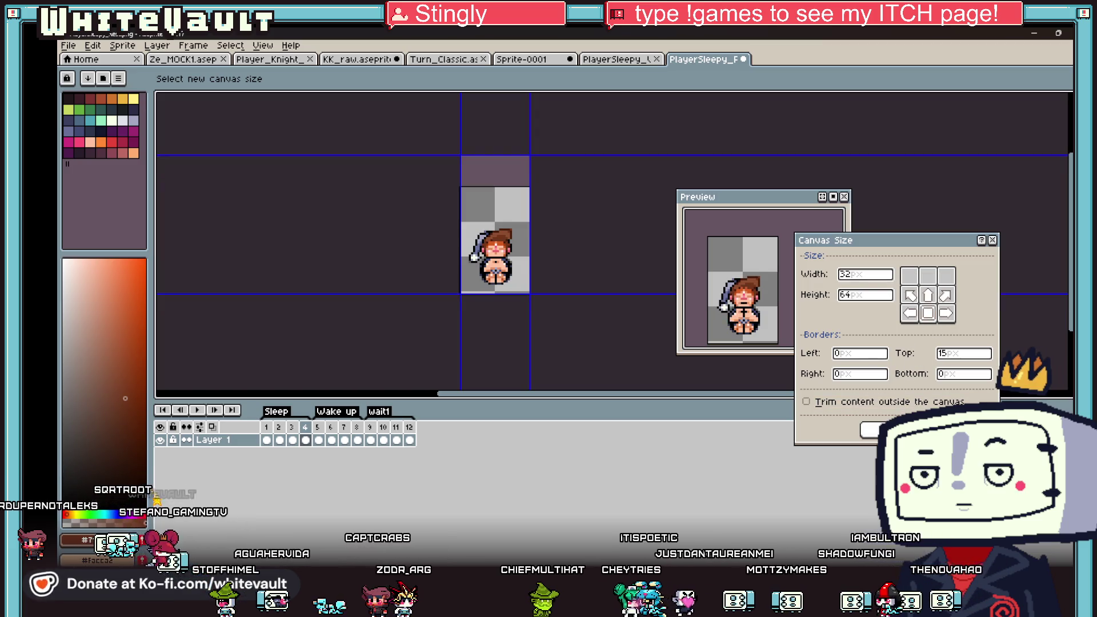
key(Return)
Paste the cyan bubble and drag it above the girl's head.
scroll(516, 238, up, 2)
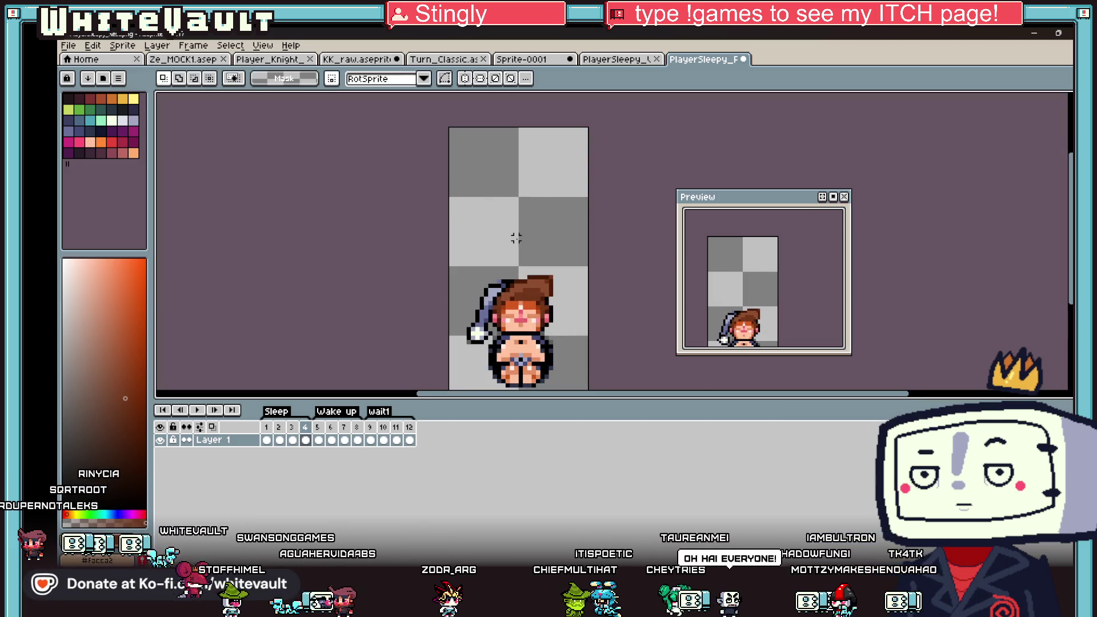
key(ctrl+v)
drag(543, 263, 525, 215)
Commit the bubble's position, then select and delete it from Layer 1.
click(633, 291)
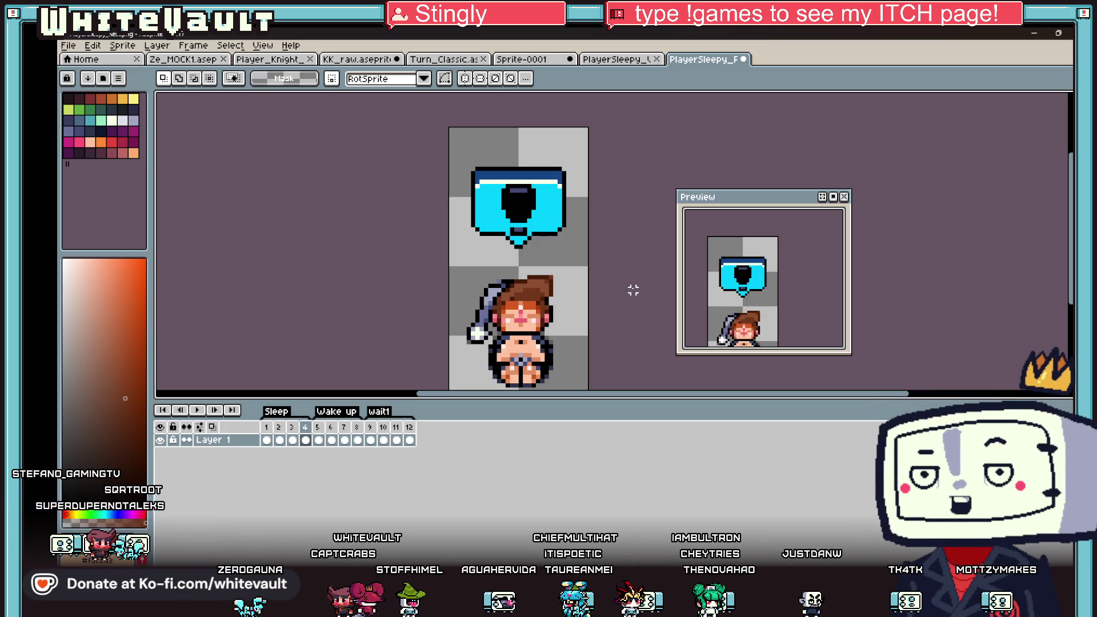
drag(806, 273, 818, 246)
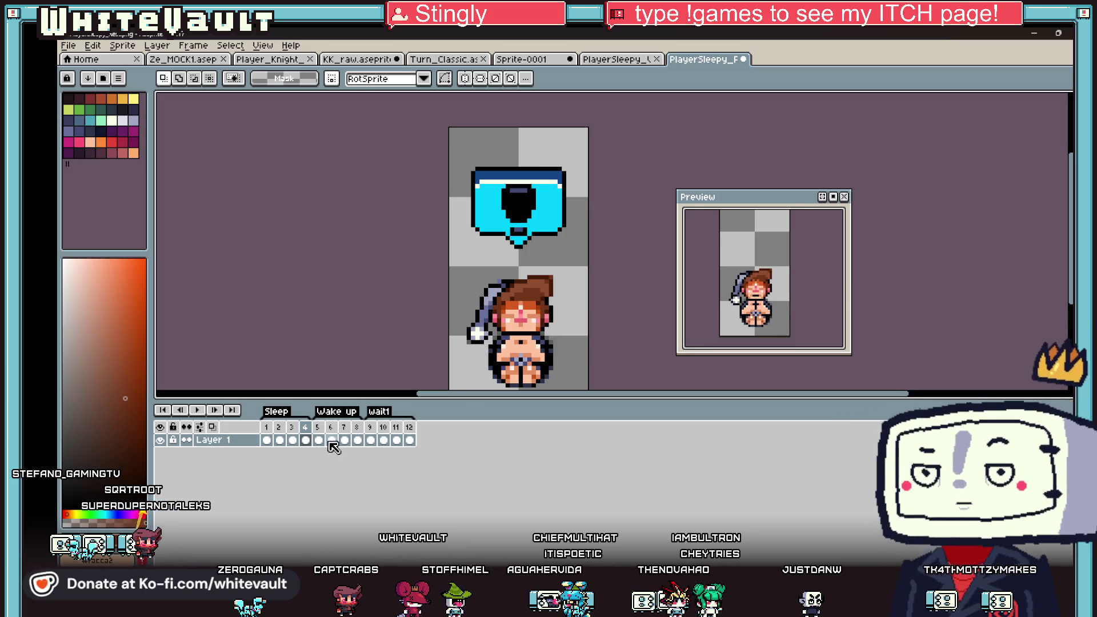
drag(440, 261, 598, 264)
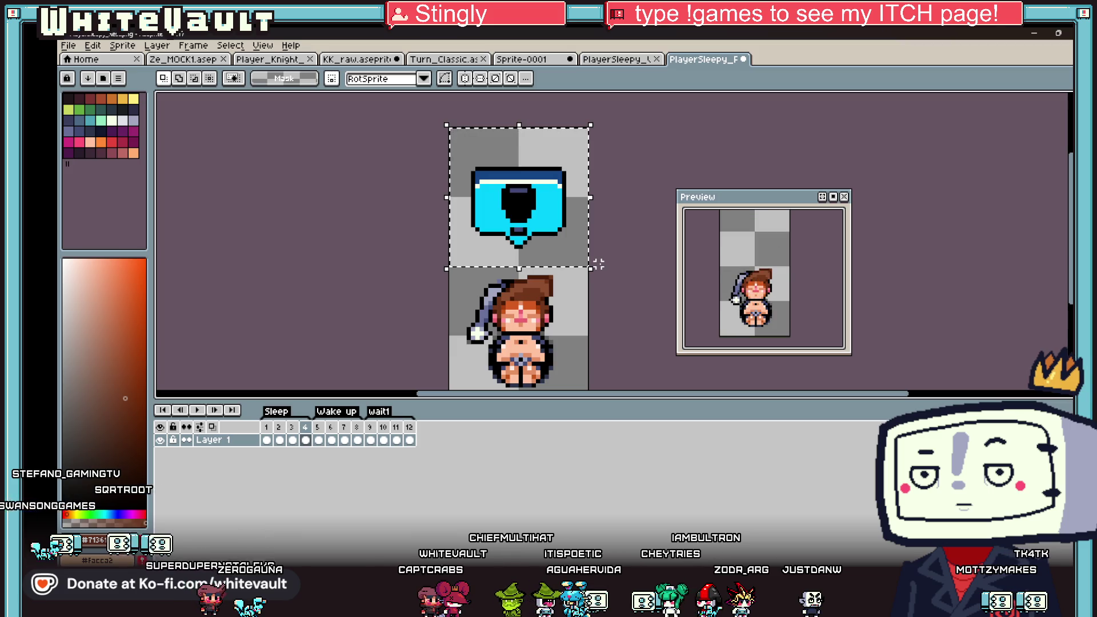
key(Delete)
Create Layer 2 and paste the bubble onto it above the girl's head.
right_click(233, 444)
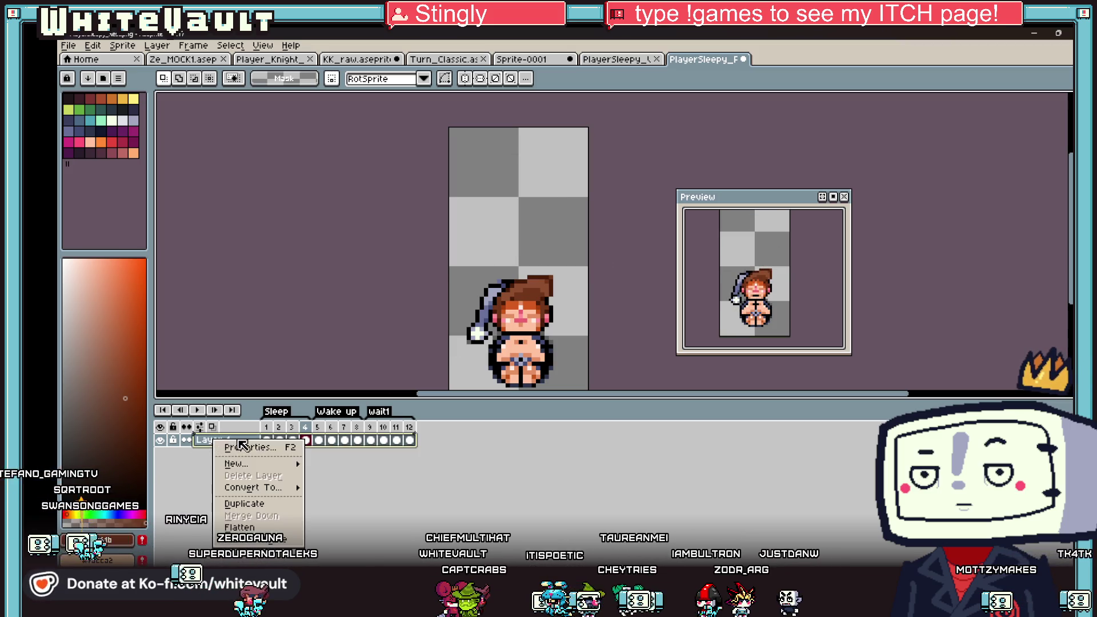
mouse_move(246, 464)
click(331, 463)
click(273, 440)
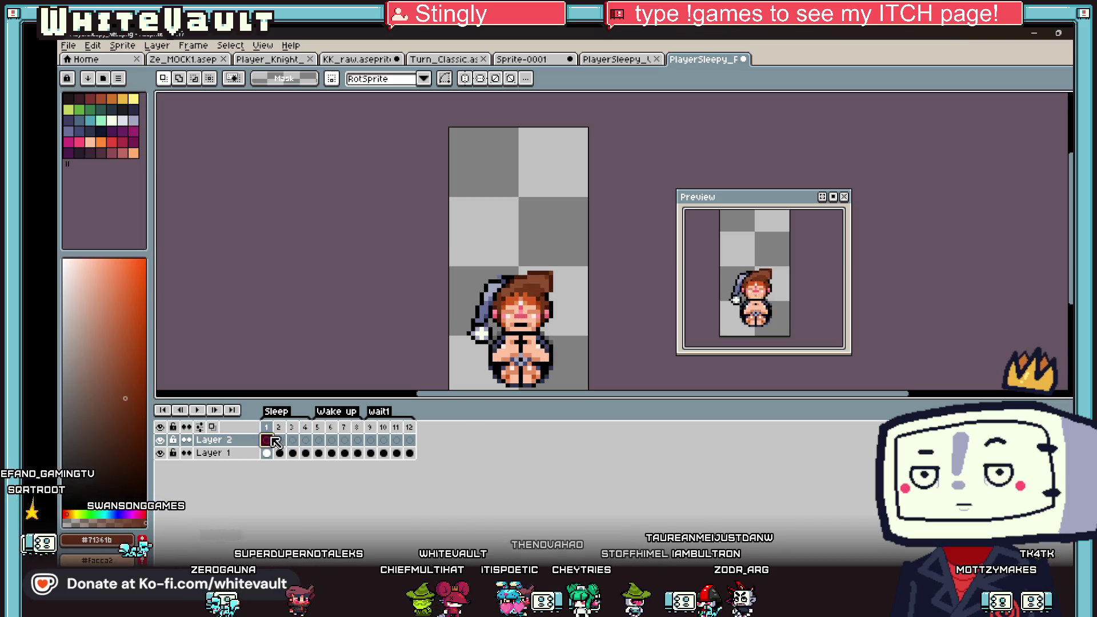
key(ctrl+v)
key(Return)
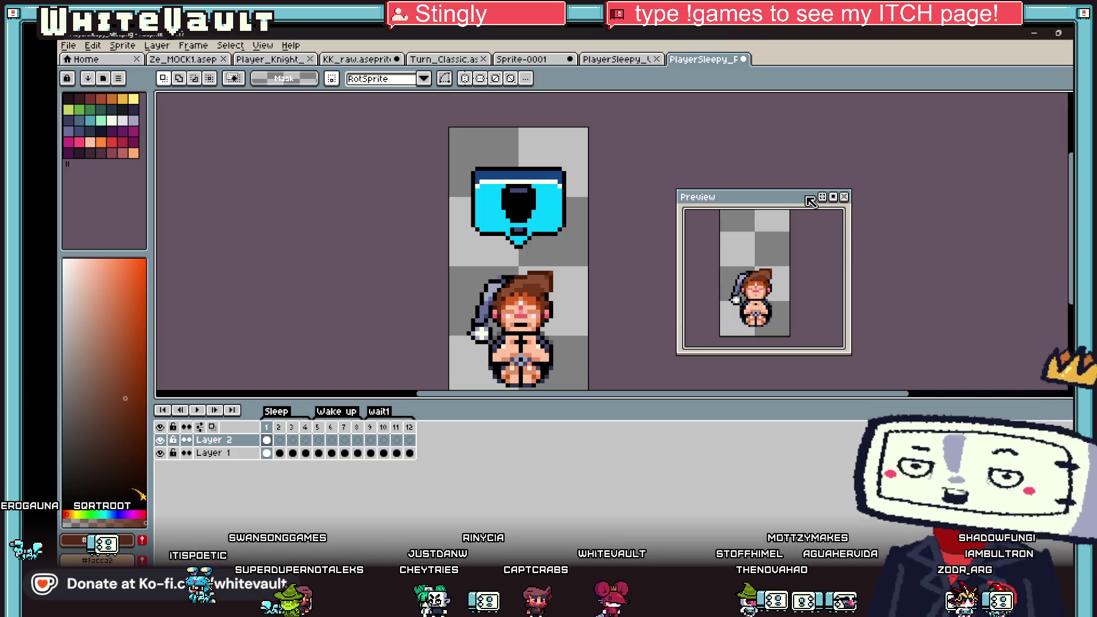
drag(799, 192, 822, 145)
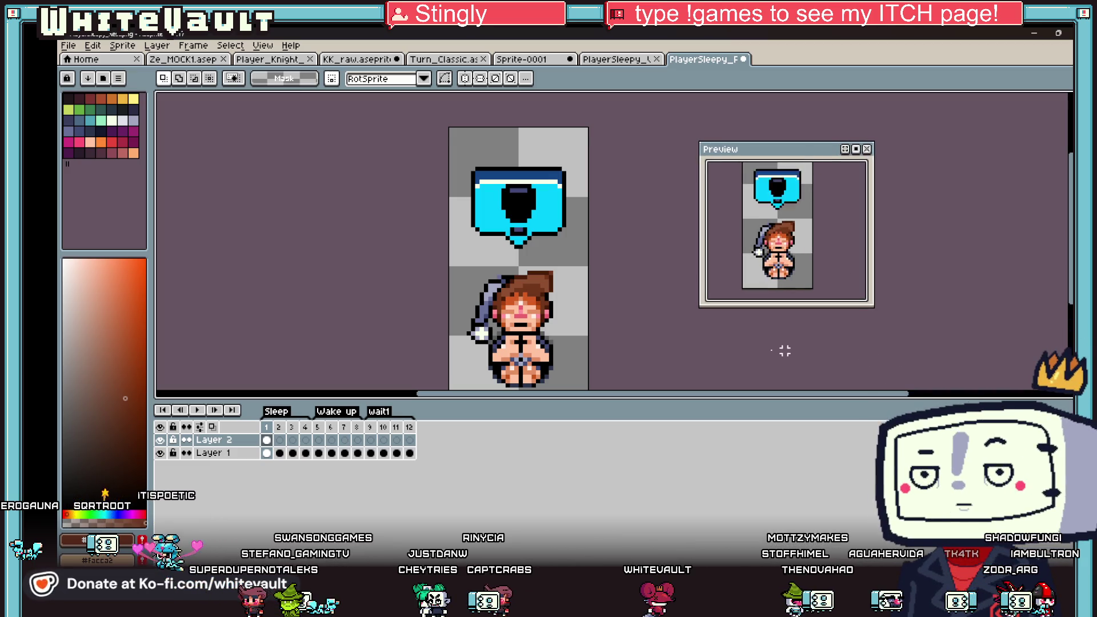
Copy Layer 2's frame-1 bubble cel into frames 2–4.
click(266, 440)
drag(273, 445, 306, 444)
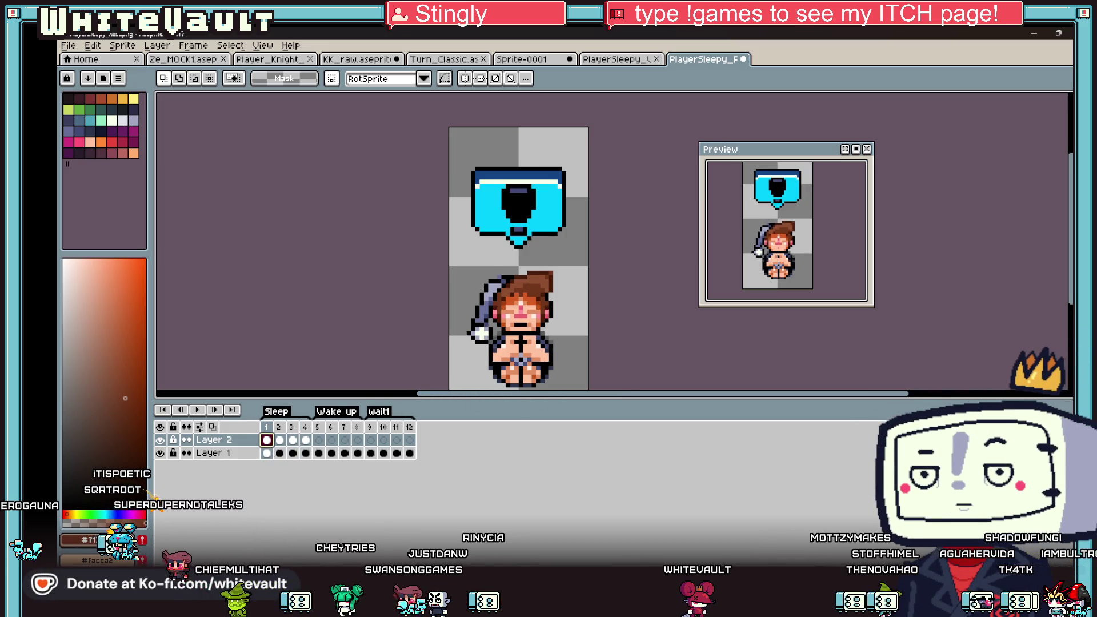
scroll(592, 324, down, 2)
scroll(592, 323, up, 4)
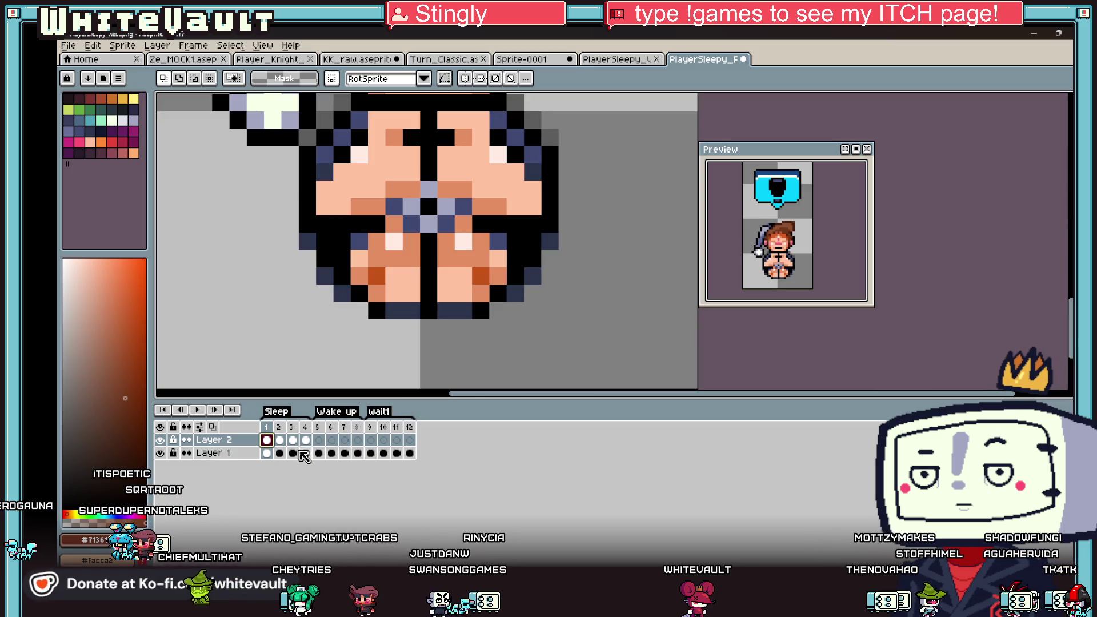
On Layer 1 frame 3, shift the lower body's left part one pixel left and right part one pixel right.
click(286, 453)
click(293, 453)
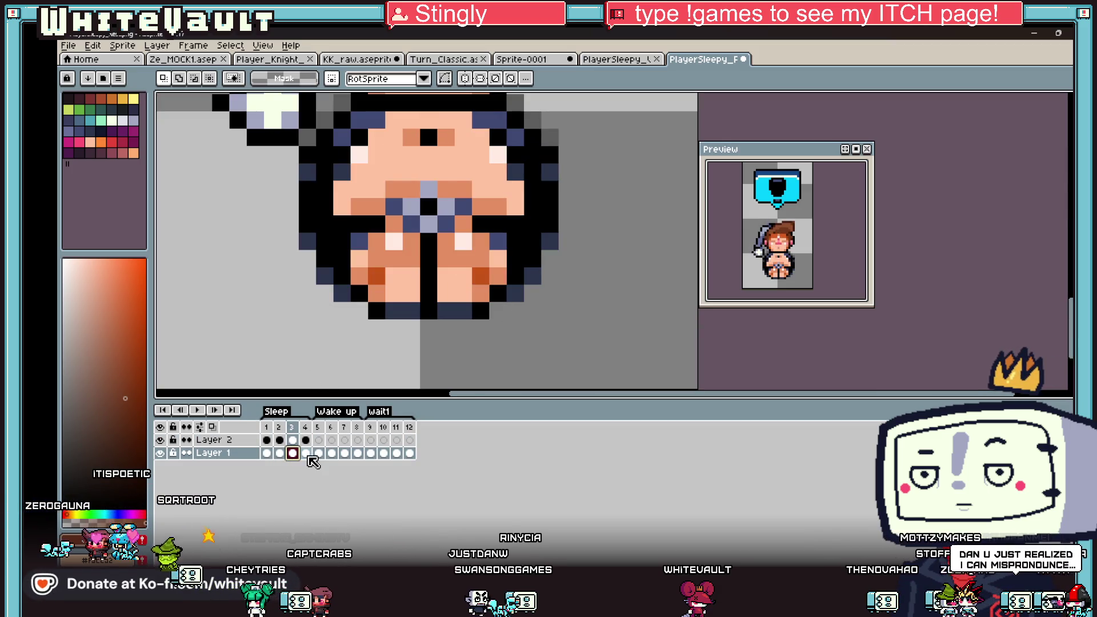
mouse_move(349, 214)
mouse_down()
mouse_move(440, 270)
mouse_move(415, 264)
mouse_up()
key(Return)
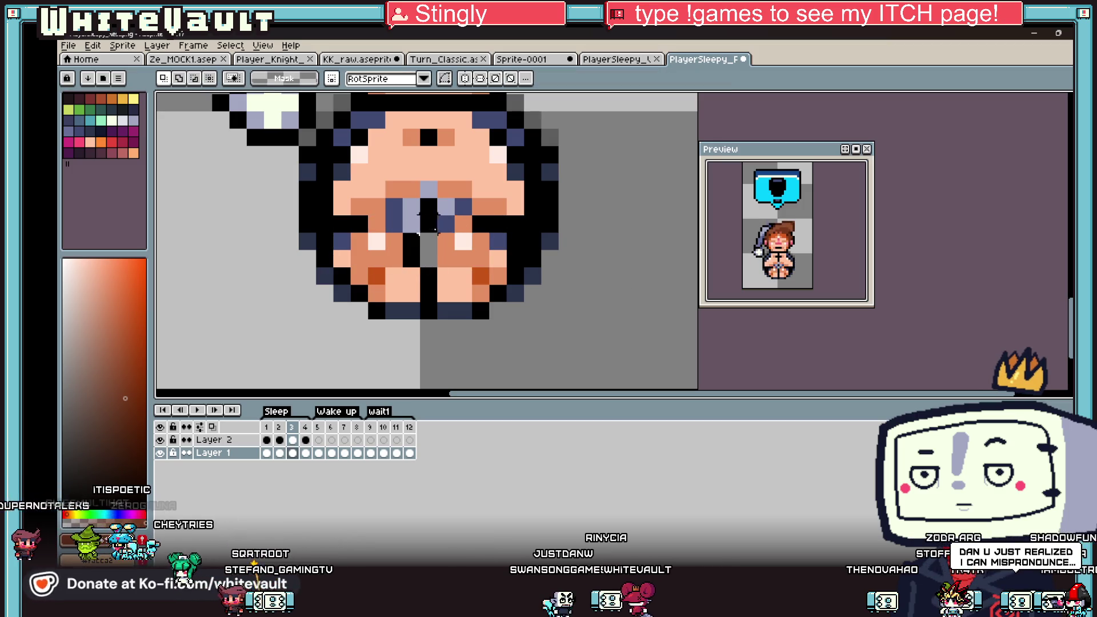
mouse_move(437, 215)
mouse_down()
mouse_move(523, 266)
mouse_move(508, 240)
mouse_up()
key(Return)
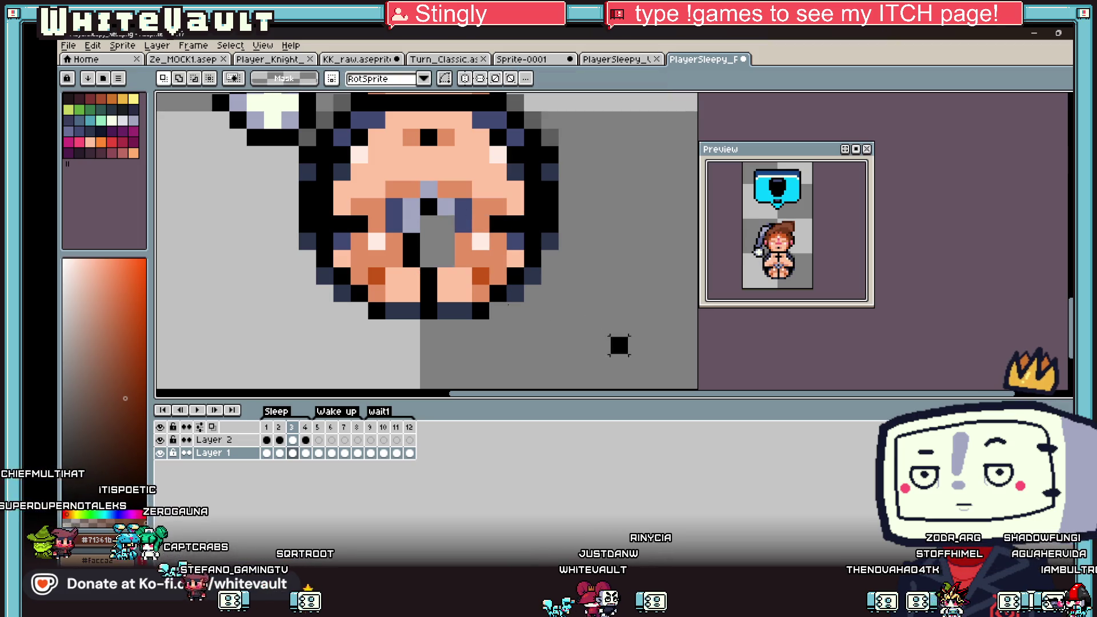
scroll(446, 254, up, 1)
Fill the gap between the legs with lavender, black and navy pixels.
key(b)
click(448, 200)
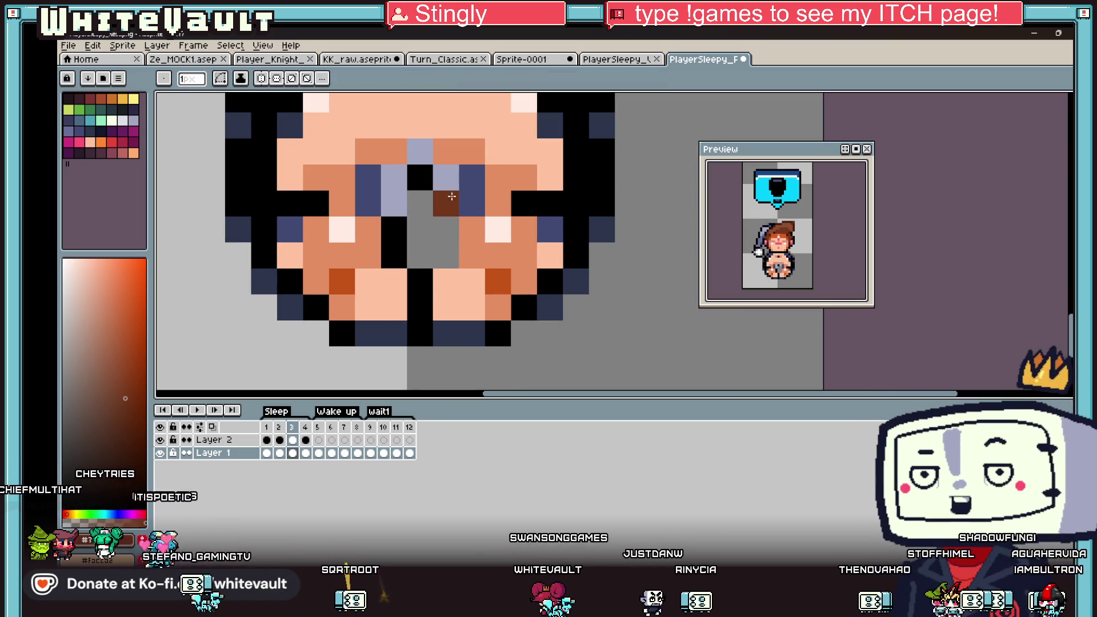
alt+click(446, 178)
click(449, 200)
alt+click(420, 177)
click(443, 254)
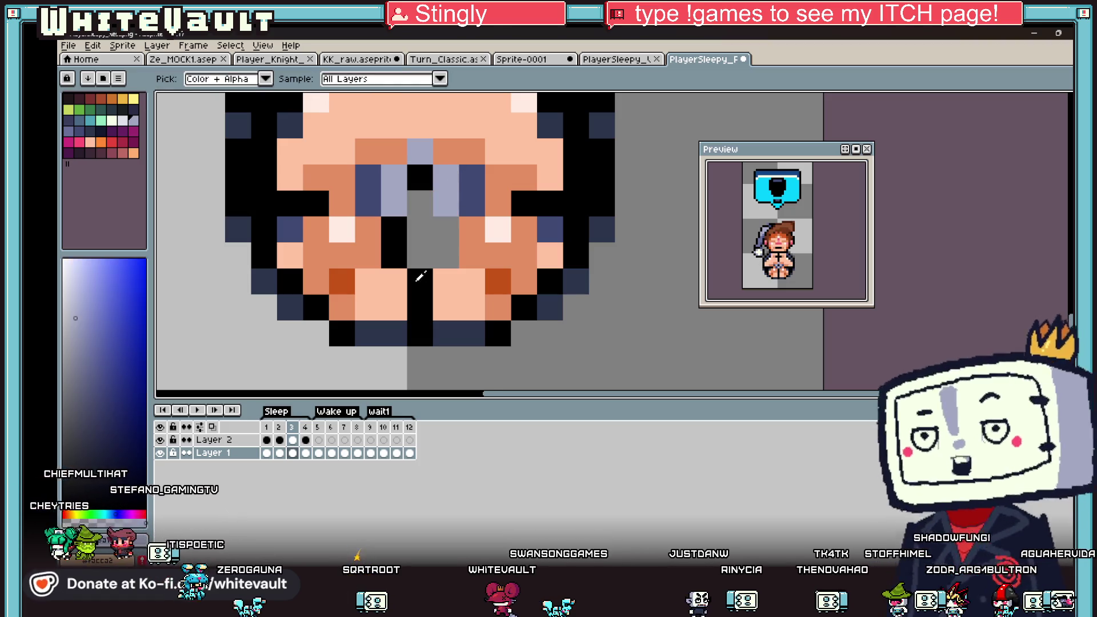
click(446, 229)
alt+click(472, 188)
drag(420, 203, 420, 254)
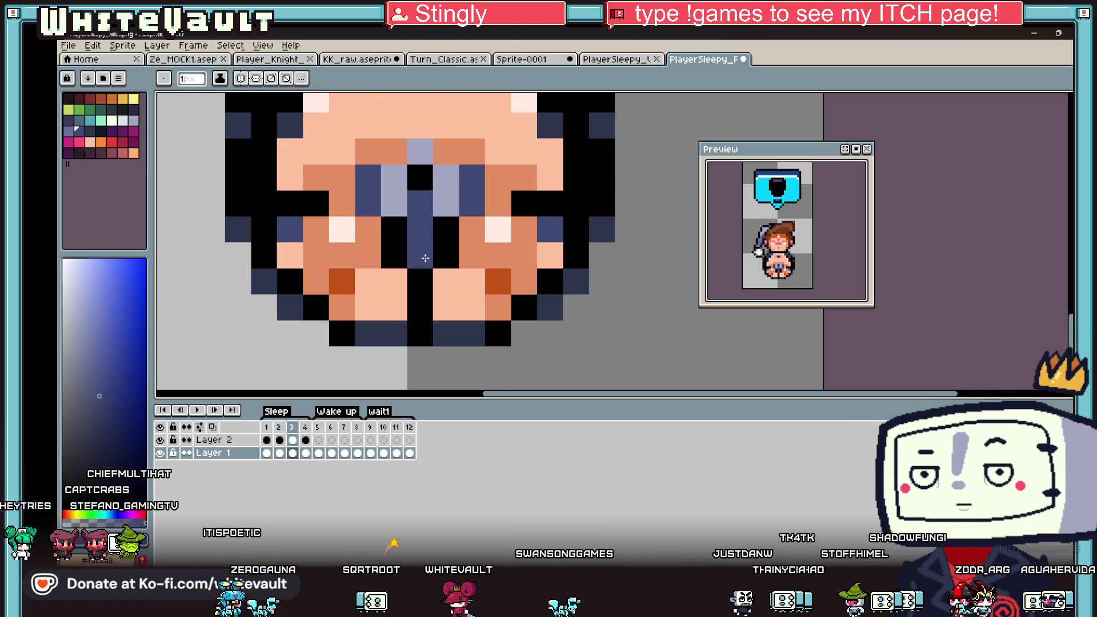
scroll(571, 286, down, 3)
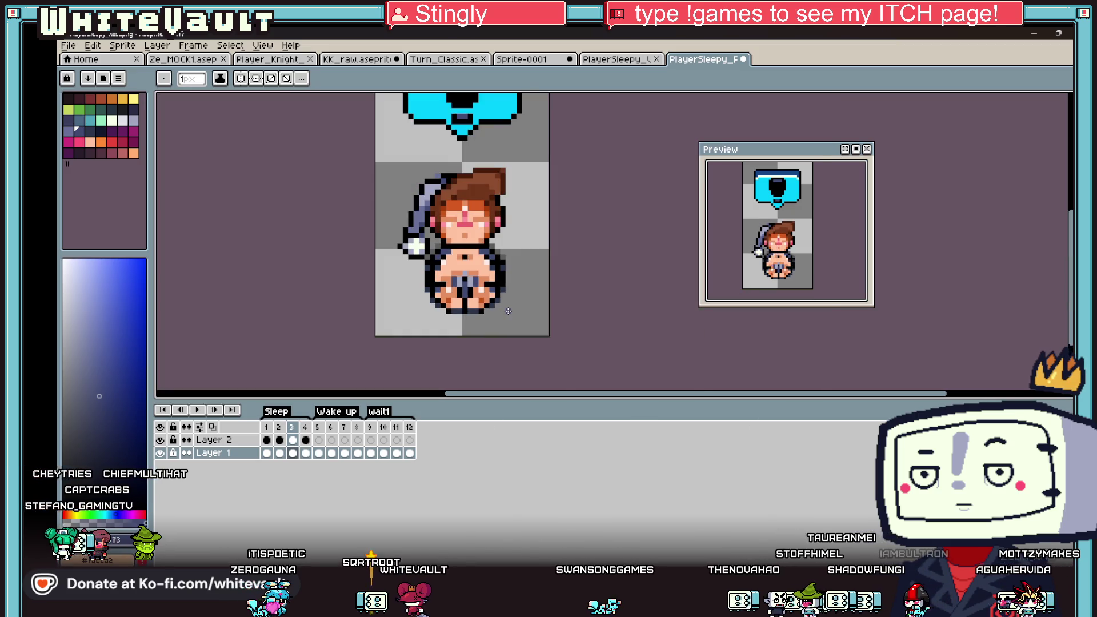
Set the Sleep tag's animation direction to Ping-pong.
double_click(289, 411)
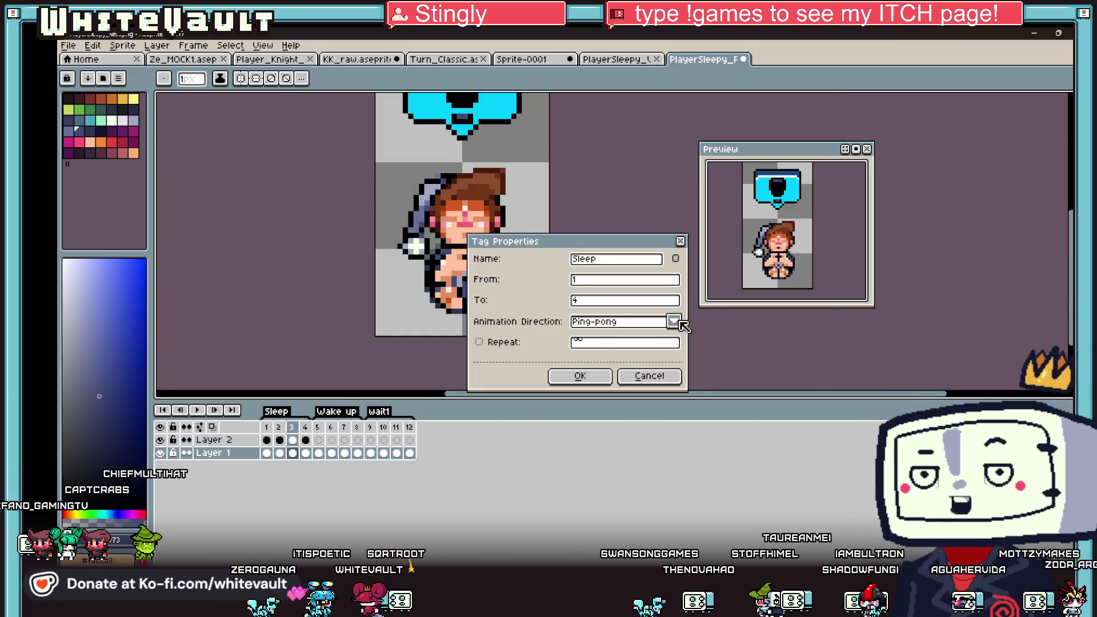
click(674, 321)
click(632, 356)
click(580, 378)
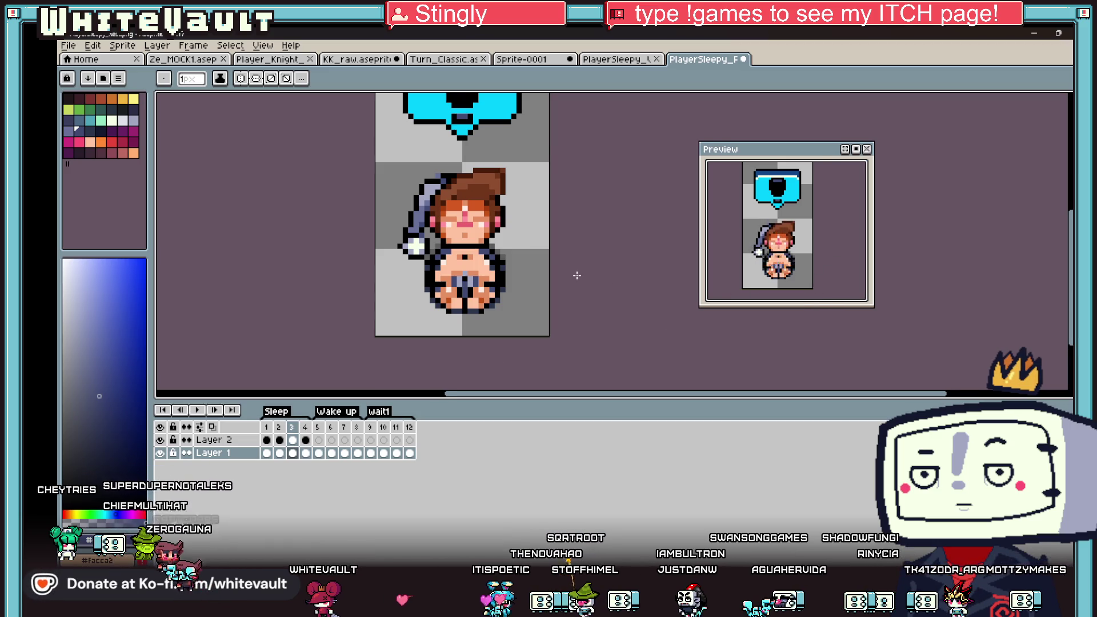
Give frames 1–12 a new shared duration in Frame Properties.
scroll(608, 278, down, 1)
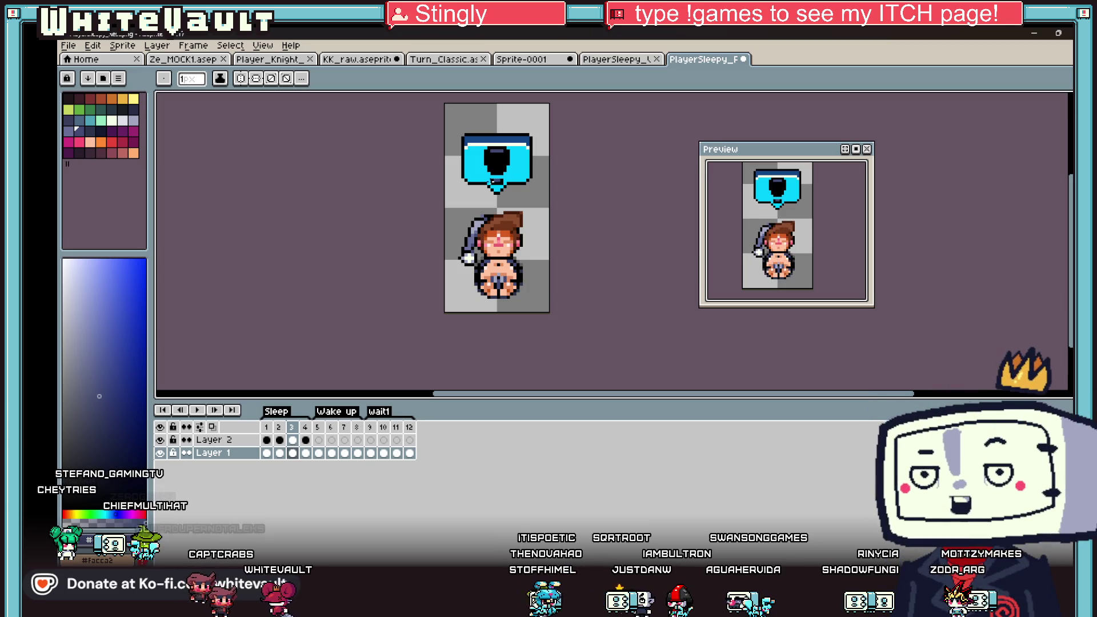
click(160, 46)
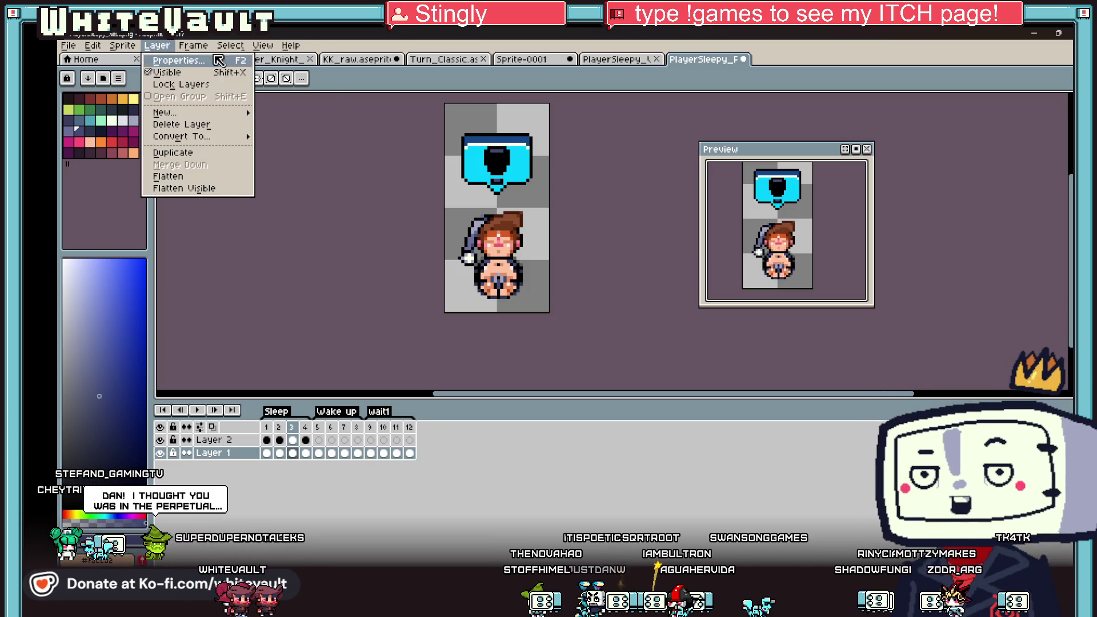
click(247, 193)
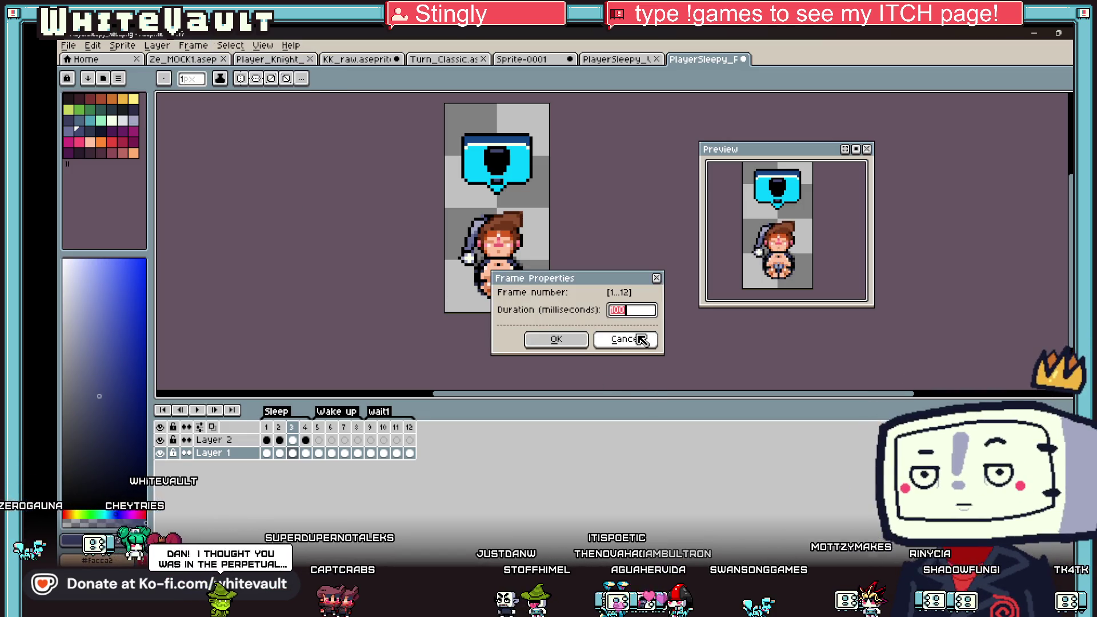
click(558, 341)
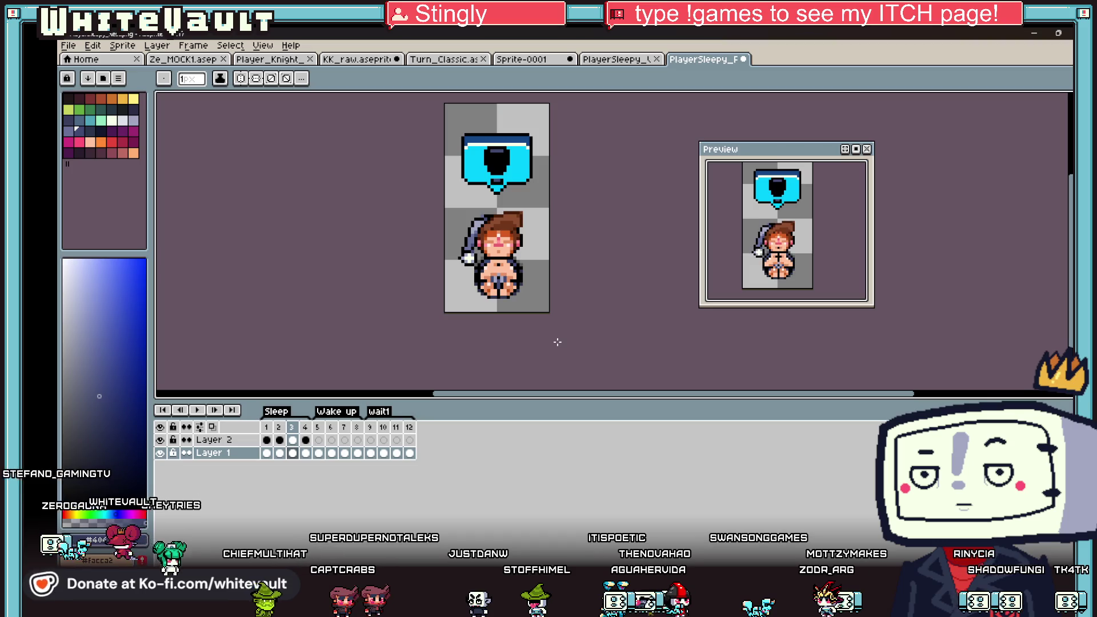
click(157, 46)
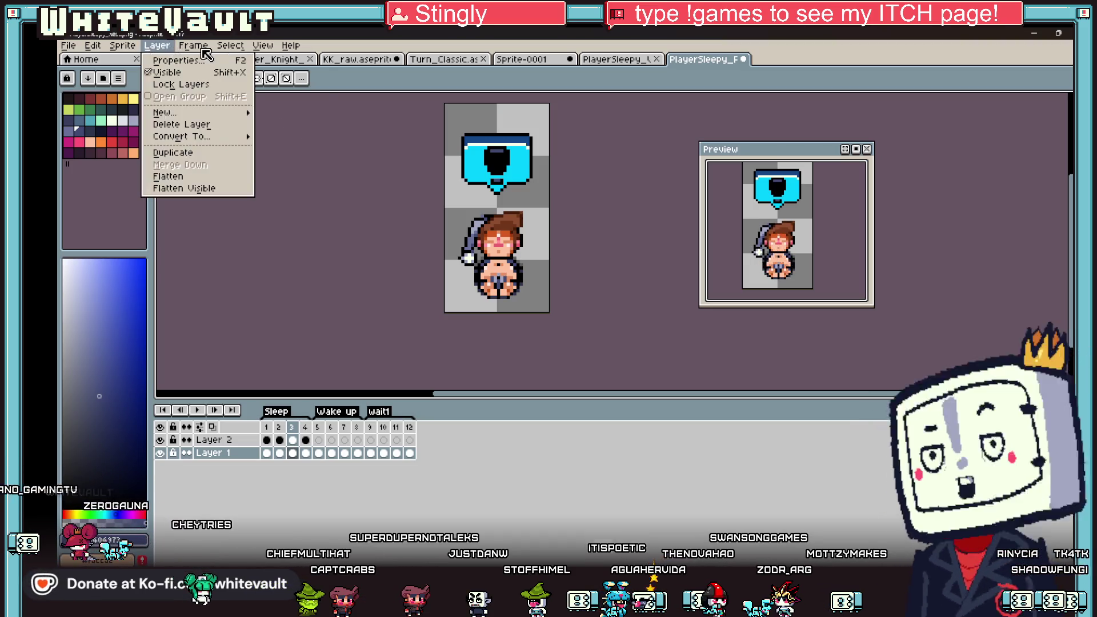
click(243, 192)
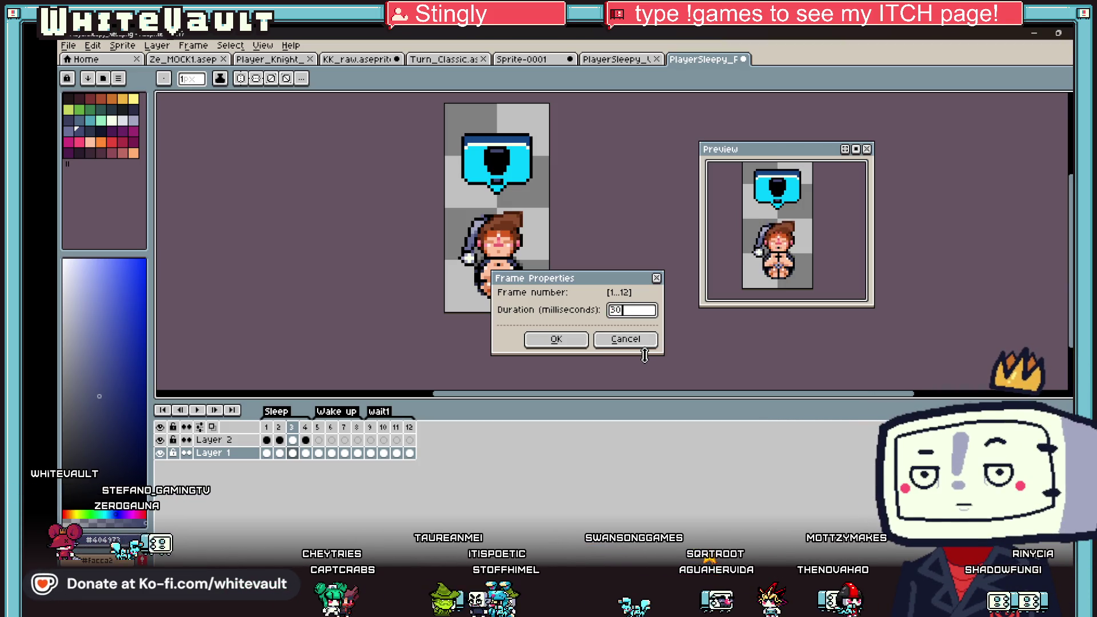
click(563, 341)
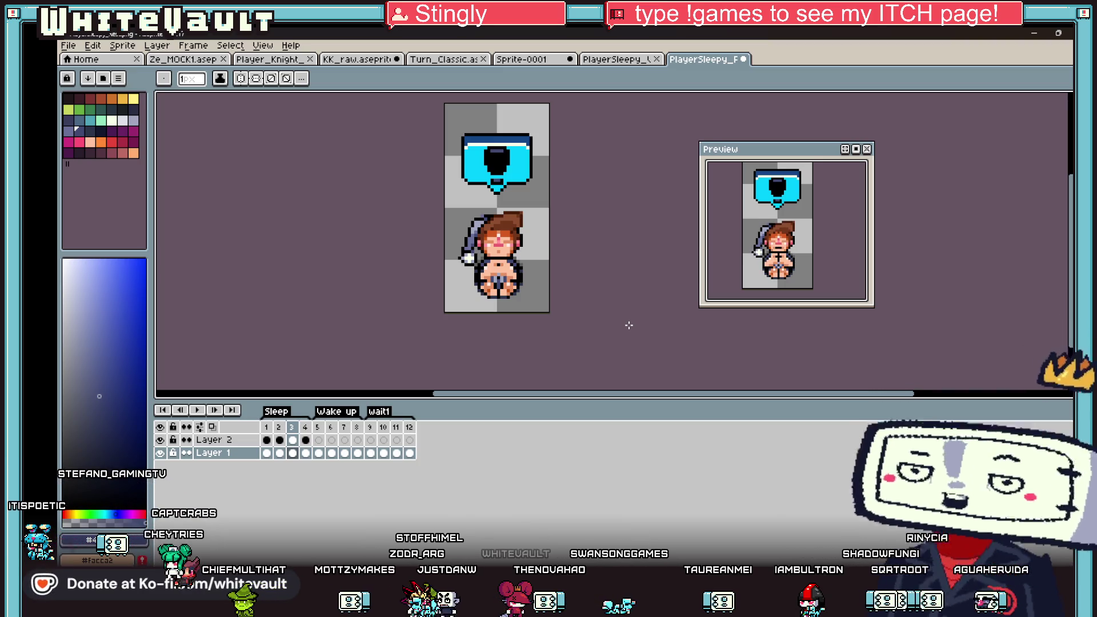
On Layer 2 frame 1, bucket-fill the black icon and dark tail pixels with the bubble's cyan.
scroll(561, 180, down, 1)
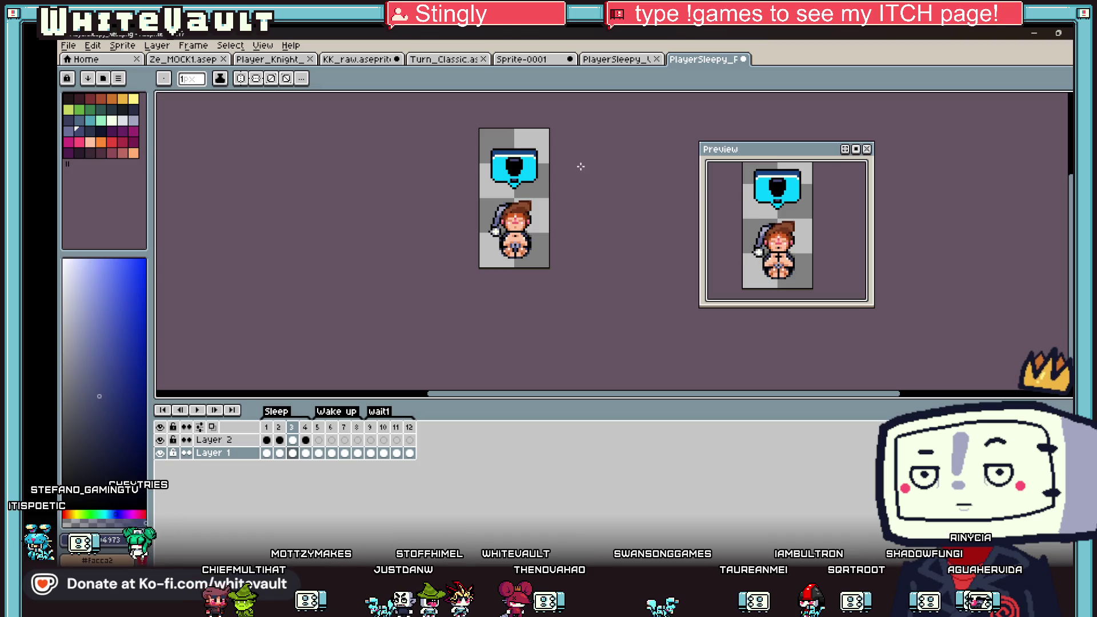
drag(583, 151, 616, 162)
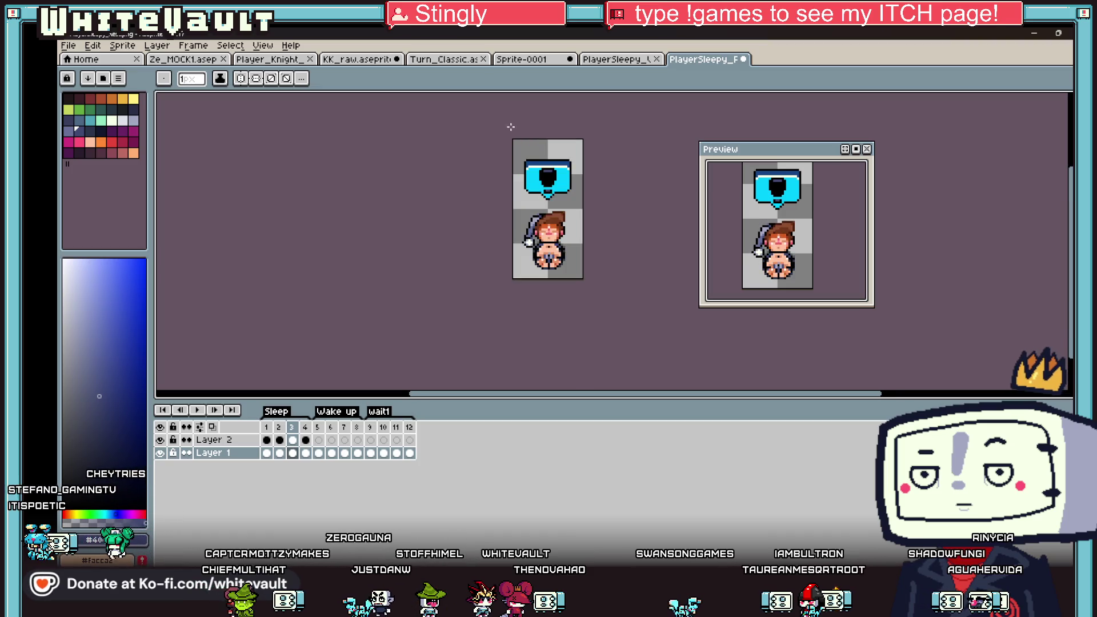
click(268, 441)
scroll(473, 206, up, 5)
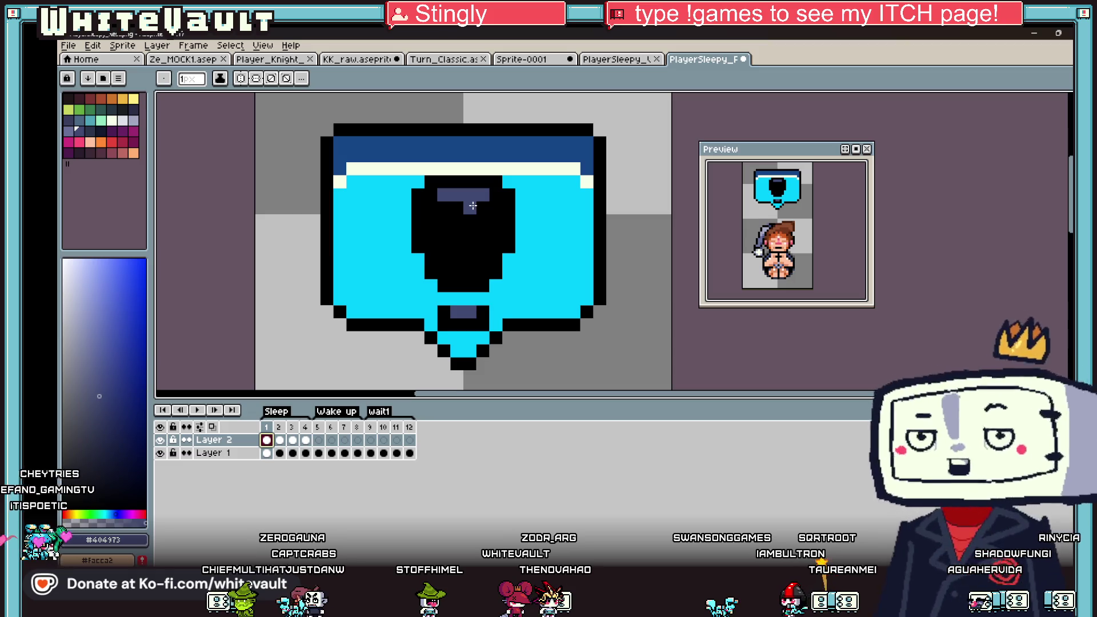
key(g)
alt+click(400, 194)
click(466, 240)
click(466, 189)
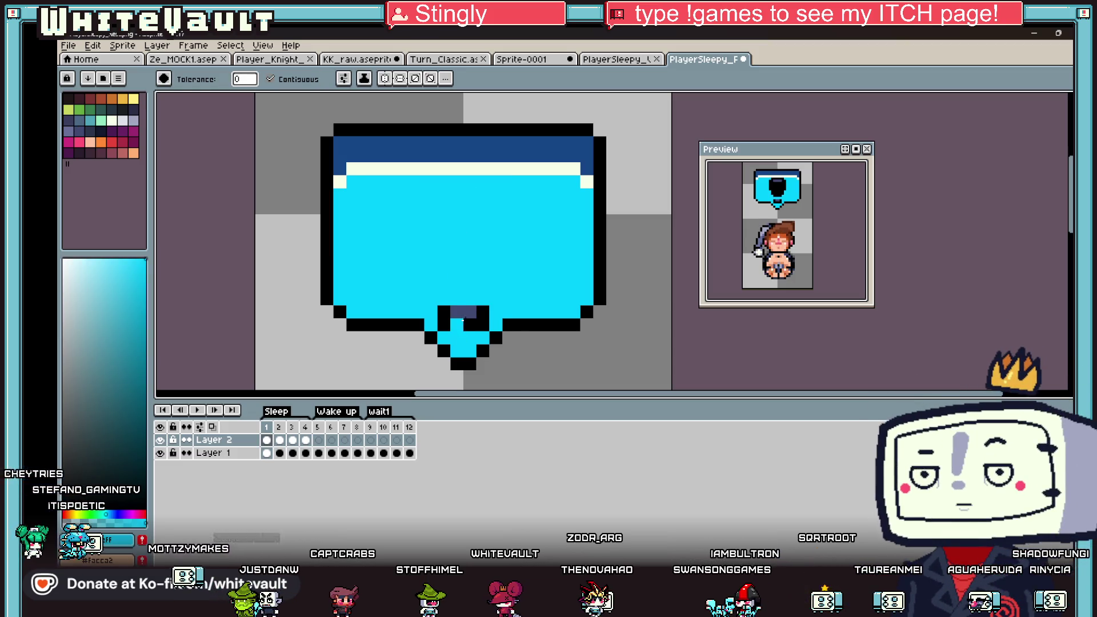
click(476, 324)
click(463, 312)
Draw a navy Z inside the bubble with the Pencil.
key(b)
alt+click(456, 143)
click(400, 229)
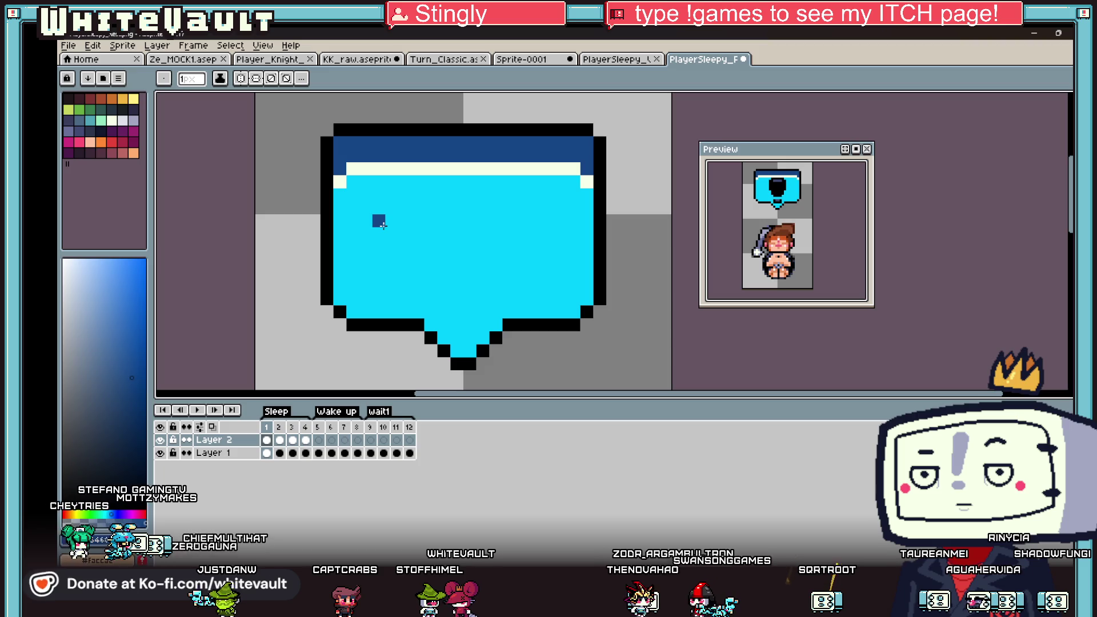
scroll(400, 223, up, 3)
key(ctrl+z)
mouse_move(345, 180)
mouse_down()
mouse_move(472, 191)
mouse_move(466, 216)
mouse_up()
click(451, 249)
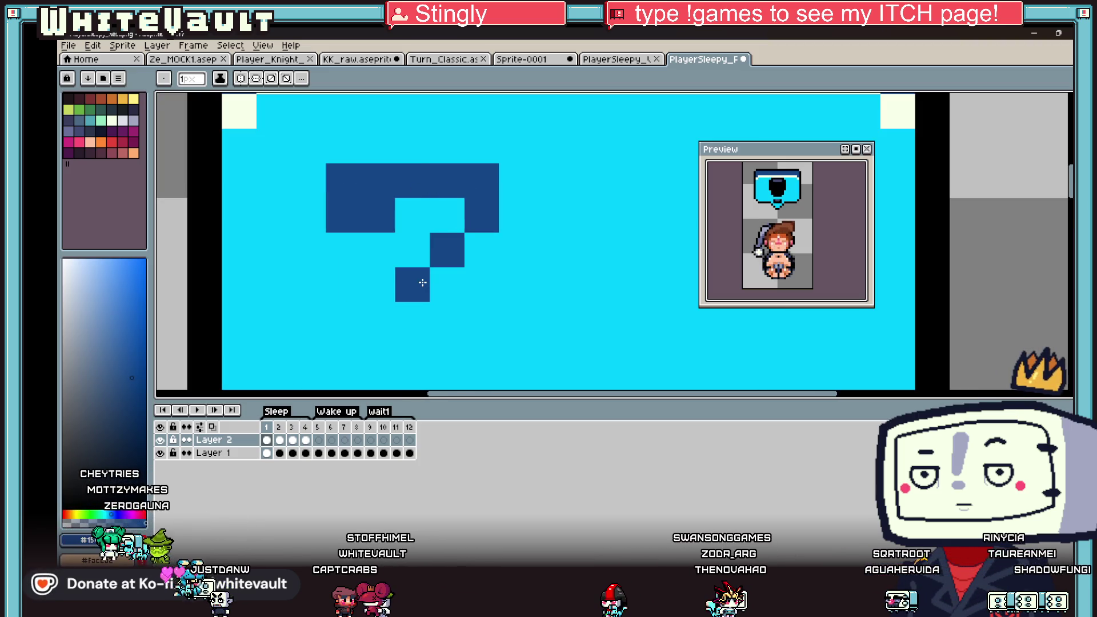
click(377, 319)
scroll(373, 341, down, 2)
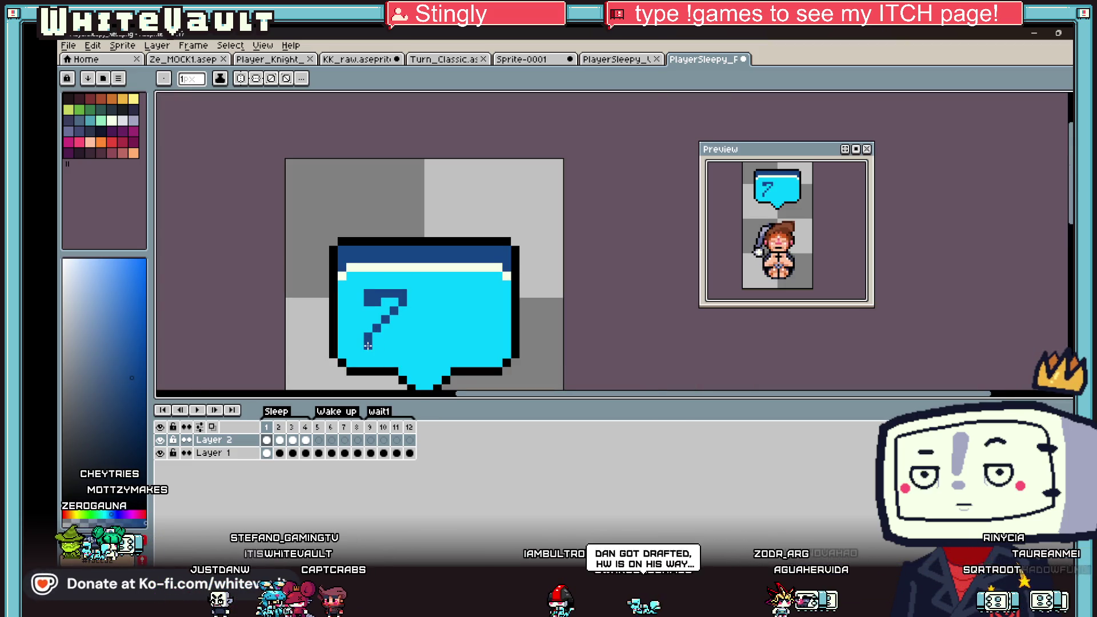
scroll(367, 345, up, 1)
drag(367, 345, 408, 345)
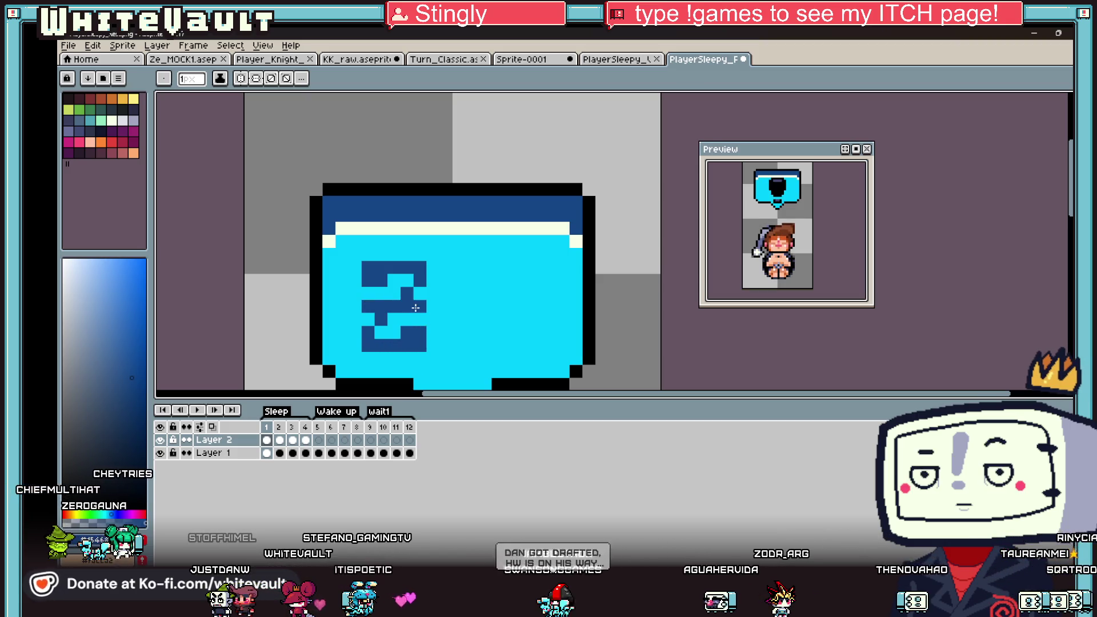
Remove the stray dot beside the Z and select the Z for duplicating.
scroll(428, 310, down, 2)
click(428, 310)
scroll(432, 280, down, 2)
scroll(424, 257, up, 3)
scroll(424, 256, up, 2)
key(ctrl+z)
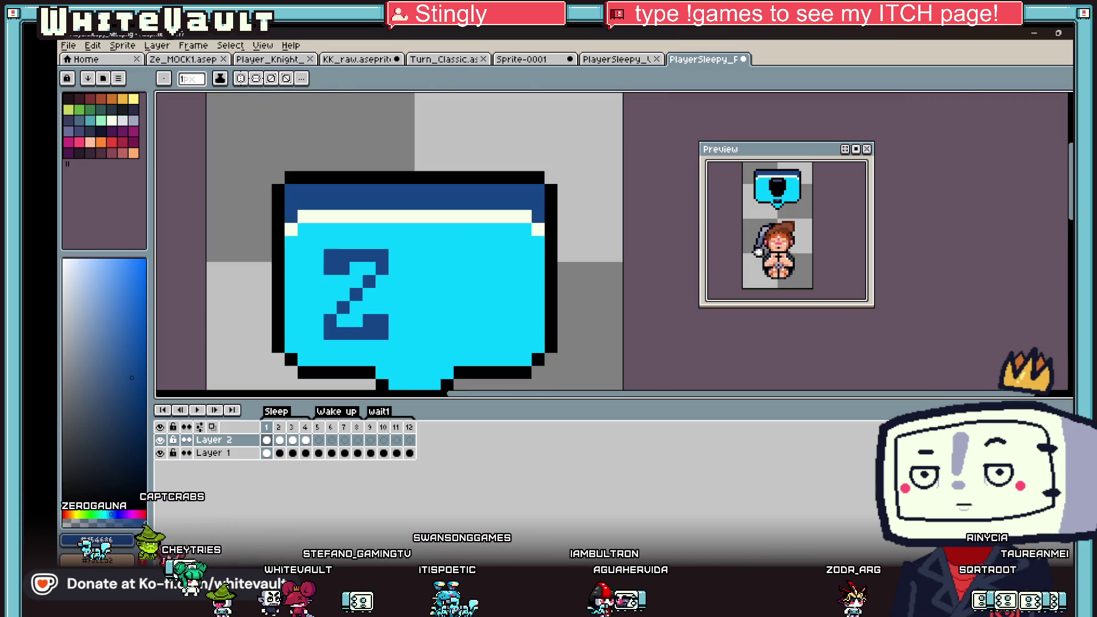
key(m)
mouse_move(391, 343)
mouse_down()
mouse_move(321, 246)
mouse_move(397, 269)
mouse_move(381, 345)
mouse_move(360, 338)
mouse_move(508, 323)
mouse_up()
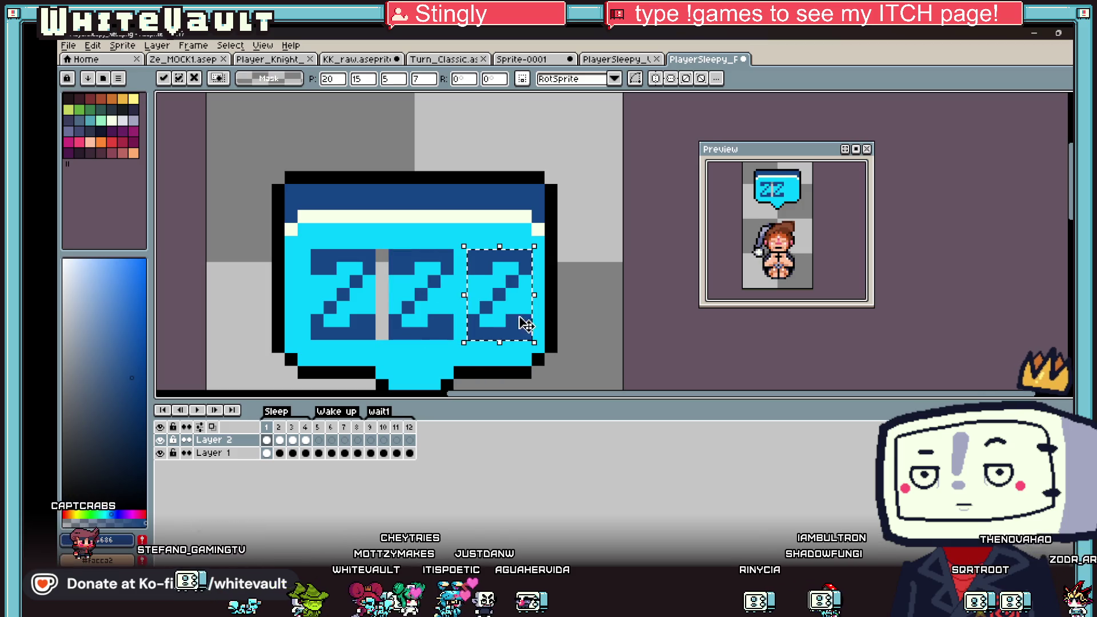
Add a third Z to complete ZZZ and paint the middle Z's grey gap with the bubble's cyan.
key(ctrl+d)
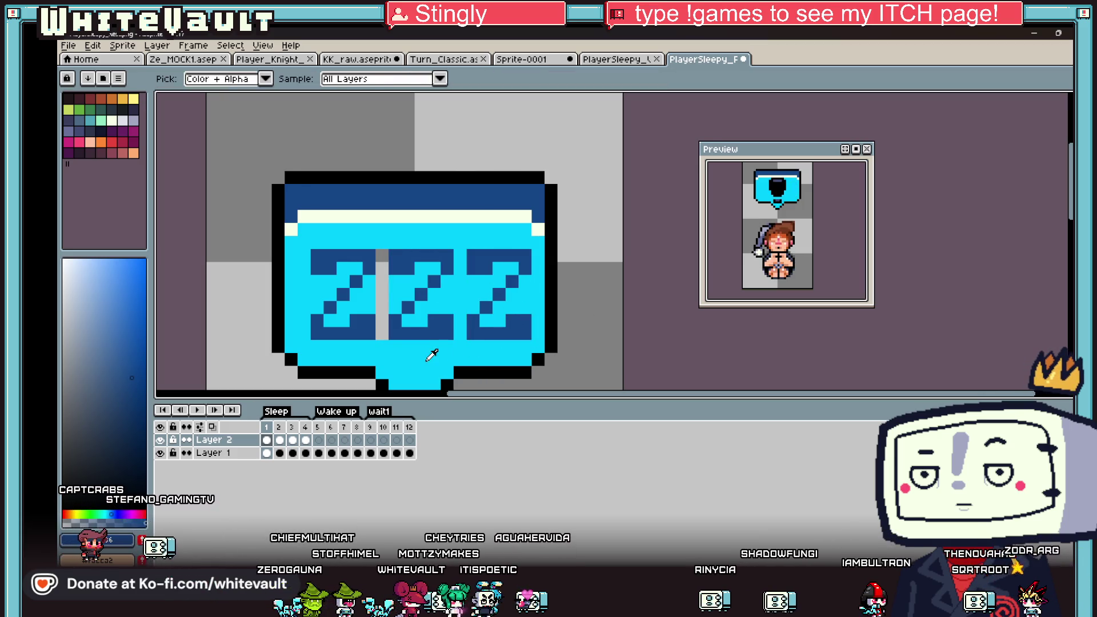
key(b)
alt+click(436, 362)
drag(382, 254, 382, 335)
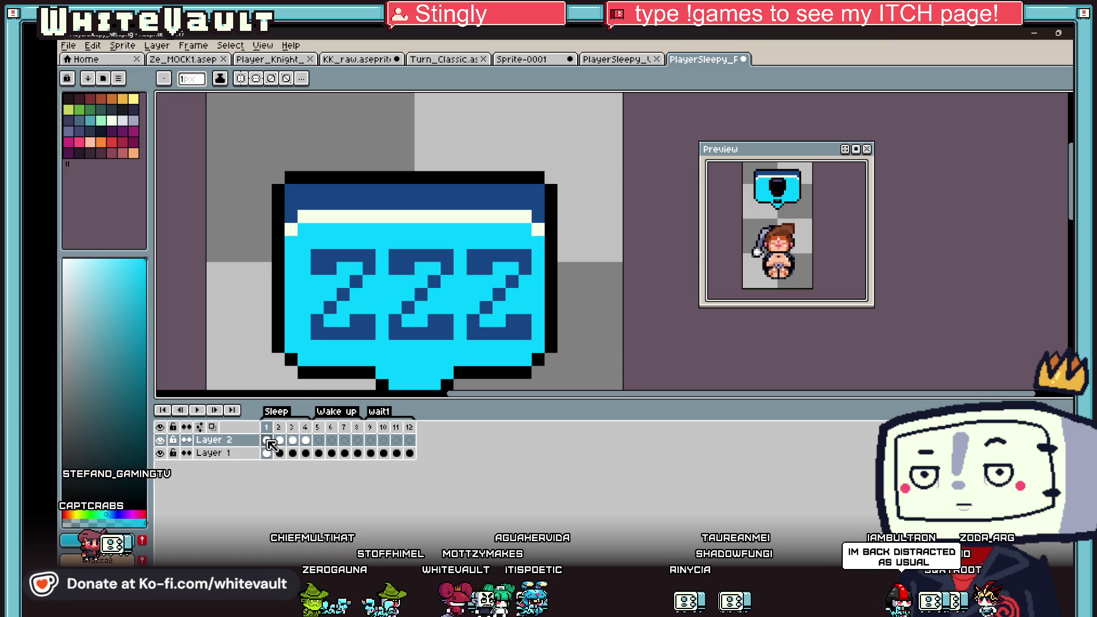
Check the ZZZ bubble on frames 2, 3 and 4, then return to frame 1.
click(279, 440)
key(Return)
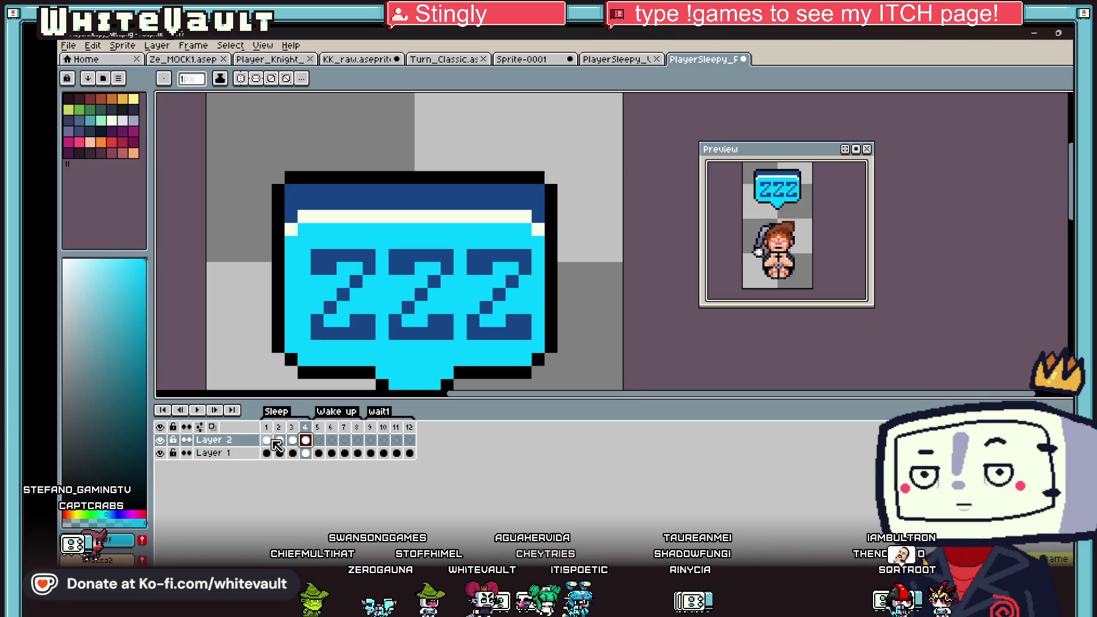
click(280, 441)
scroll(462, 223, down, 4)
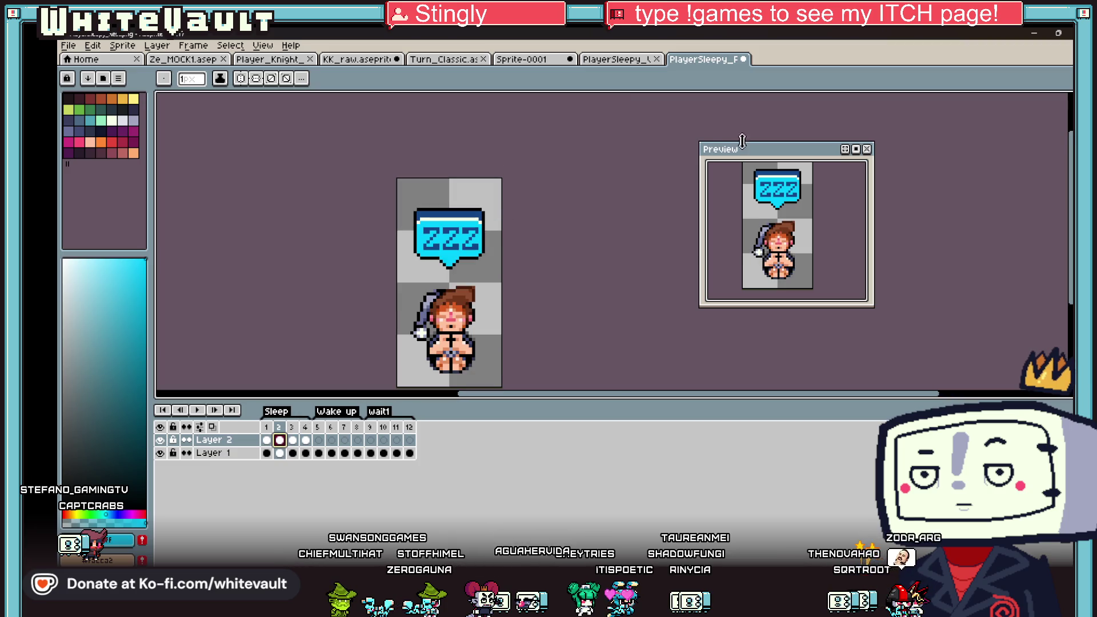
click(1062, 111)
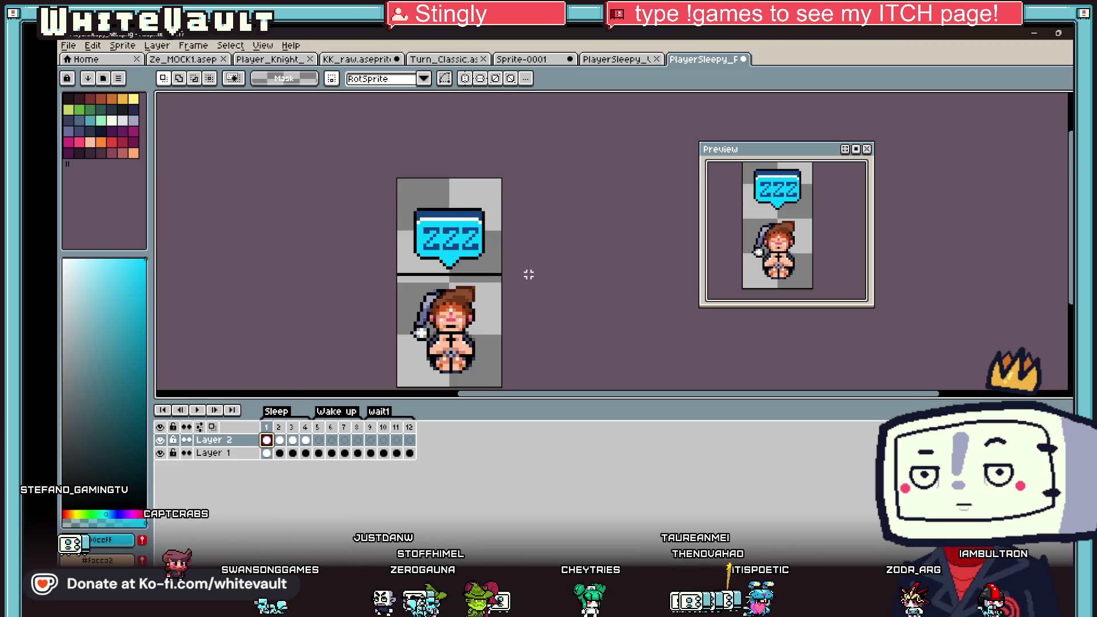
click(279, 440)
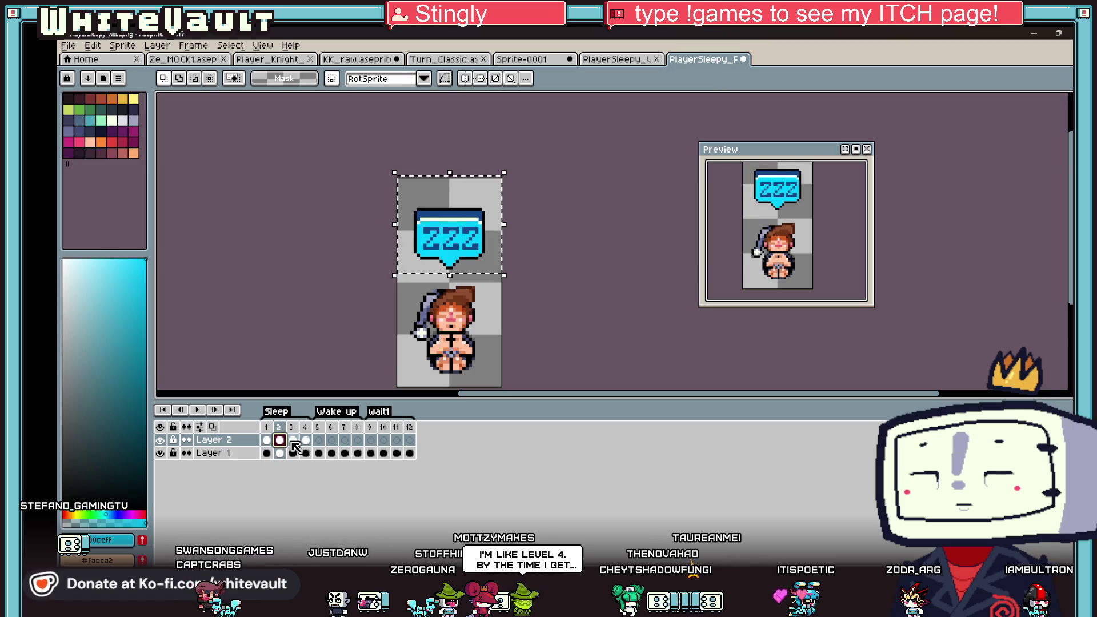
click(292, 440)
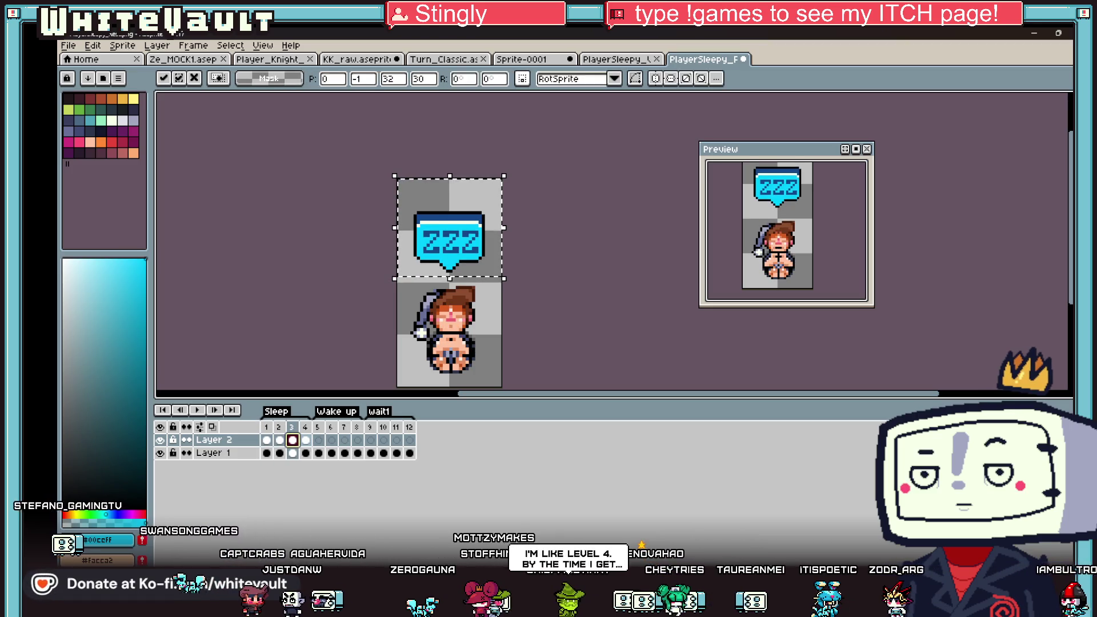
click(305, 440)
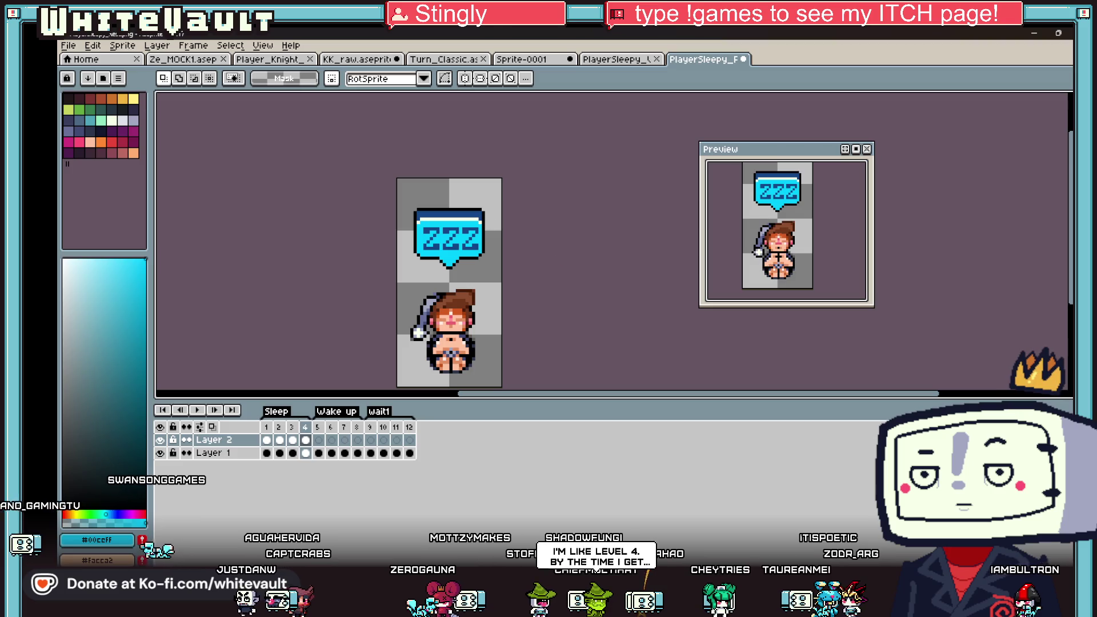
scroll(444, 236, up, 1)
click(271, 440)
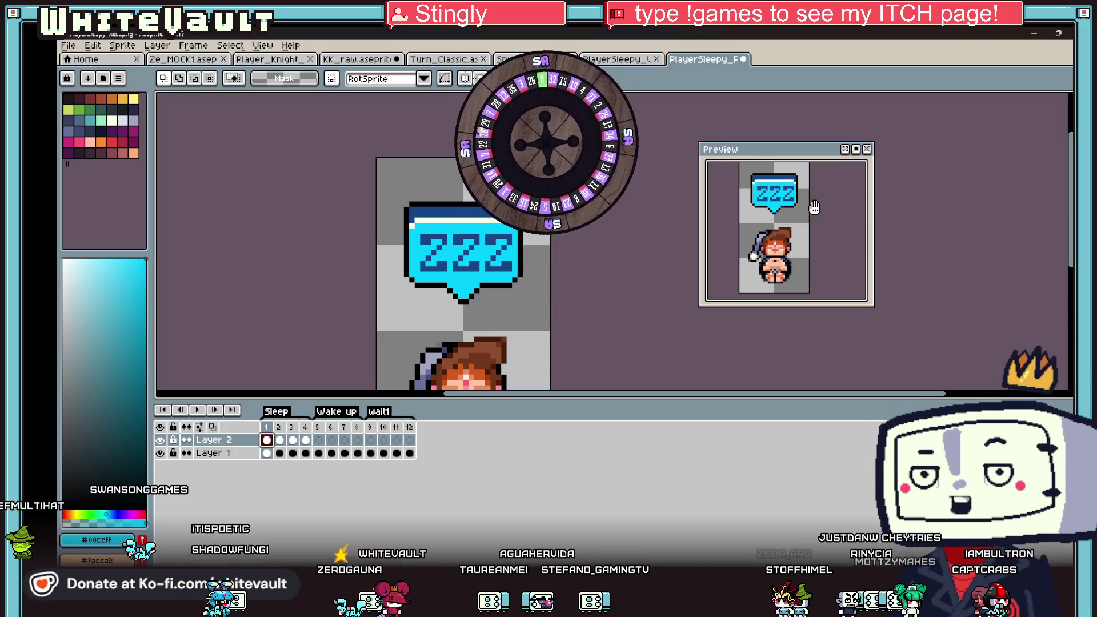
Delete the frames after frame 4, keeping only the four Sleep frames.
scroll(521, 322, down, 2)
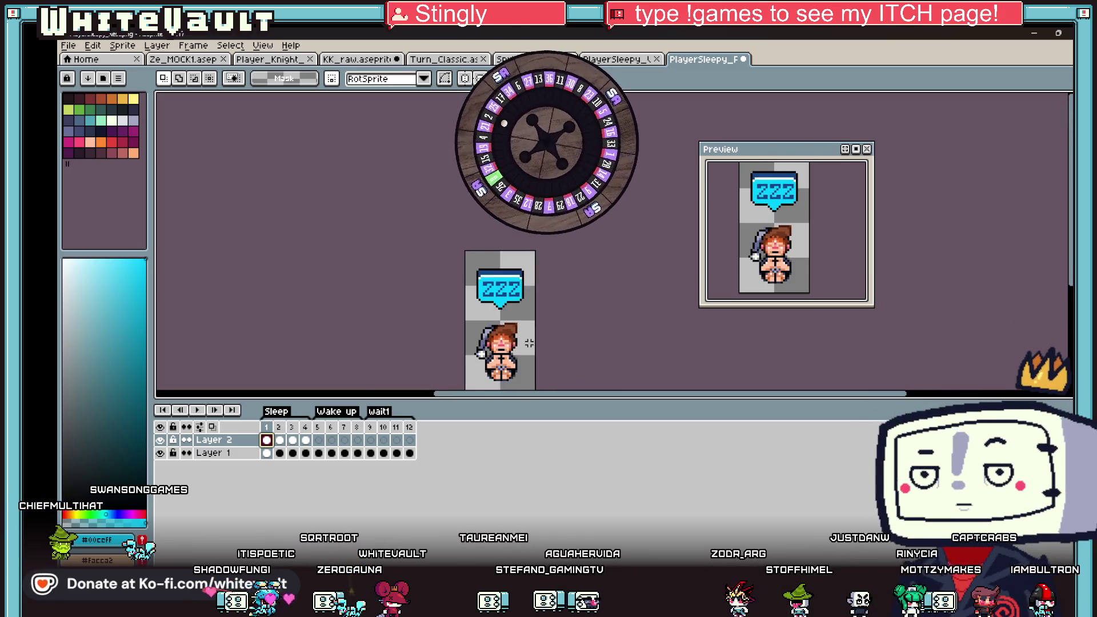
scroll(521, 322, up, 1)
click(69, 45)
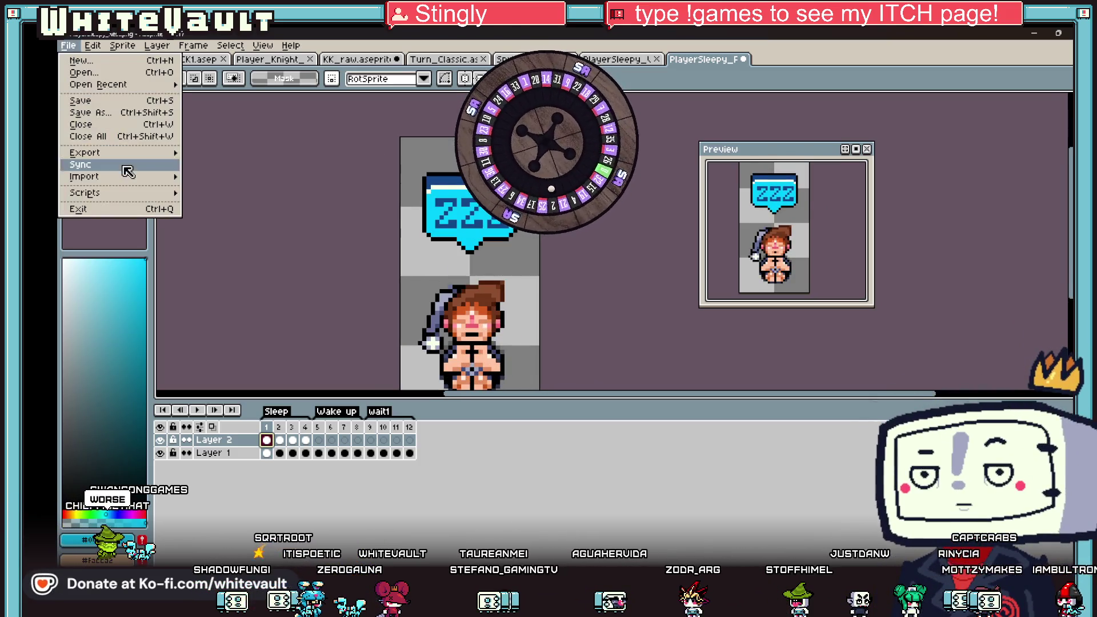
key(Escape)
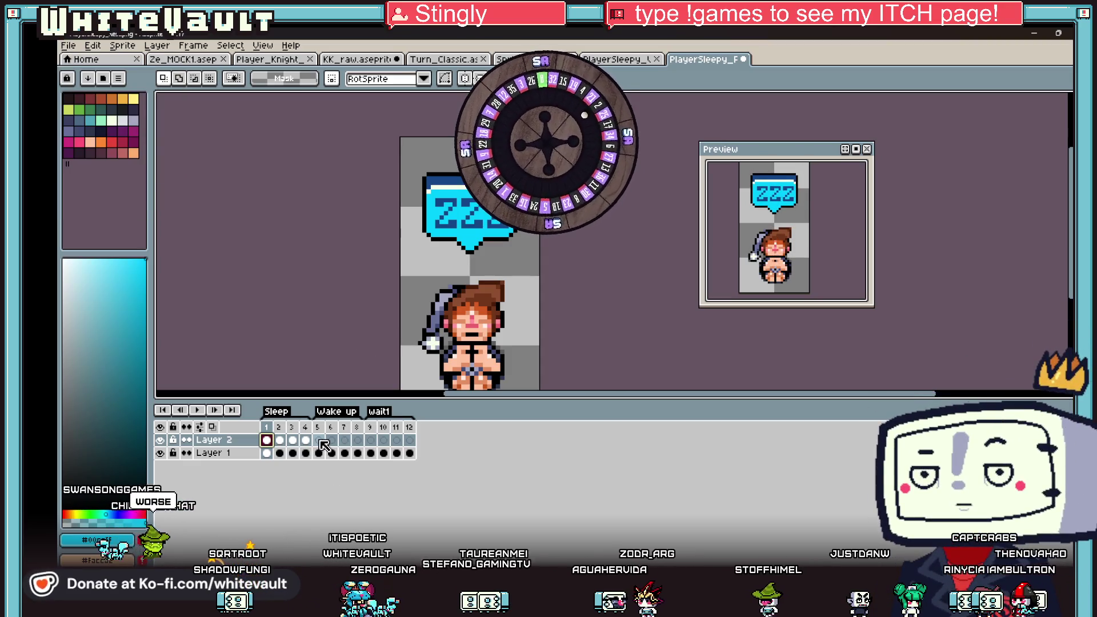
click(319, 454)
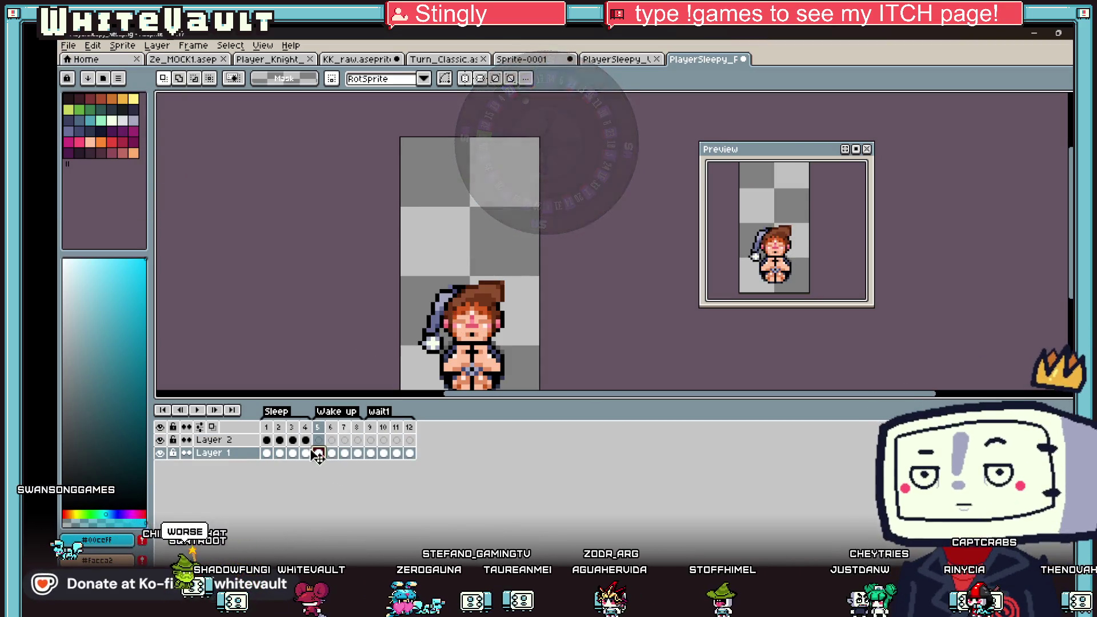
click(306, 453)
scroll(595, 204, down, 1)
scroll(554, 304, up, 1)
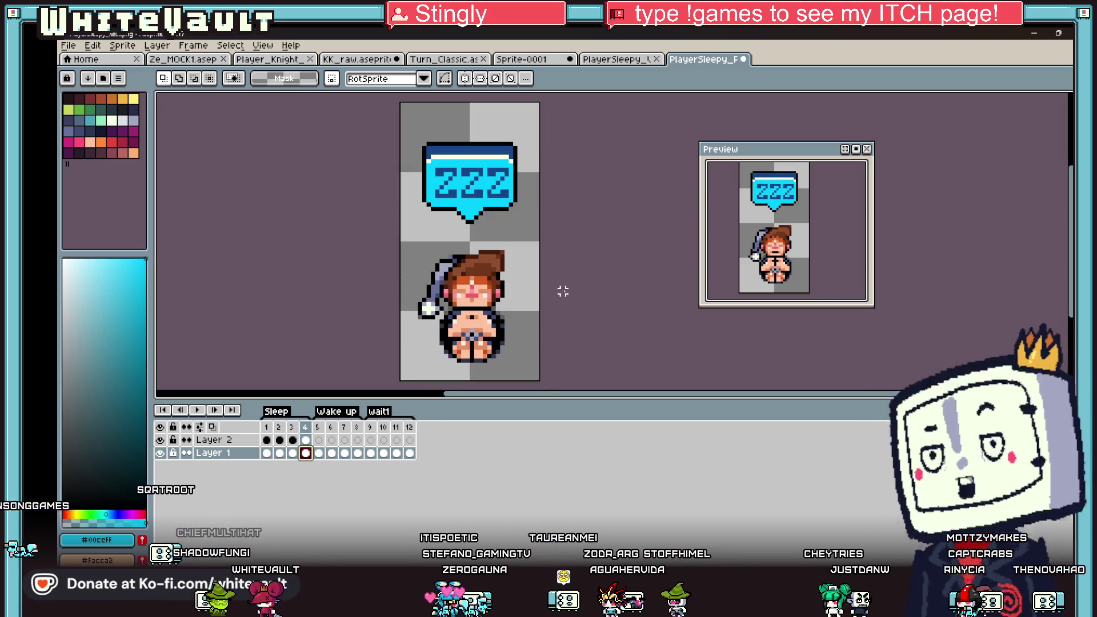
click(330, 454)
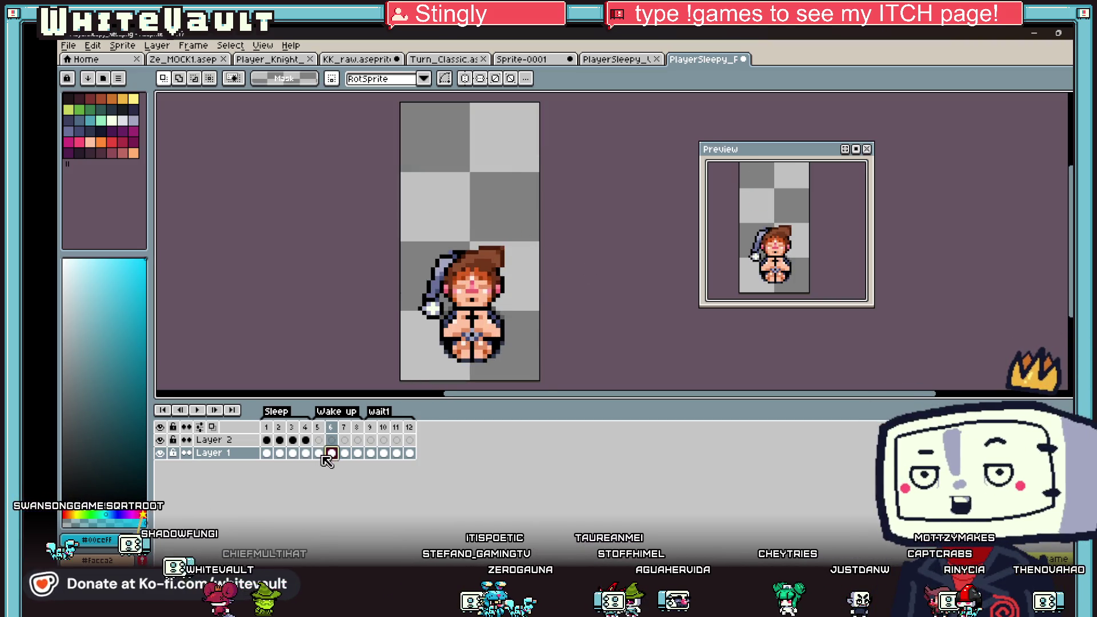
key(alt+c)
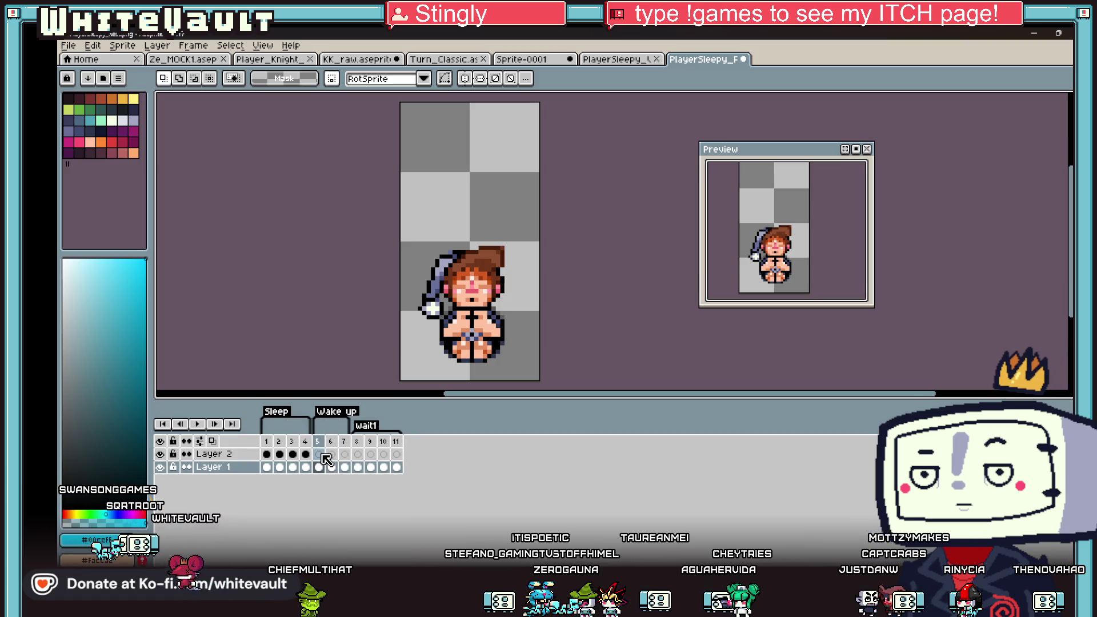
key(ctrl+z)
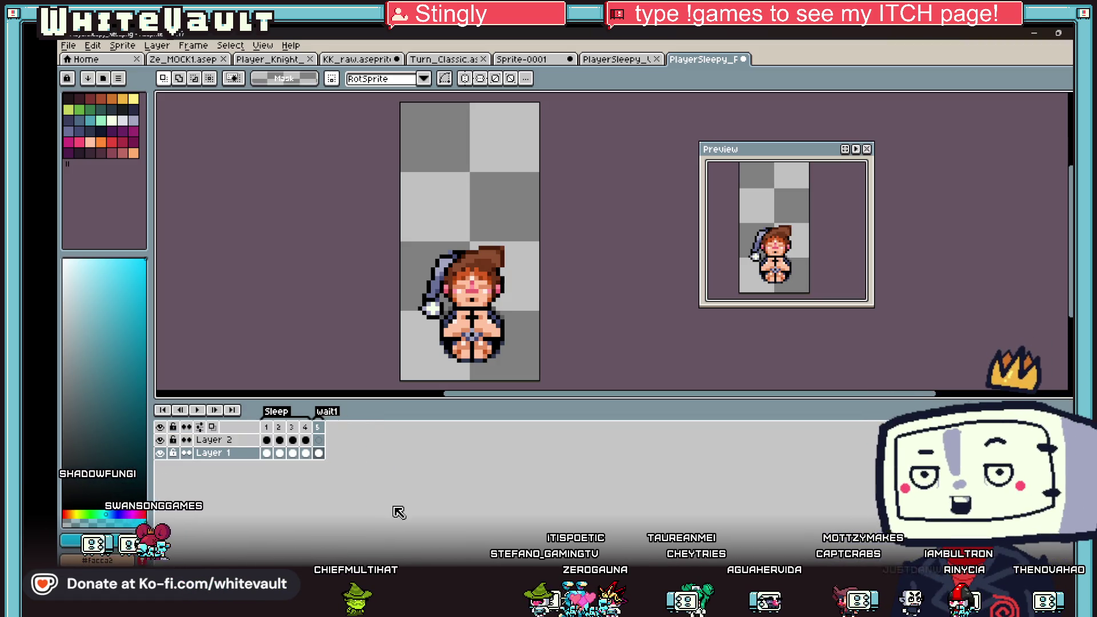
Start an Export Sprite Sheet laid out by rows, with Open Sprite Sheet ticked.
click(77, 49)
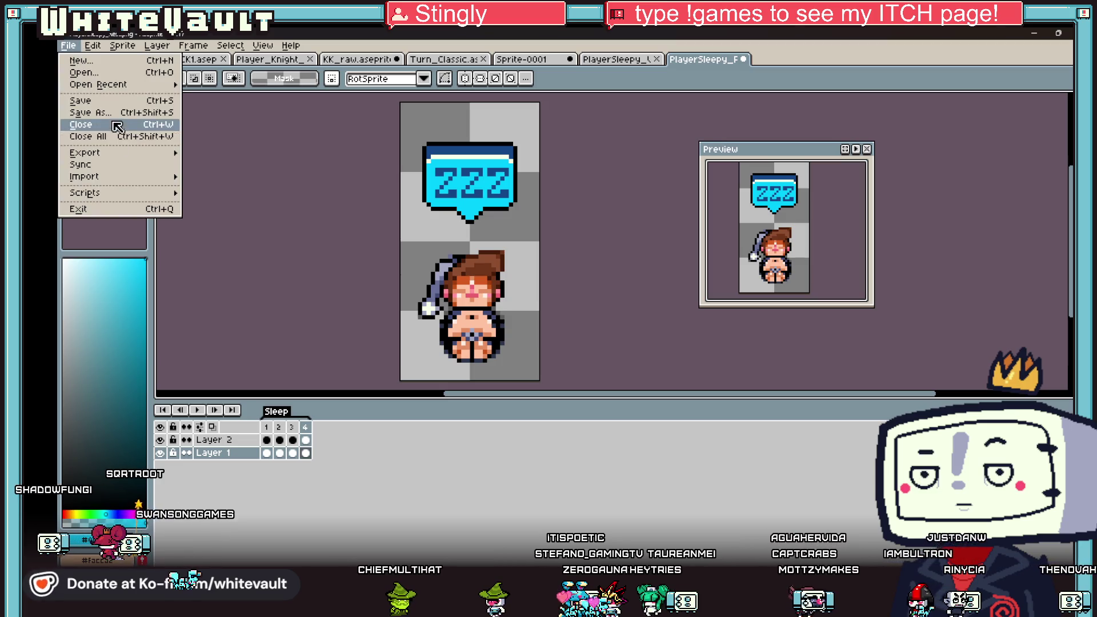
click(122, 152)
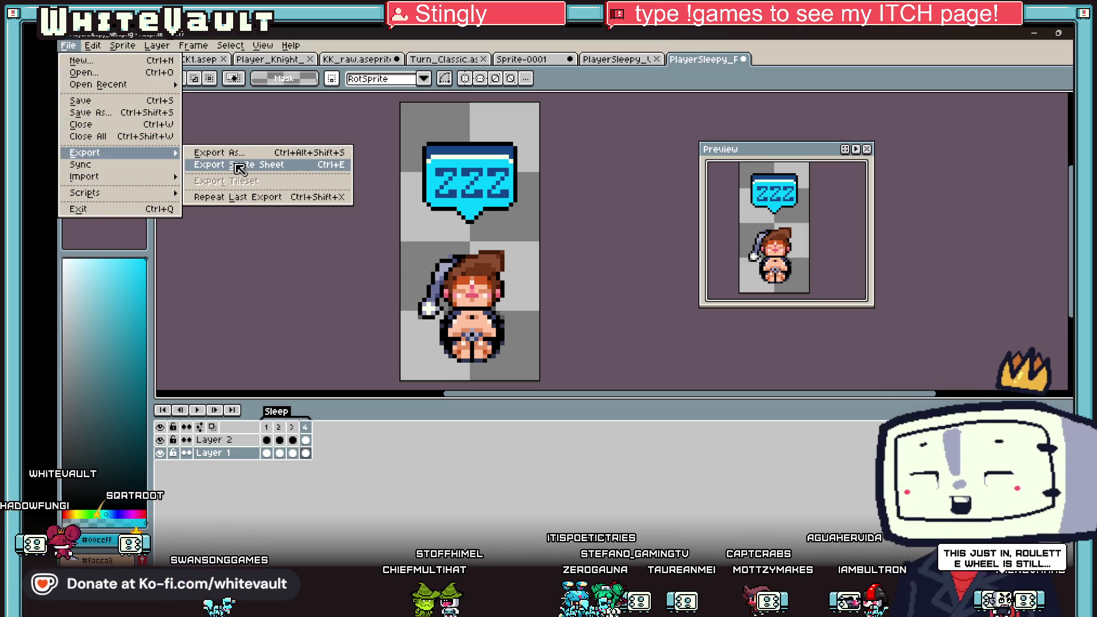
click(231, 164)
click(343, 424)
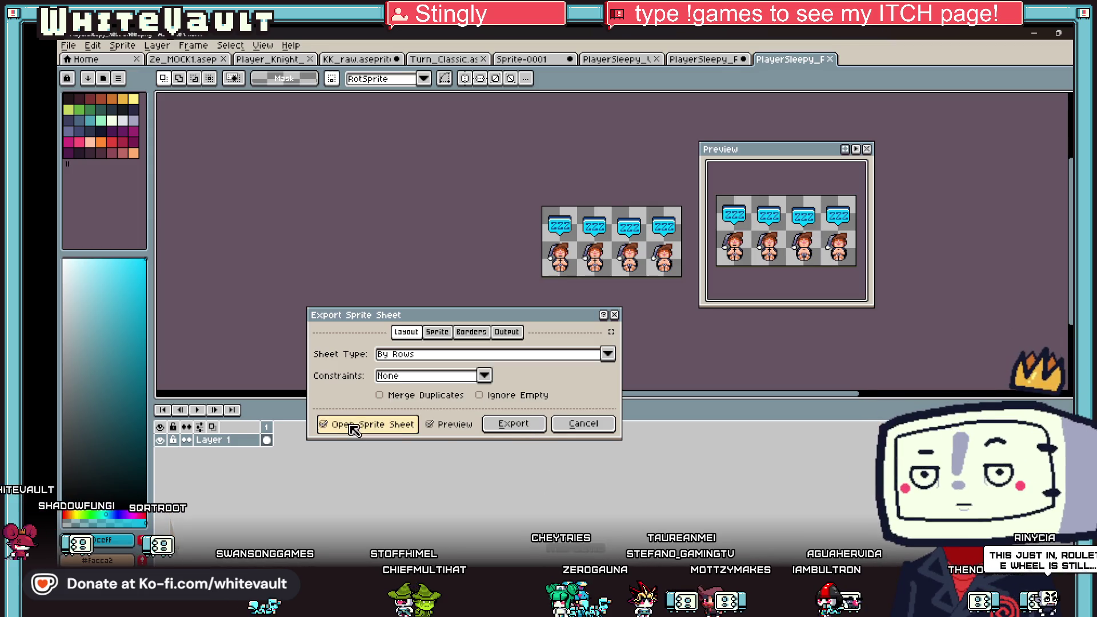
Export the sheet, save it over PlayerSleepy_Rest.png, and open Bakin's Resources.
click(507, 423)
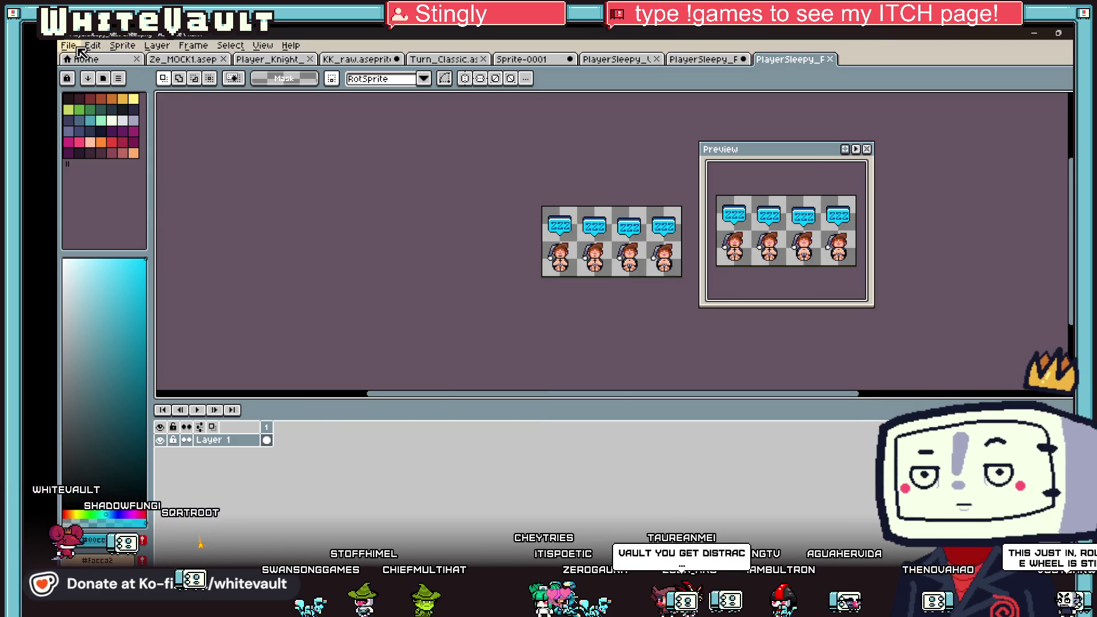
click(69, 45)
click(117, 118)
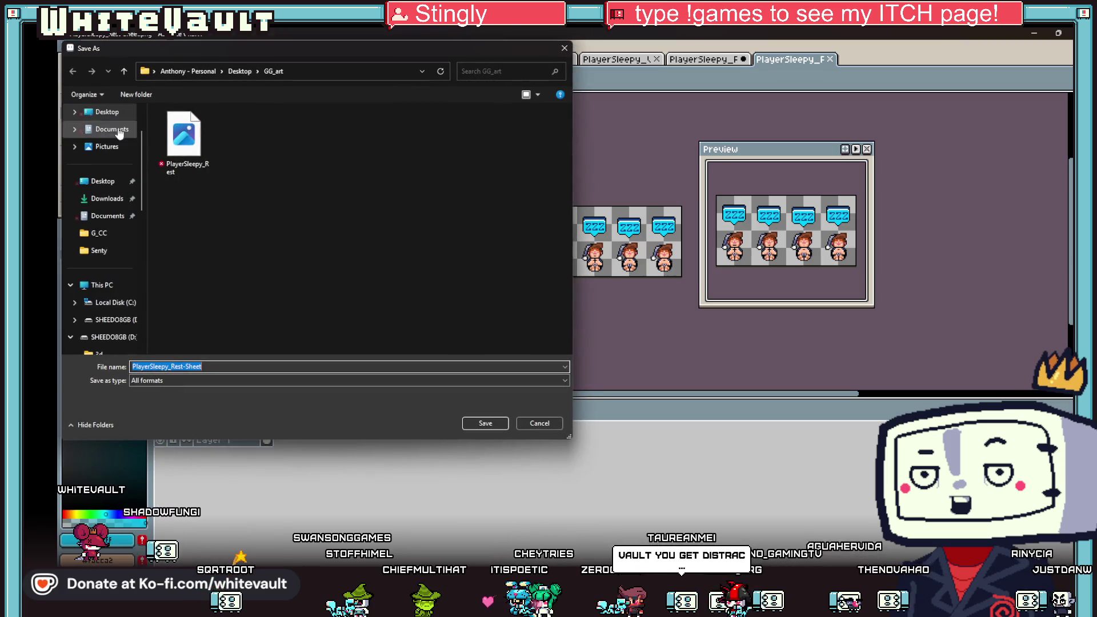
click(487, 423)
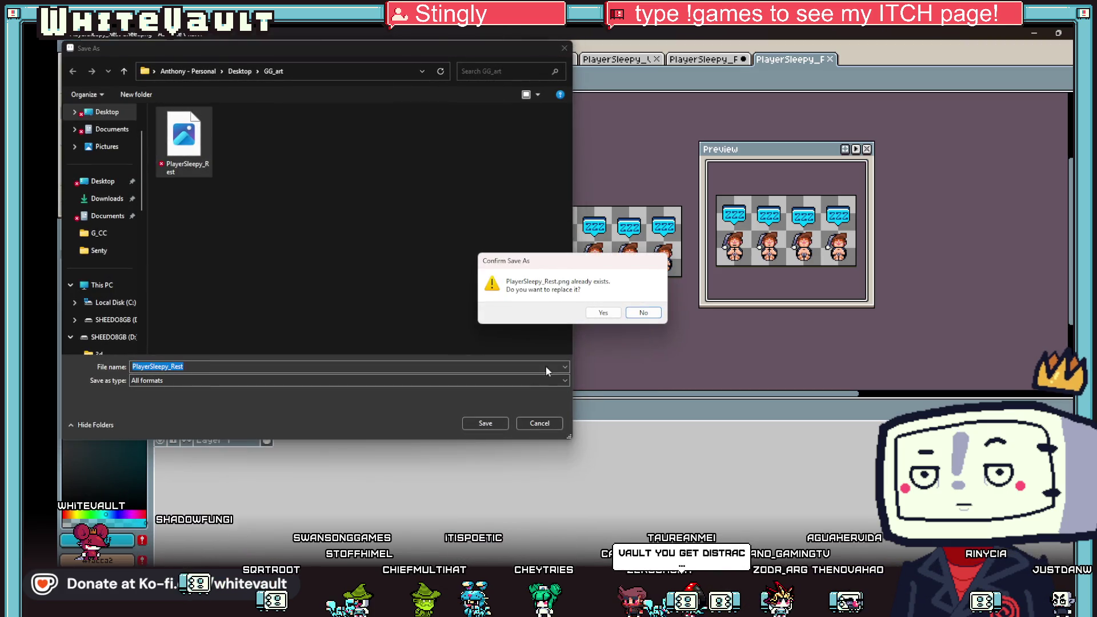
click(603, 313)
key(alt+Tab)
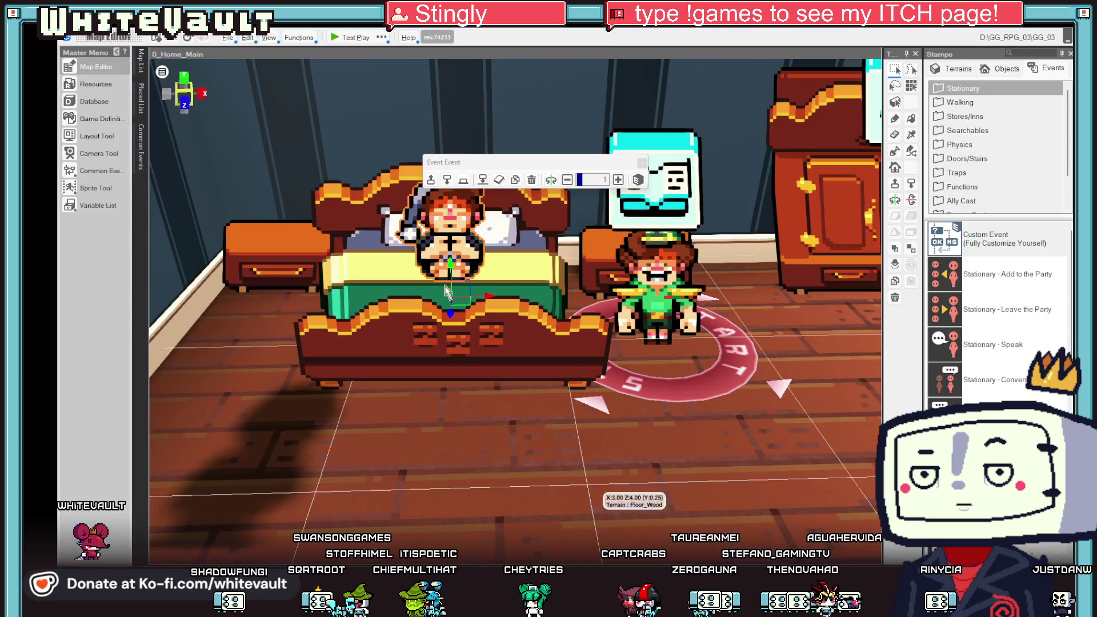
click(96, 85)
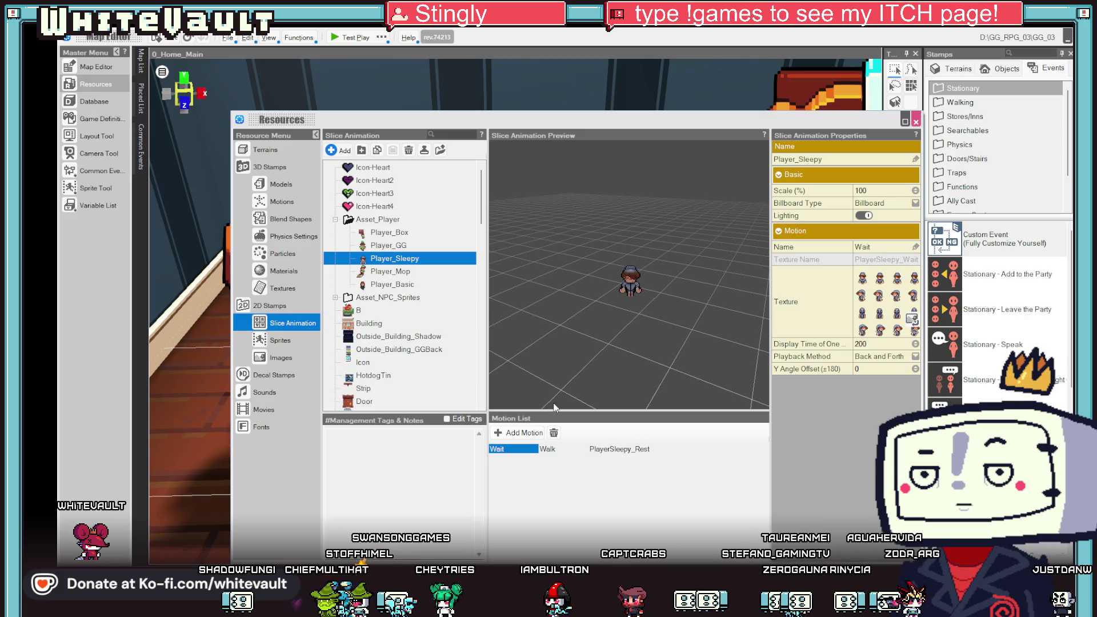
Set the PlayerSleepy_Rest image's Slice mode to CountSlice and enter its X Slices count.
click(281, 358)
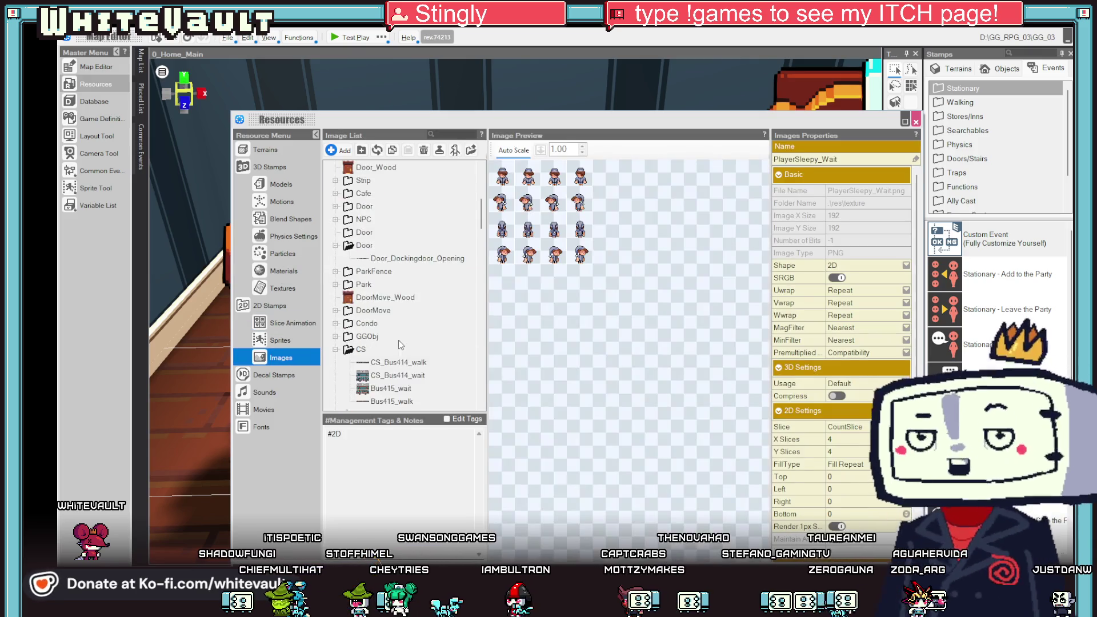
key(Down)
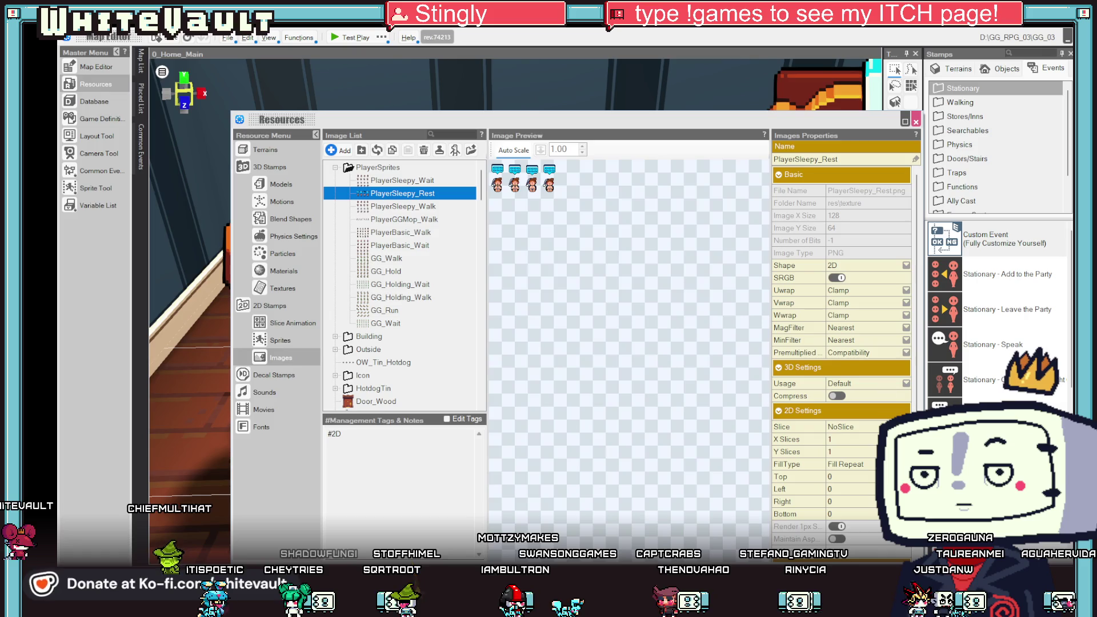
click(869, 427)
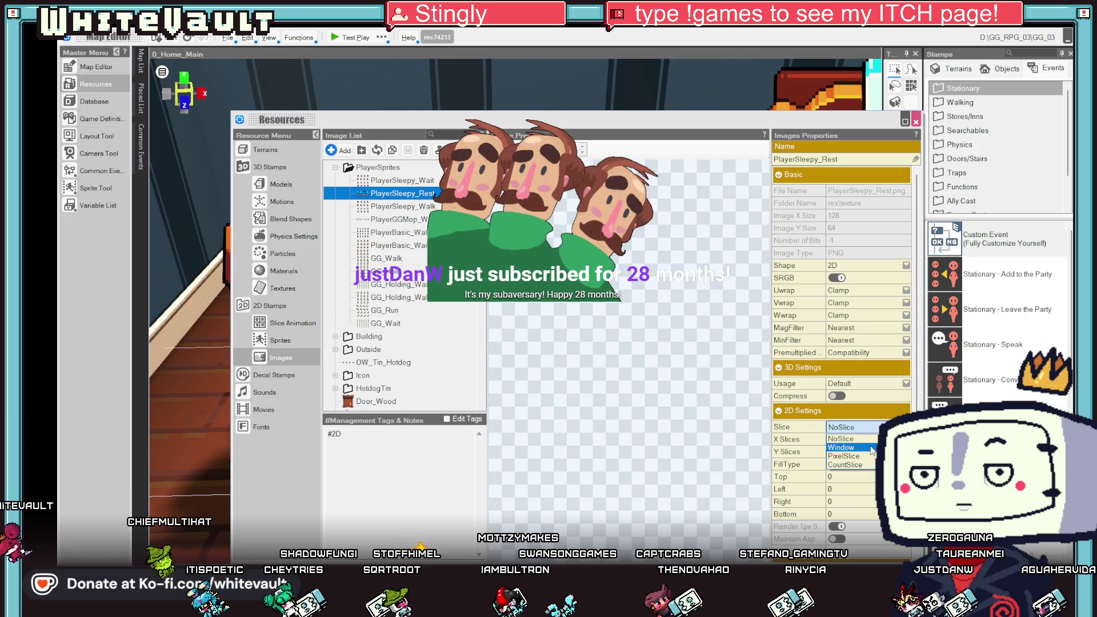
click(872, 449)
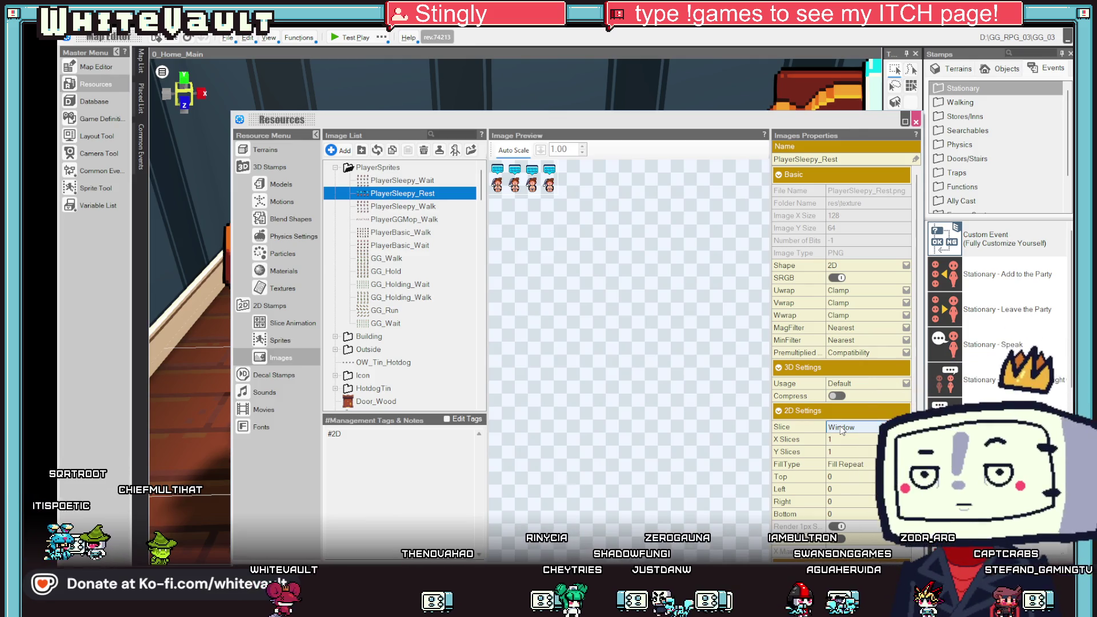
click(869, 434)
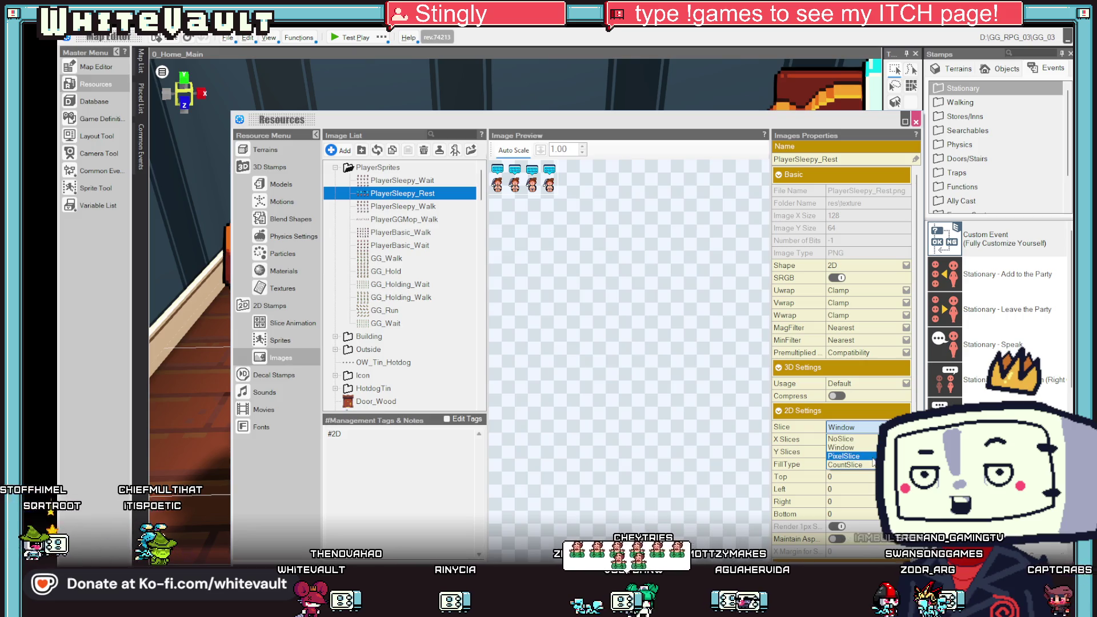
click(871, 465)
click(852, 439)
text(2)
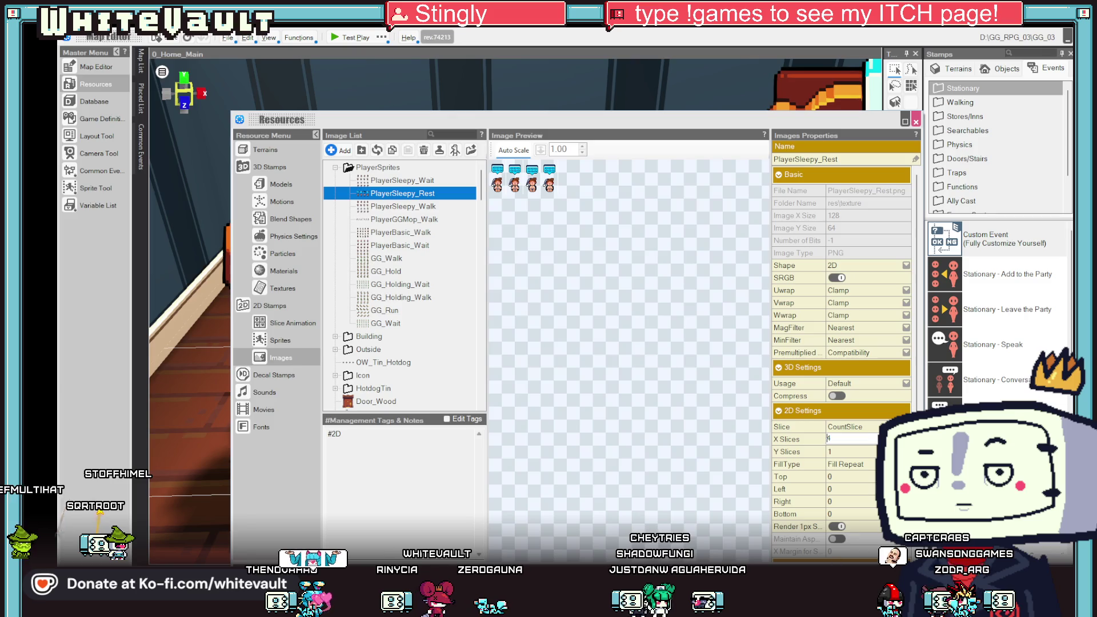
Rename the PlayerSleepy_Rest slice animation from Player_Sleepy to Sleepy and go back to the map.
click(916, 121)
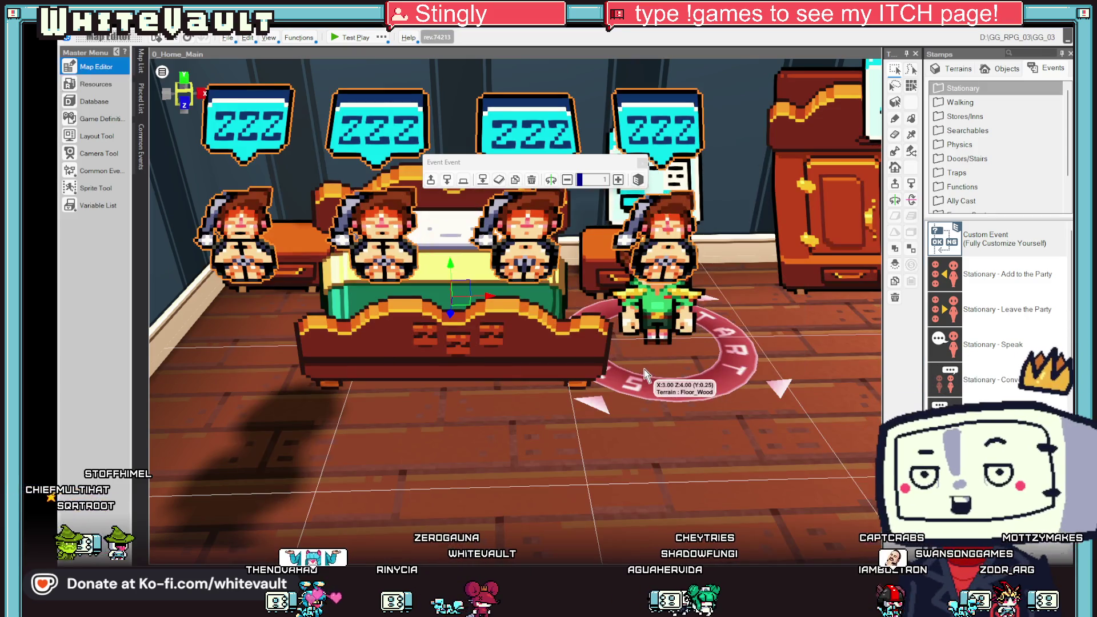
scroll(653, 416, down, 5)
scroll(722, 465, up, 5)
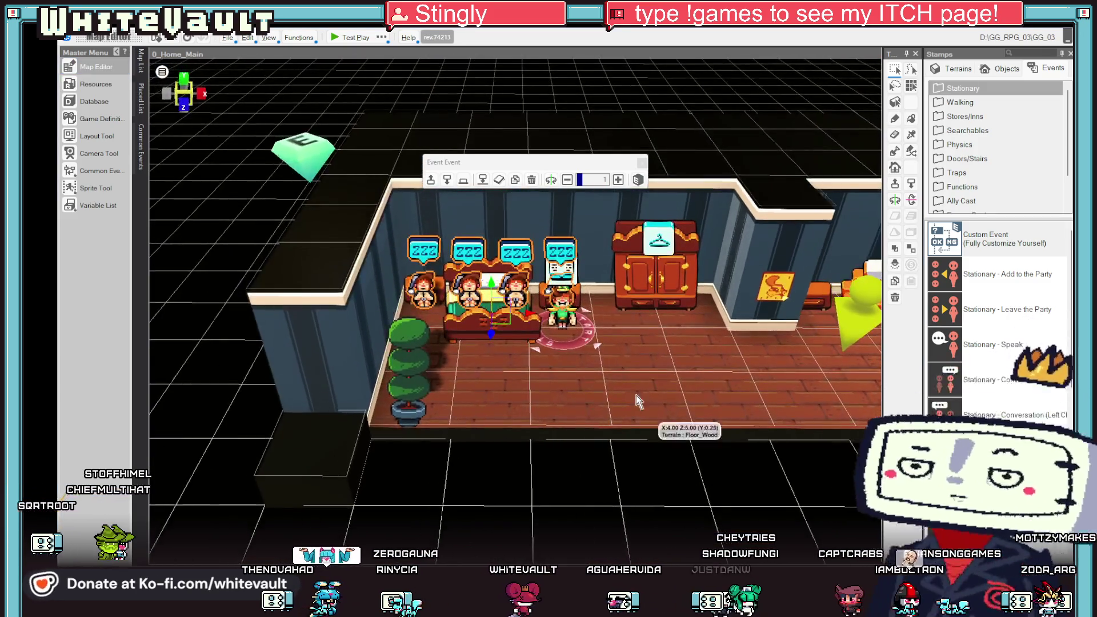
scroll(638, 403, down, 5)
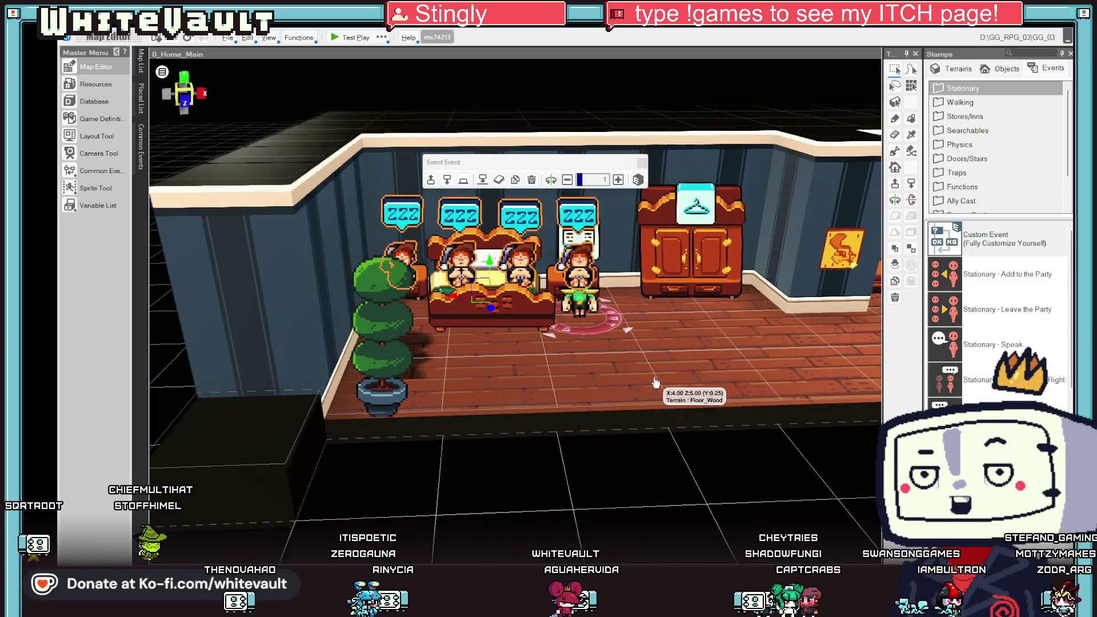
click(105, 89)
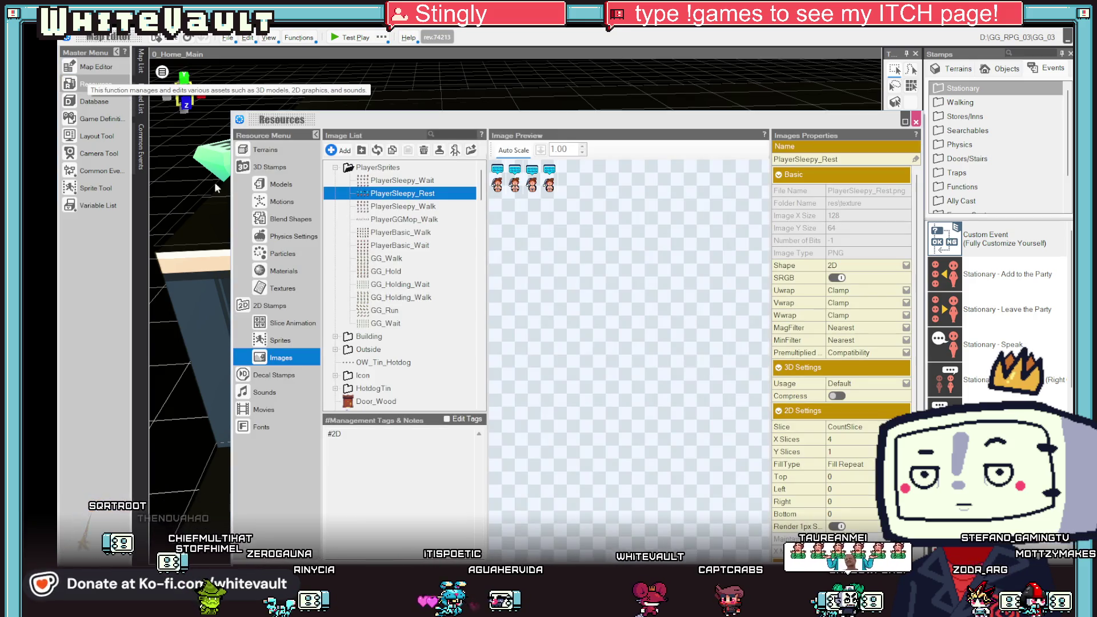
click(289, 324)
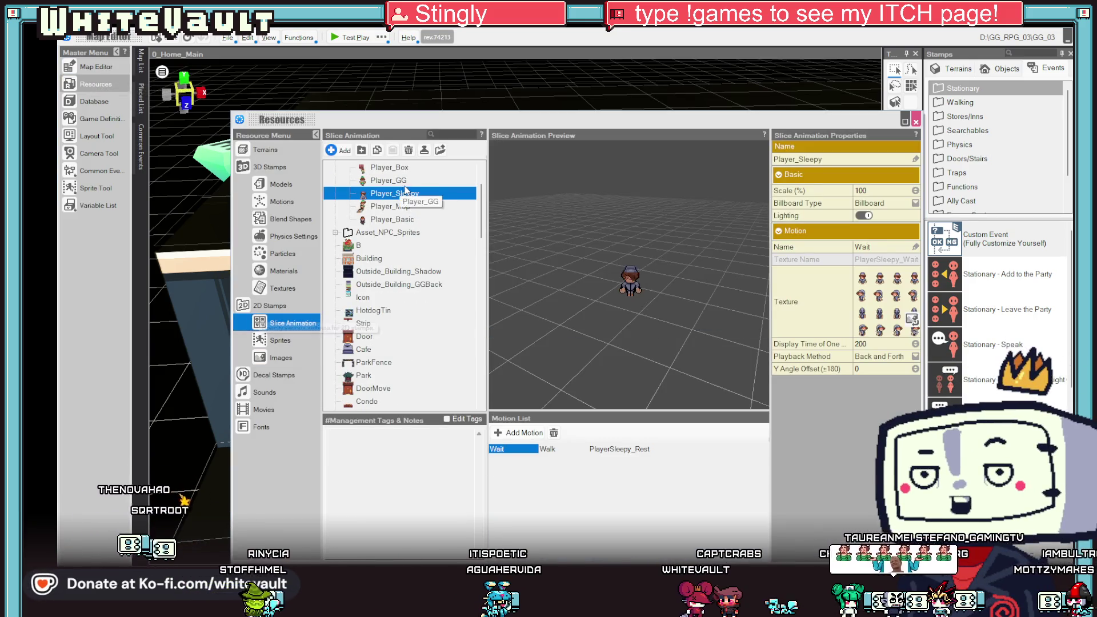
click(639, 451)
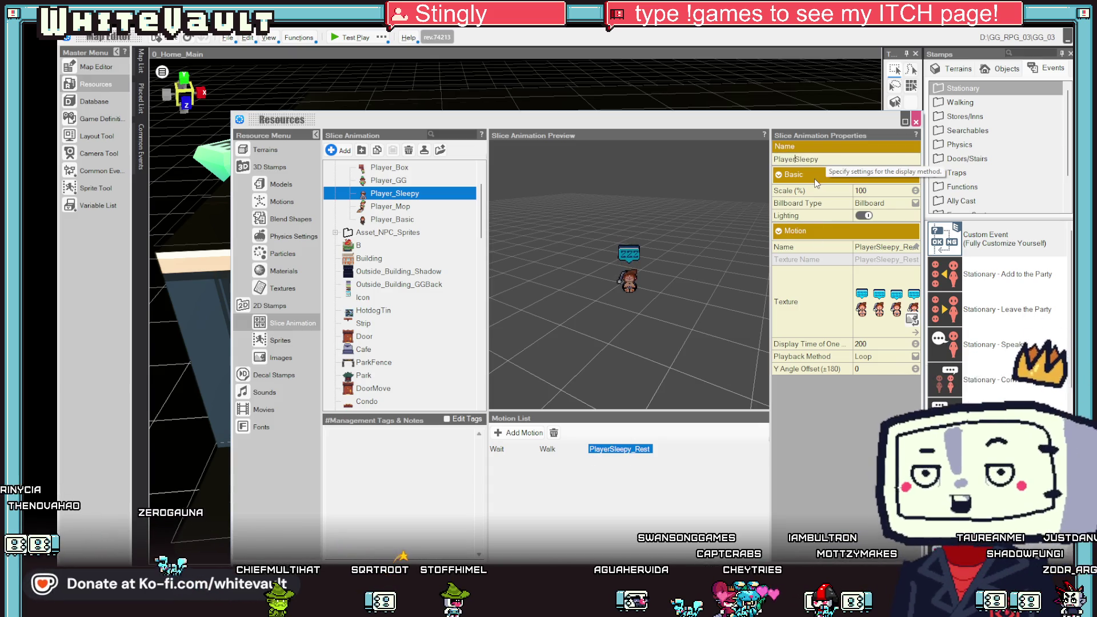
key(BackSpace)
key(BackSpace)
key(BackSpace)
key(Return)
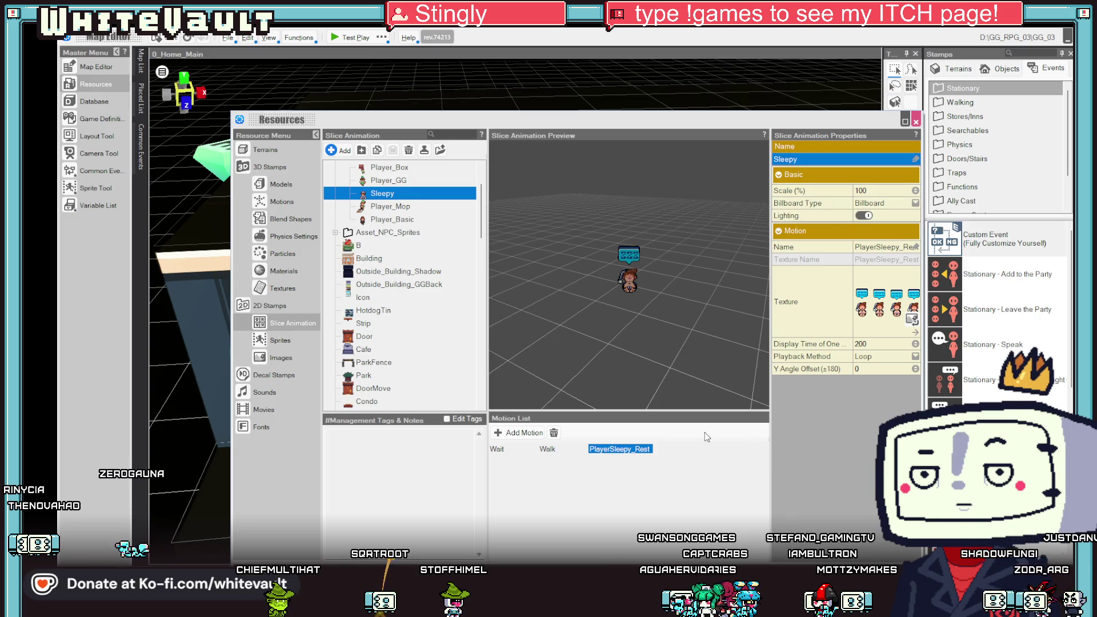
click(916, 122)
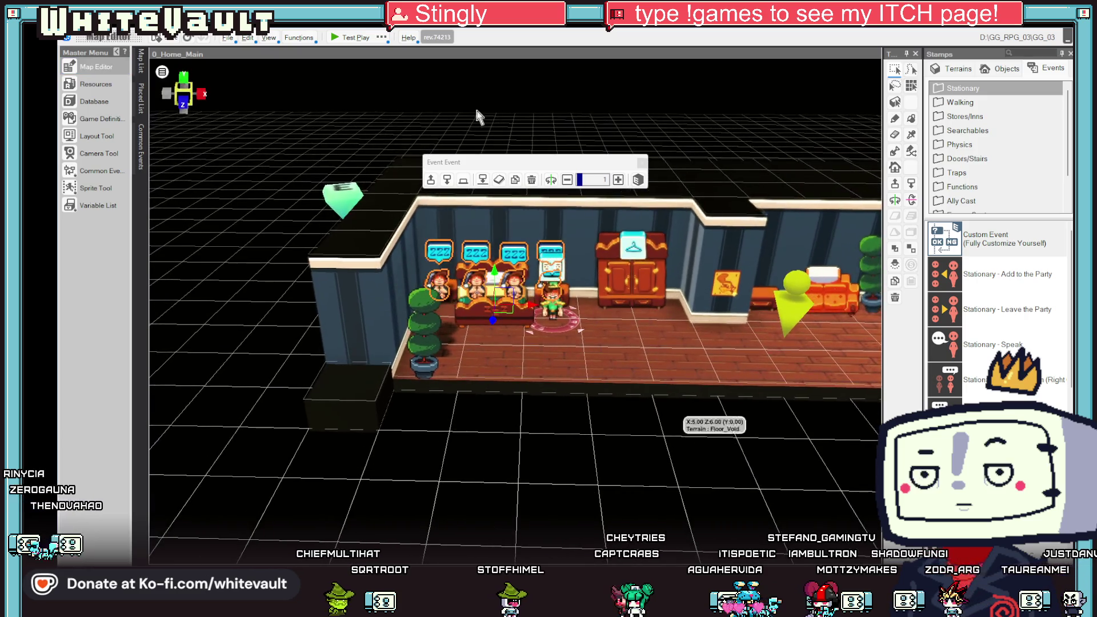
Test-play to see the girl asleep with the ZZZ bubble, then return to Aseprite.
click(335, 37)
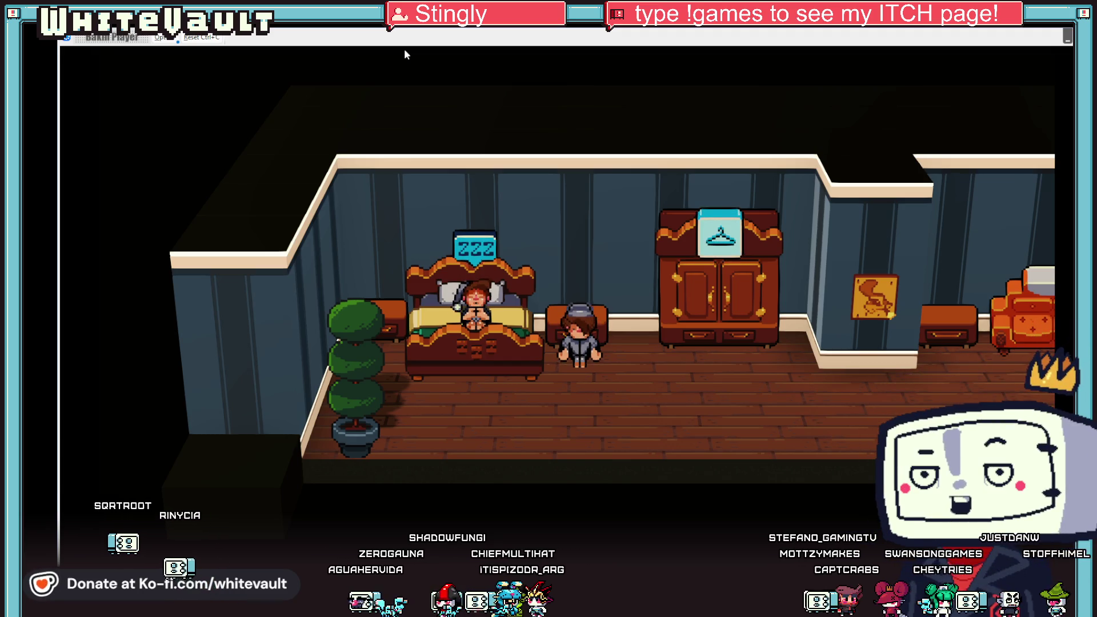
key(alt+Tab)
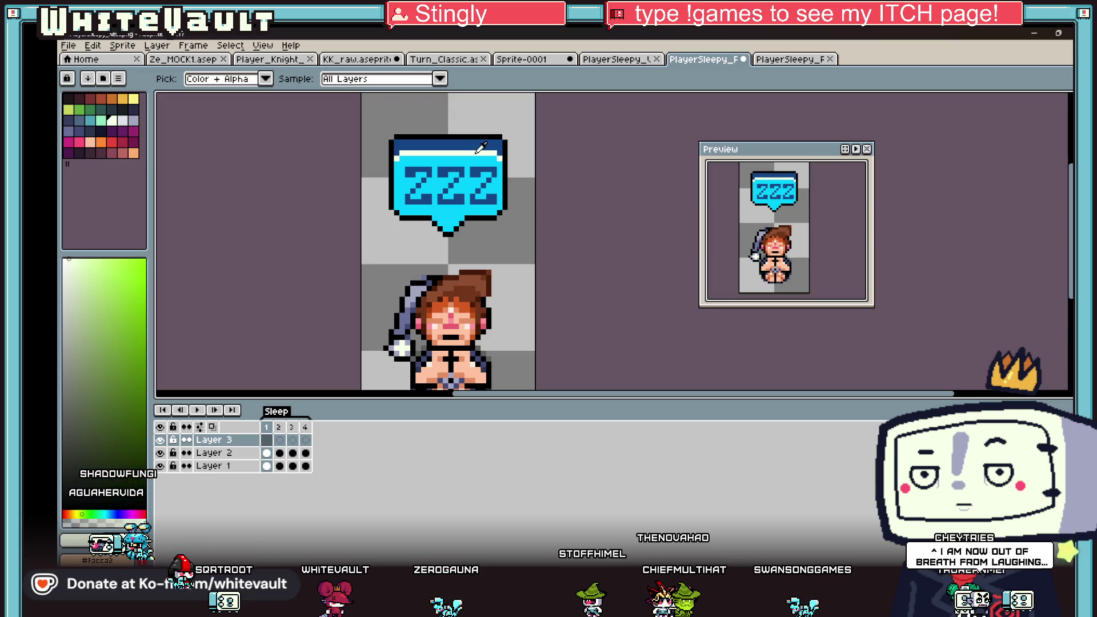
Paint a 14px white puff over the ZZZ, then step to frame 3 with the brush at 1px.
click(451, 181)
key(plus)
key(plus)
key(plus)
drag(451, 181, 457, 183)
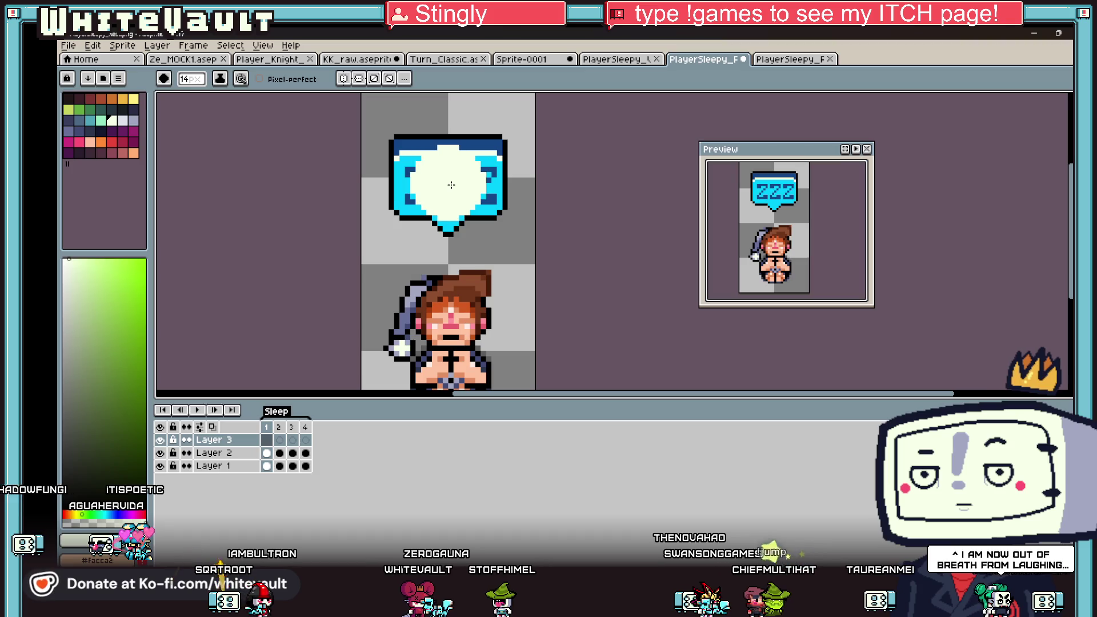
key(Right)
key(minus)
key(minus)
key(minus)
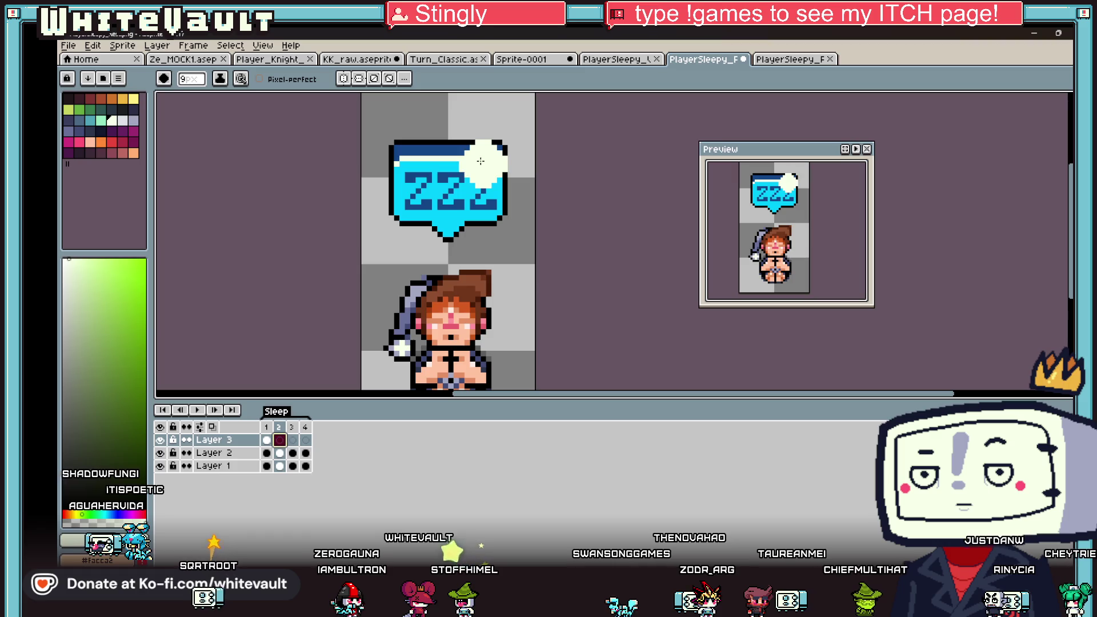
key(minus)
key(minus)
key(minus)
key(Right)
key(minus)
key(minus)
key(minus)
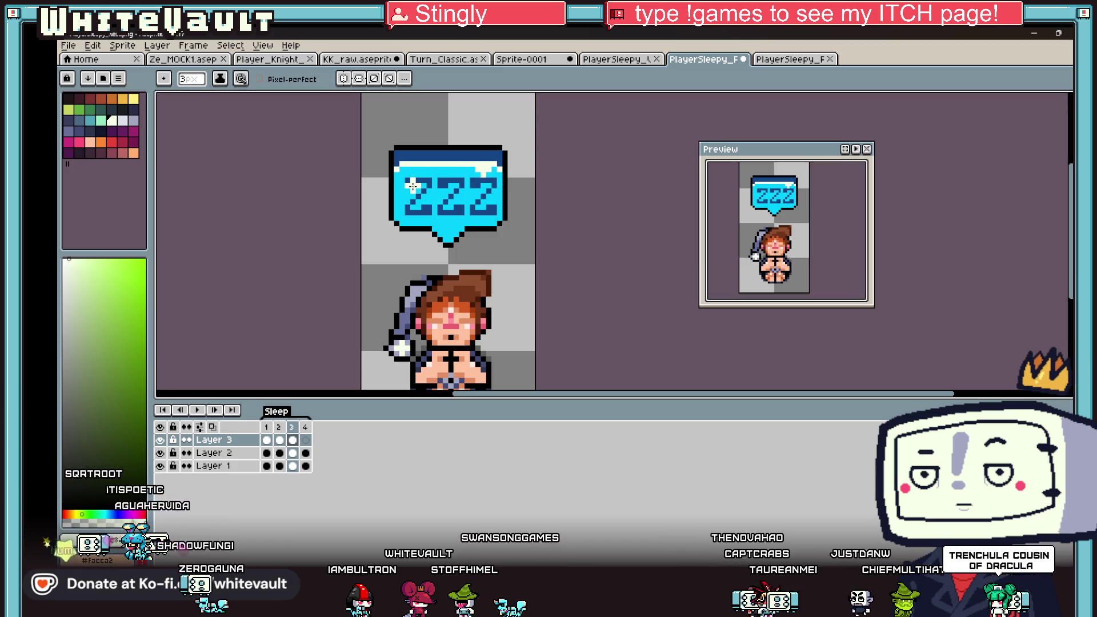
key(minus)
key(minus)
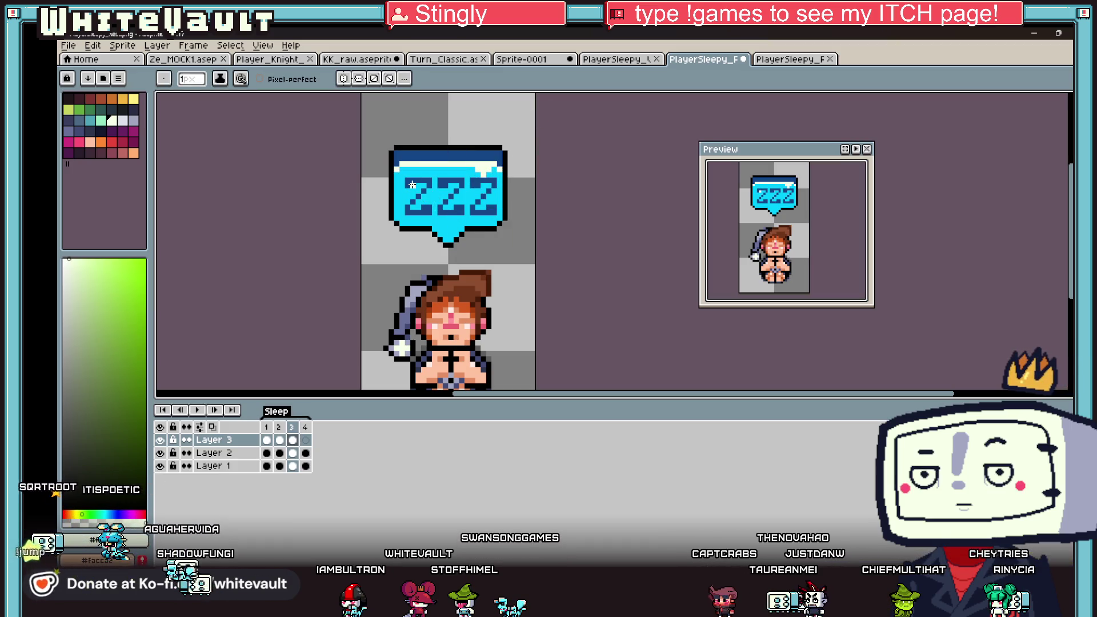
On Layer 2's frame 1, delete the upper bubble area and move the cels onto Layer 1.
click(306, 441)
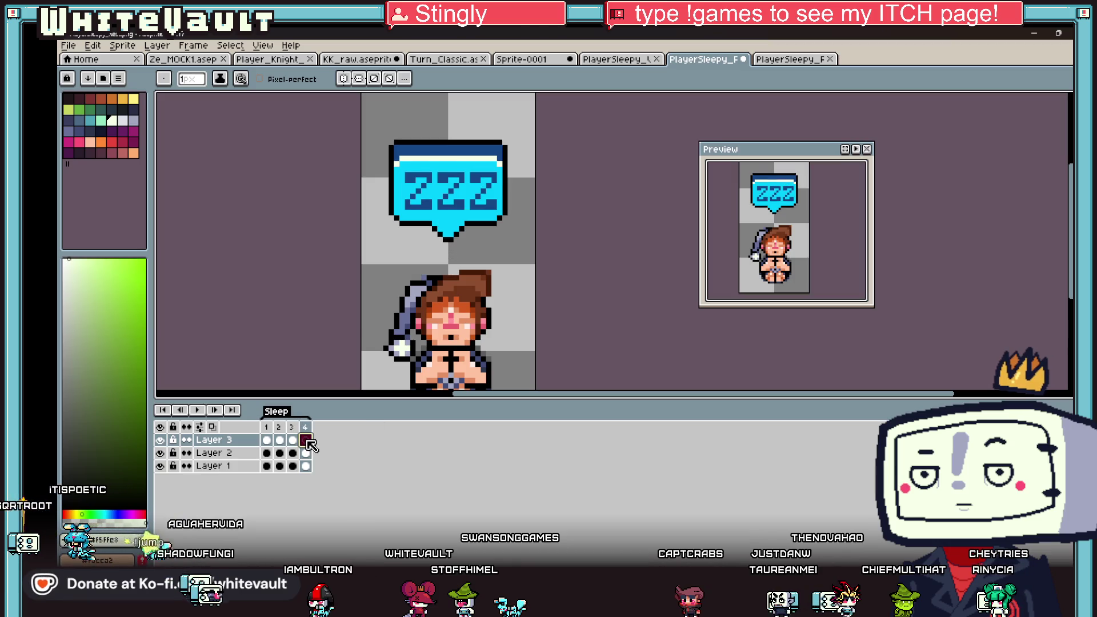
click(229, 452)
click(266, 453)
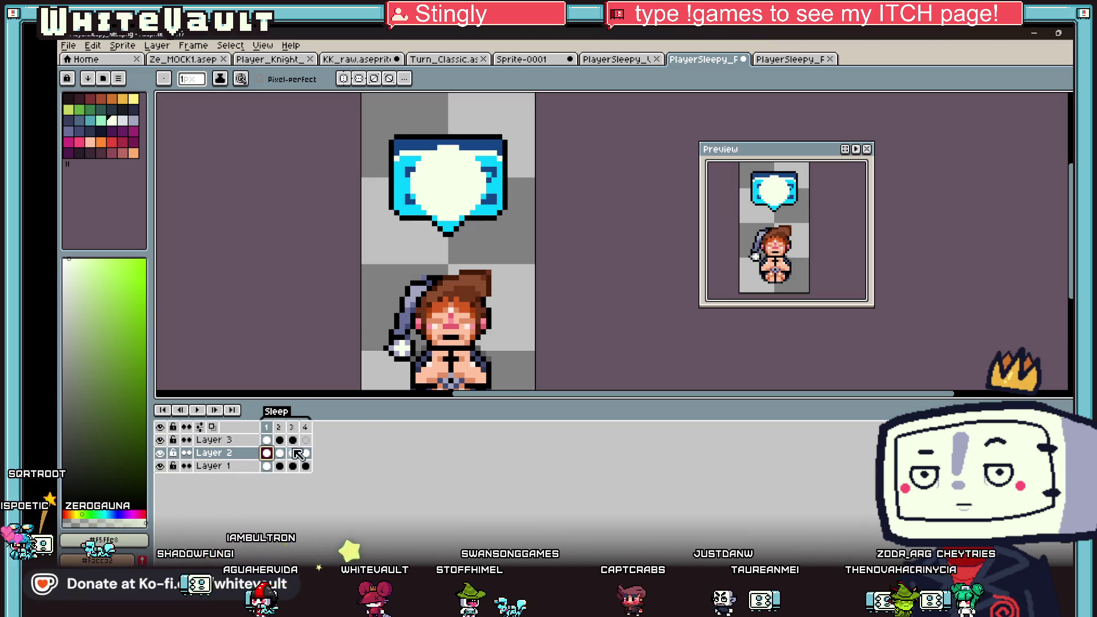
key(m)
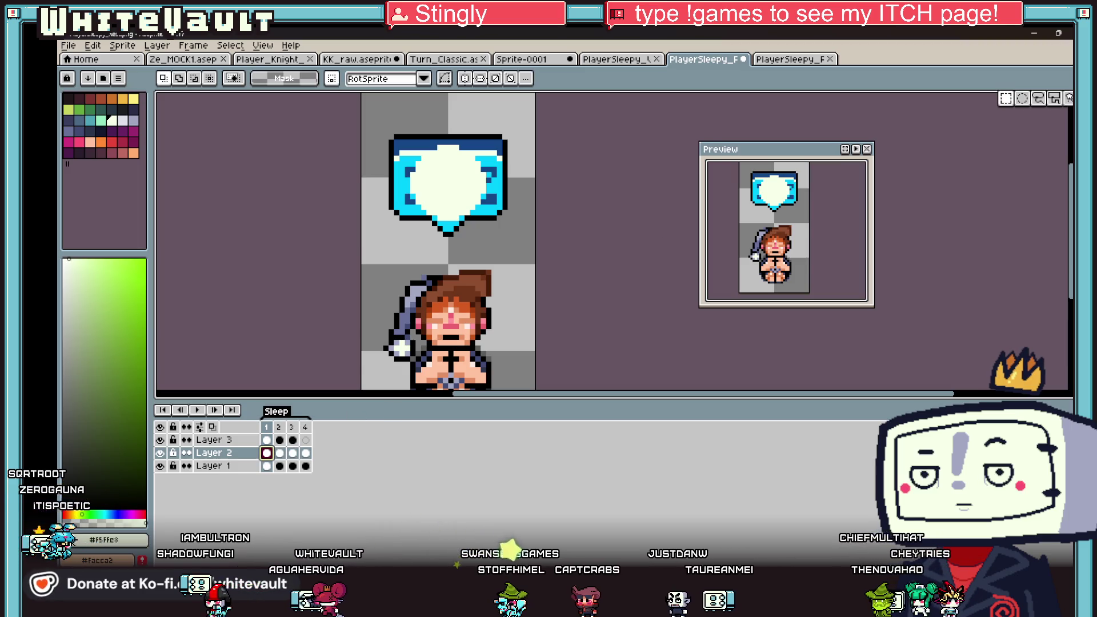
key(minus)
drag(430, 119, 559, 206)
key(Delete)
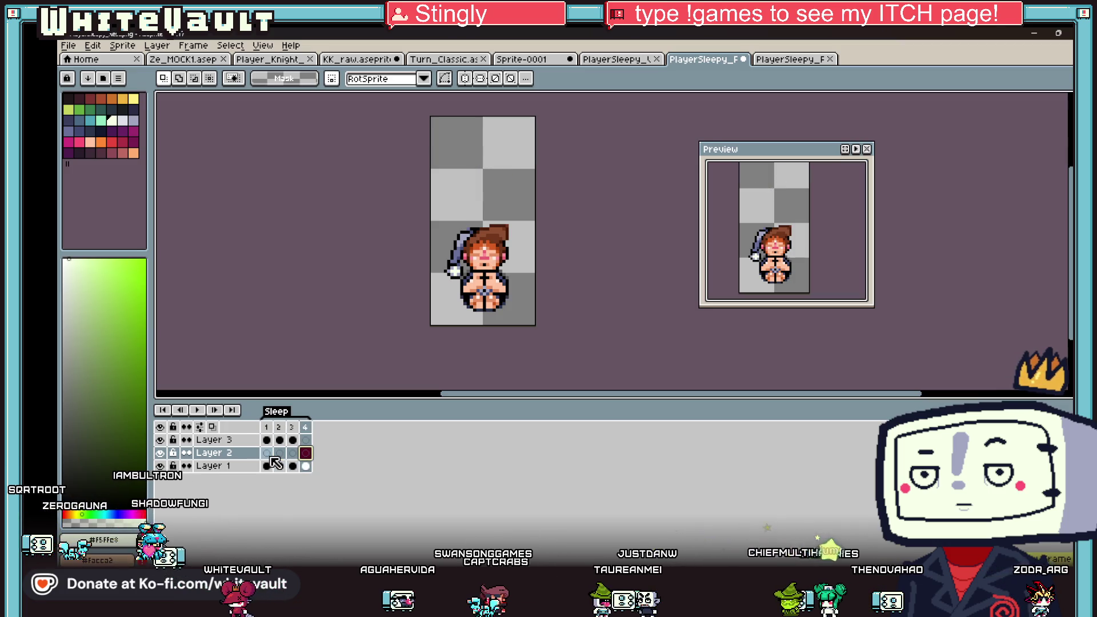
drag(273, 459, 280, 469)
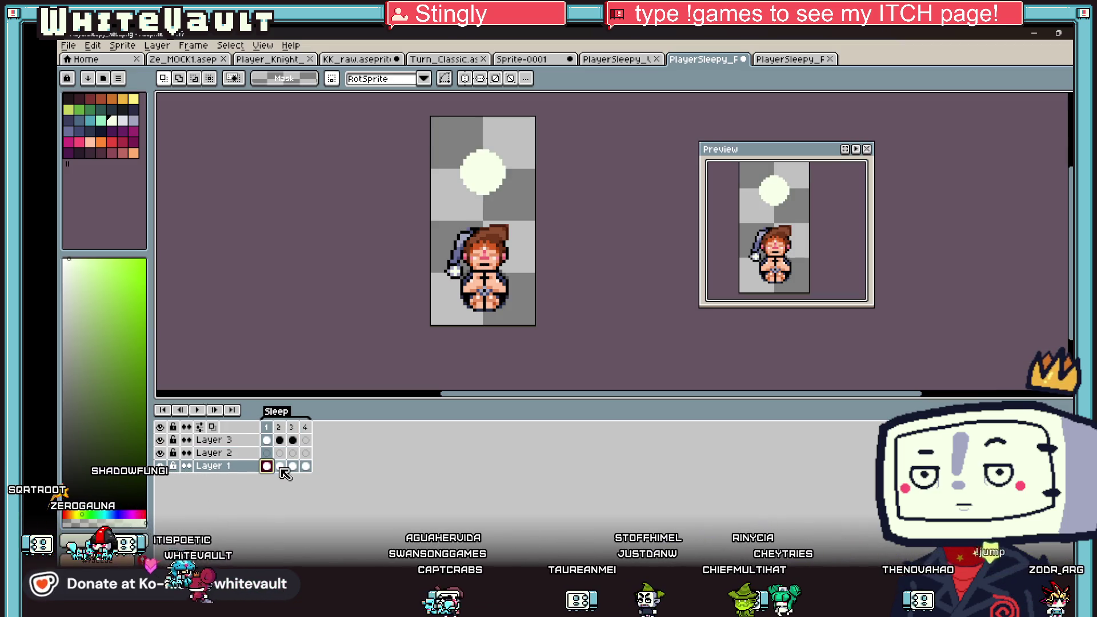
On frame 3, sample the face's orange skin and darker shading colours with the pencil.
click(280, 467)
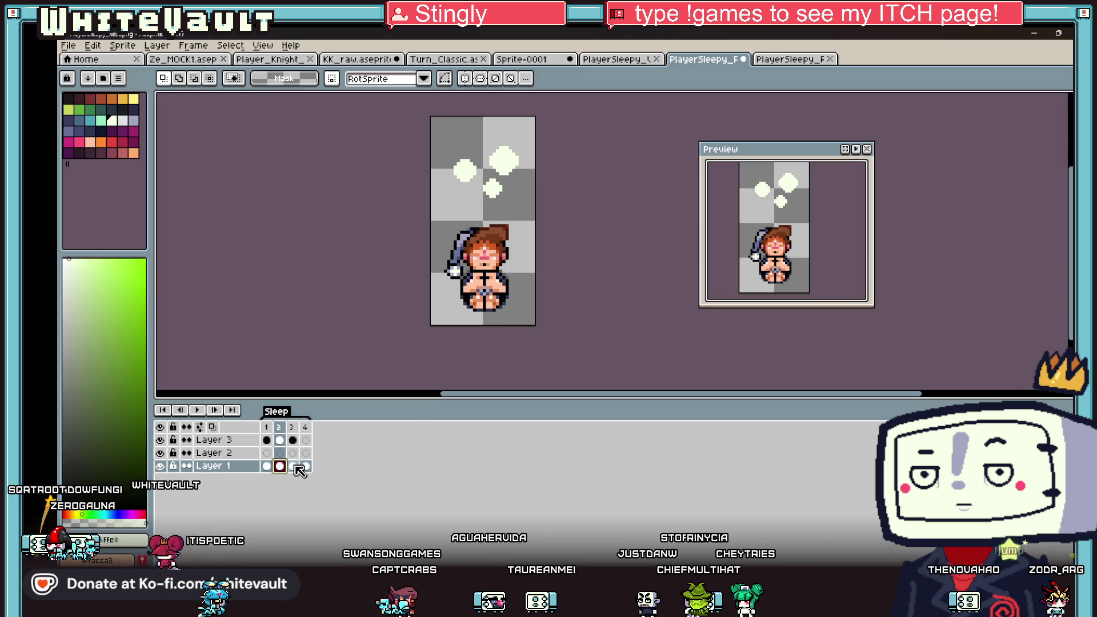
click(293, 466)
scroll(493, 259, up, 2)
key(b)
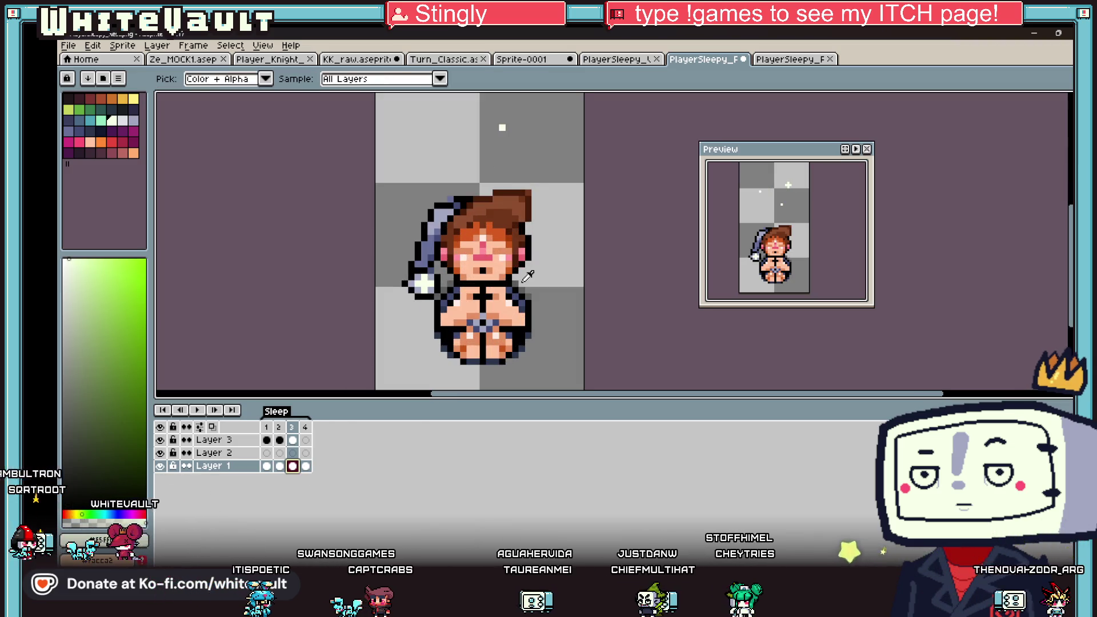
scroll(490, 267, up, 1)
alt+click(515, 238)
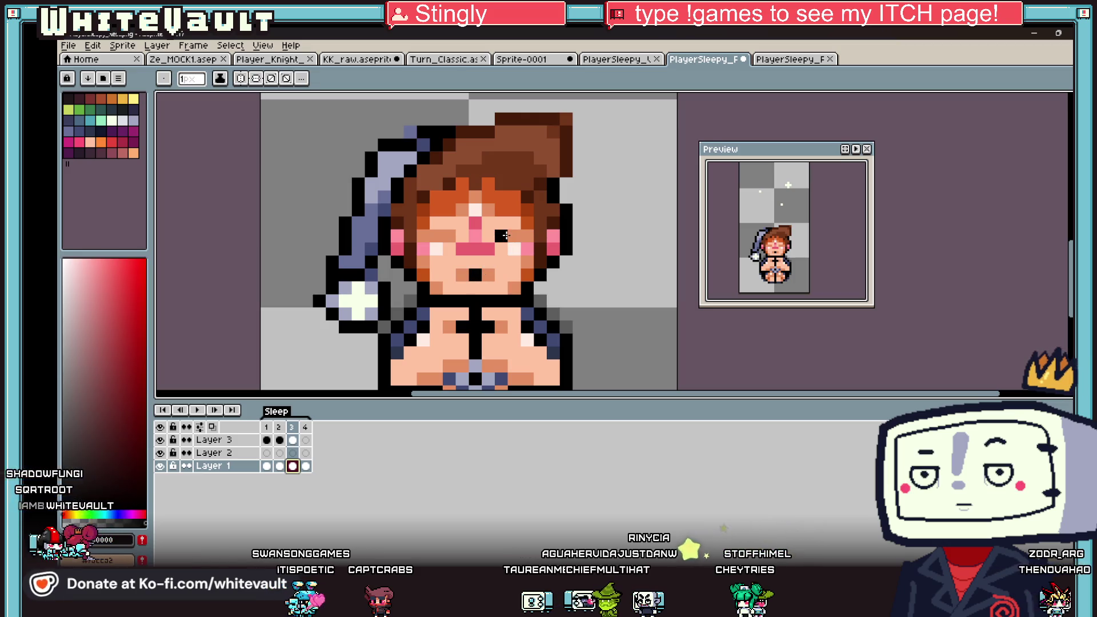
scroll(457, 243, down, 3)
scroll(472, 251, up, 1)
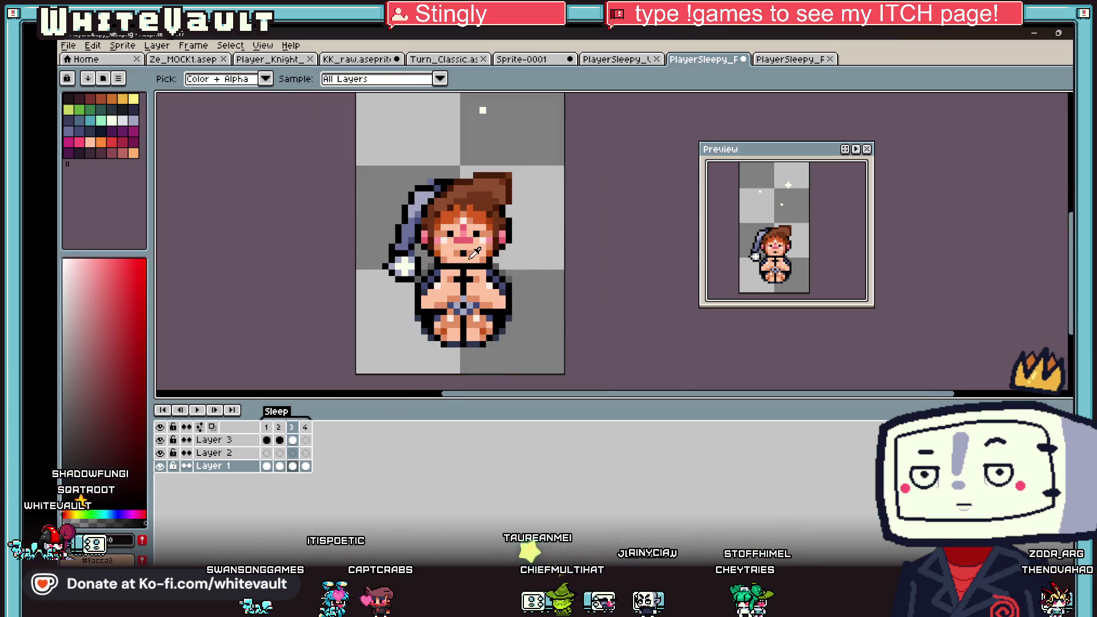
alt+click(470, 251)
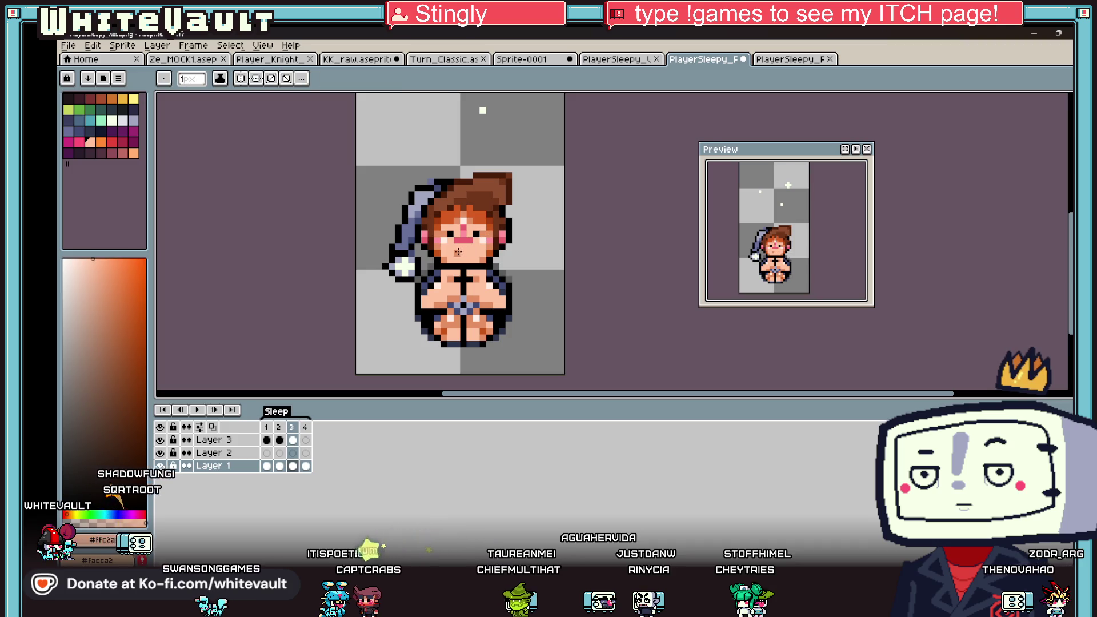
alt+click(450, 245)
alt+click(453, 233)
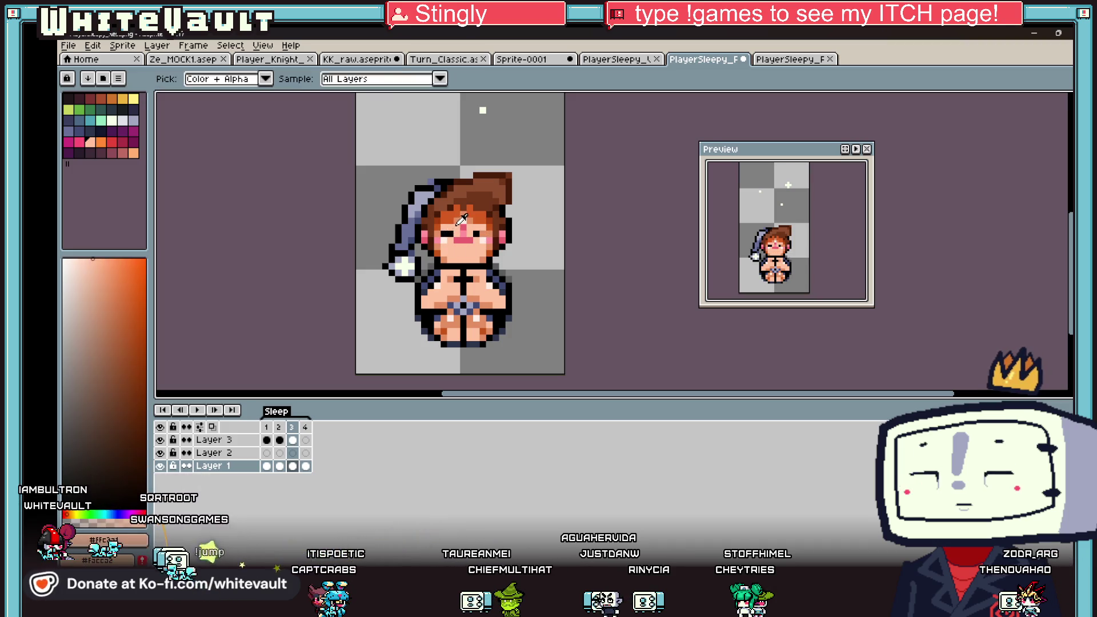
alt+click(472, 233)
alt+click(486, 238)
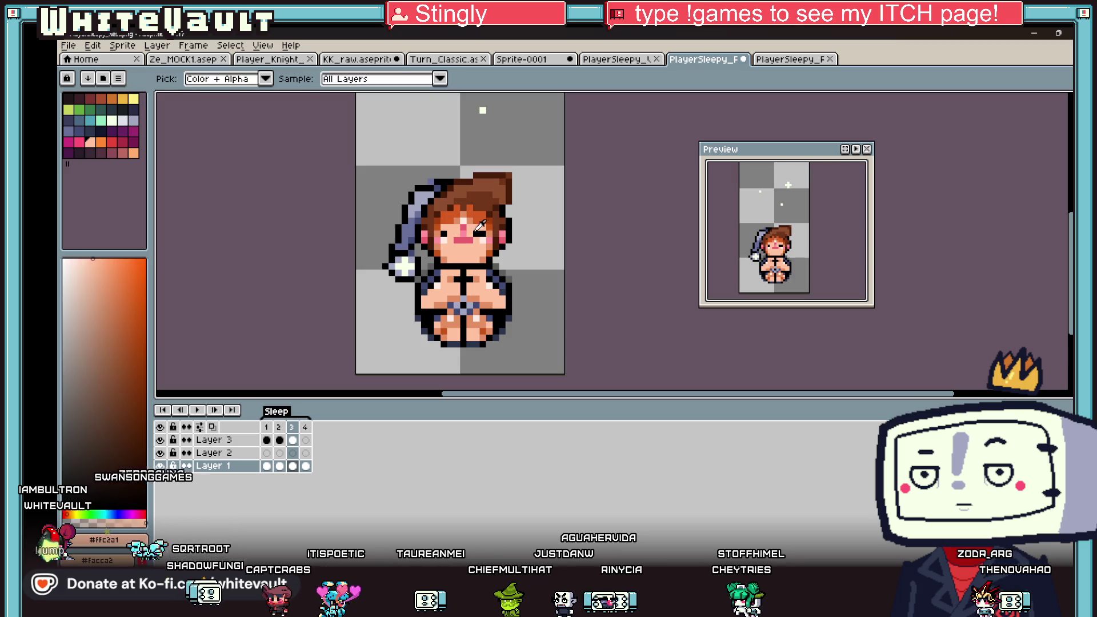
scroll(485, 239, down, 2)
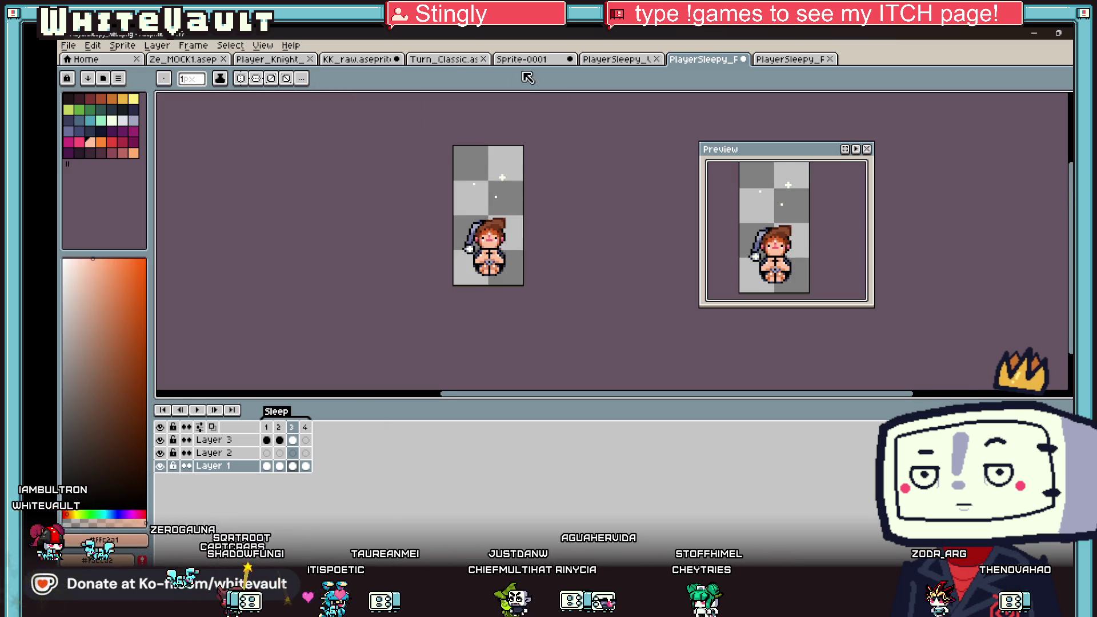
Switch through the Sprite-0001 and Turn_Classic documents to the KK_raw sprite sheet.
click(529, 63)
click(446, 59)
click(357, 59)
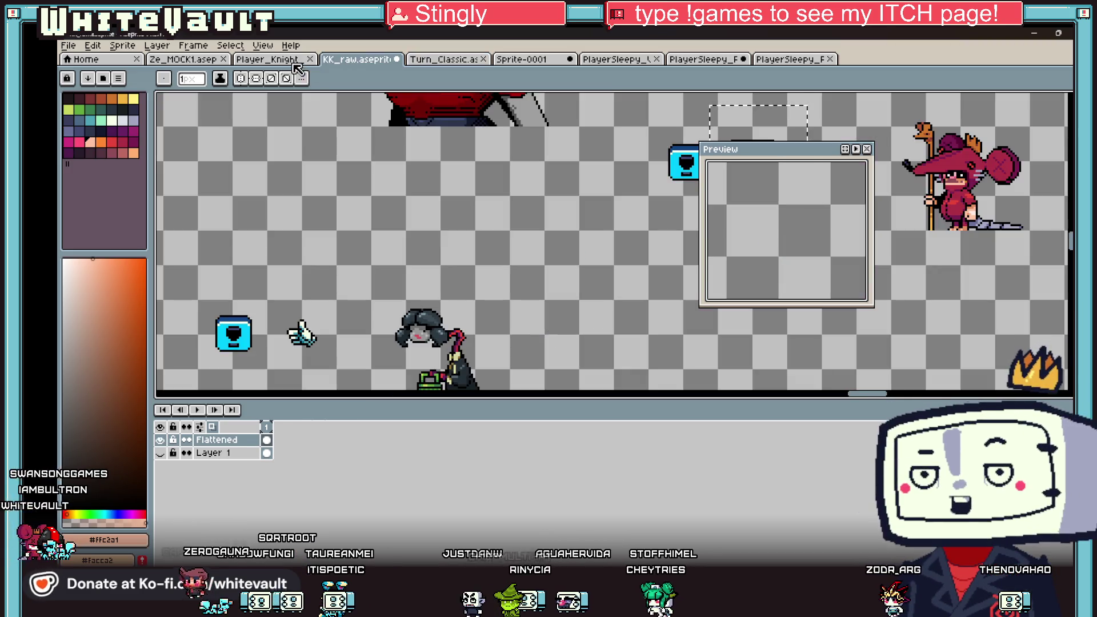
Zoom and pan around the KK_raw sheet to find the grey-hatted character.
scroll(438, 200, down, 3)
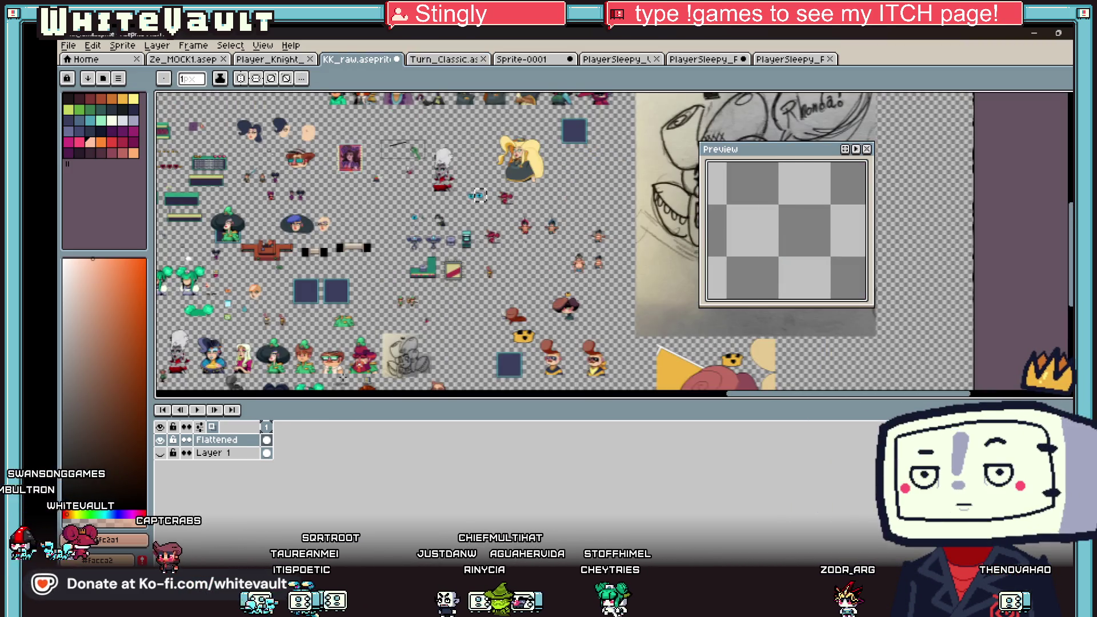
scroll(188, 334, up, 2)
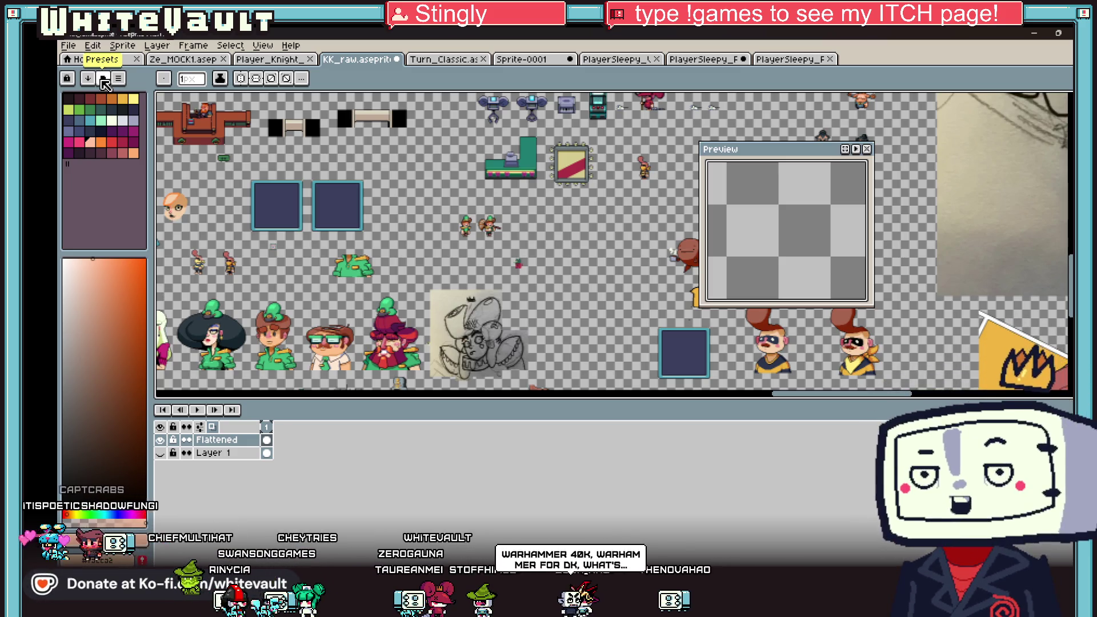
scroll(449, 252, up, 1)
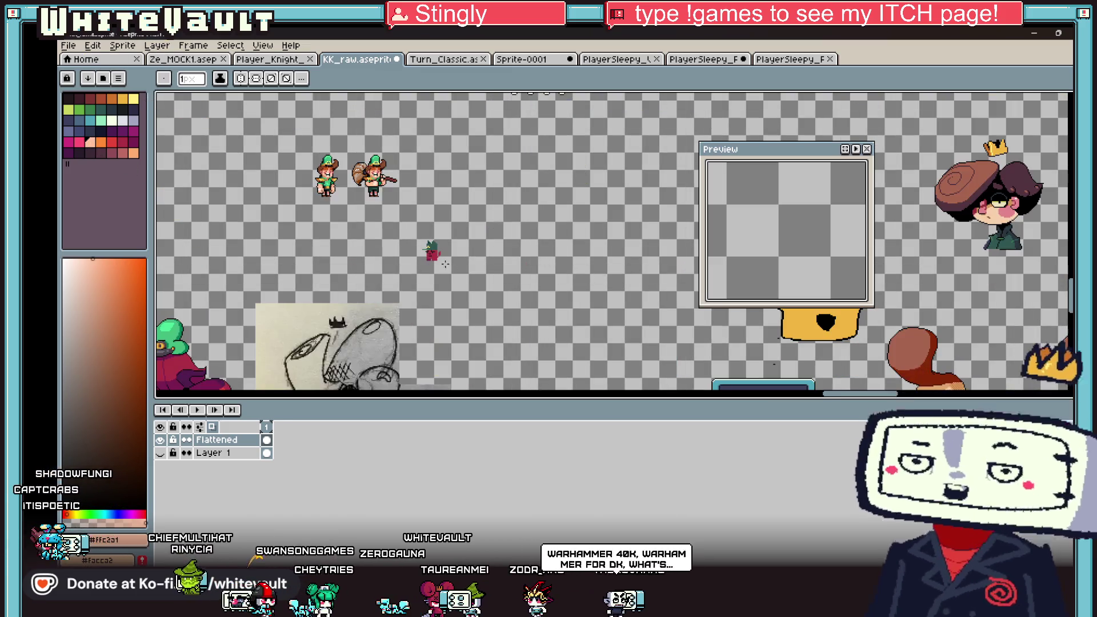
scroll(448, 252, down, 1)
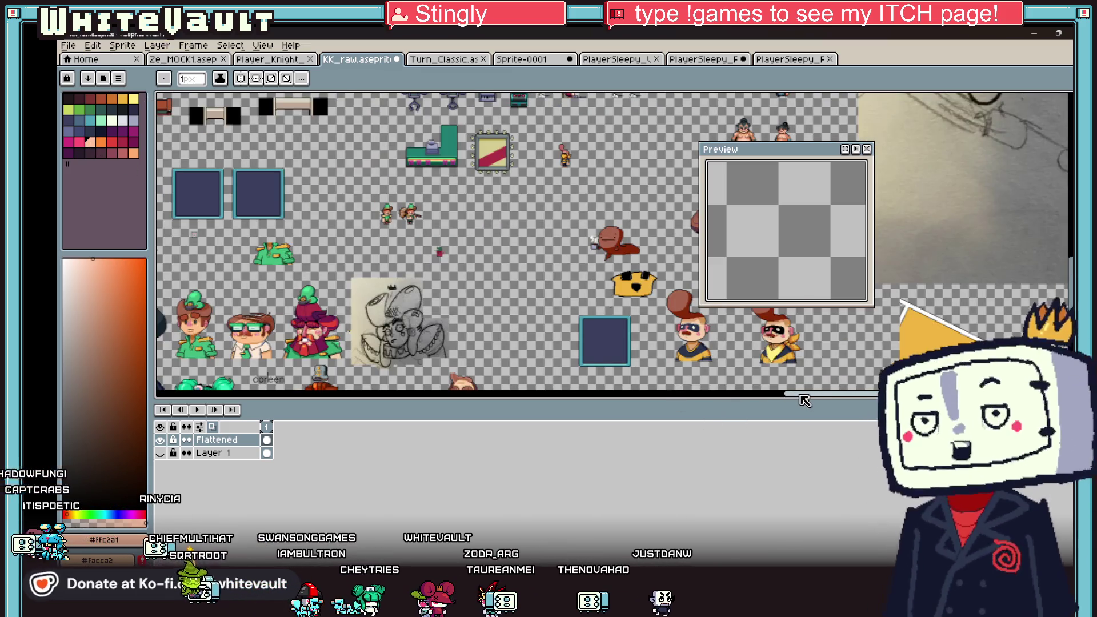
scroll(737, 412, left, 5)
scroll(511, 234, down, 2)
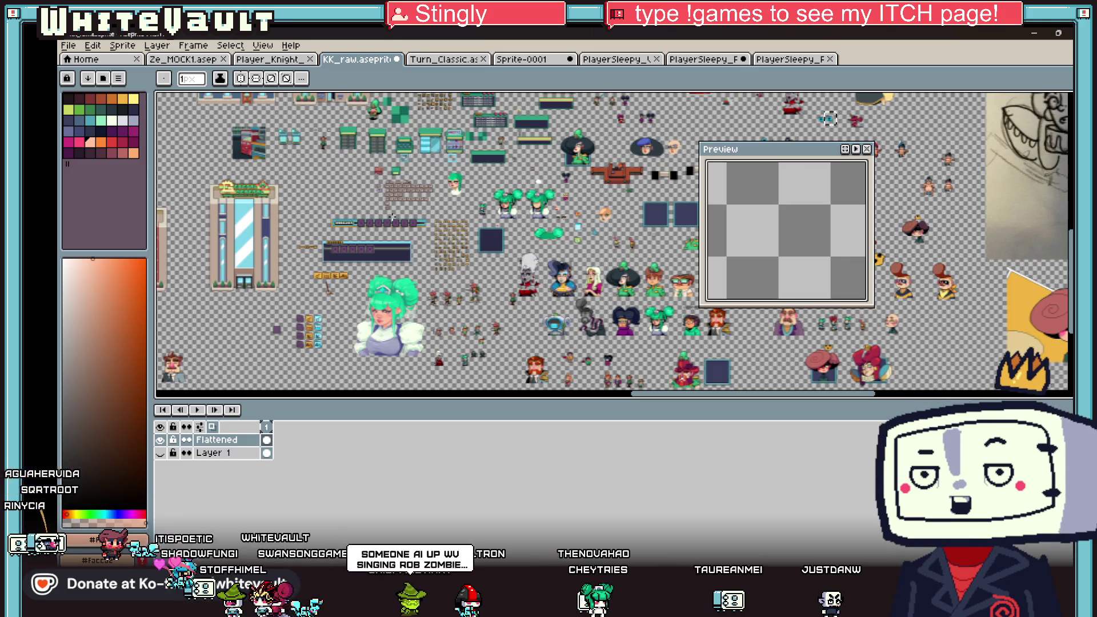
scroll(474, 176, up, 1)
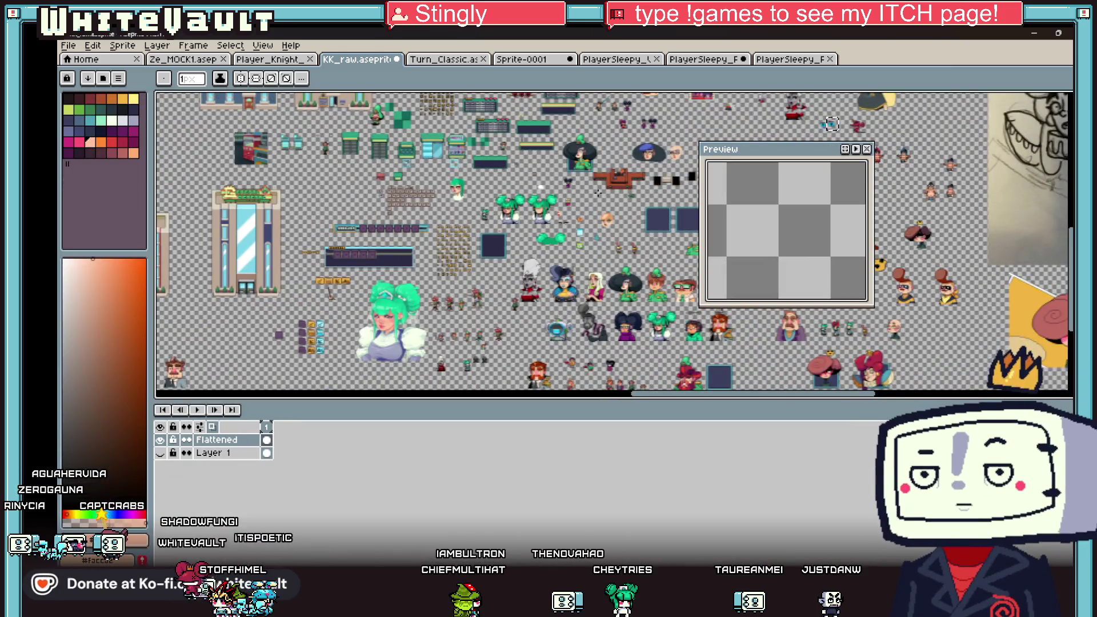
scroll(599, 192, up, 2)
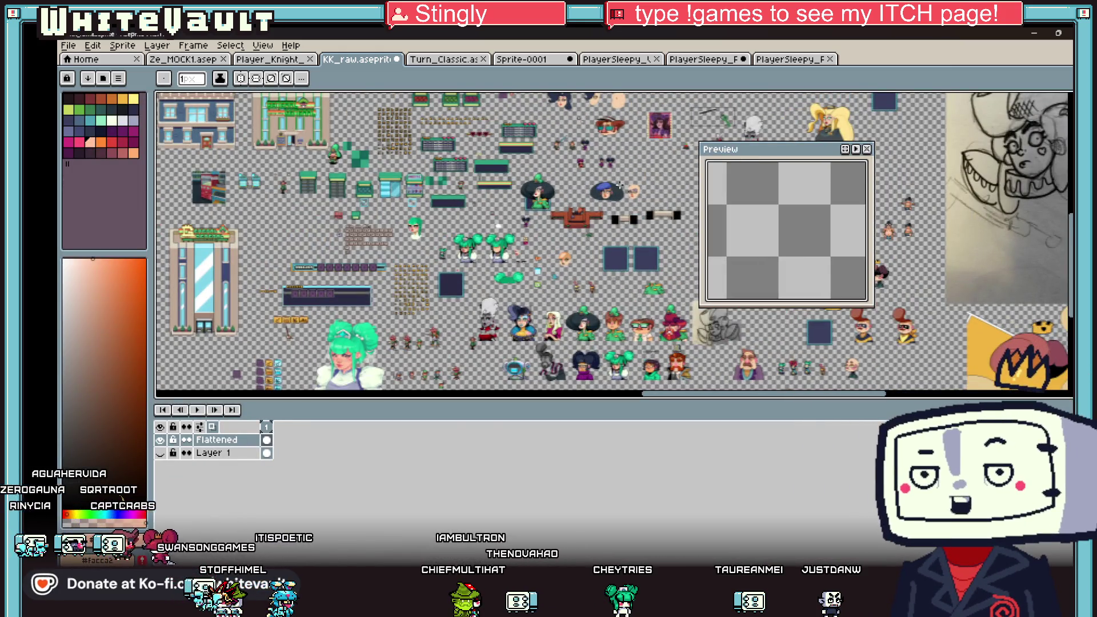
scroll(624, 252, down, 1)
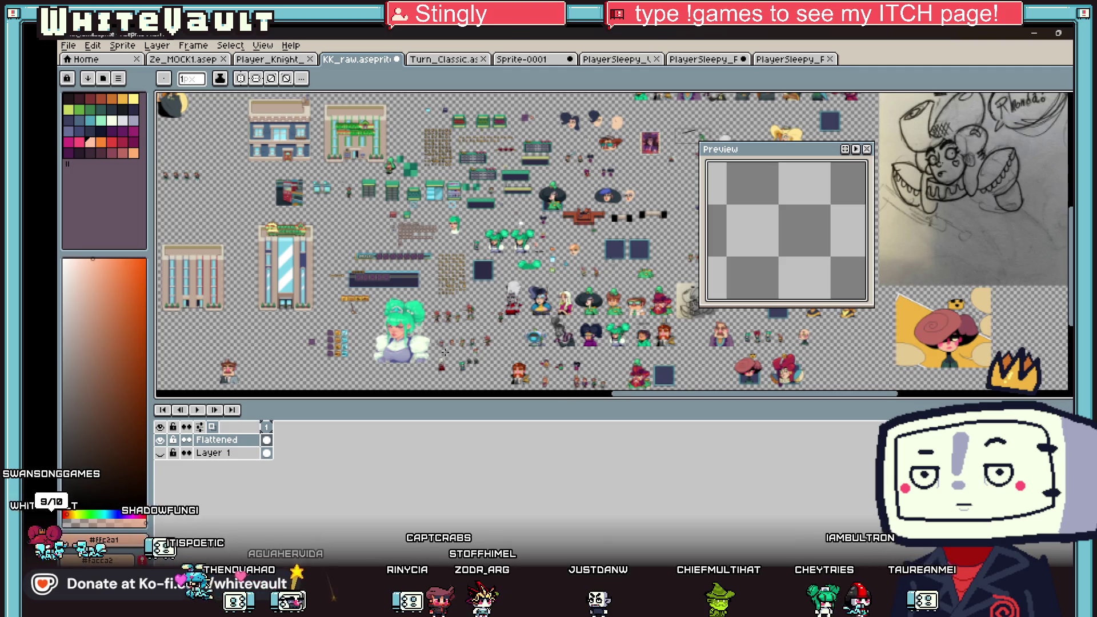
scroll(445, 352, up, 5)
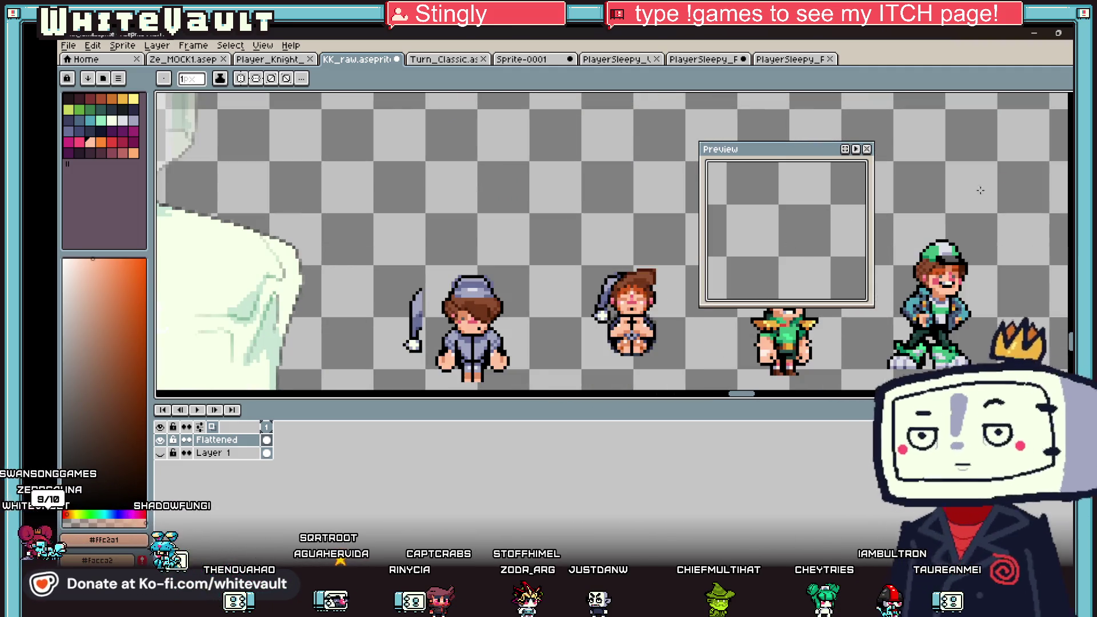
Magic-wand select the grey-hatted character's face skin and go back to PlayerSleepy_F.
key(w)
scroll(462, 349, up, 2)
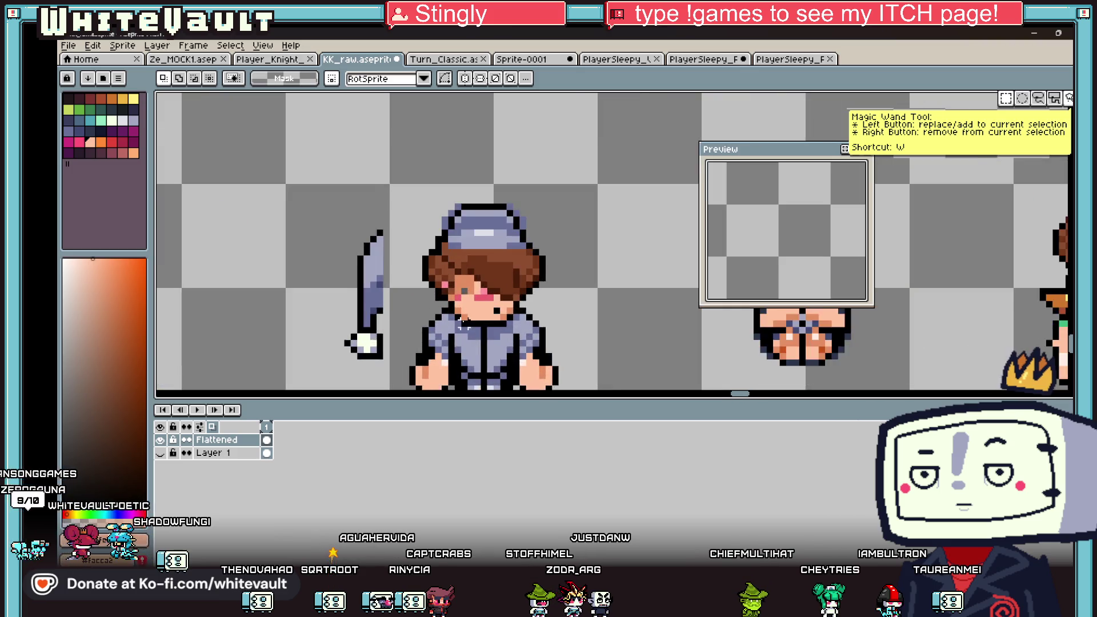
scroll(461, 324, up, 1)
click(483, 315)
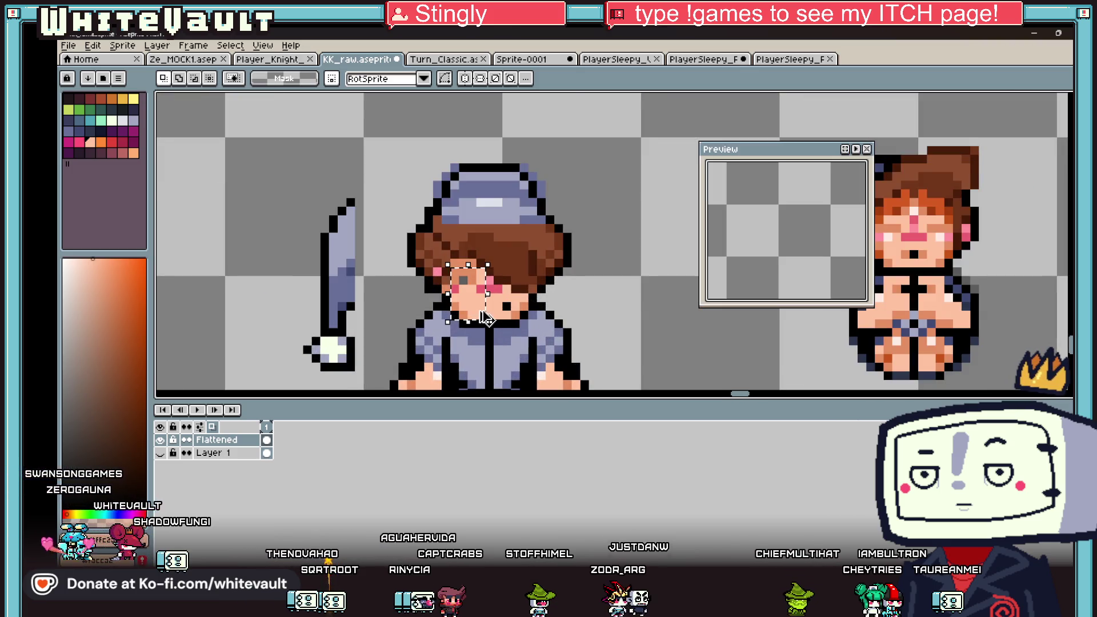
click(703, 59)
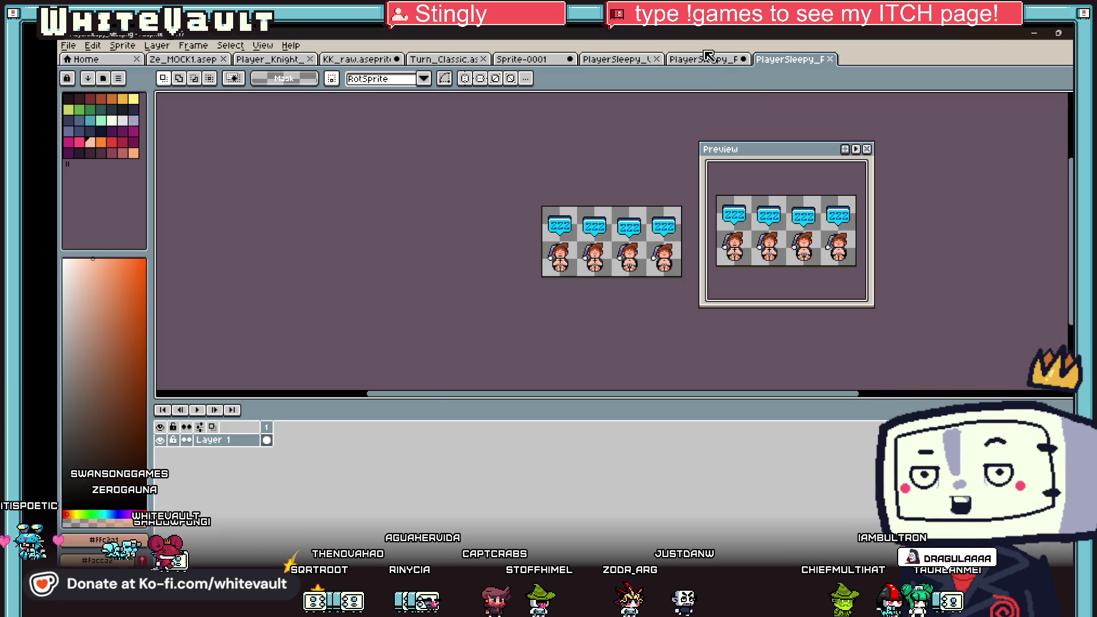
scroll(392, 255, up, 2)
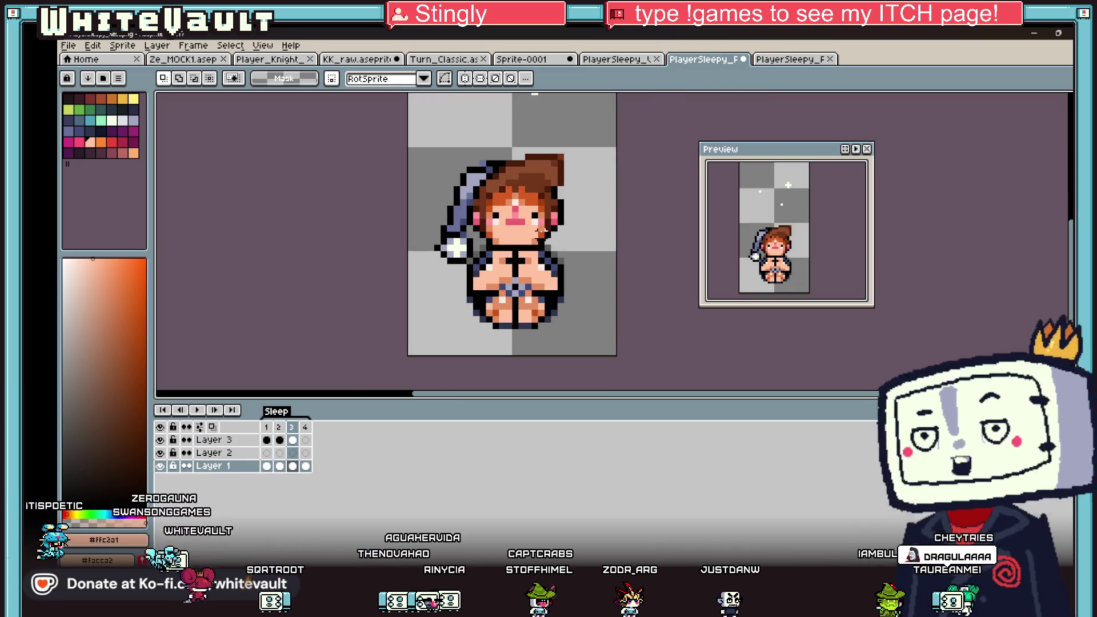
Paste the skin patch onto the girl's face in frame 3, shift it to X 16, and commit.
key(ctrl+v)
drag(607, 255, 500, 232)
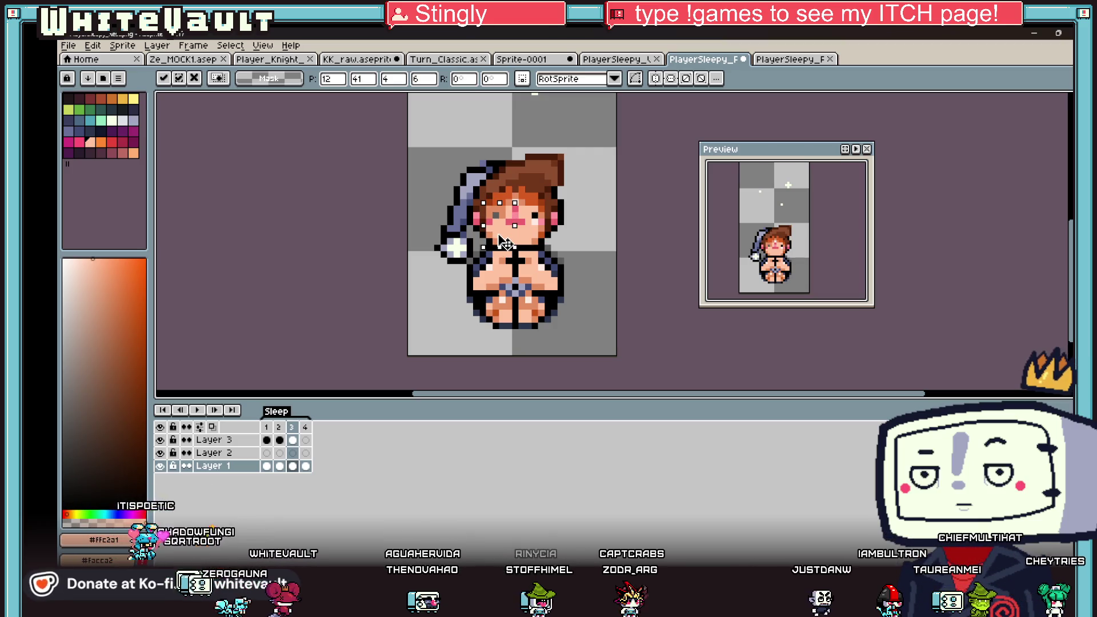
scroll(504, 239, up, 2)
drag(511, 230, 562, 230)
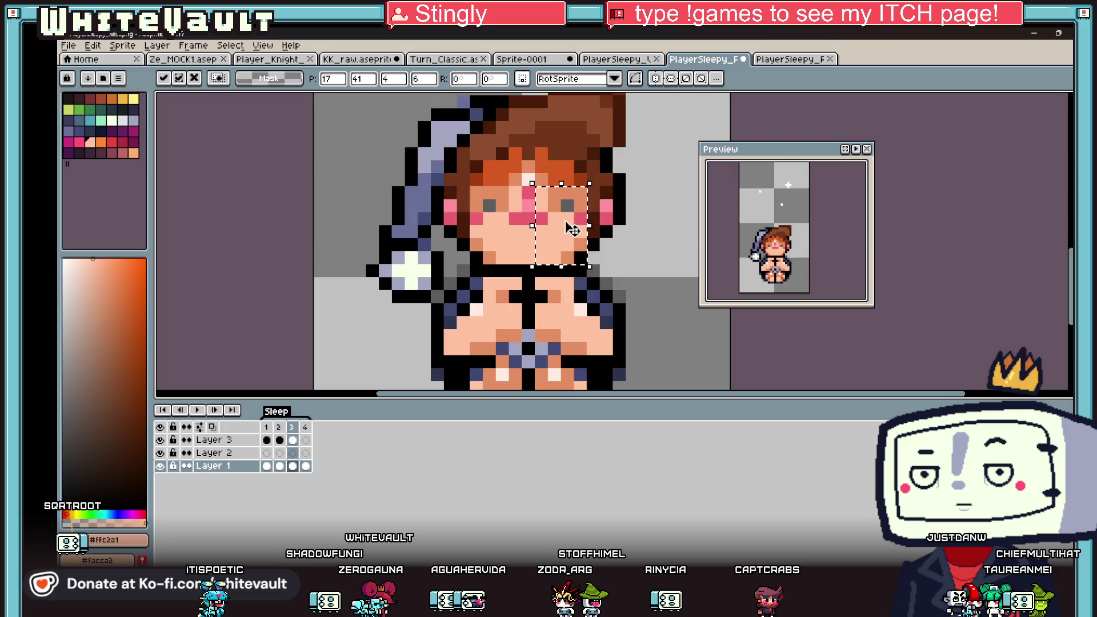
scroll(563, 228, down, 4)
key(Return)
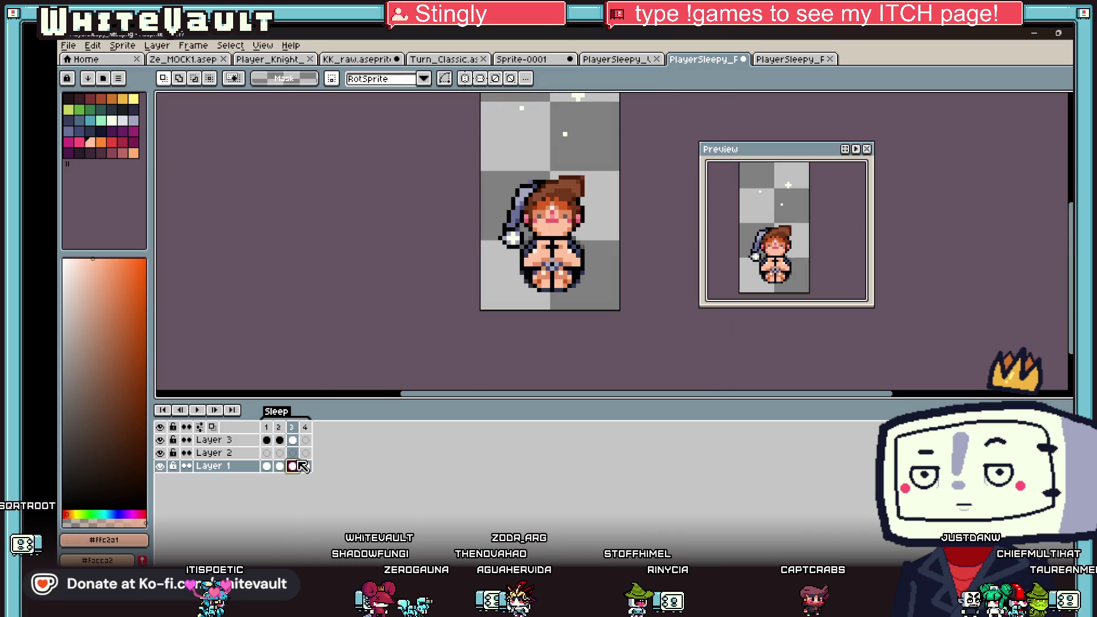
scroll(565, 205, up, 5)
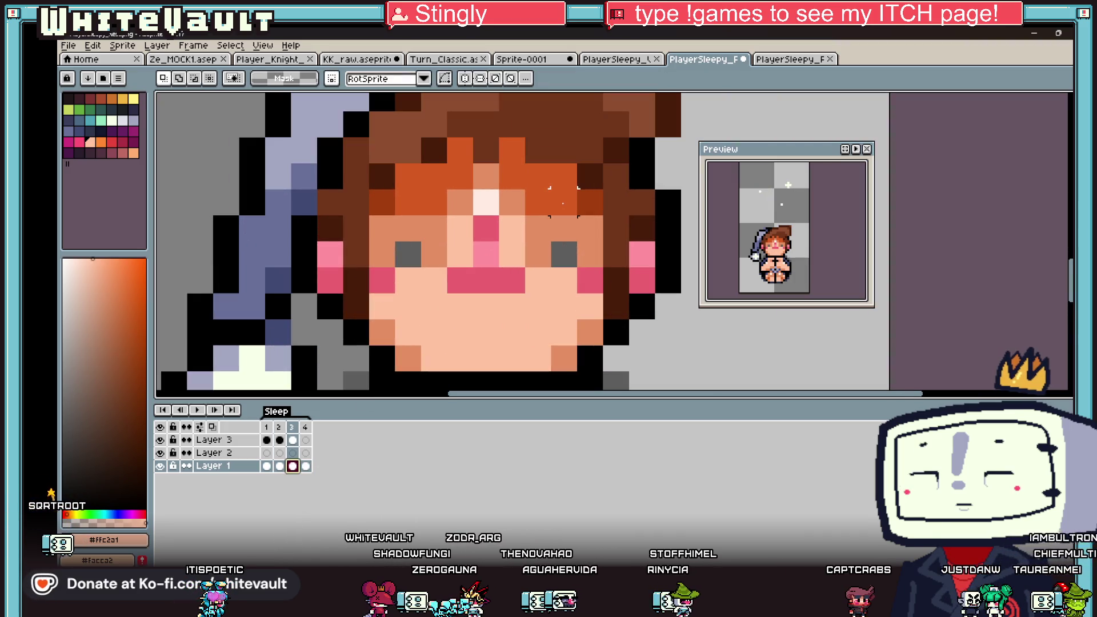
Recolour two dark hair pixels on the right side orange, using colours sampled from the sprite.
key(i)
click(574, 204)
key(b)
drag(591, 176, 591, 202)
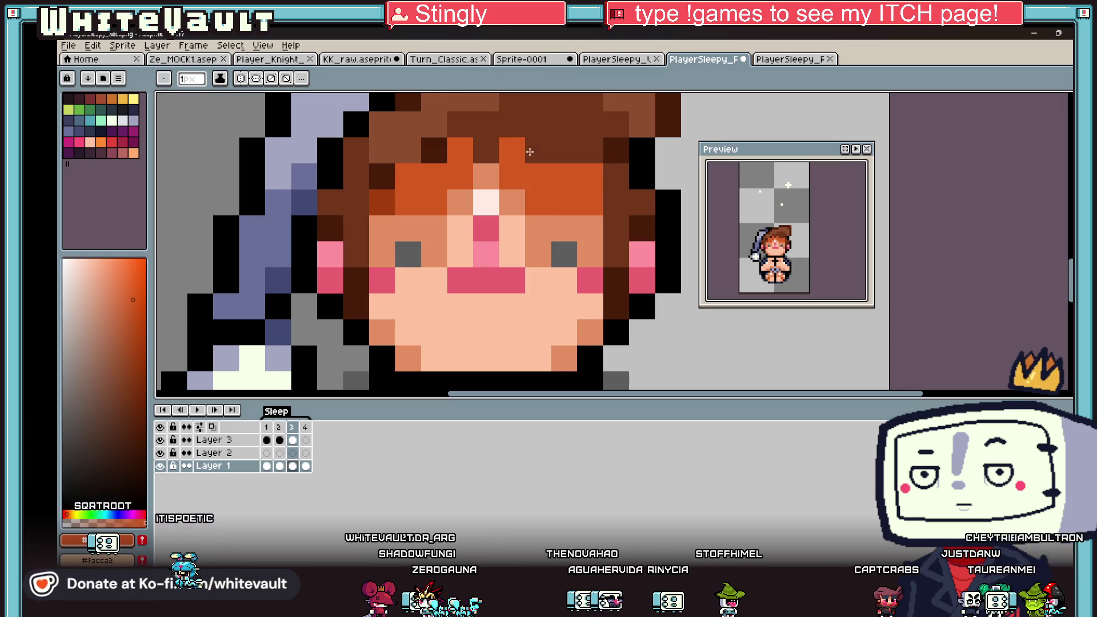
key(i)
click(522, 122)
key(b)
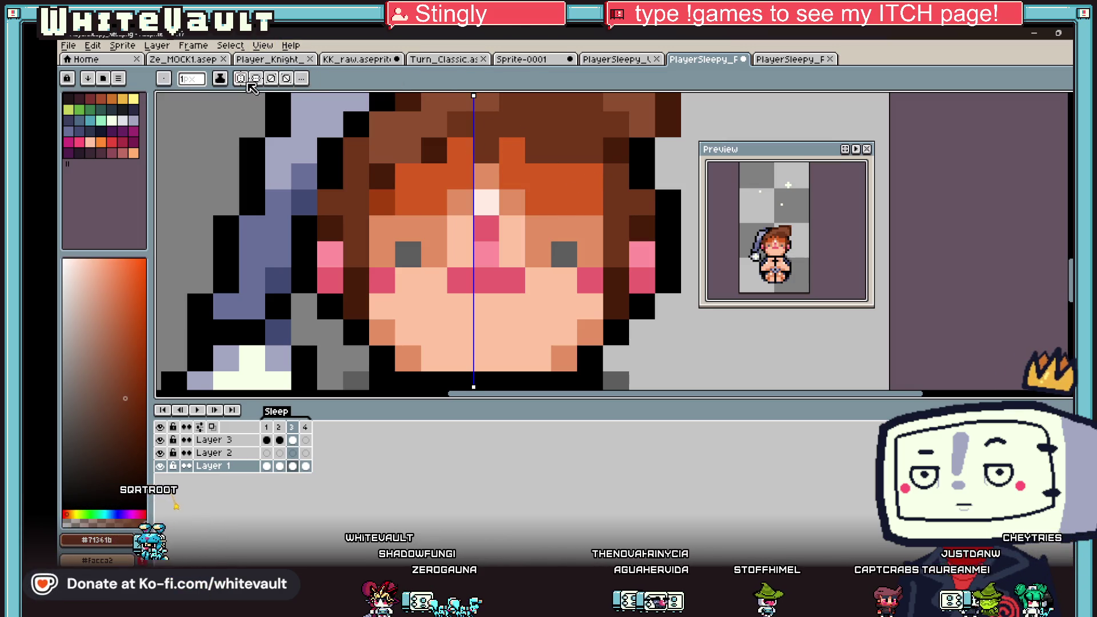
Turn on vertical mirror symmetry centred on the face and paint the matching left-side hair pixels orange.
click(240, 79)
drag(474, 96, 487, 96)
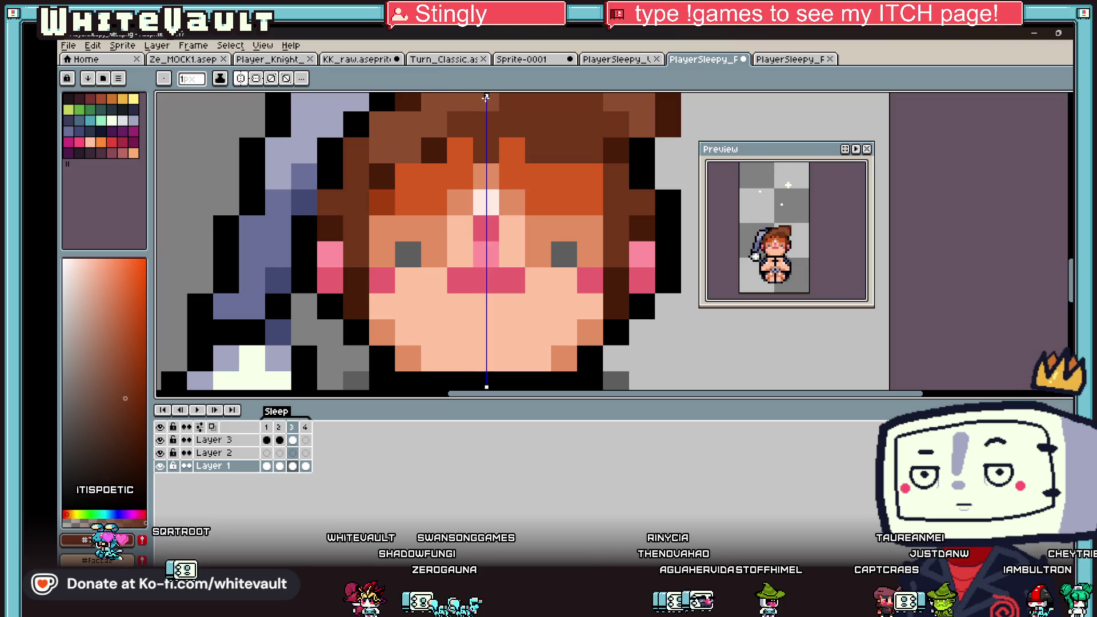
key(i)
click(572, 177)
key(b)
click(382, 177)
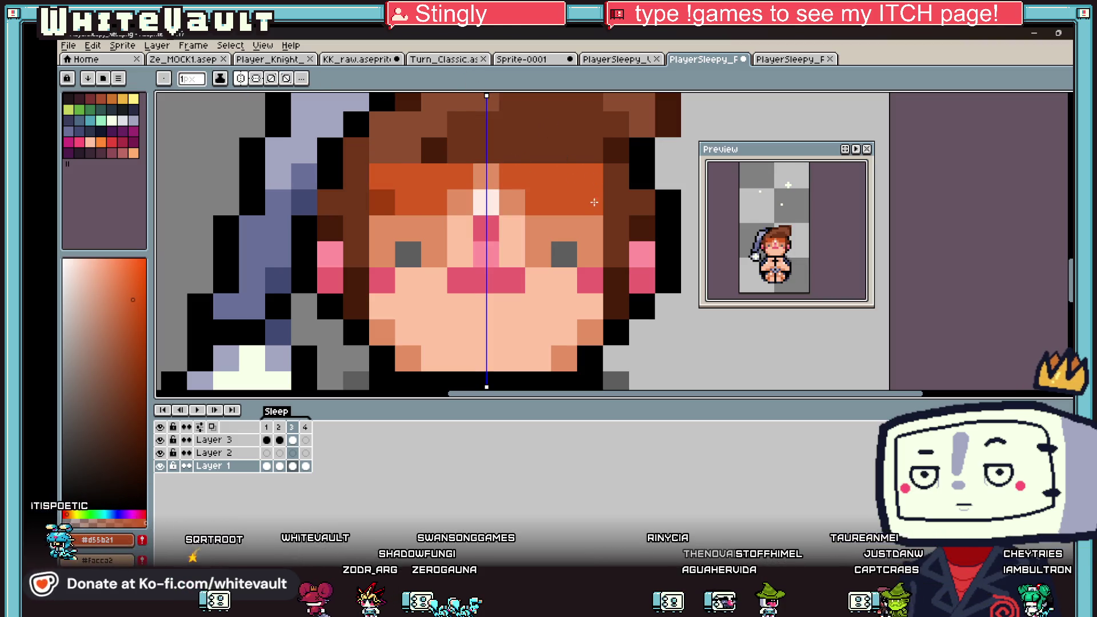
click(381, 202)
Paint the nose pixels pink with the blush colour sampled from the face.
key(i)
scroll(563, 221, down, 3)
scroll(564, 221, up, 2)
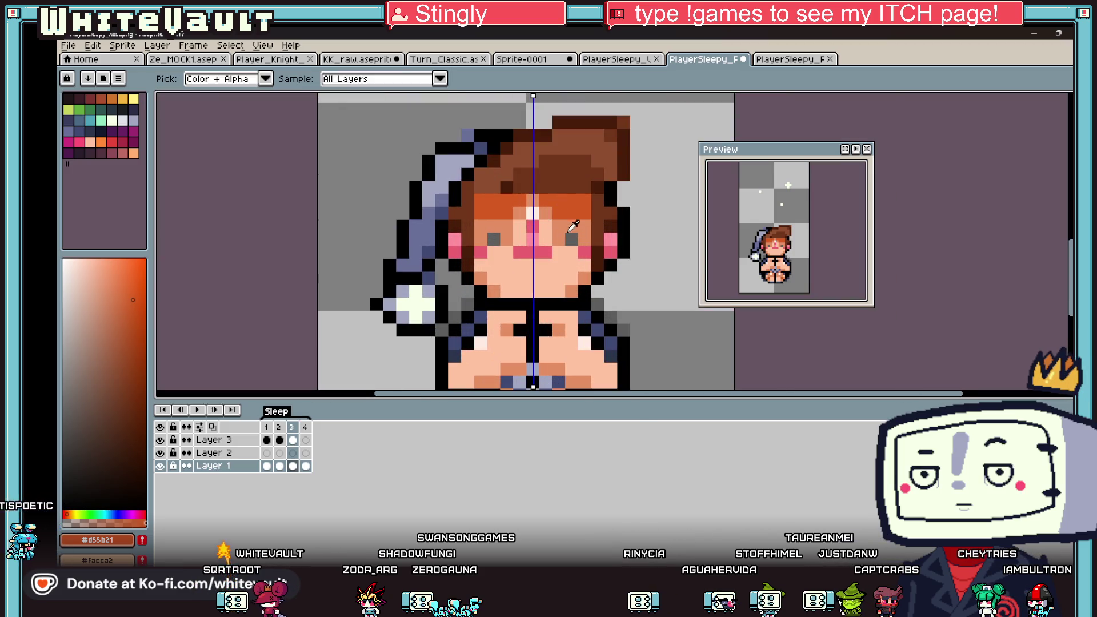
click(592, 228)
key(b)
scroll(588, 228, down, 3)
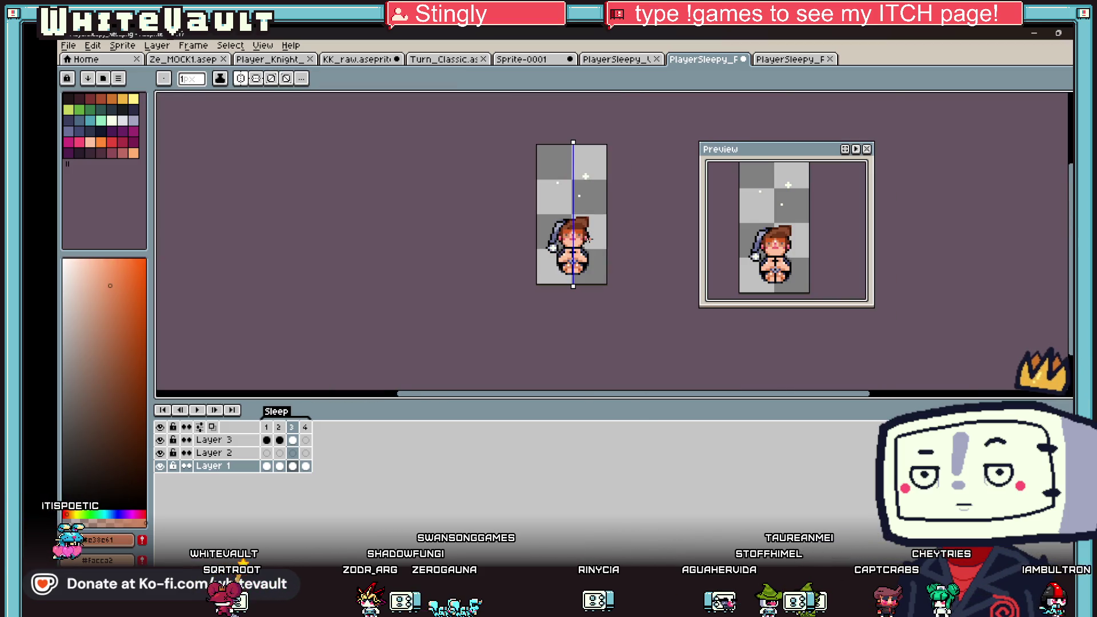
scroll(584, 229, up, 2)
scroll(585, 228, up, 2)
key(i)
click(510, 268)
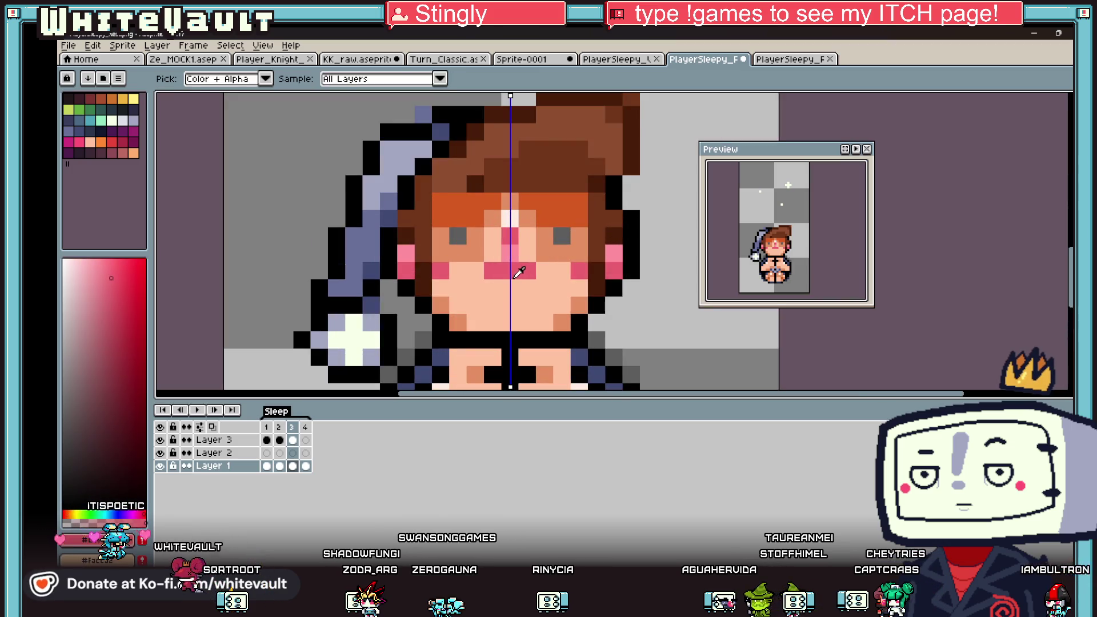
key(b)
click(510, 235)
key(i)
key(b)
click(510, 218)
Repaint the nose's lower row in the light skin tone, then resample the nose pink.
key(i)
key(b)
click(511, 235)
key(i)
click(533, 273)
key(b)
drag(533, 273, 488, 271)
key(i)
scroll(532, 273, down, 3)
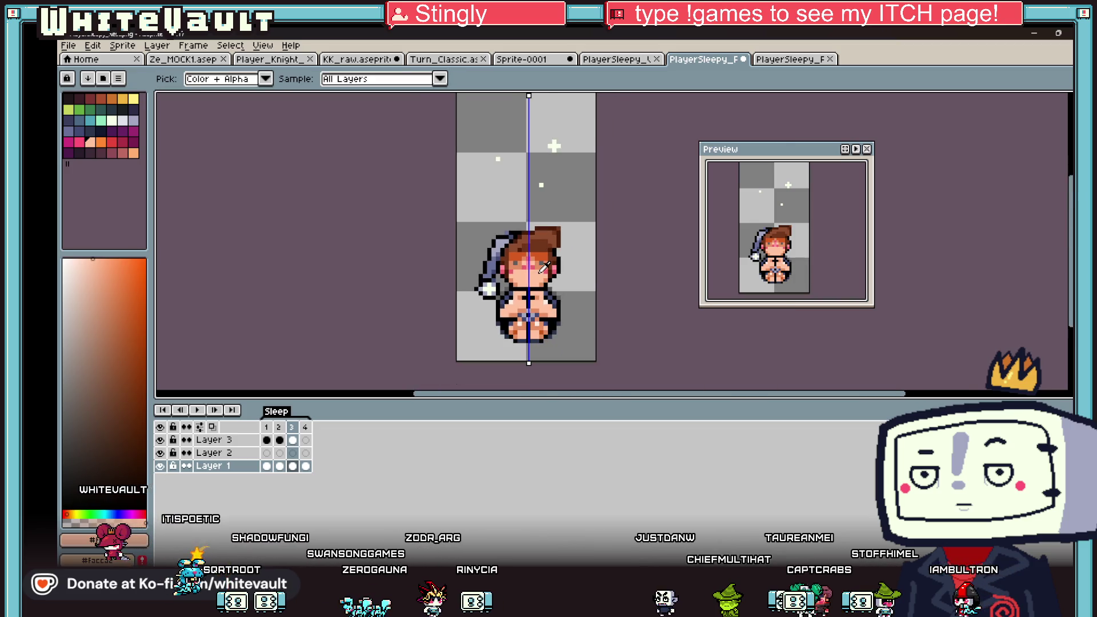
scroll(515, 274, up, 3)
click(292, 465)
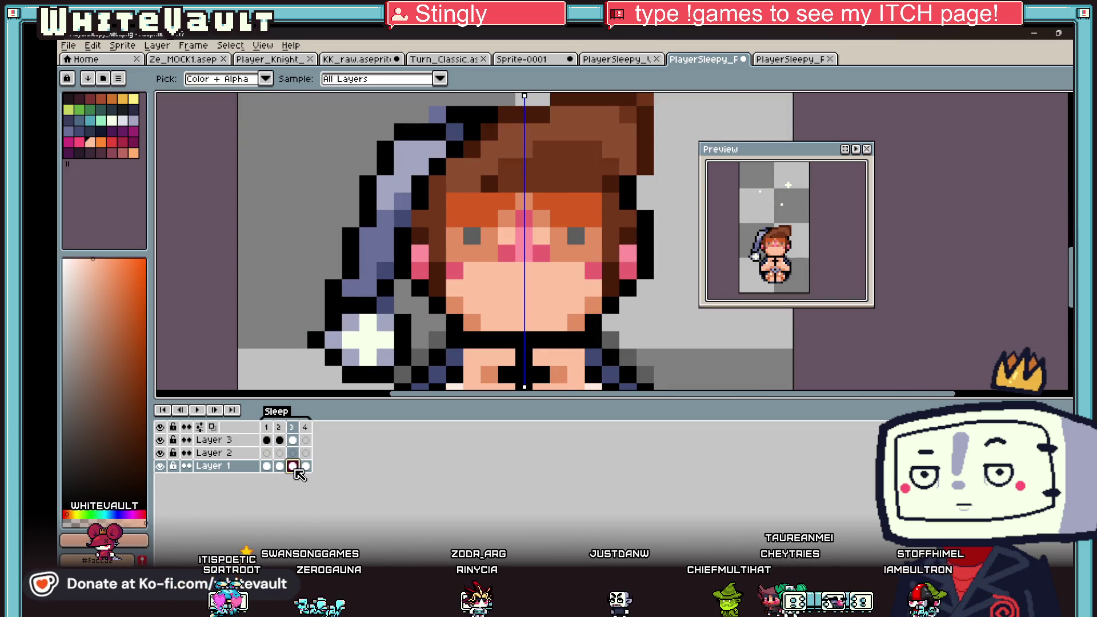
On frame 3, draw a small three-pixel black mouth beneath the nose.
click(530, 250)
key(b)
scroll(531, 249, down, 2)
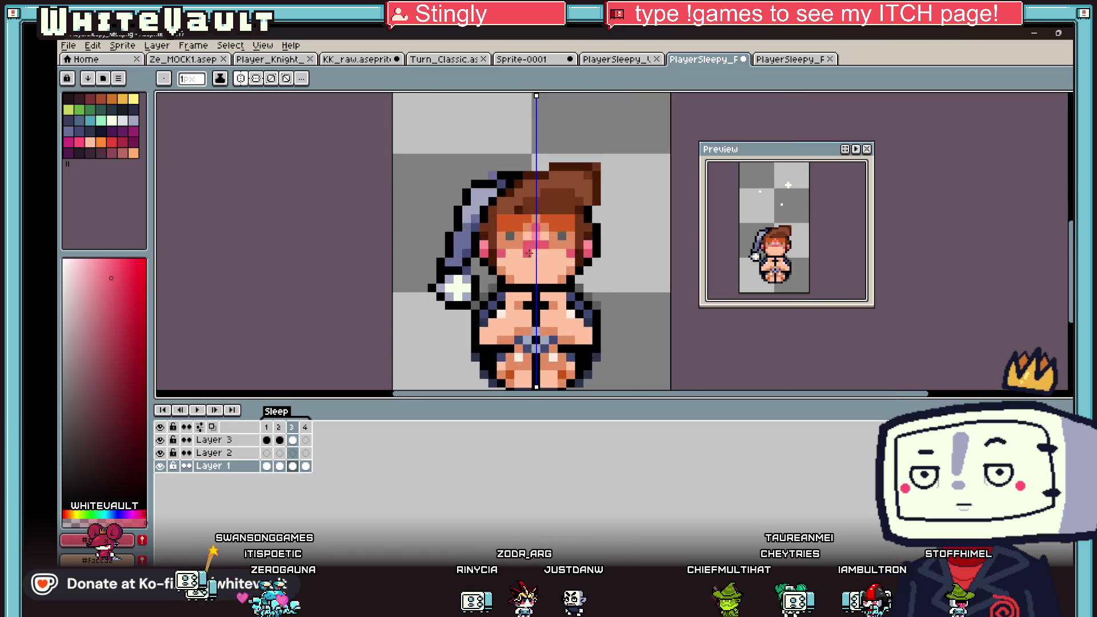
key(i)
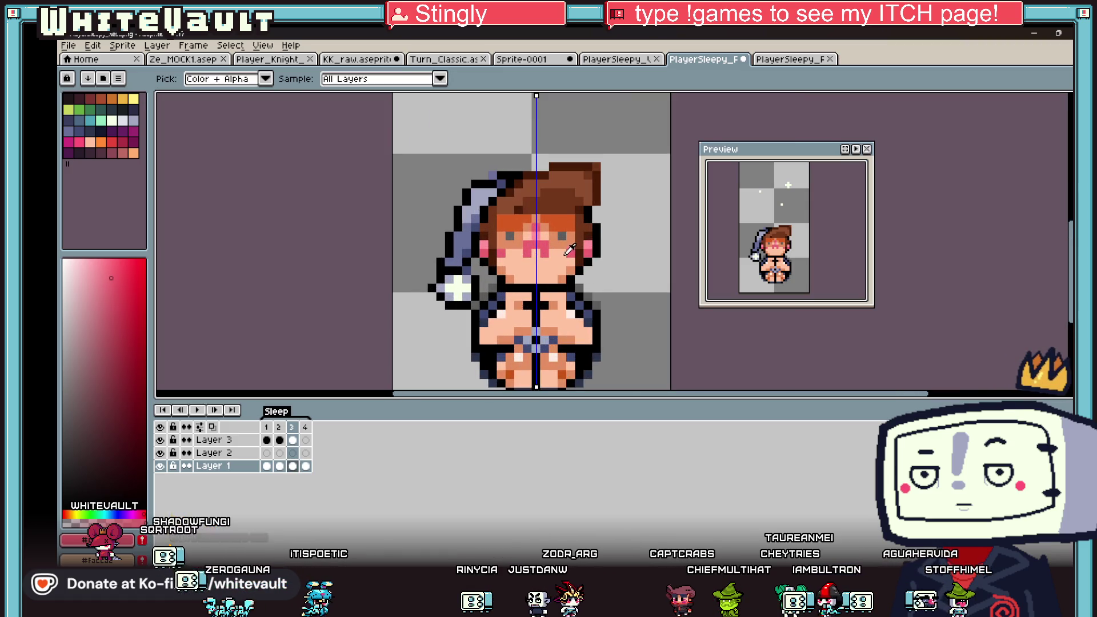
click(570, 250)
key(b)
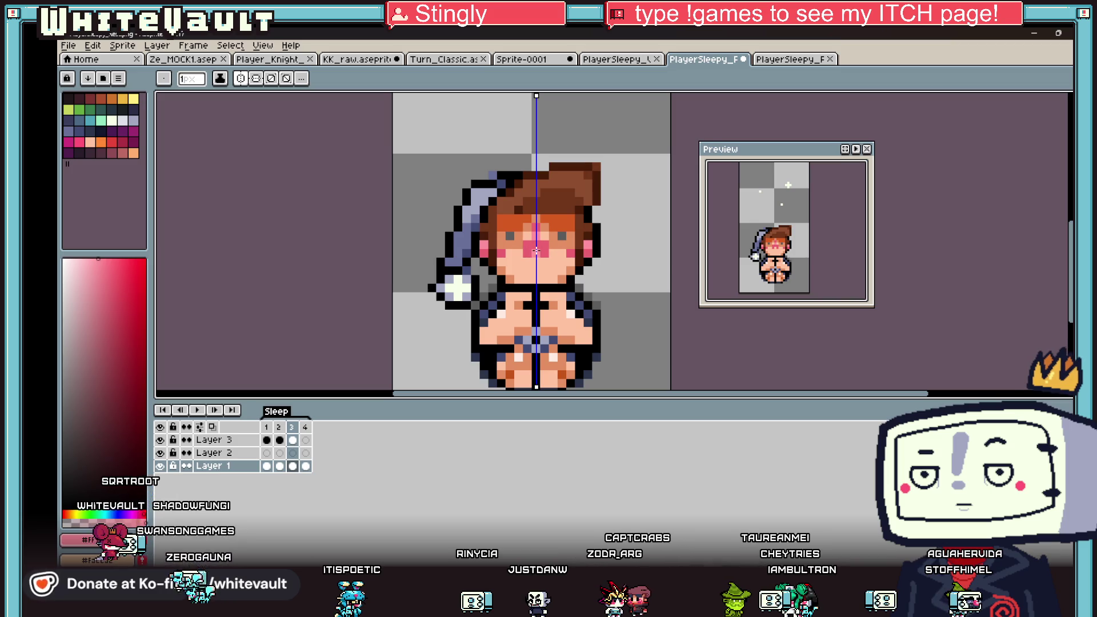
scroll(536, 250, down, 3)
scroll(544, 255, up, 4)
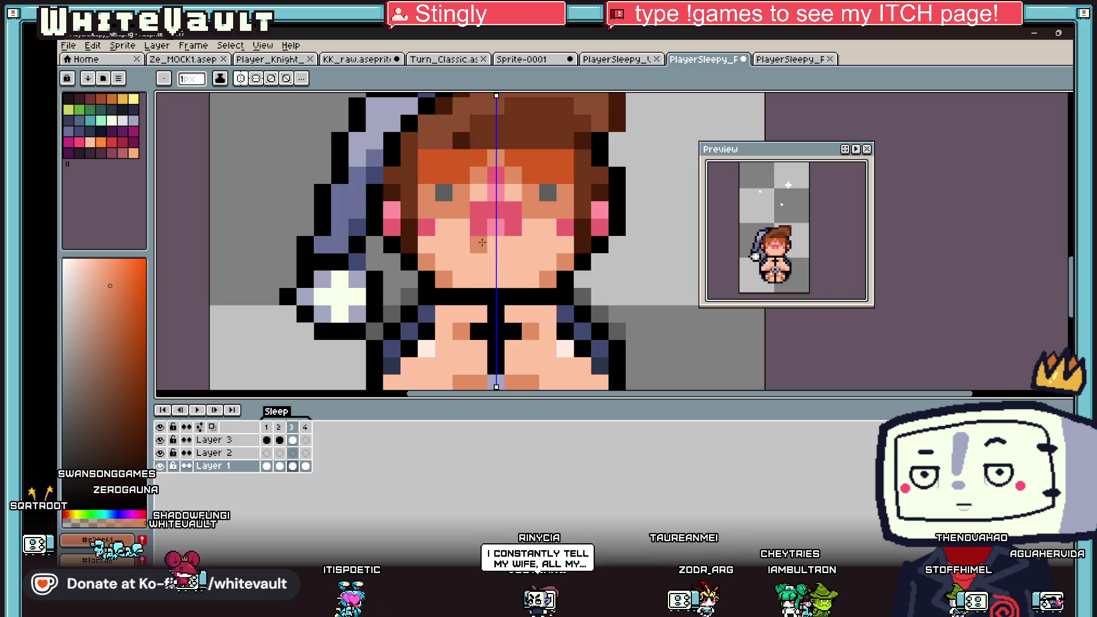
alt+click(503, 296)
click(495, 261)
click(511, 261)
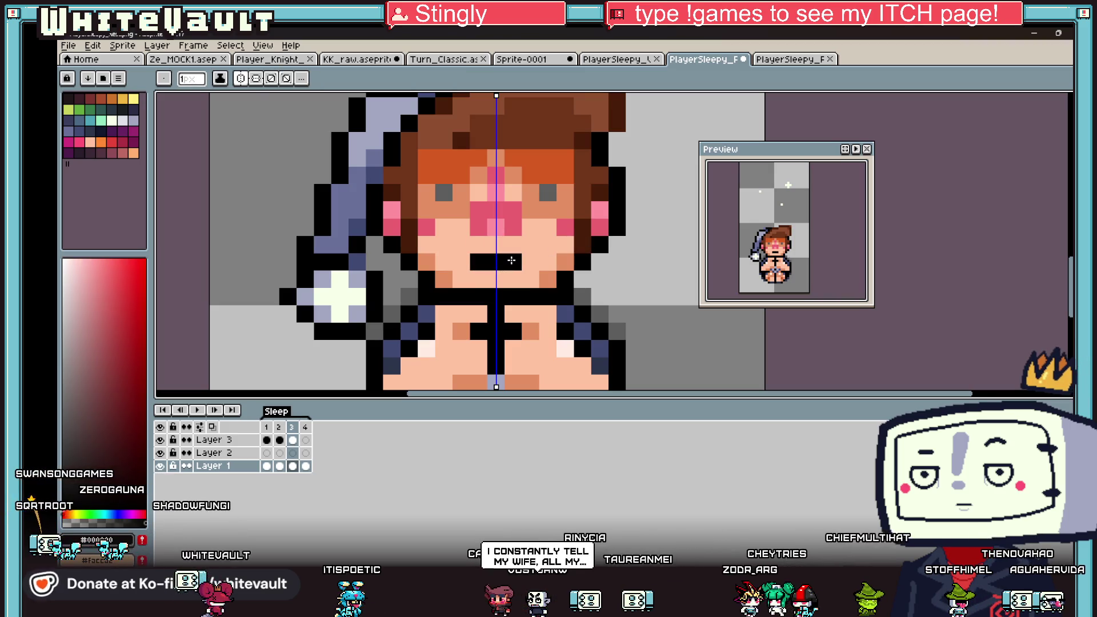
scroll(512, 261, down, 3)
scroll(511, 246, up, 2)
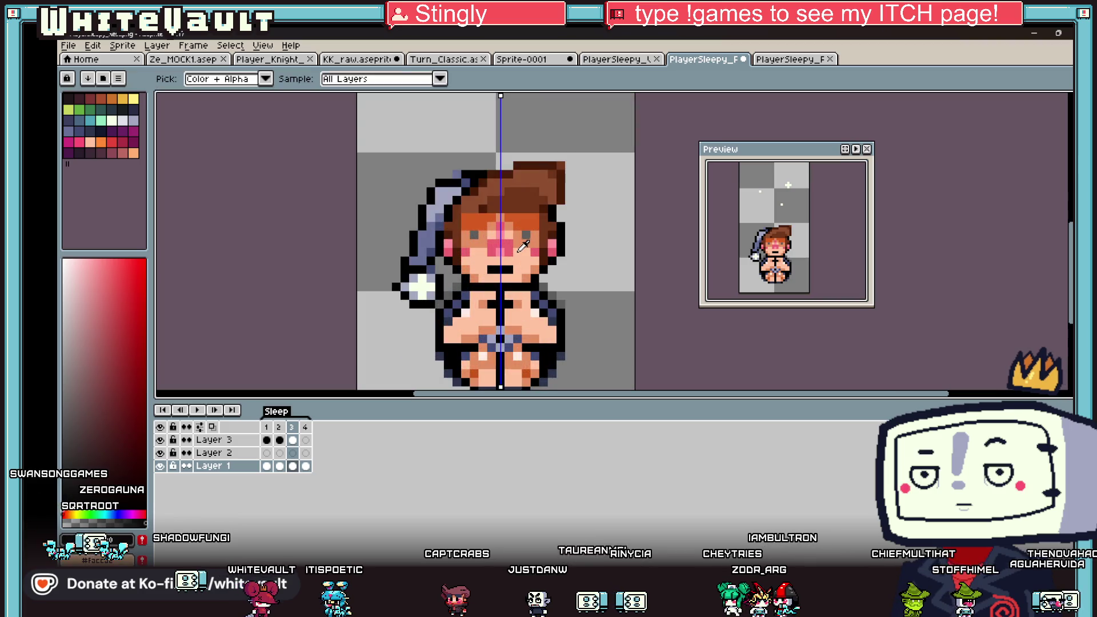
Sample the light peach skin tone and move over to frame 2.
alt+click(512, 244)
scroll(512, 244, down, 2)
scroll(536, 246, up, 2)
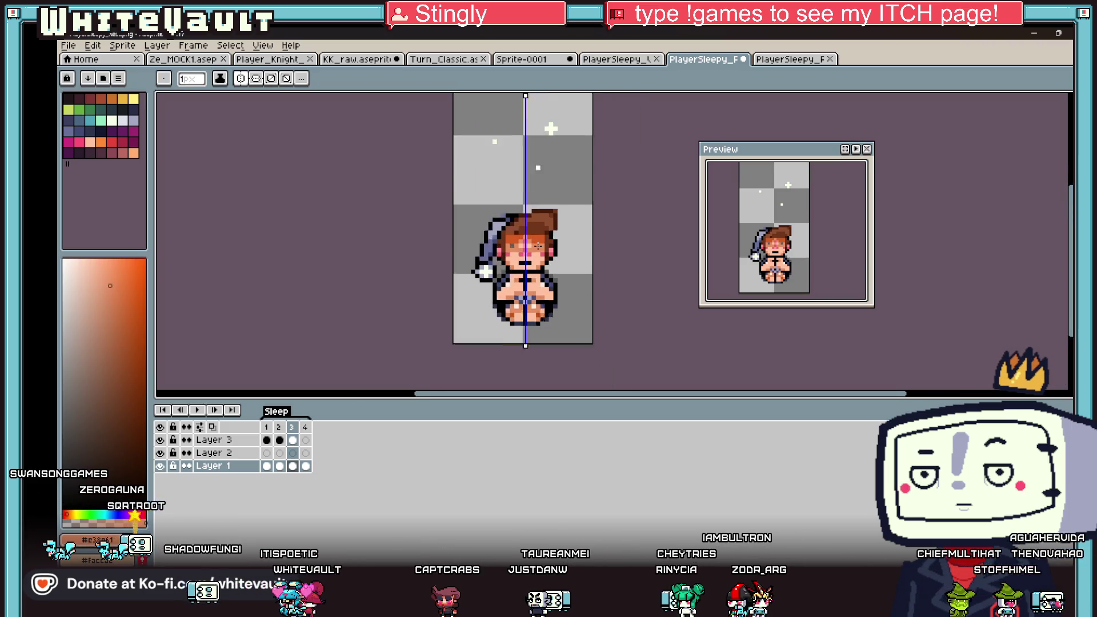
scroll(542, 243, up, 3)
key(i)
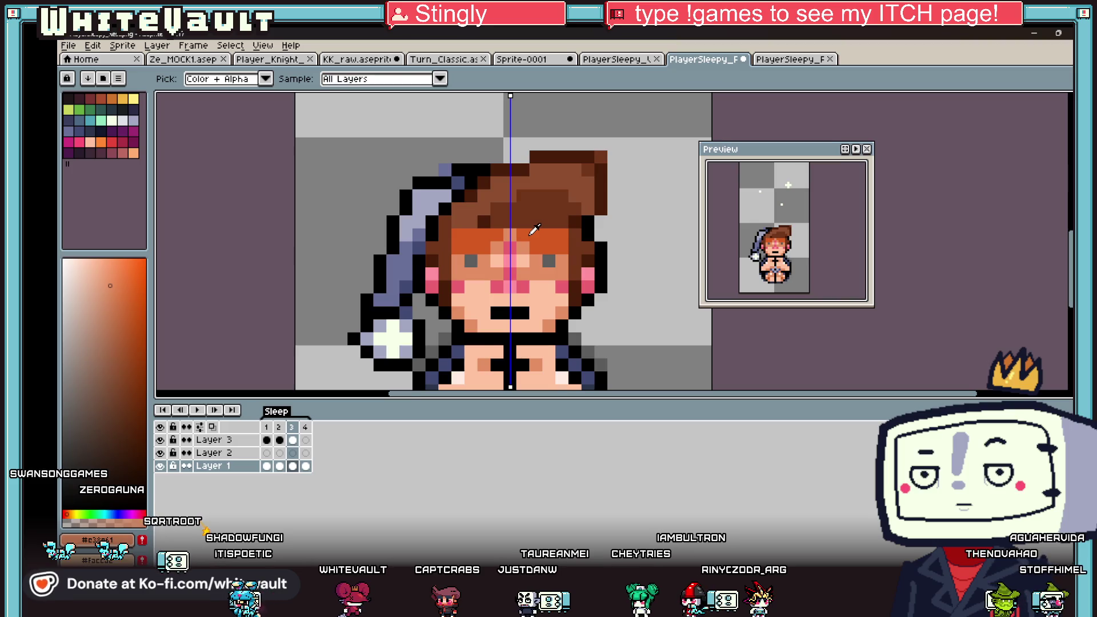
scroll(525, 240, down, 4)
click(267, 465)
click(280, 466)
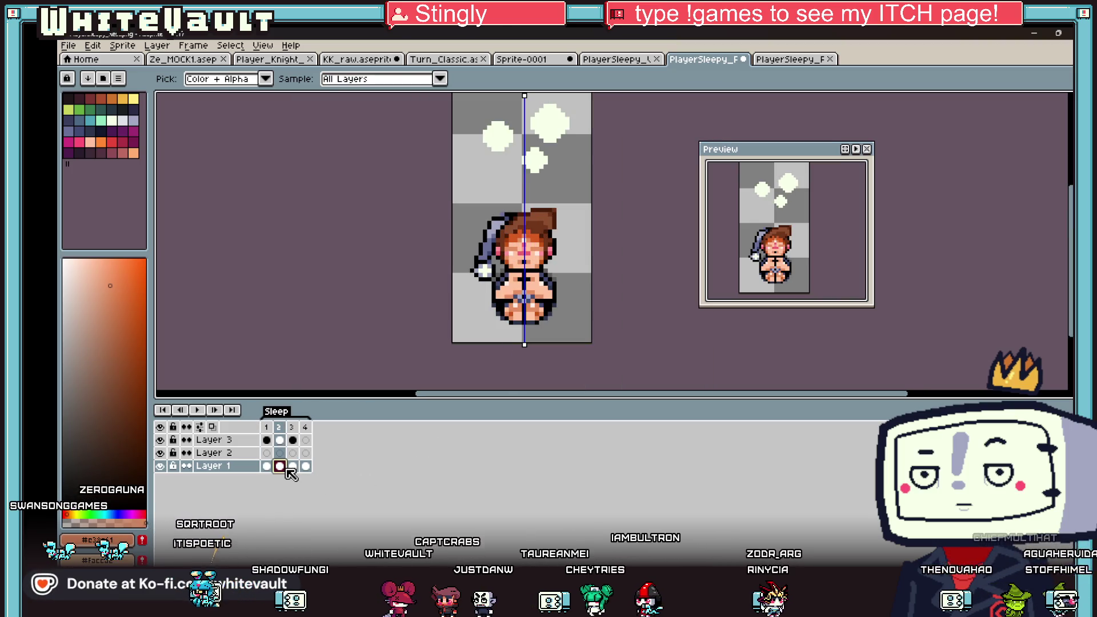
On frame 2, add a soft orange shading pixel beside the eye.
scroll(532, 251, up, 2)
scroll(532, 251, up, 2)
click(549, 288)
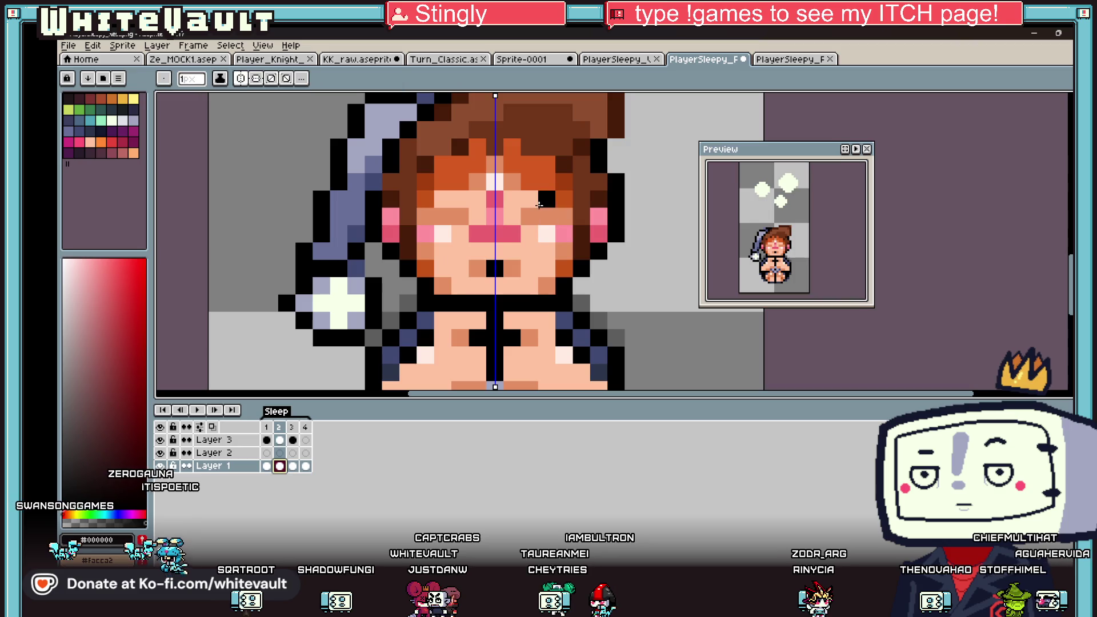
click(550, 286)
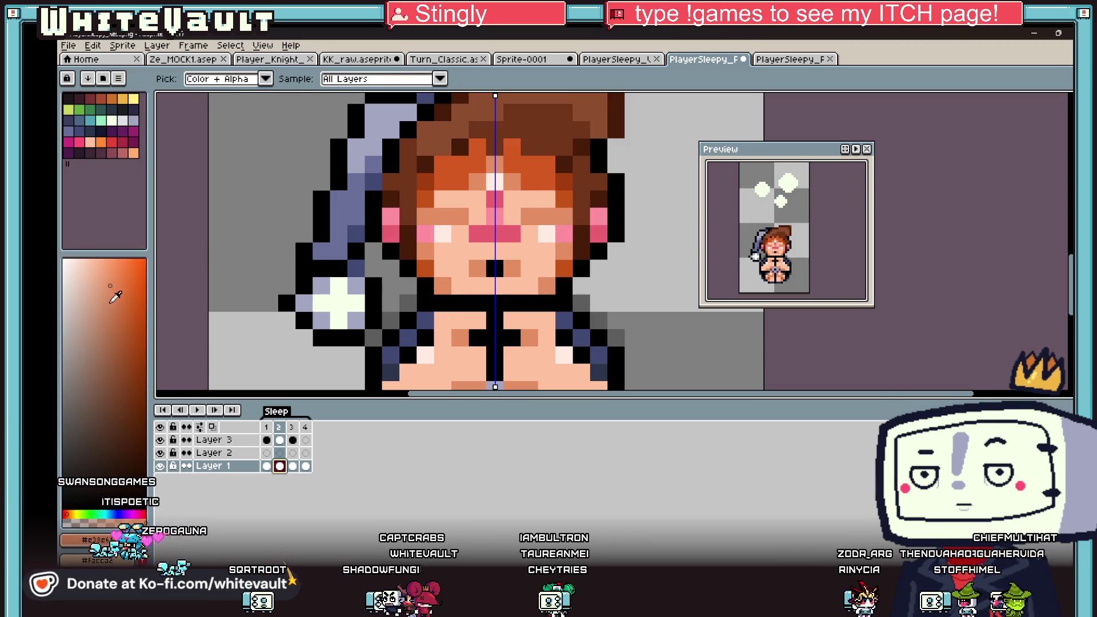
click(139, 318)
key(b)
click(441, 214)
click(526, 223)
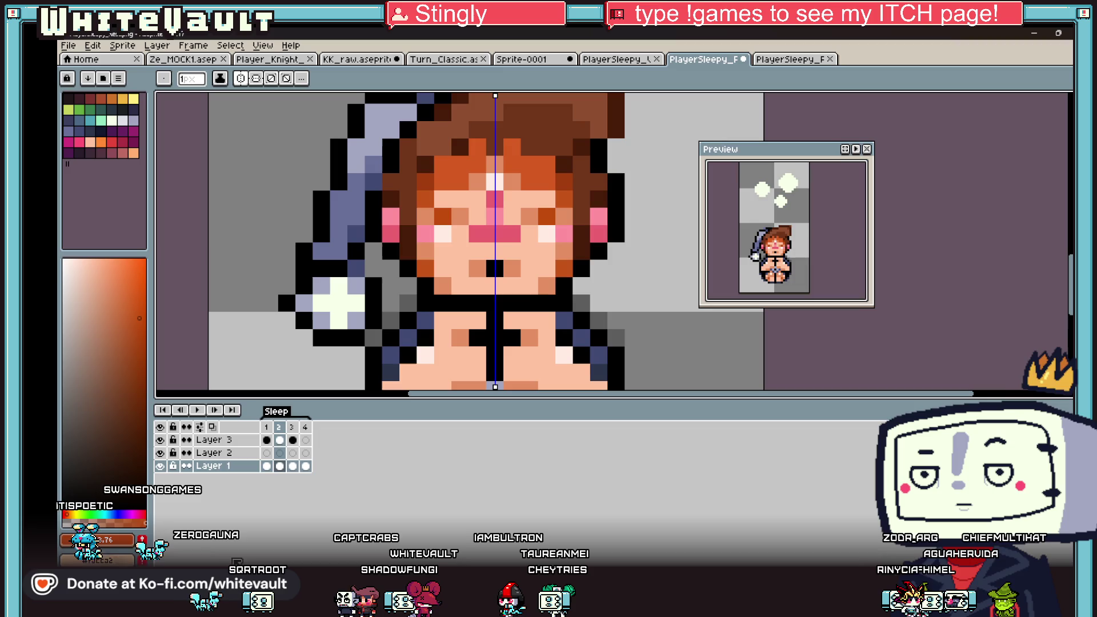
Paint grey pixels under both eyes on frame 3, and cover them with skin on frame 4.
click(293, 467)
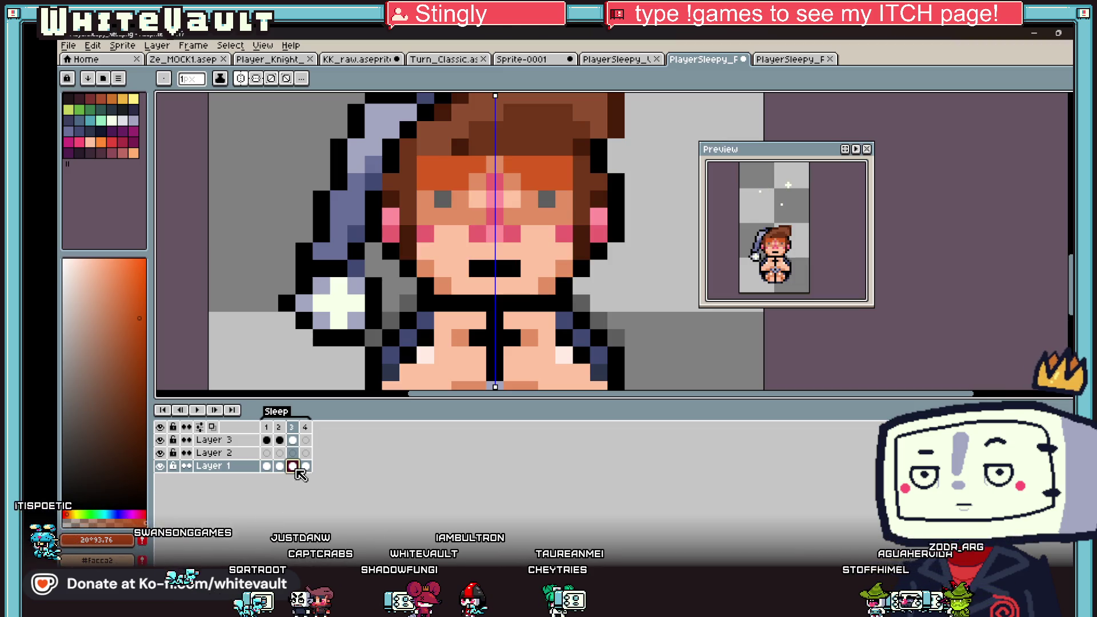
alt+click(443, 199)
click(443, 216)
click(547, 217)
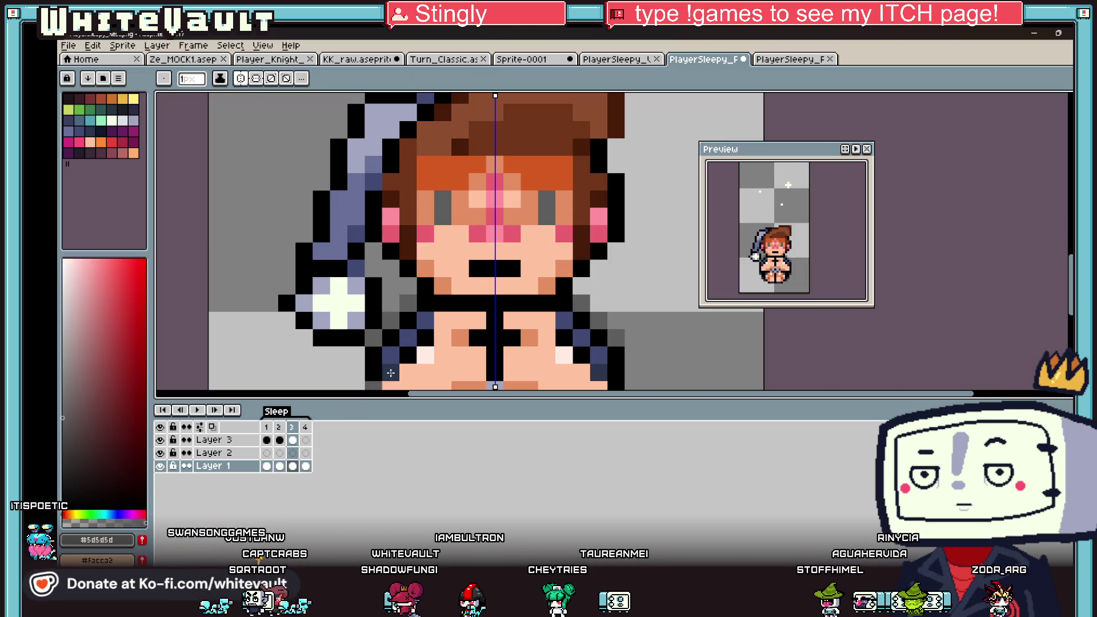
click(303, 467)
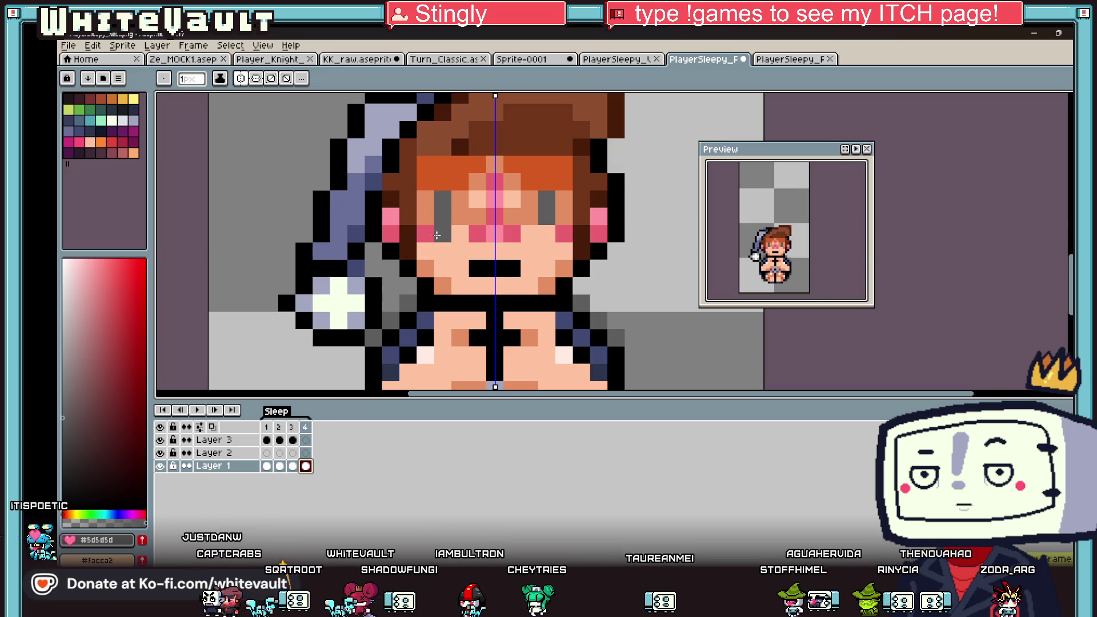
alt+click(460, 201)
click(443, 216)
click(547, 216)
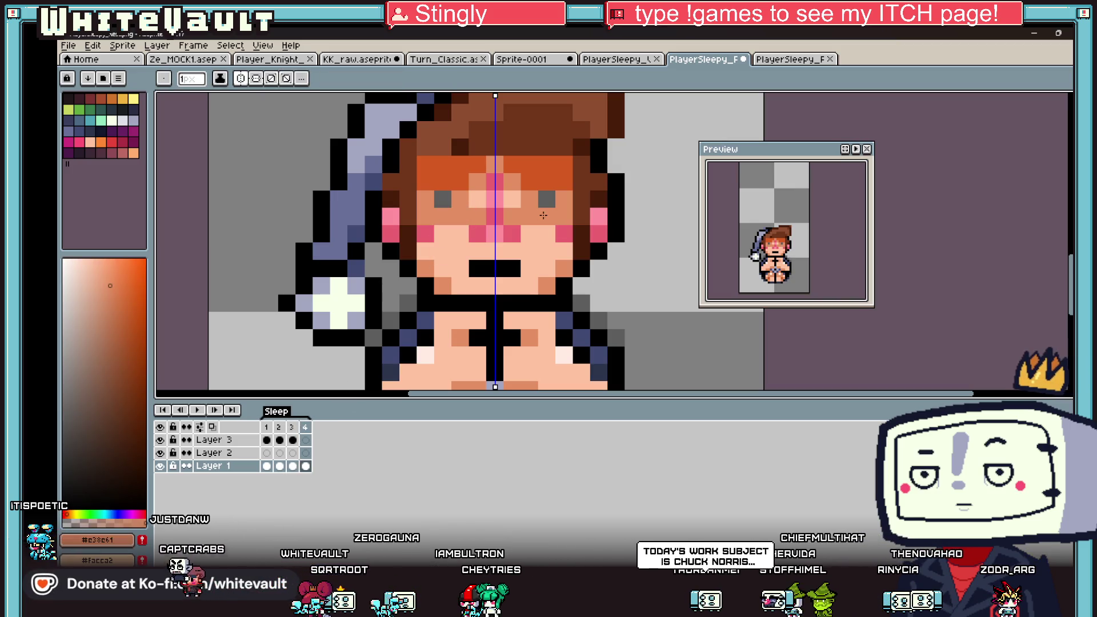
scroll(543, 215, down, 5)
scroll(547, 220, up, 3)
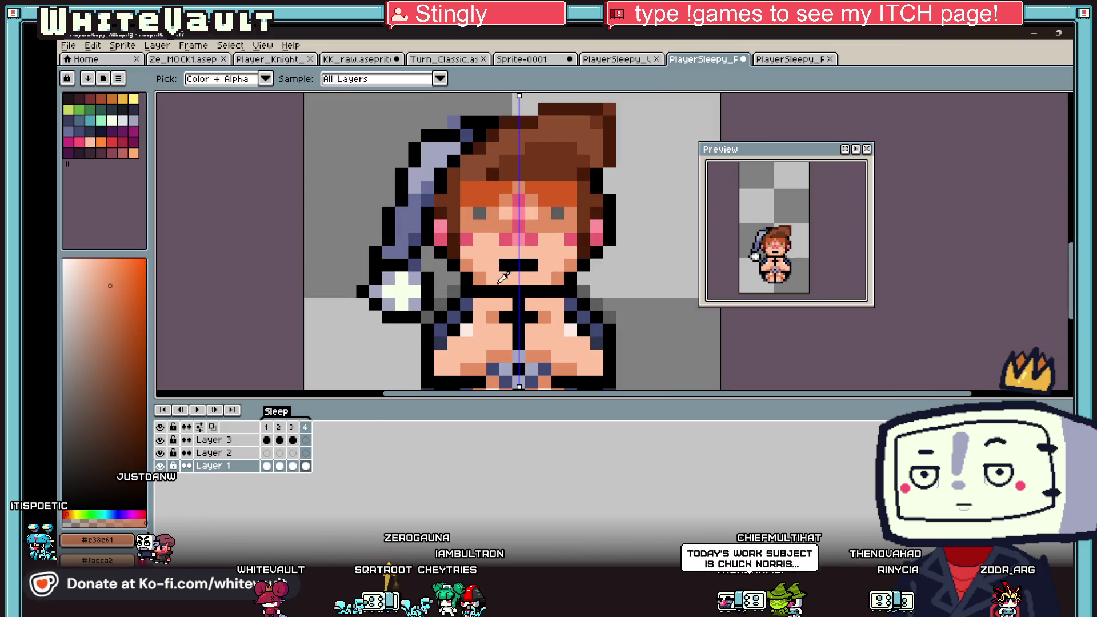
Flip through frames 1 to 4 to compare the face changes.
click(271, 467)
click(291, 466)
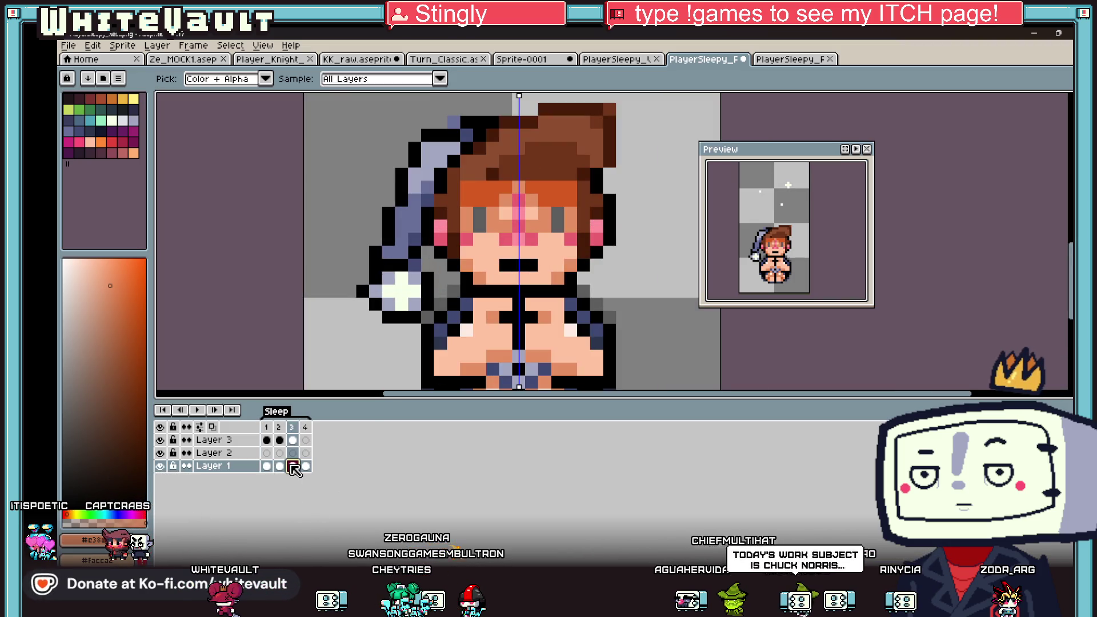
click(273, 467)
click(280, 466)
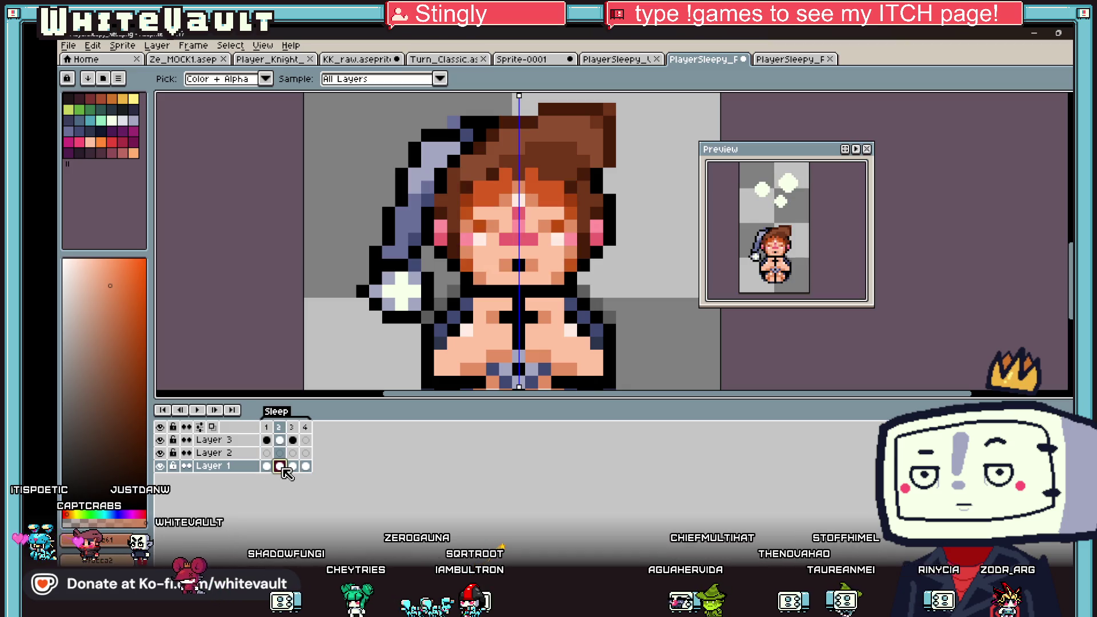
key(Left)
click(280, 467)
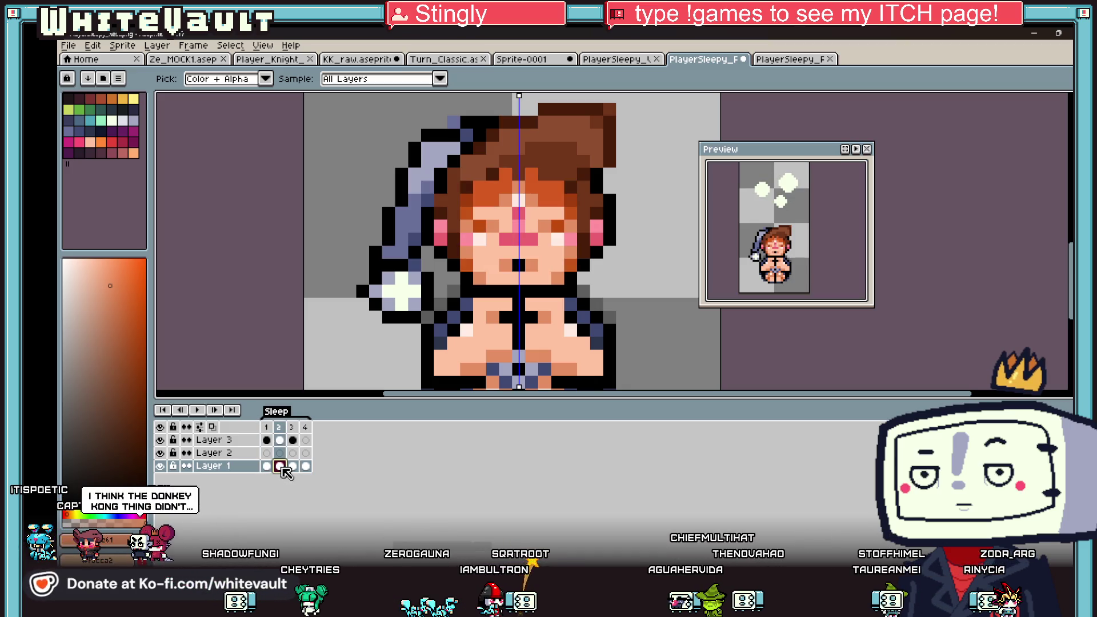
click(293, 467)
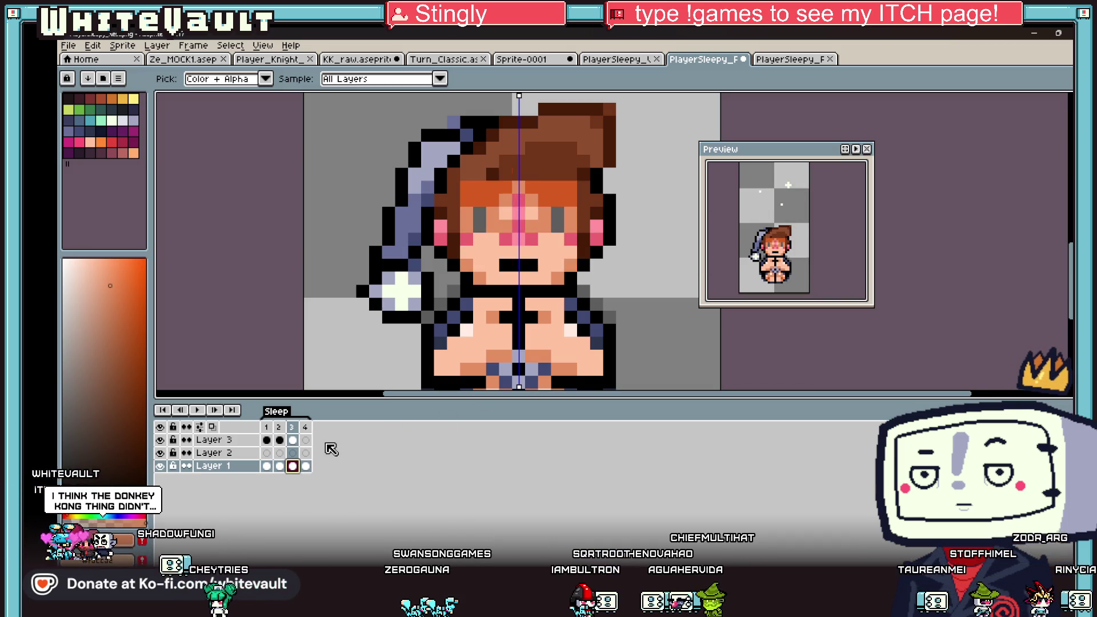
click(307, 466)
scroll(543, 199, up, 2)
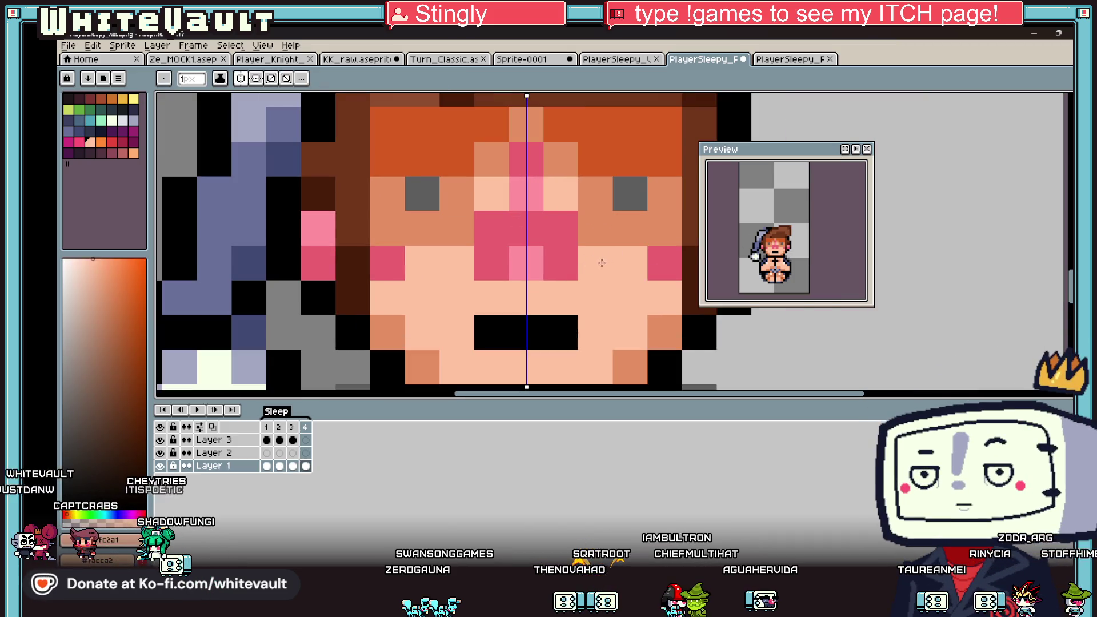
scroll(559, 269, down, 3)
scroll(555, 267, up, 3)
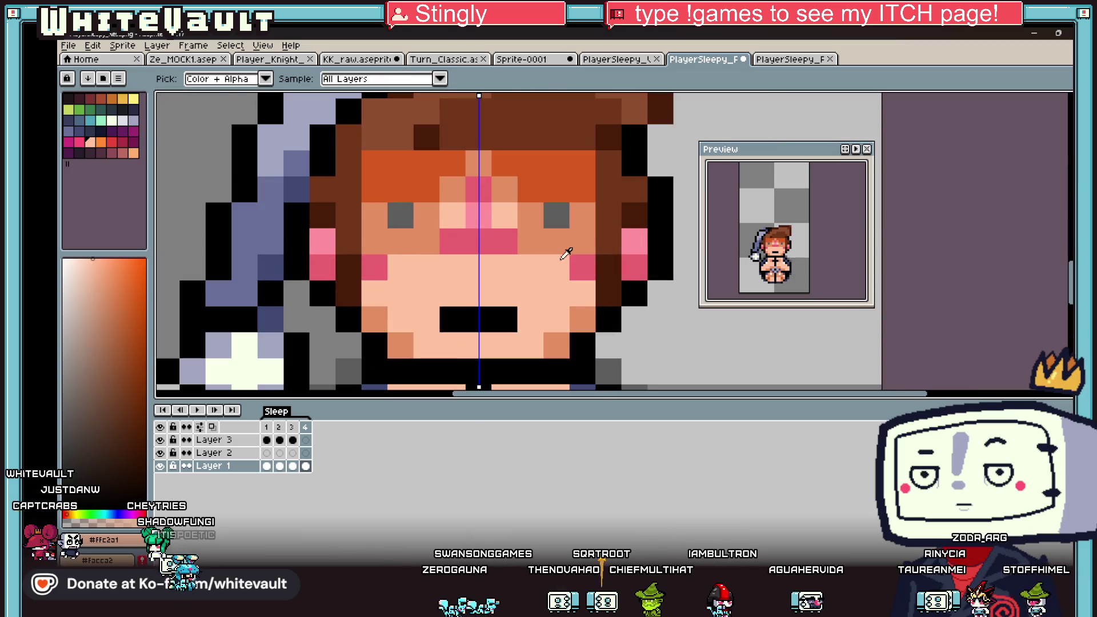
Darken the nose pixels to deep pink on frames 4 and 3, then return to frame 2.
click(504, 267)
key(Left)
key(alt)
click(479, 229)
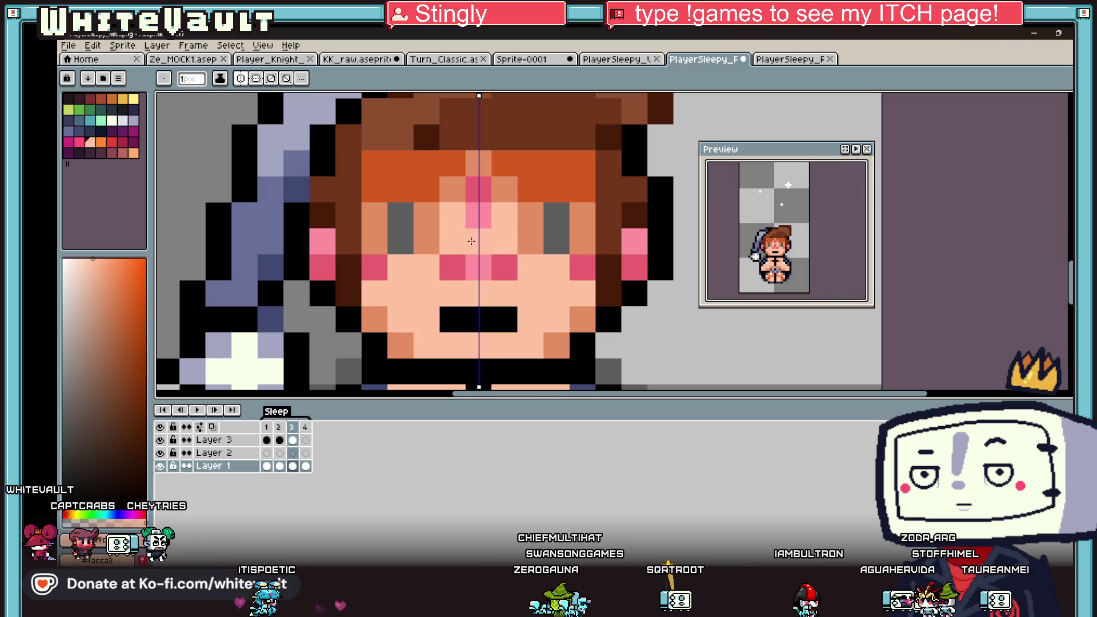
alt+click(505, 267)
click(477, 267)
scroll(492, 255, down, 3)
scroll(491, 255, down, 1)
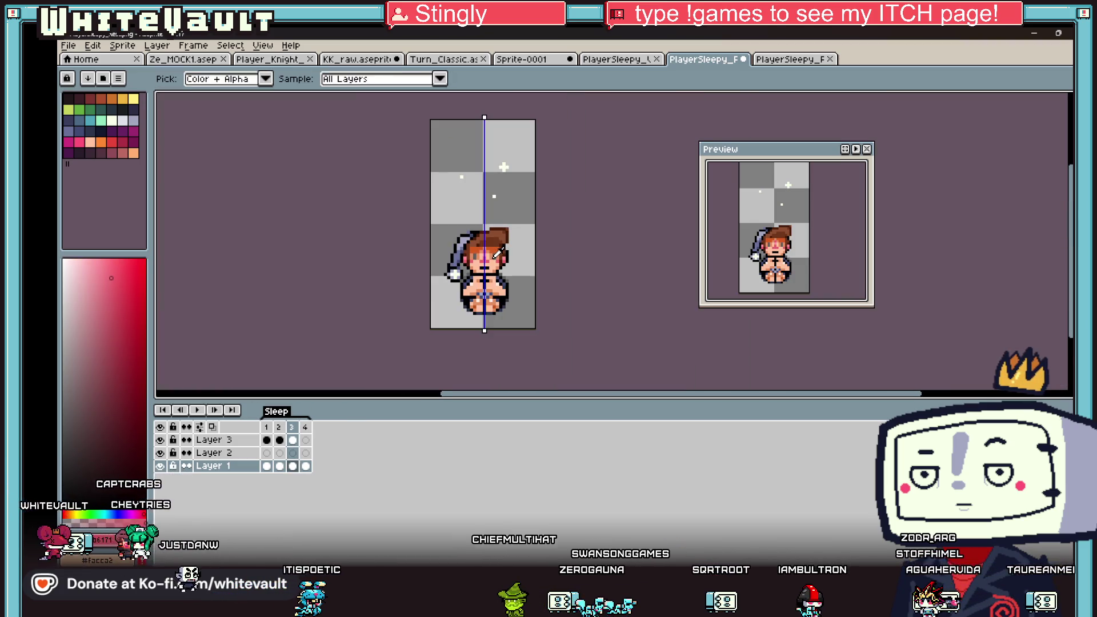
click(266, 466)
click(280, 466)
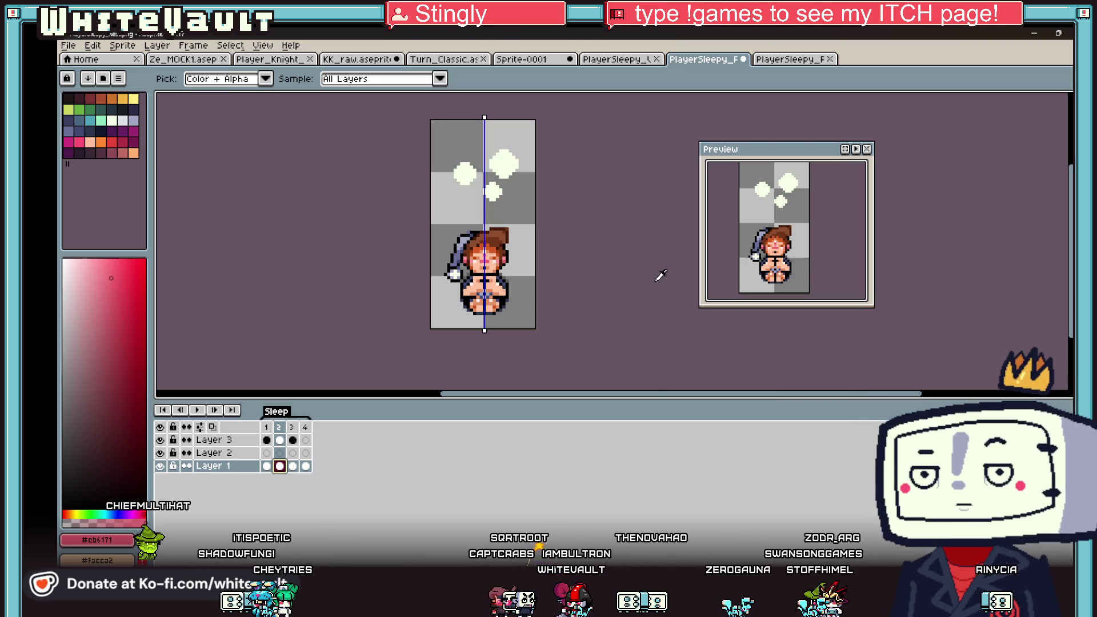
Draw both eyes on frame 2 as closed black lines.
drag(656, 277, 646, 257)
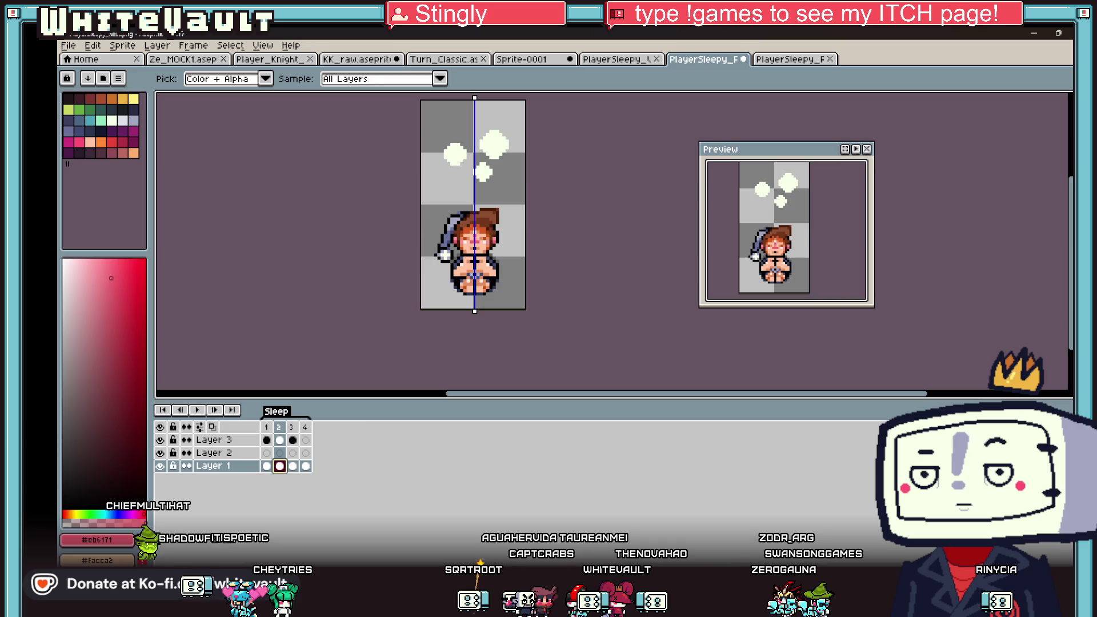
click(267, 466)
click(280, 467)
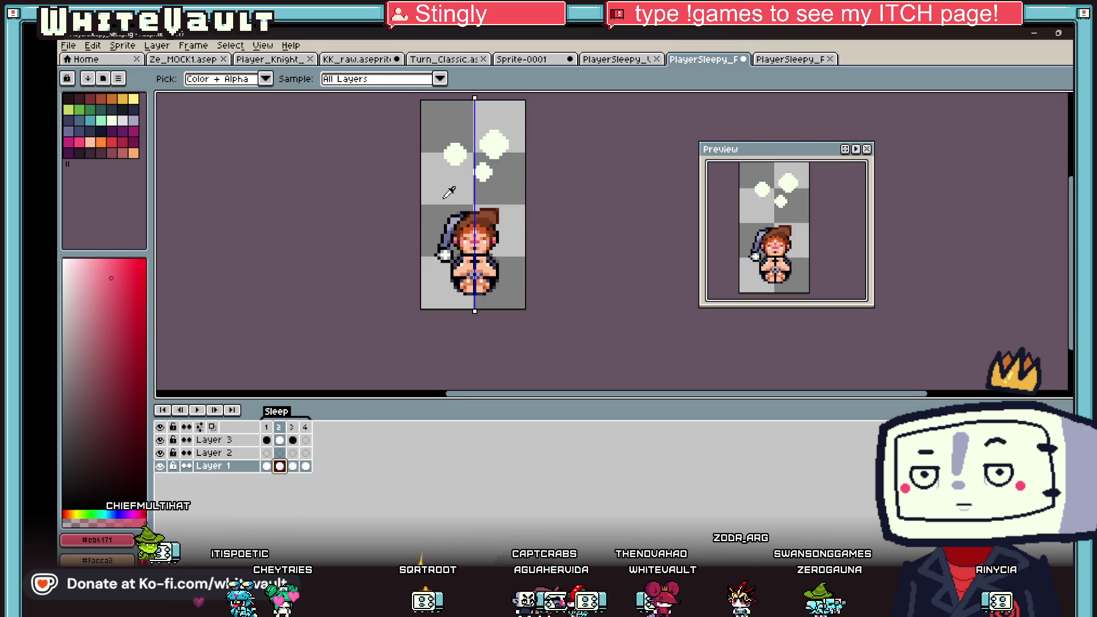
scroll(449, 193, up, 5)
alt+click(558, 342)
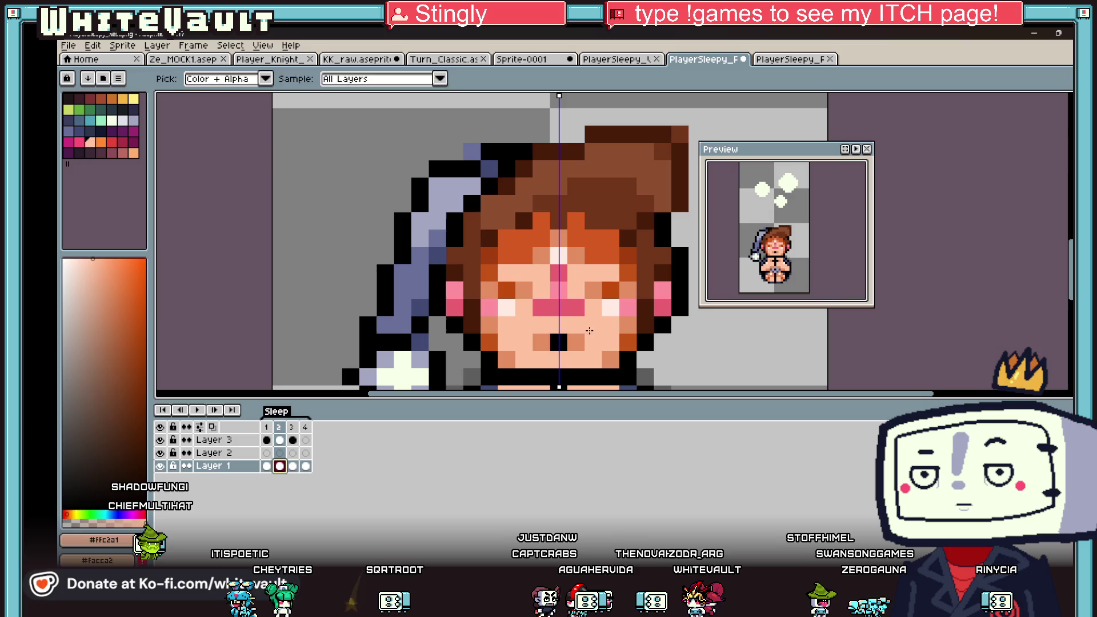
key(ctrl+z)
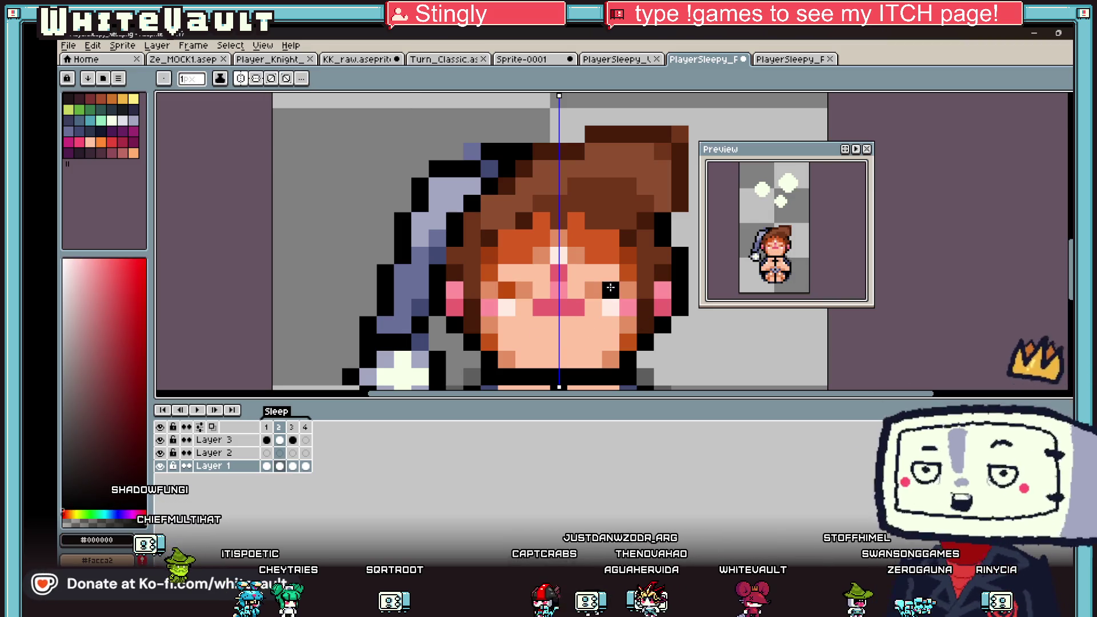
drag(594, 289, 629, 288)
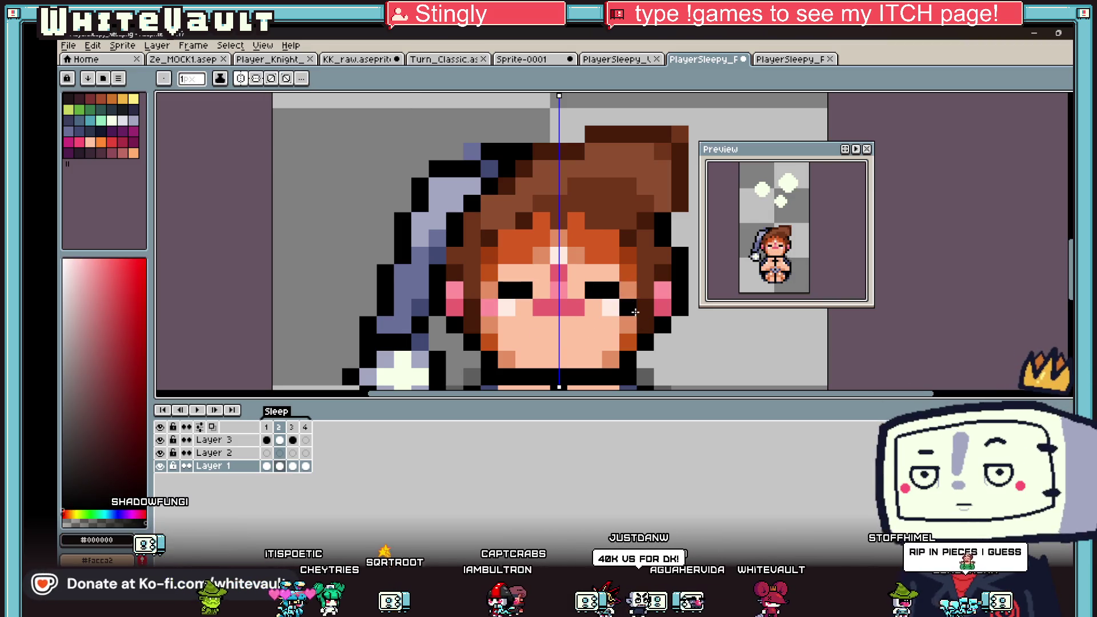
Review frames 1, 2 and 3 to check the bubbles and sparkles.
scroll(629, 288, down, 4)
click(272, 466)
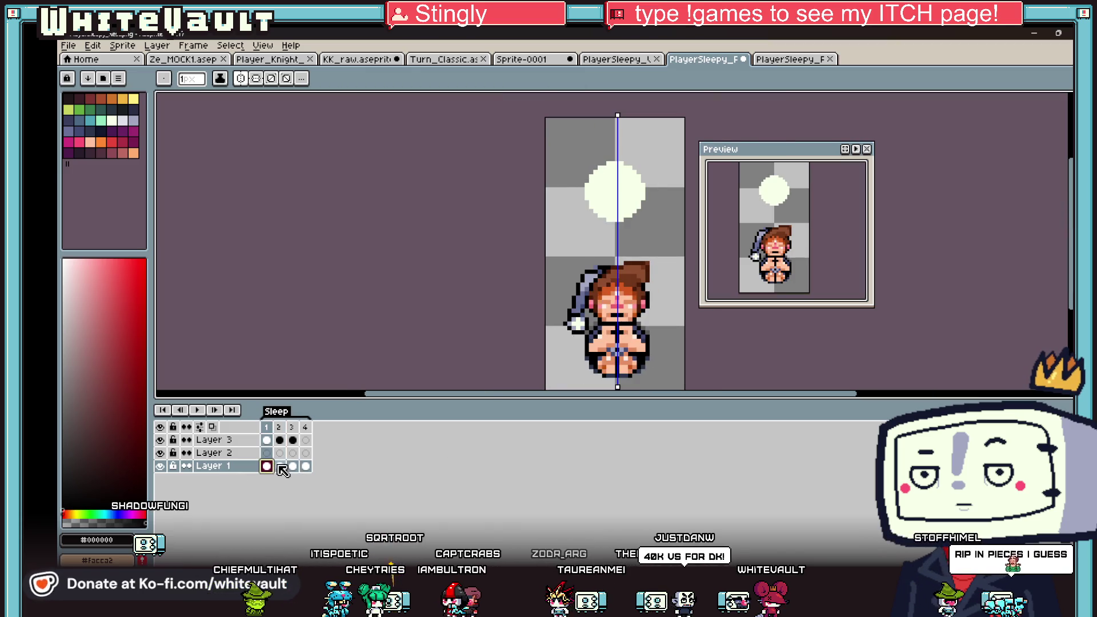
click(280, 466)
scroll(620, 293, up, 3)
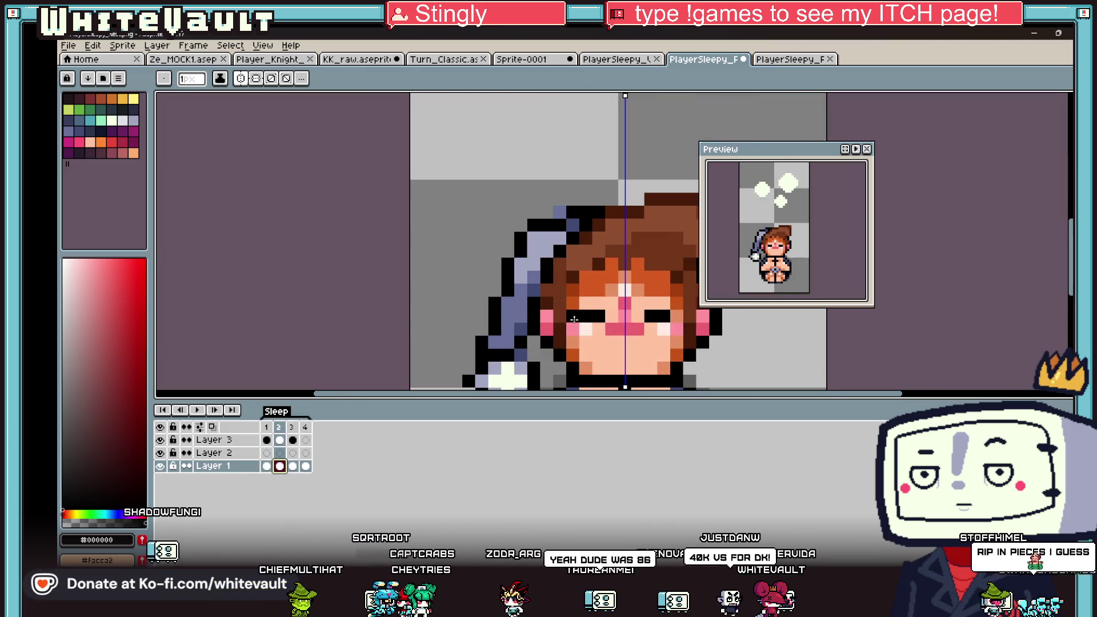
scroll(623, 315, down, 3)
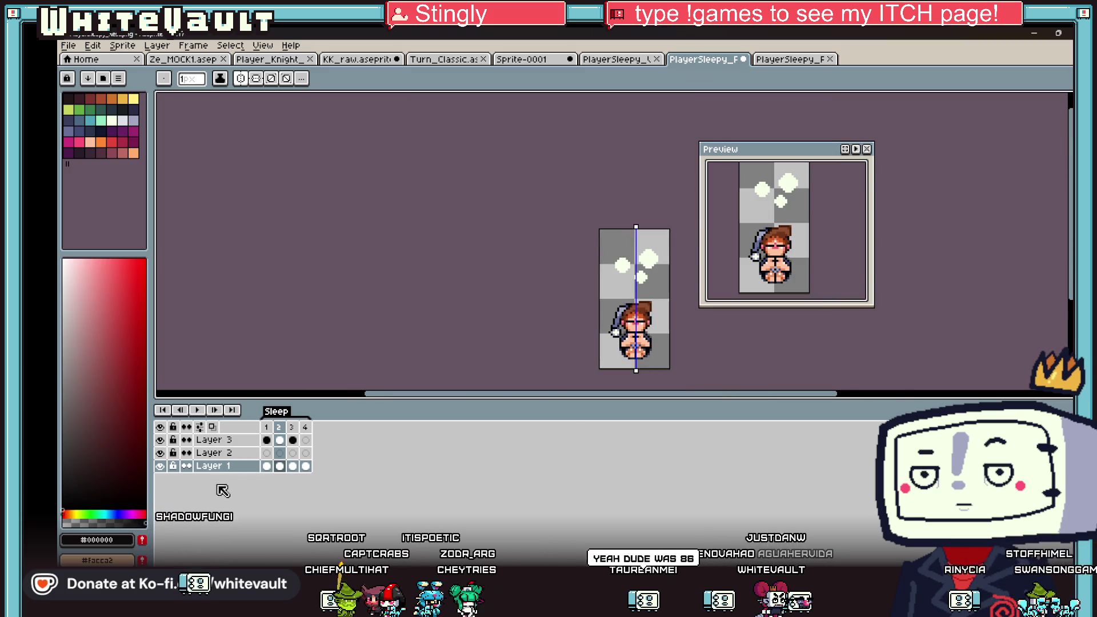
click(295, 465)
scroll(634, 308, up, 4)
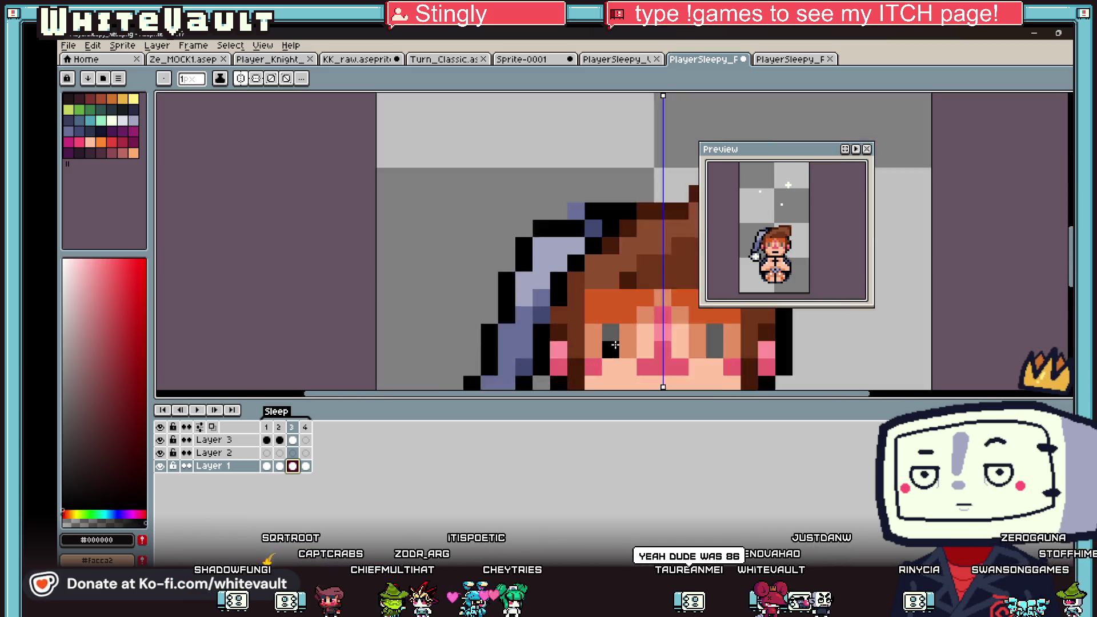
scroll(642, 348, down, 2)
scroll(642, 348, down, 2)
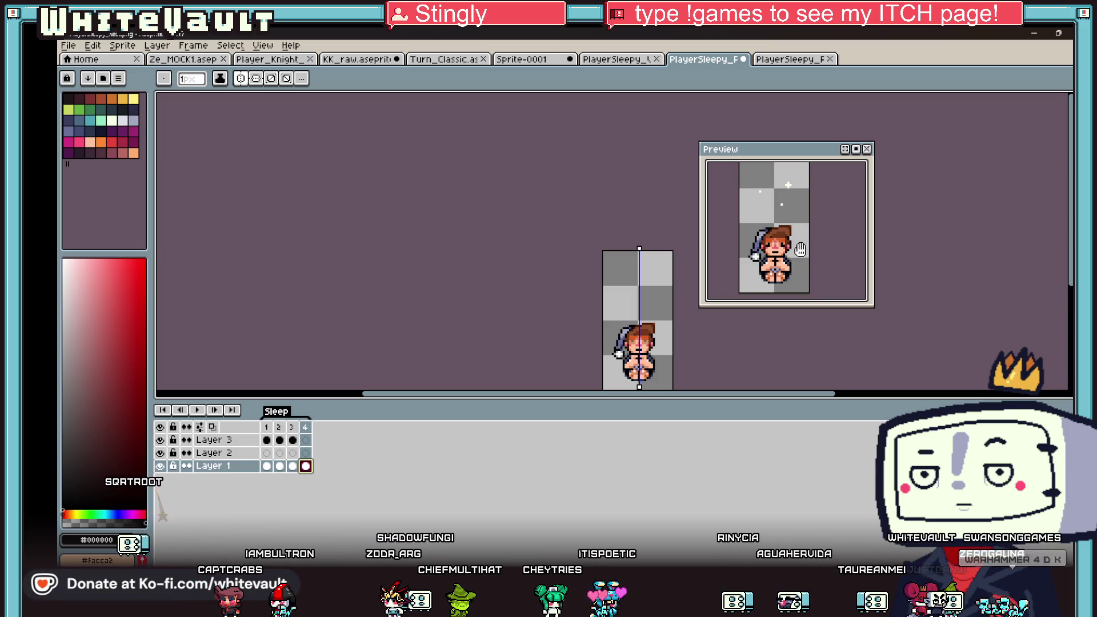
From frame 1, open Frame Properties via Constant Frame Rate for all four frames.
scroll(787, 262, up, 2)
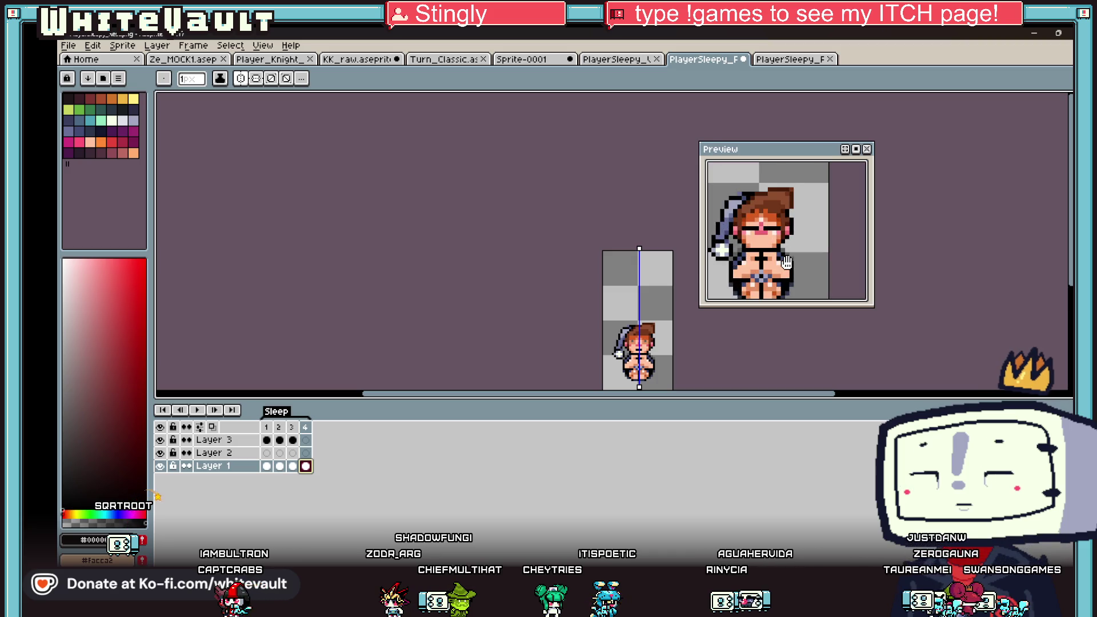
scroll(660, 343, up, 2)
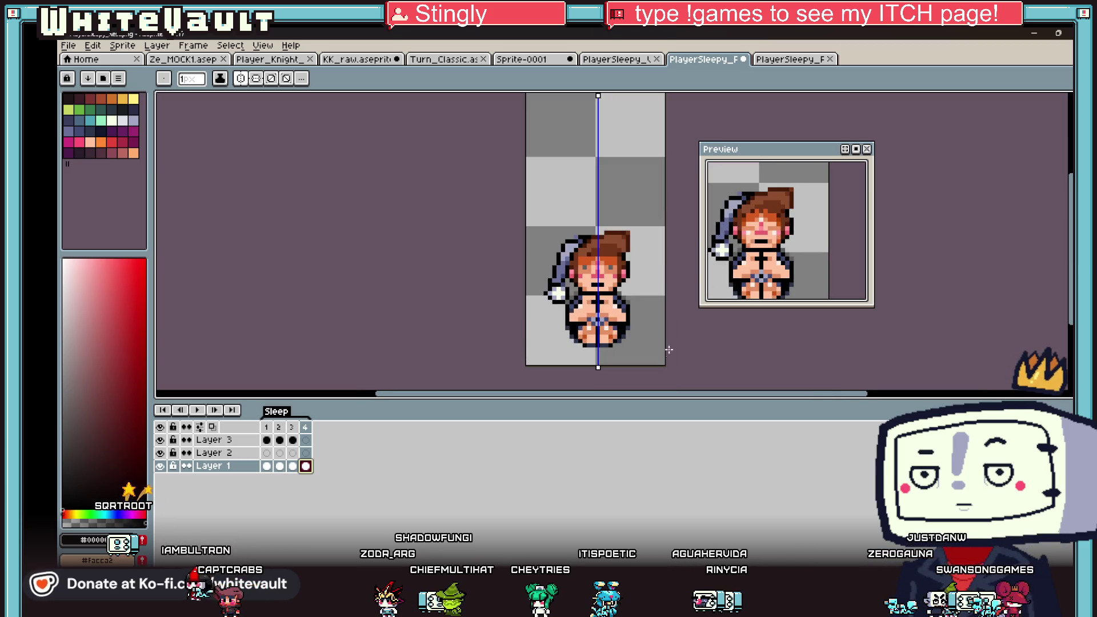
click(267, 467)
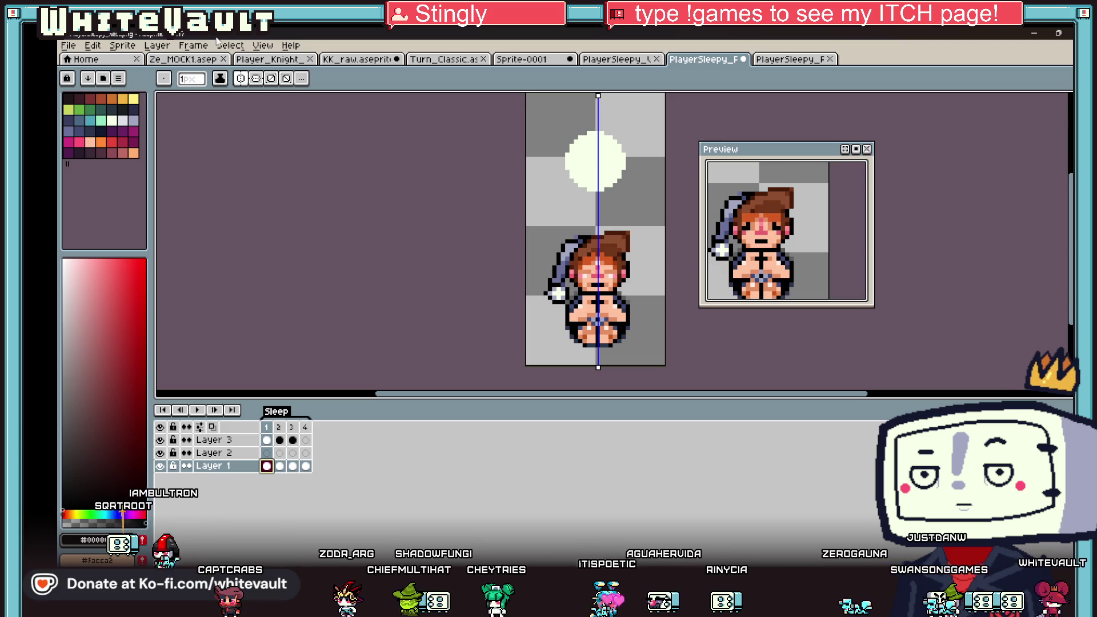
click(194, 45)
click(268, 192)
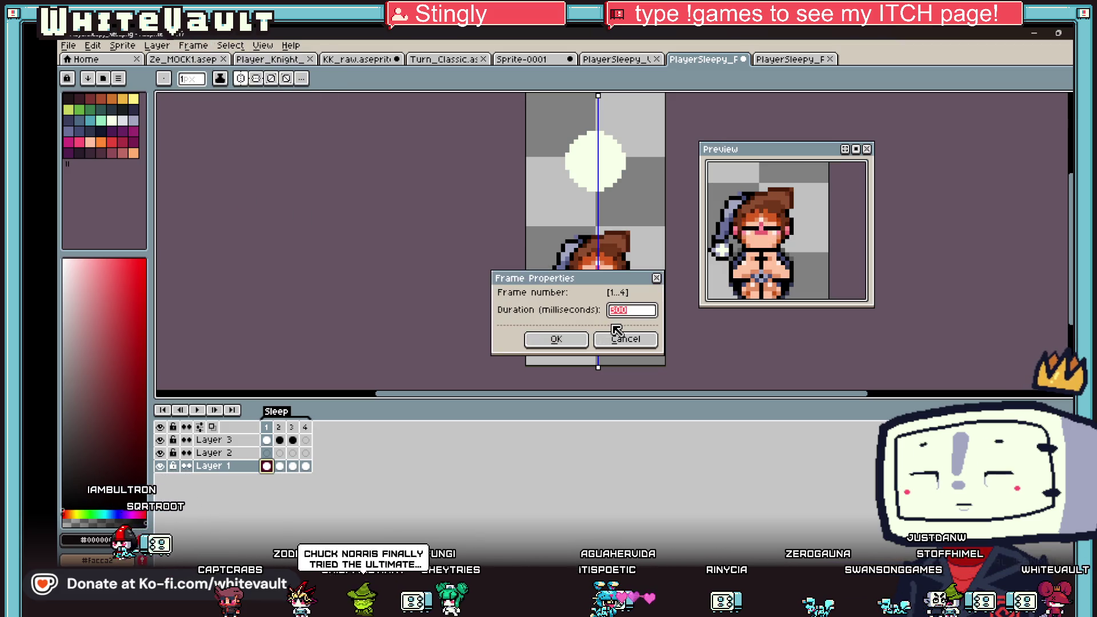
Confirm the shared 500 ms duration for frames 1–4 and close Frame Properties.
click(554, 339)
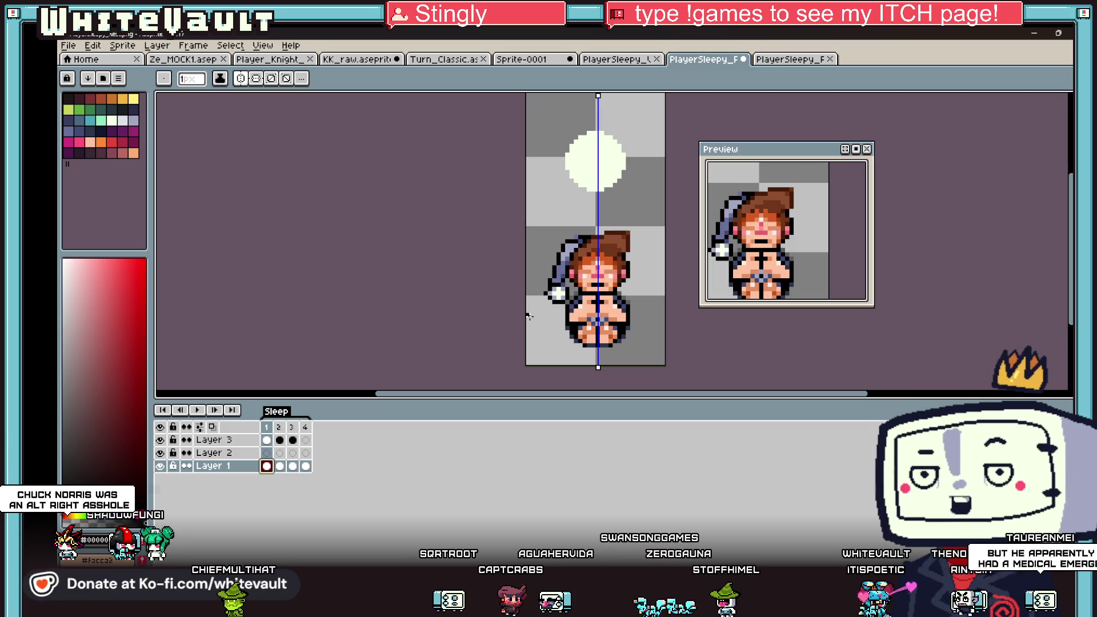
key(v)
key(Right)
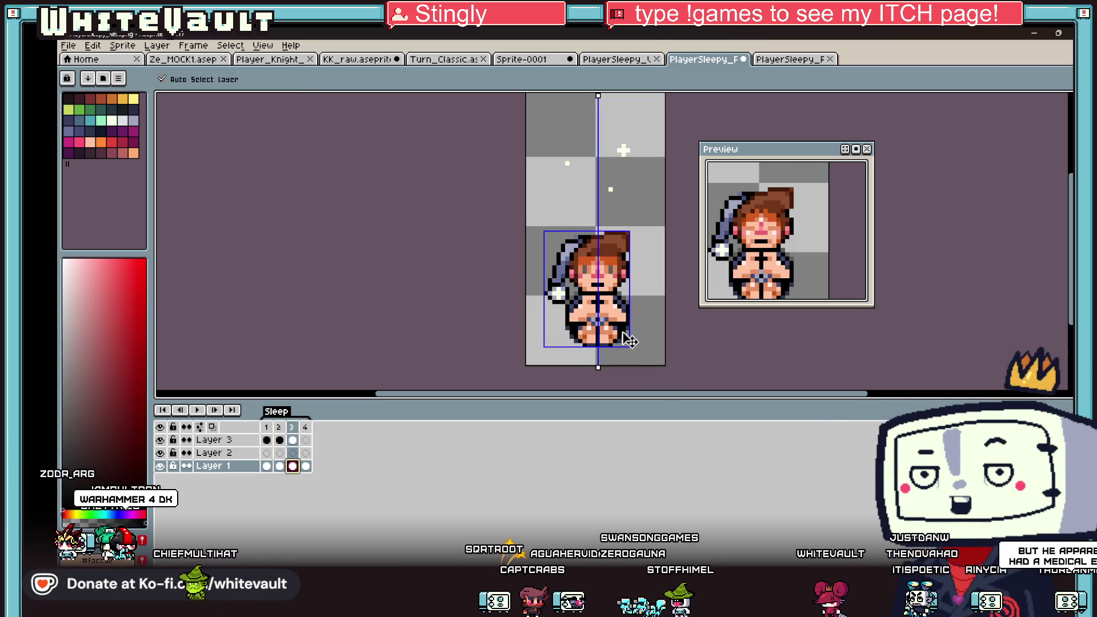
Step through frames 4 and 3 back to frame 2, then sample the face's light skin tone.
key(b)
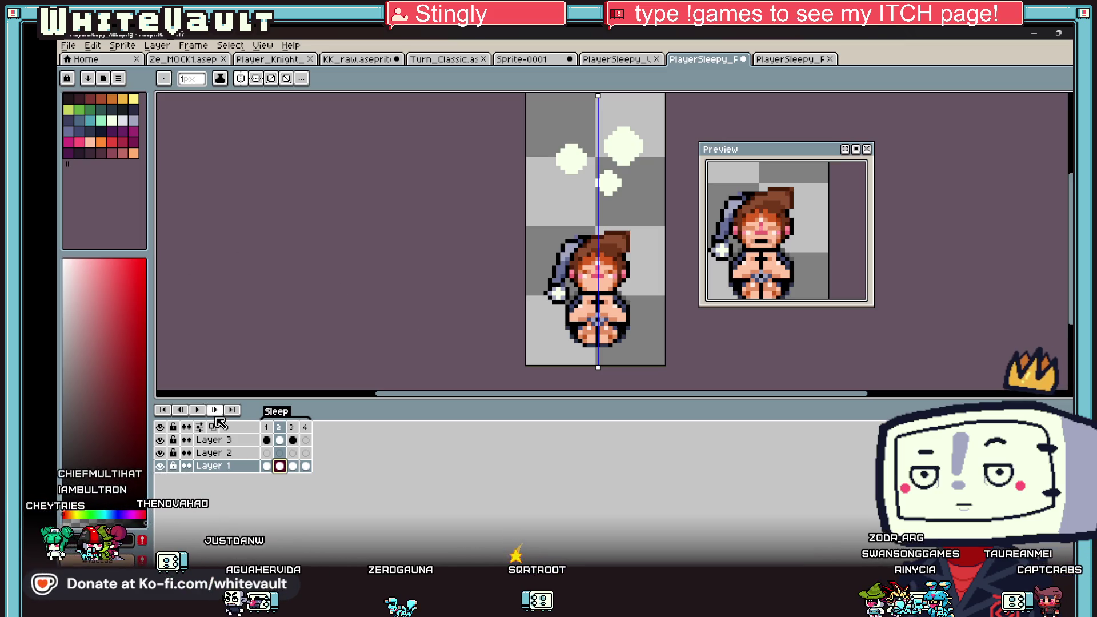
click(306, 467)
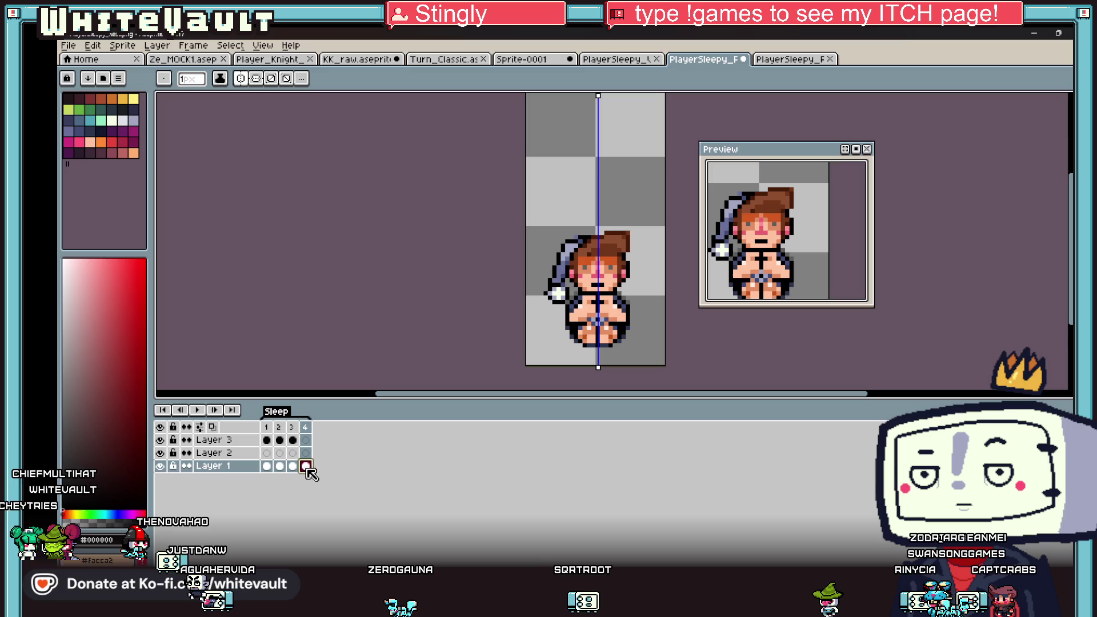
click(293, 467)
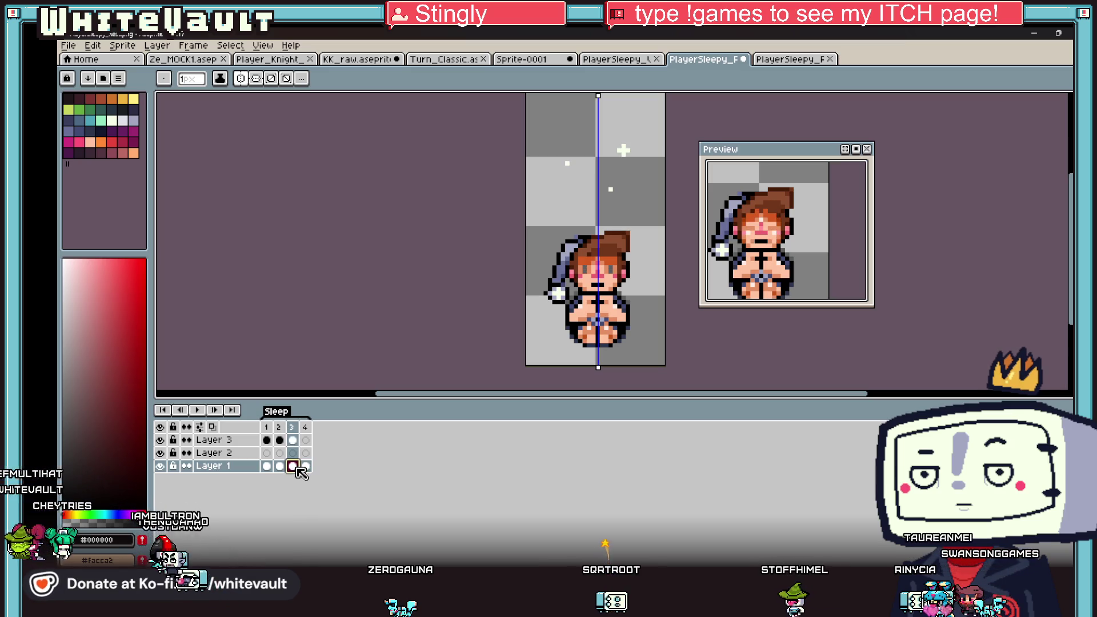
click(267, 466)
click(279, 466)
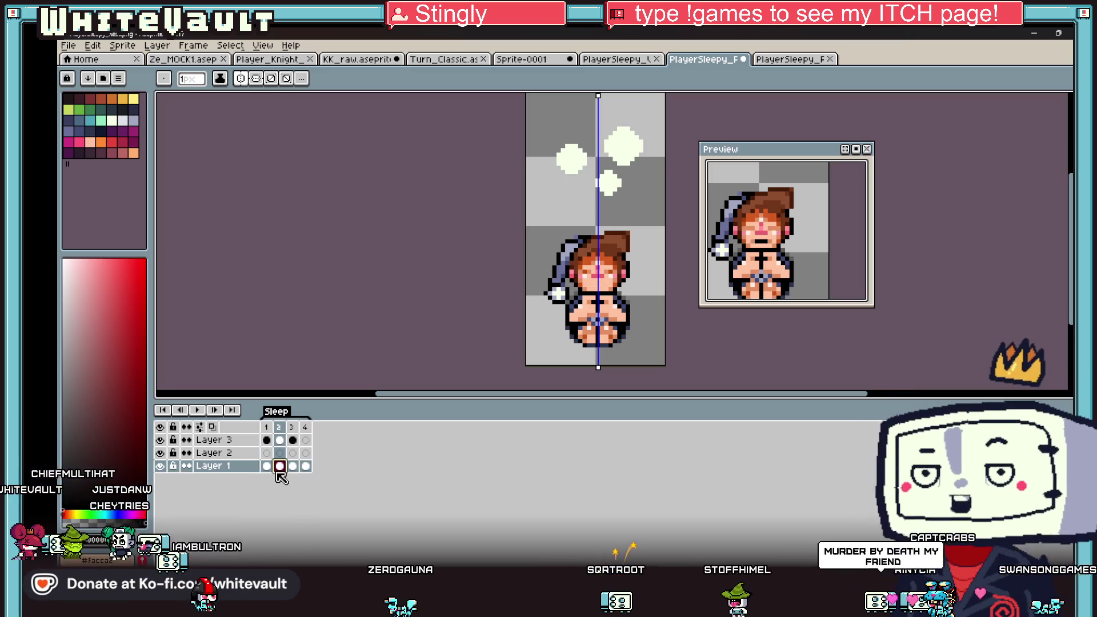
alt+click(610, 267)
scroll(610, 267, up, 3)
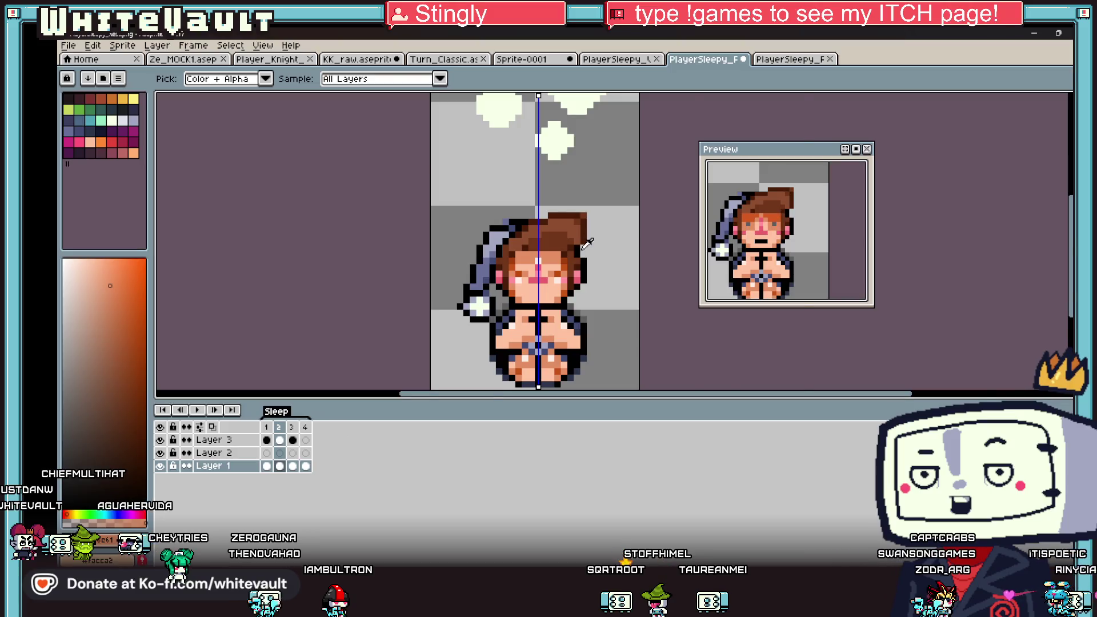
Sample the light skin tone from the girl's face.
scroll(514, 286, down, 5)
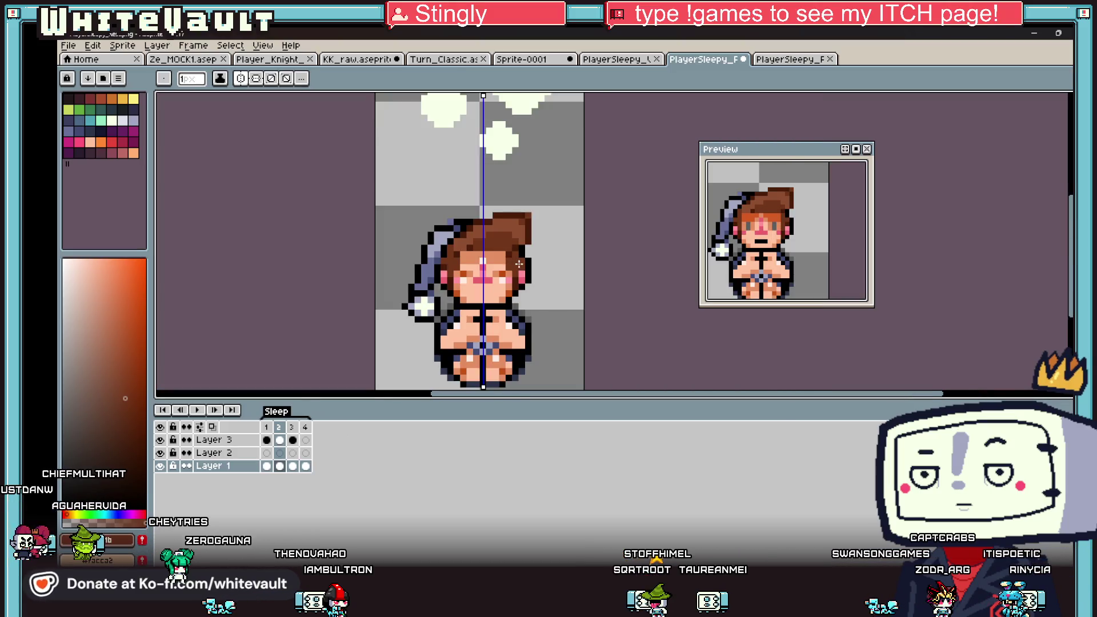
scroll(492, 268, up, 3)
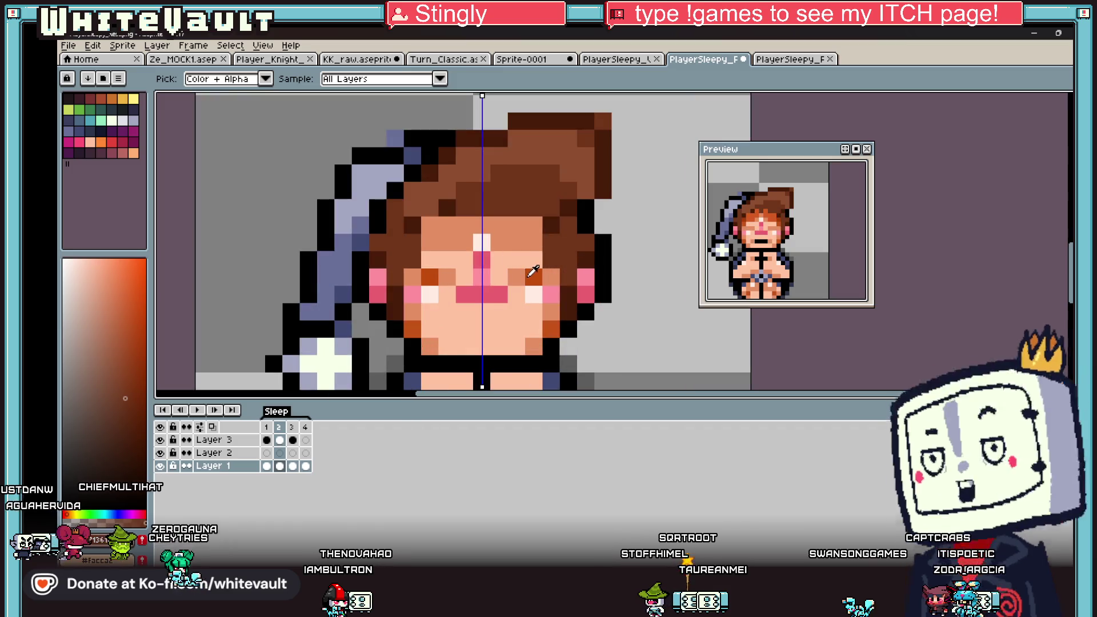
alt+click(536, 253)
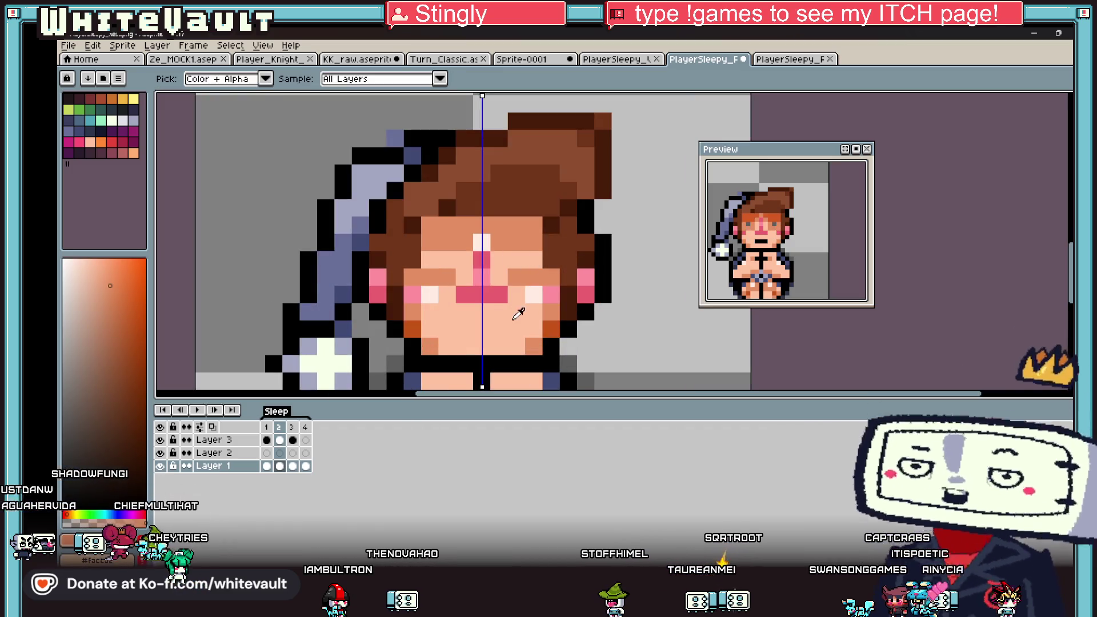
scroll(541, 306, down, 3)
scroll(541, 306, down, 3)
scroll(549, 309, up, 2)
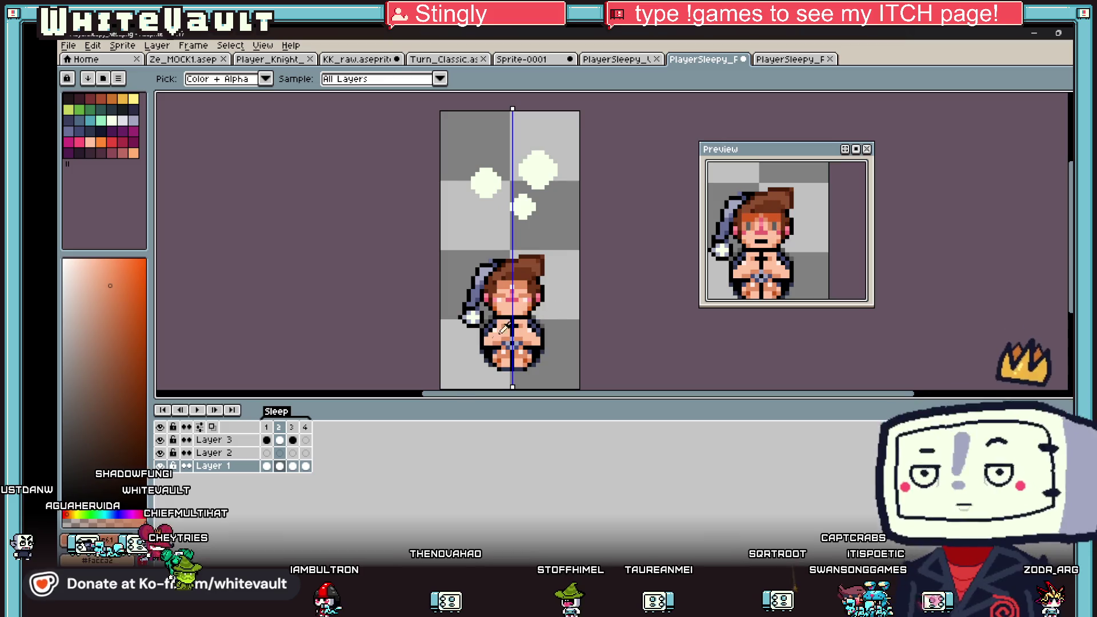
Compare frames 1 and 2 of the bubble animation, settling on frame 2.
click(280, 467)
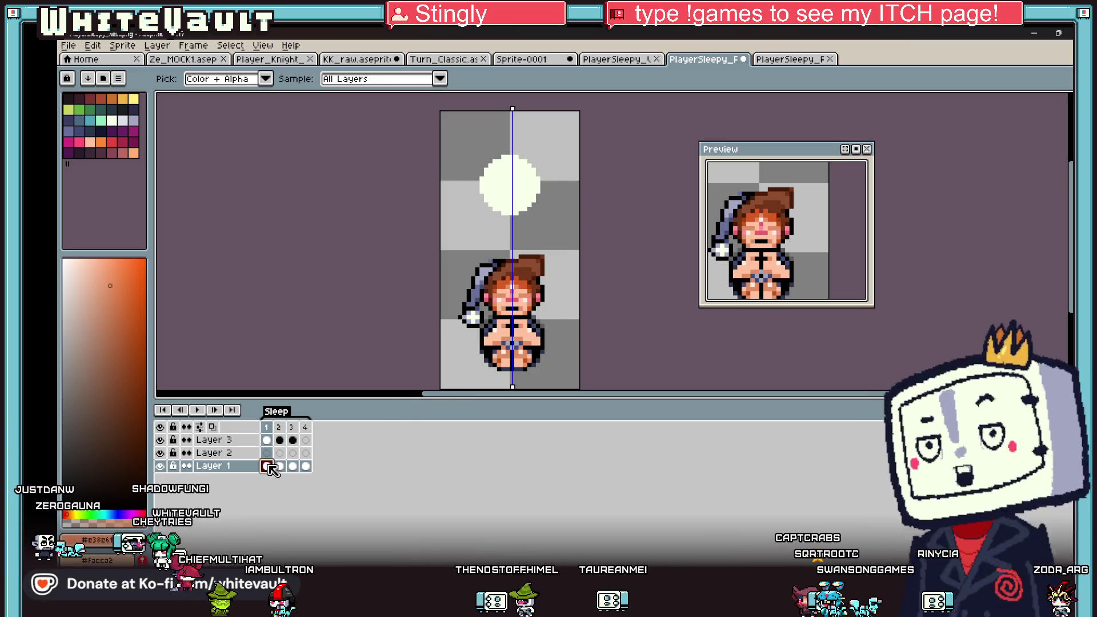
scroll(498, 257, down, 2)
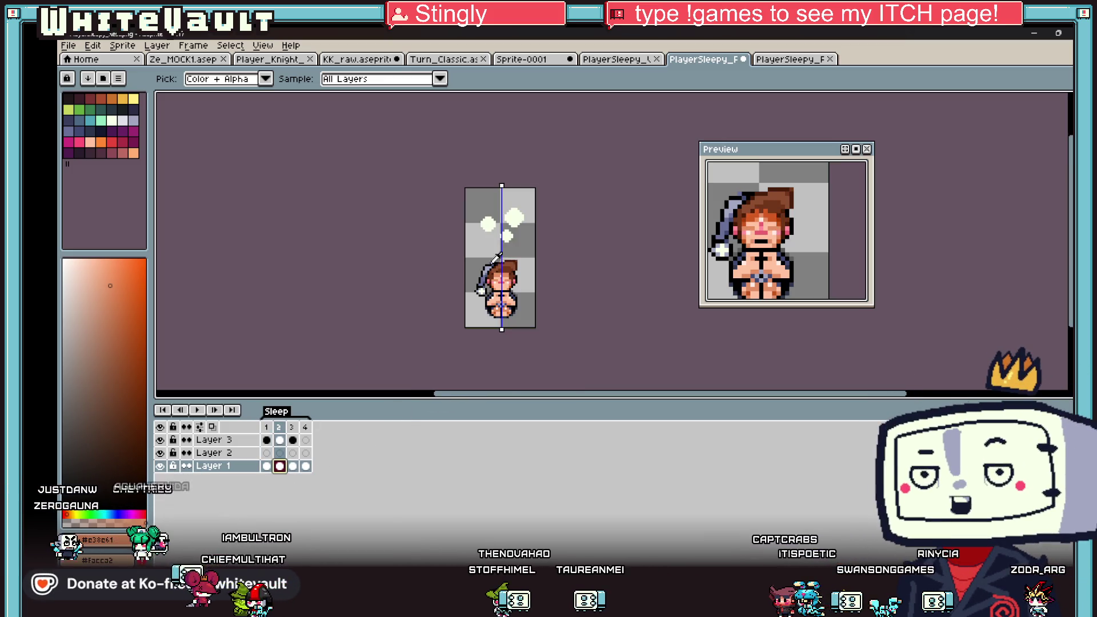
click(266, 466)
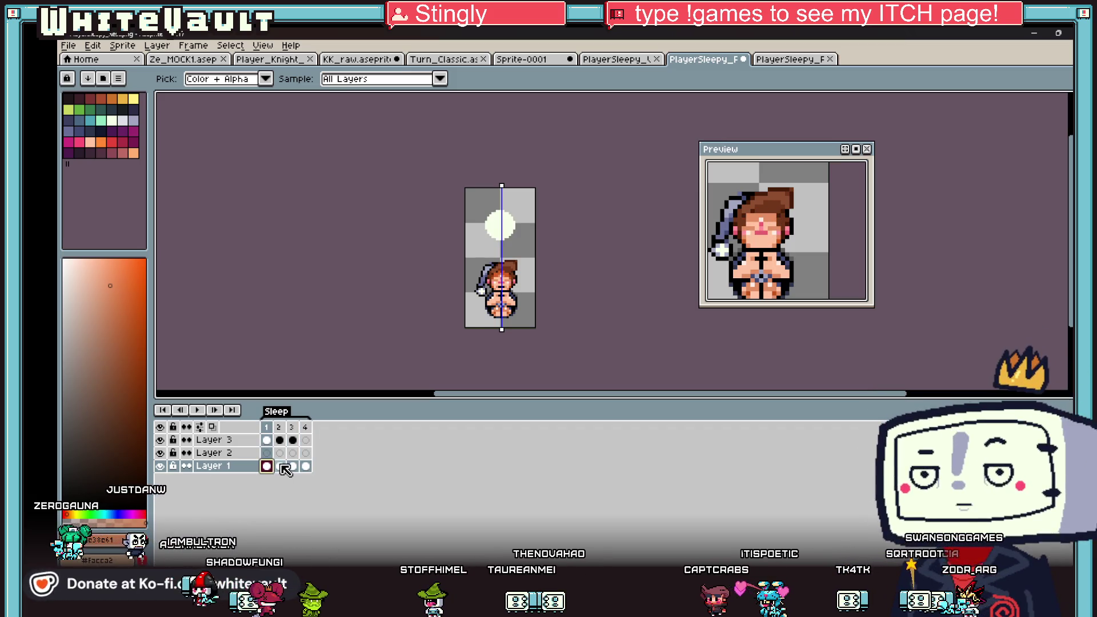
click(280, 466)
scroll(524, 260, up, 2)
scroll(476, 297, up, 1)
key(Left)
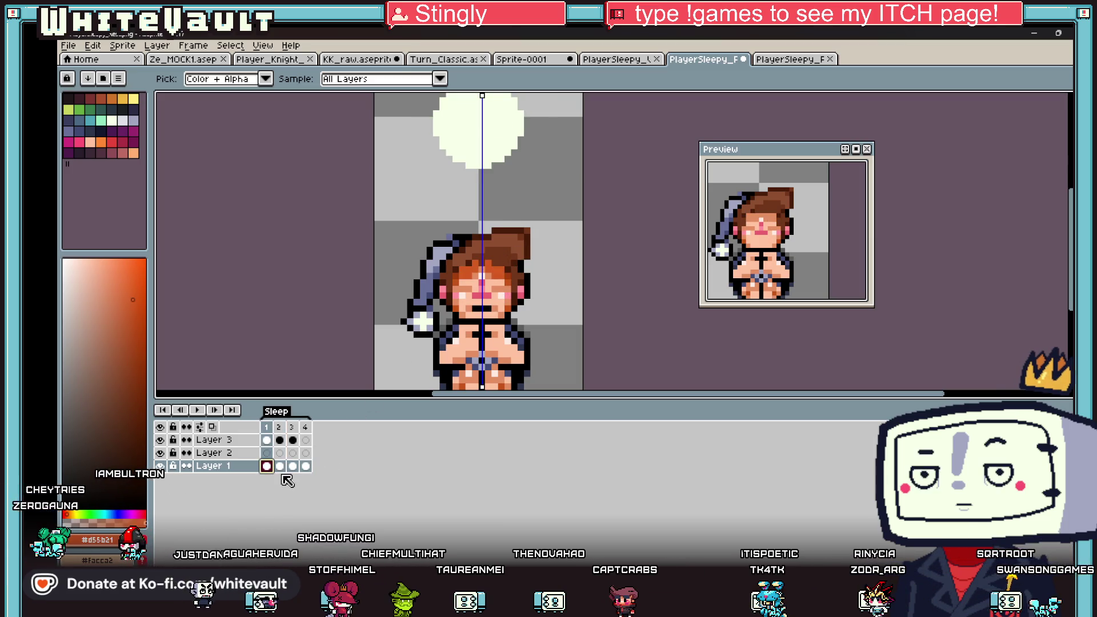
click(280, 467)
scroll(409, 287, up, 3)
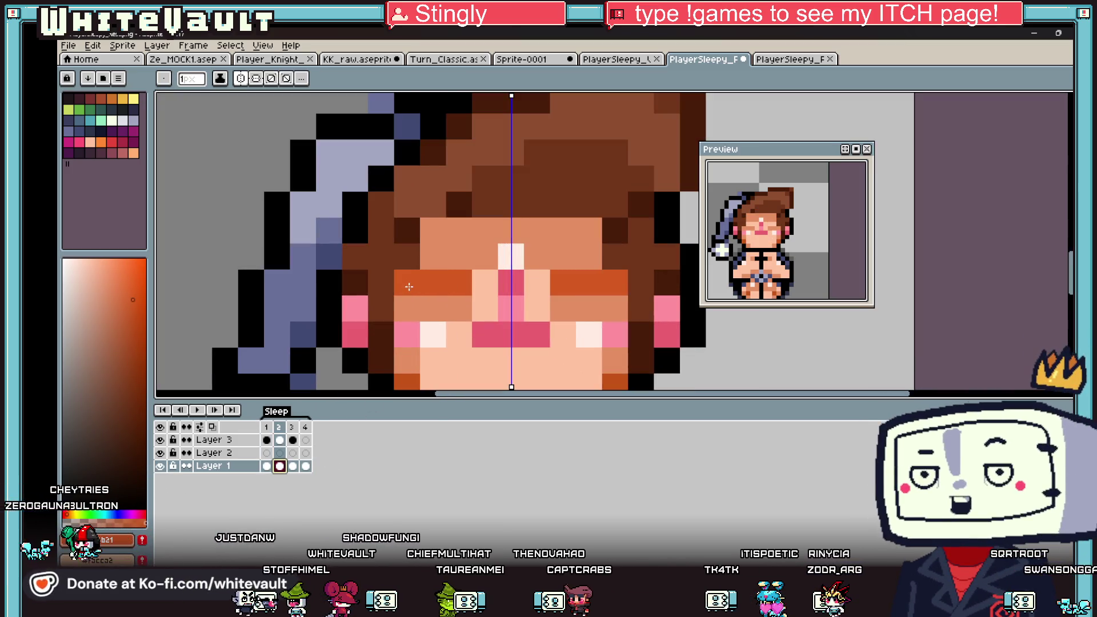
Undo the orange eye band and paint orange shading along the fringe instead.
key(ctrl+z)
click(452, 306)
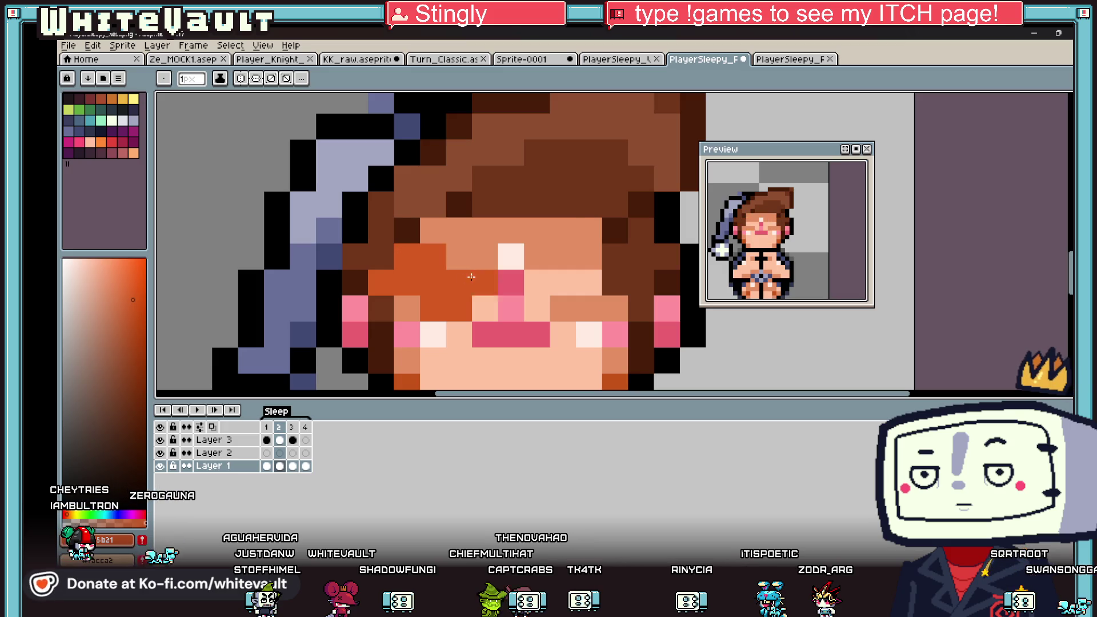
drag(548, 177, 563, 178)
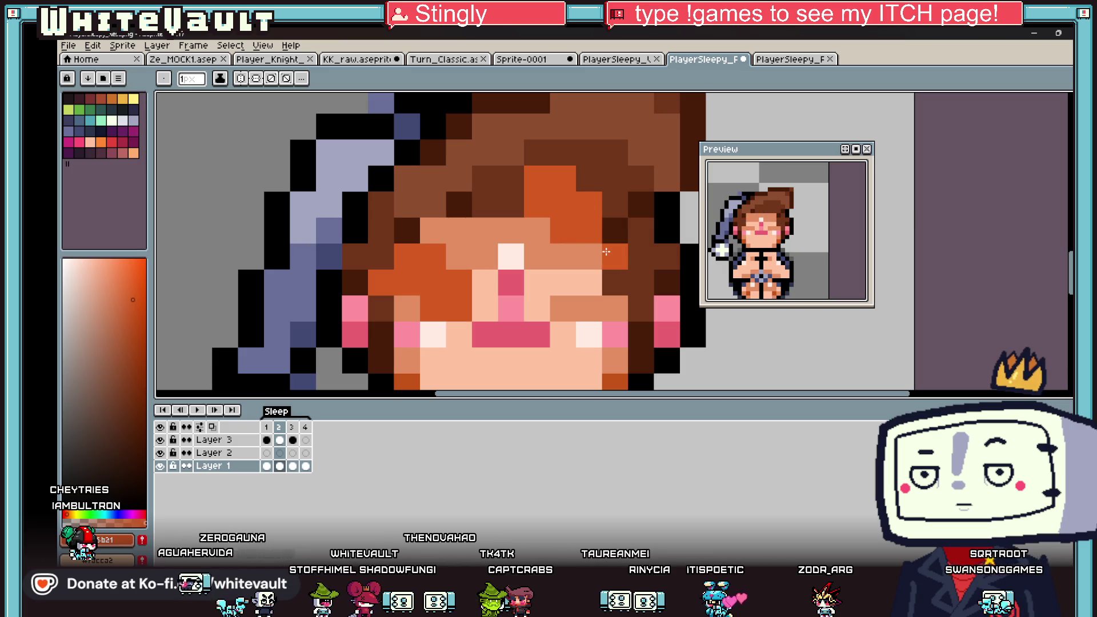
drag(607, 252, 616, 227)
scroll(599, 254, down, 3)
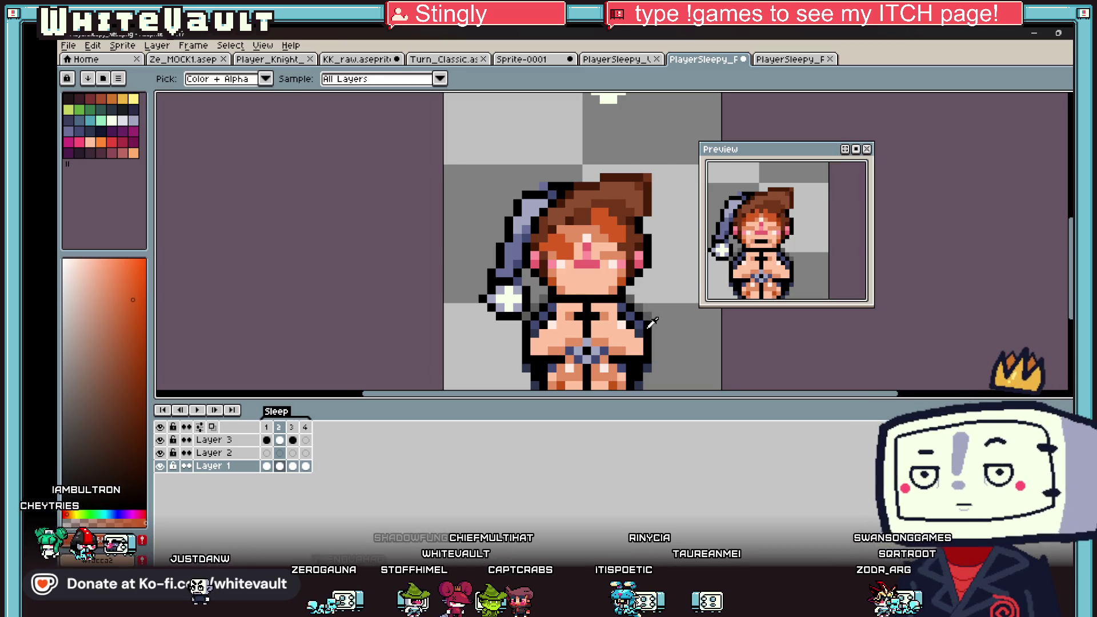
scroll(610, 256, up, 3)
scroll(611, 255, down, 3)
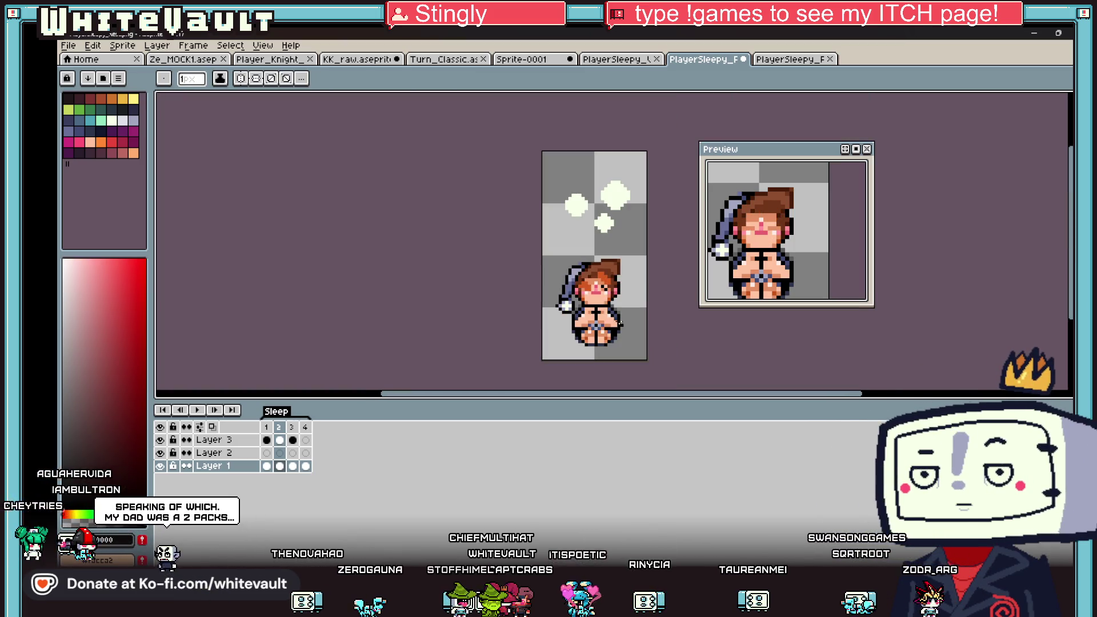
Check frame 4 and the other sleepy sprite sheet, then return to the girl's sprite.
key(i)
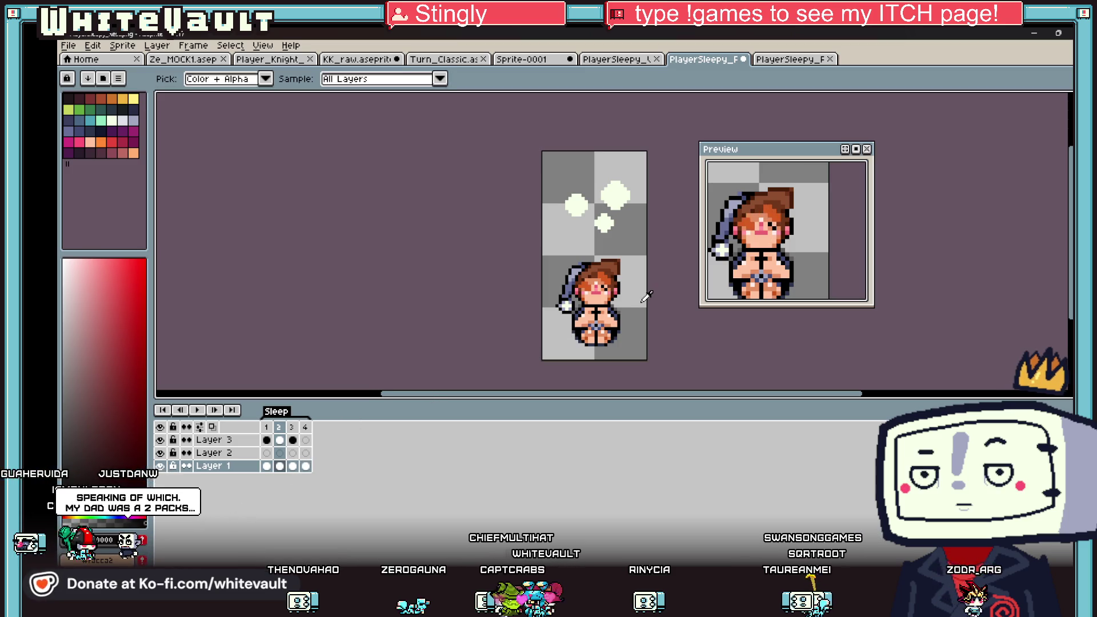
key(plus)
click(306, 466)
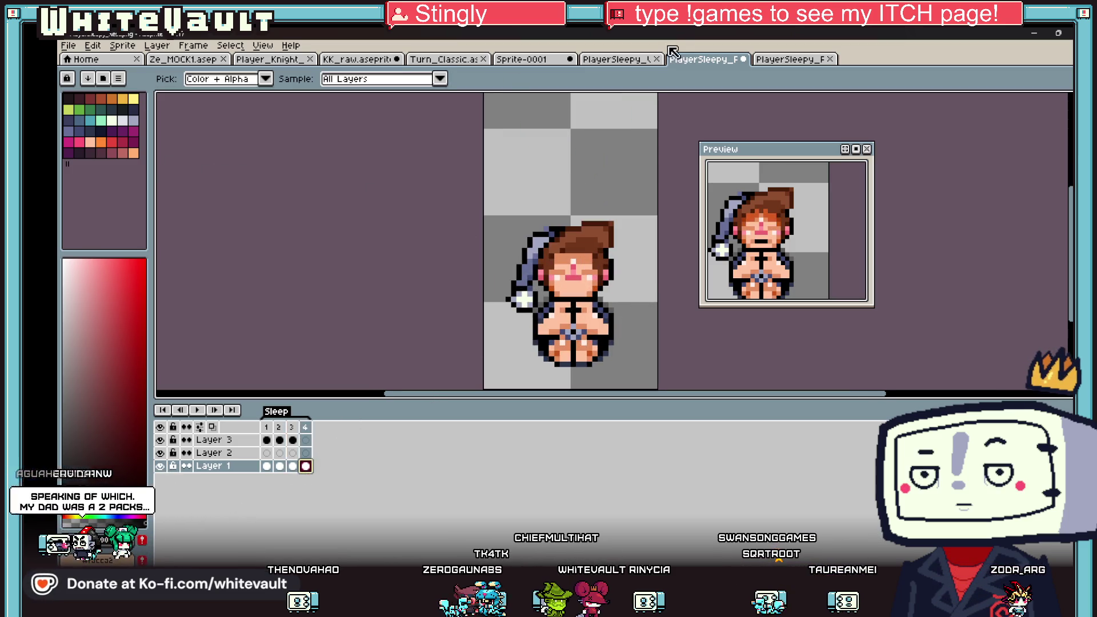
click(582, 62)
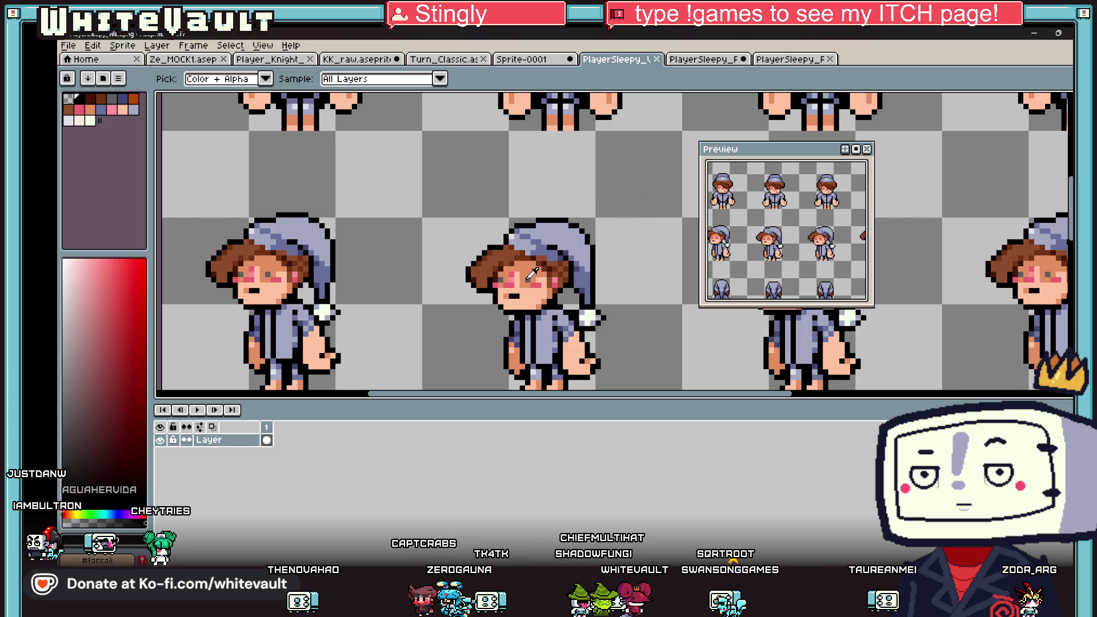
click(713, 58)
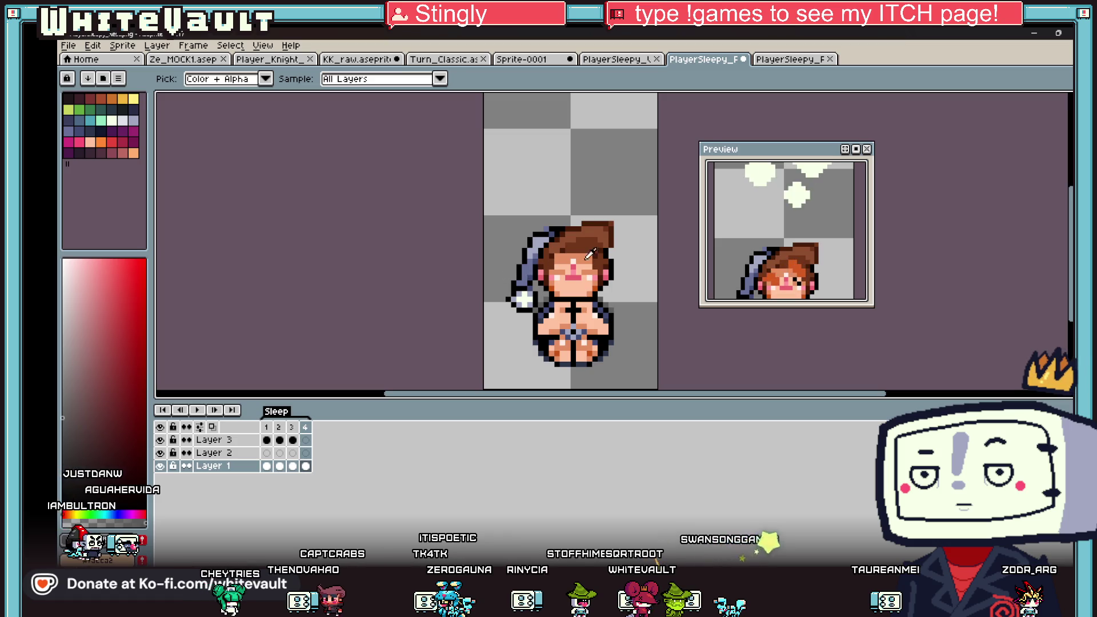
key(b)
scroll(589, 262, up, 2)
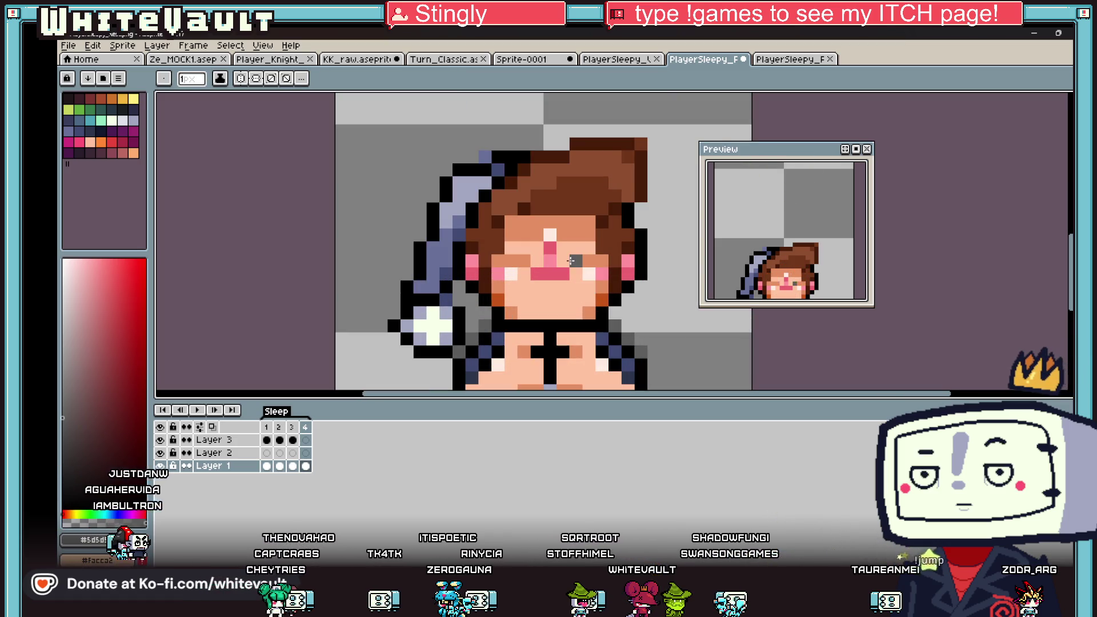
Undo the stray grey pixel on the eye.
scroll(589, 262, down, 3)
scroll(597, 264, down, 1)
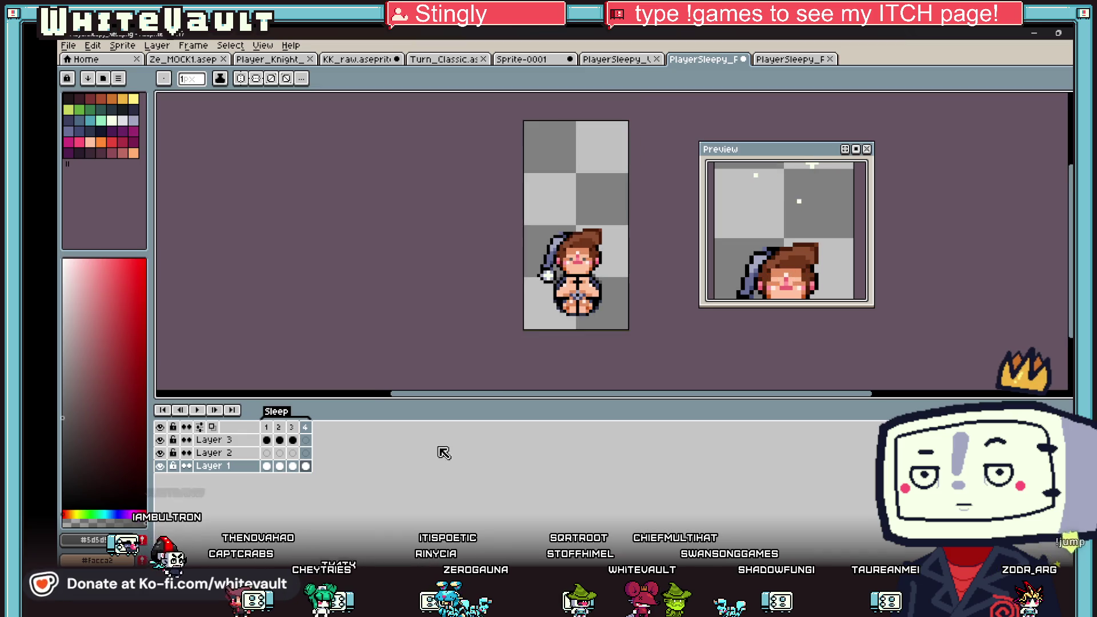
scroll(578, 251, up, 3)
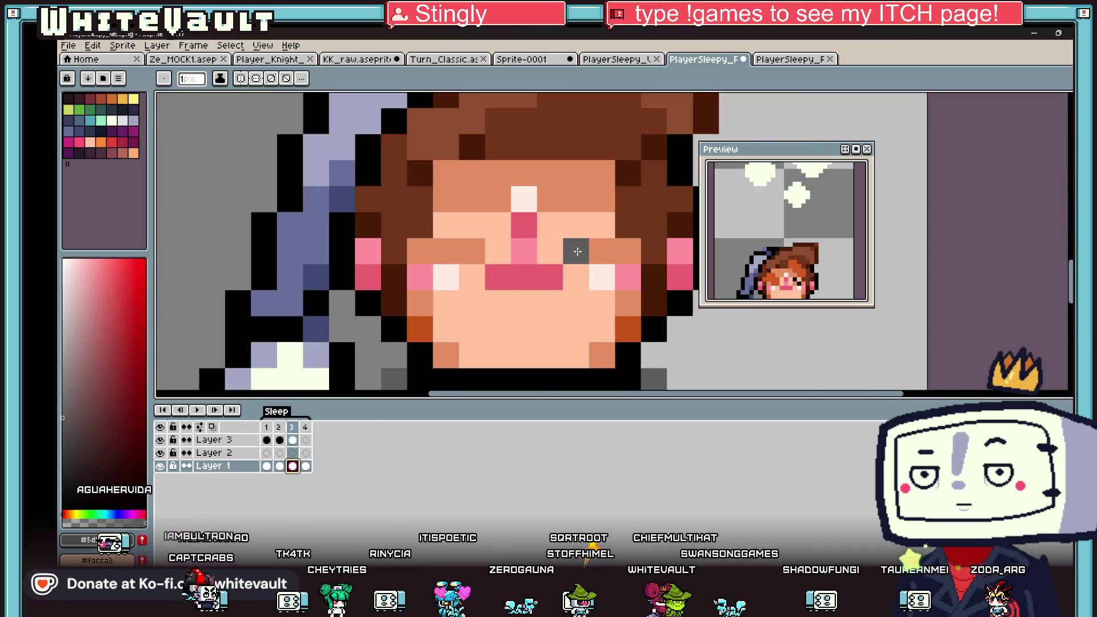
key(ctrl+z)
key(ctrl+z)
scroll(470, 285, down, 3)
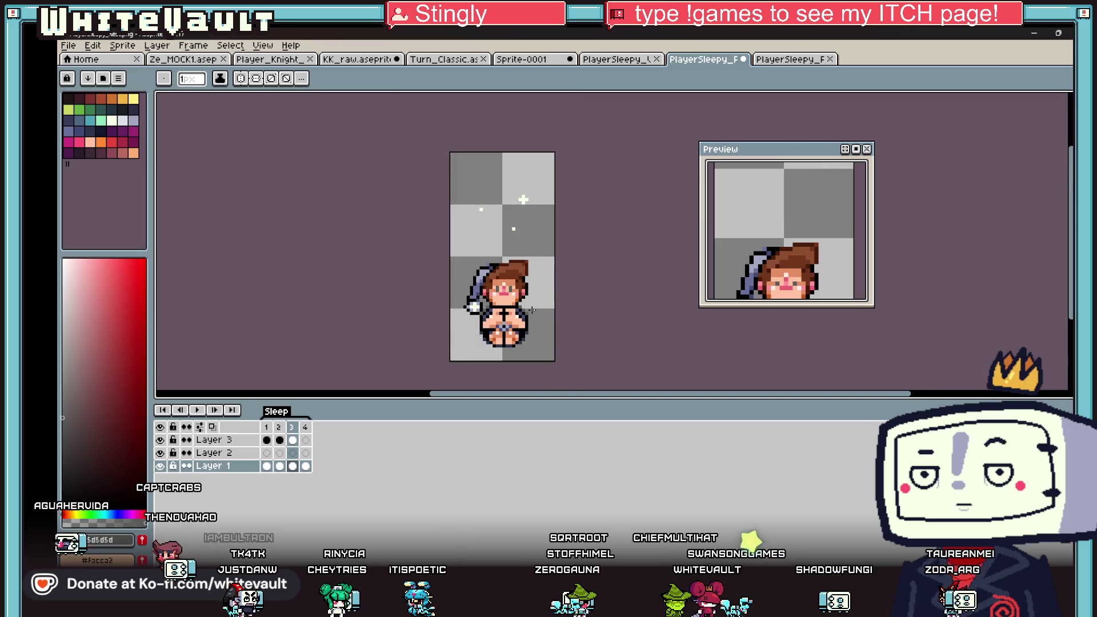
Review frames 1 to 4 and pick up the orange fringe colour from frame 2.
click(267, 465)
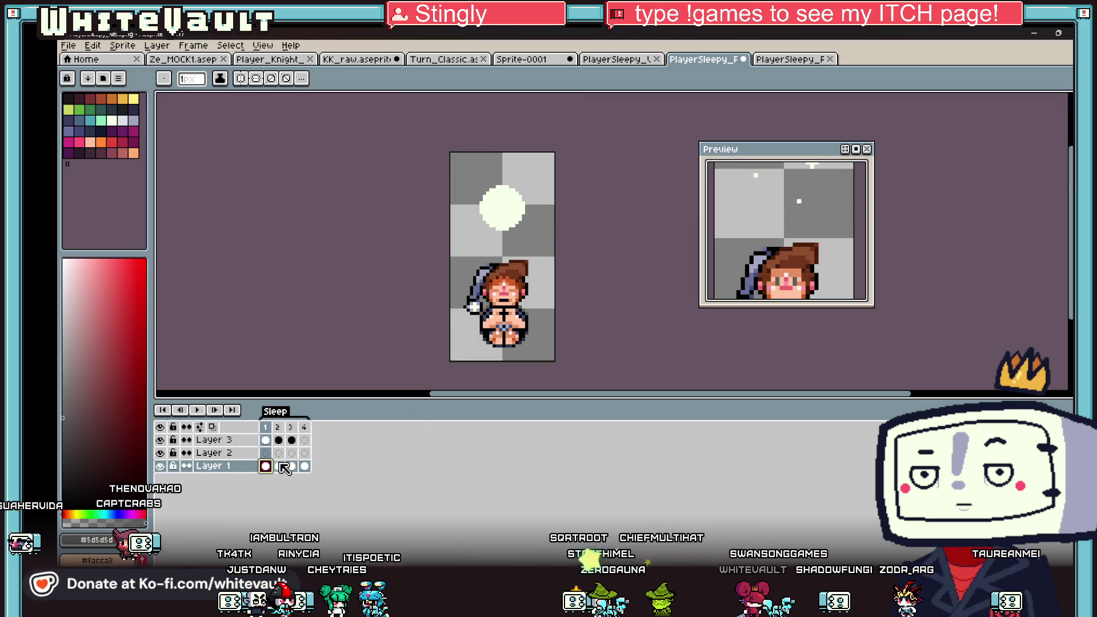
click(280, 466)
scroll(504, 284, up, 3)
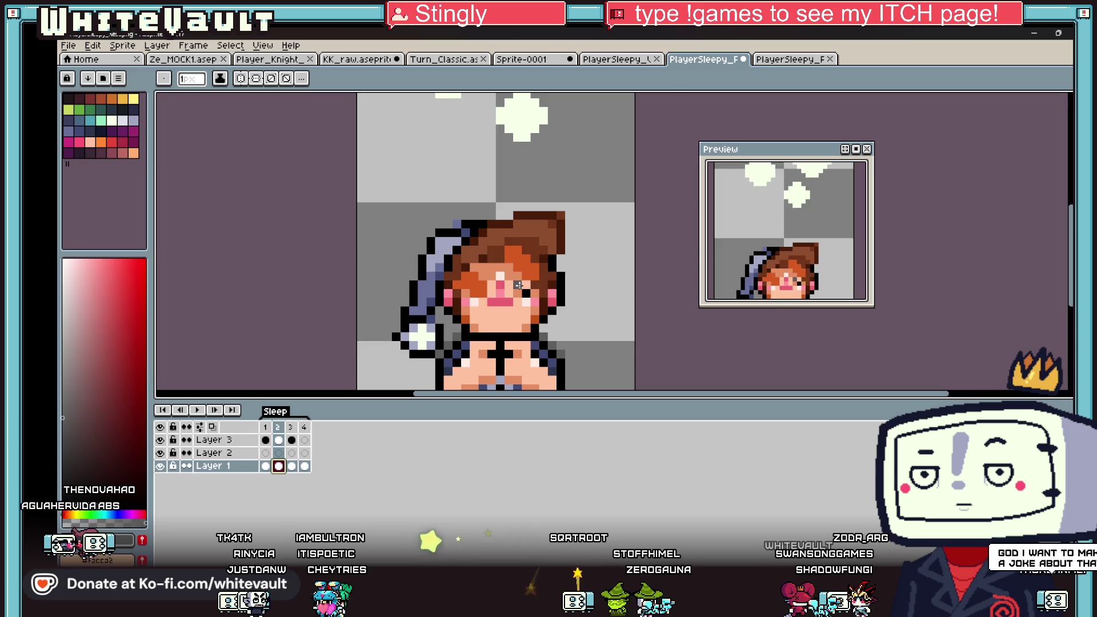
scroll(526, 293, down, 3)
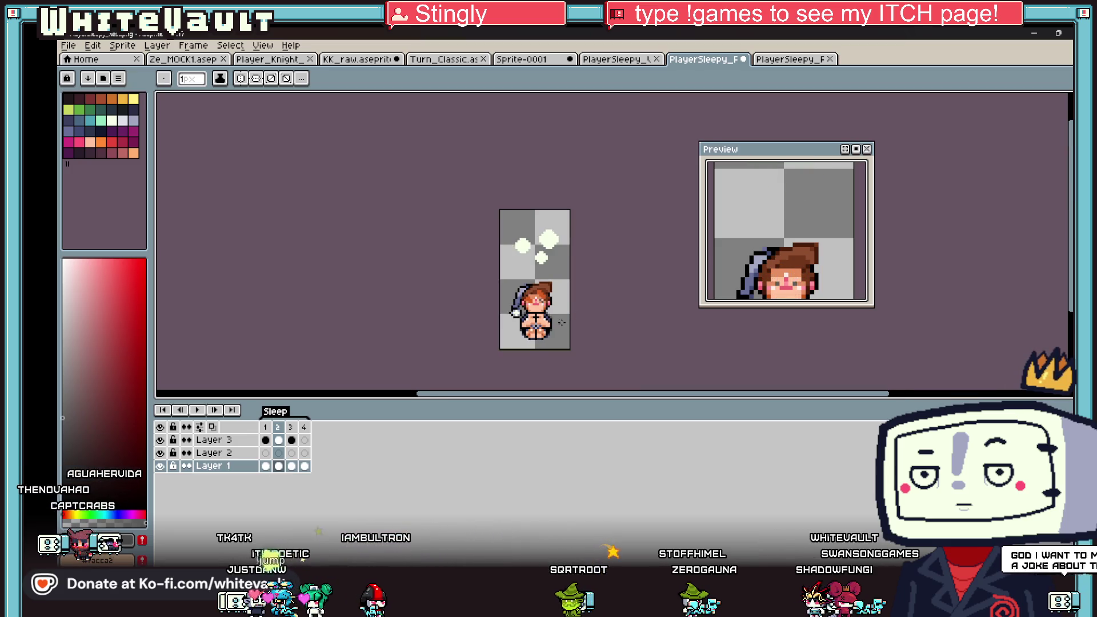
click(293, 467)
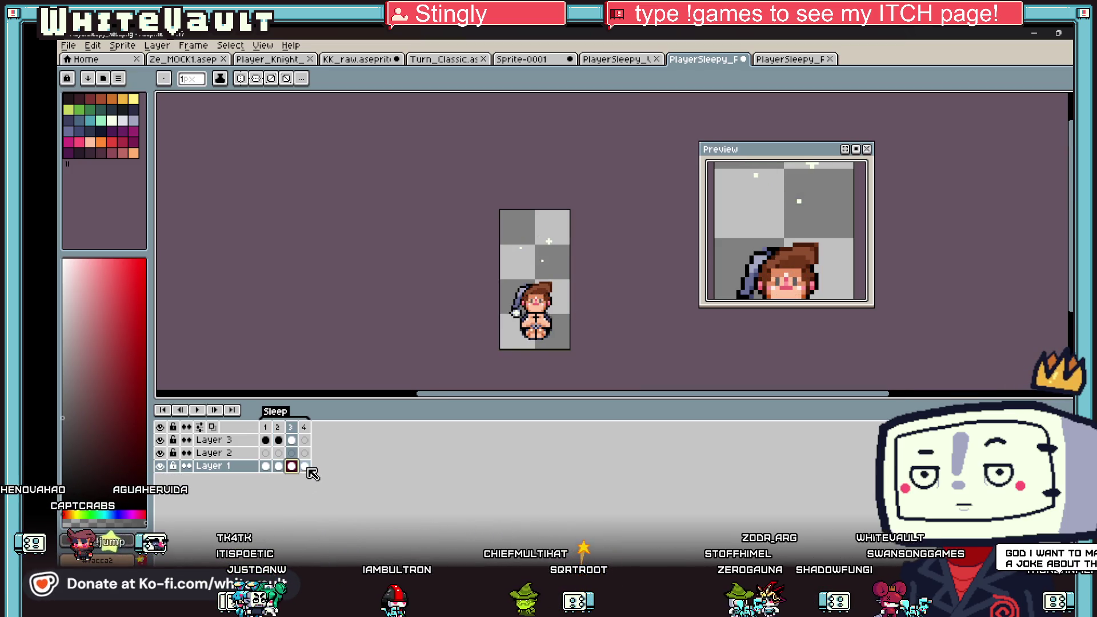
click(309, 467)
click(265, 466)
click(278, 466)
key(i)
scroll(534, 281, up, 2)
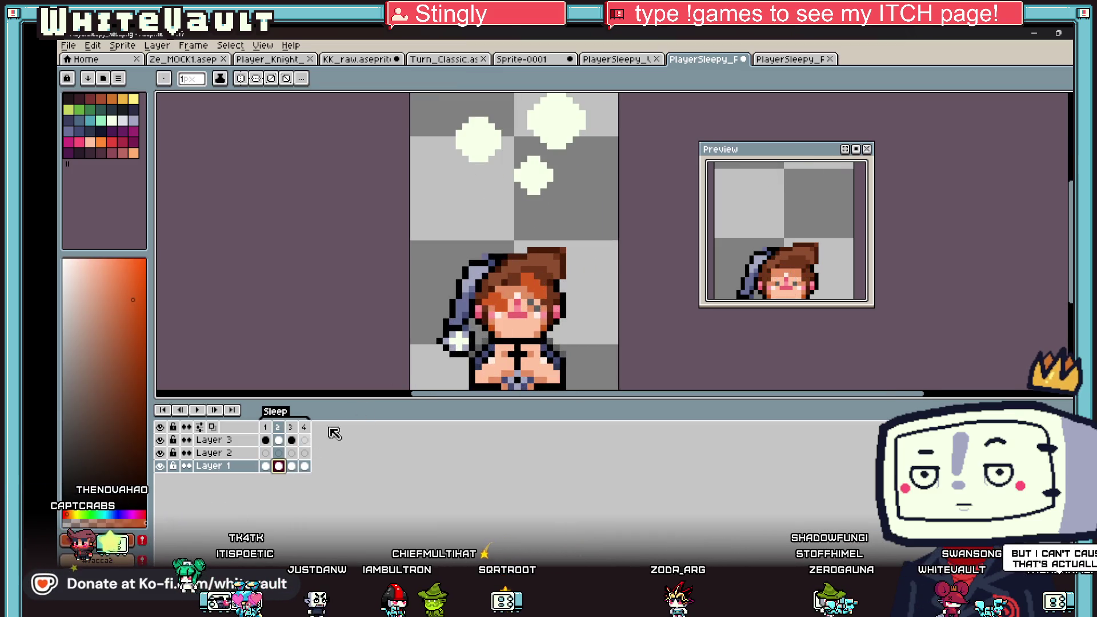
On frame 3, paint mirrored orange fringe shading across the forehead using vertical symmetry.
click(297, 466)
scroll(524, 295, up, 3)
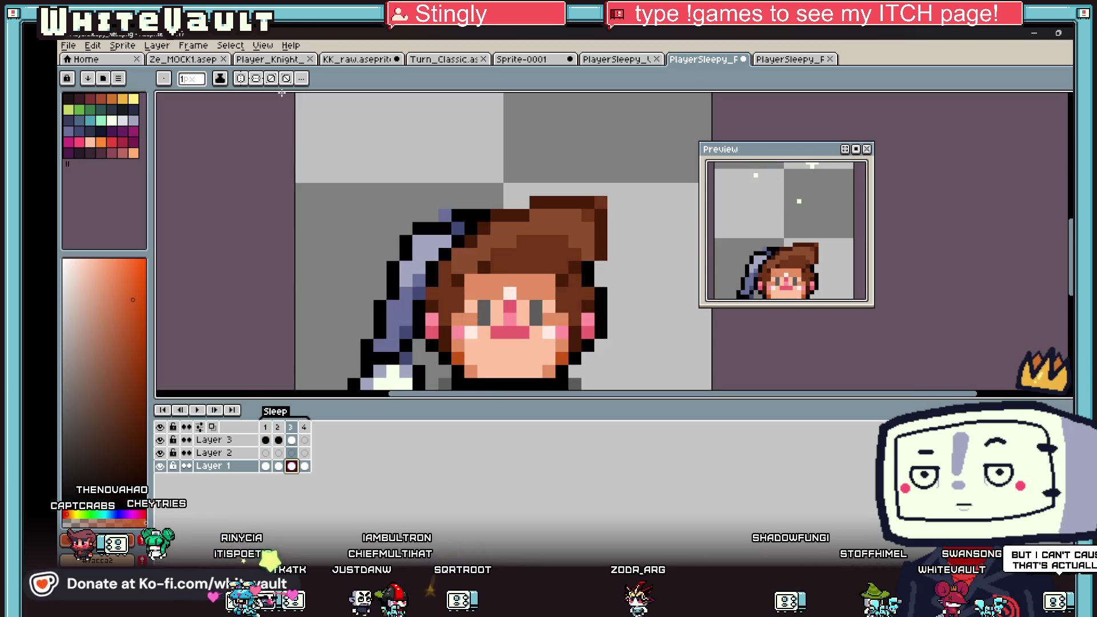
click(256, 79)
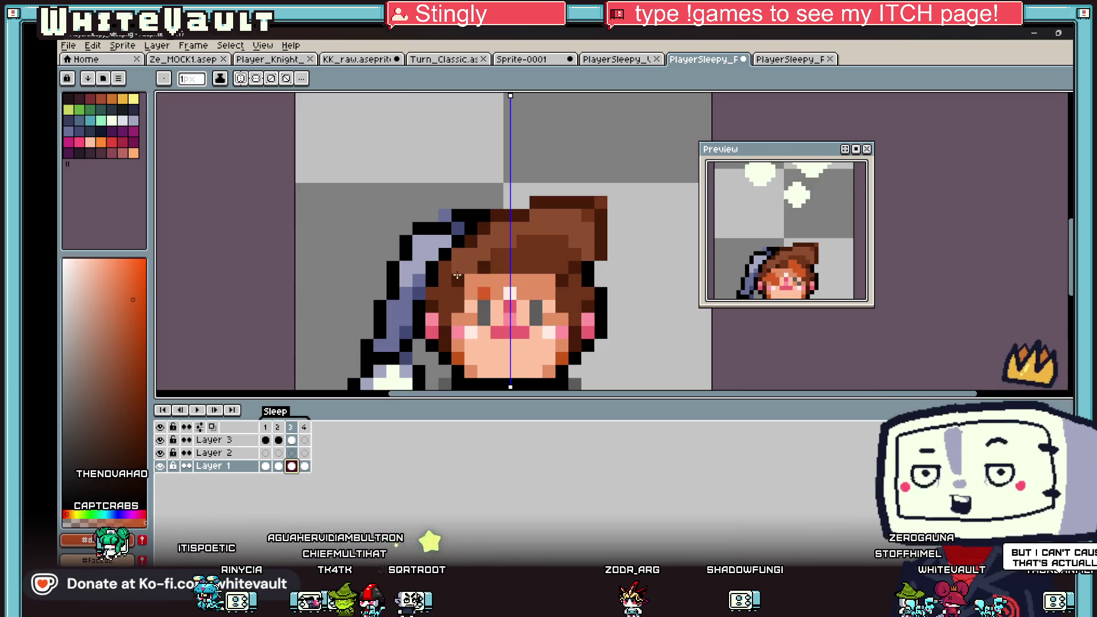
drag(524, 292, 525, 276)
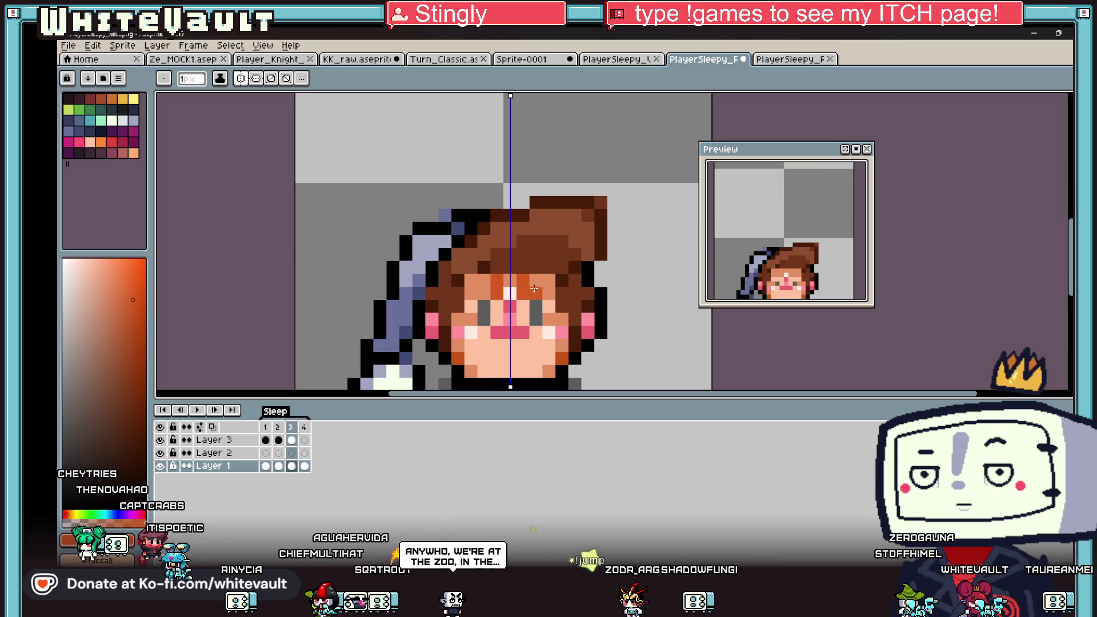
drag(534, 289, 550, 276)
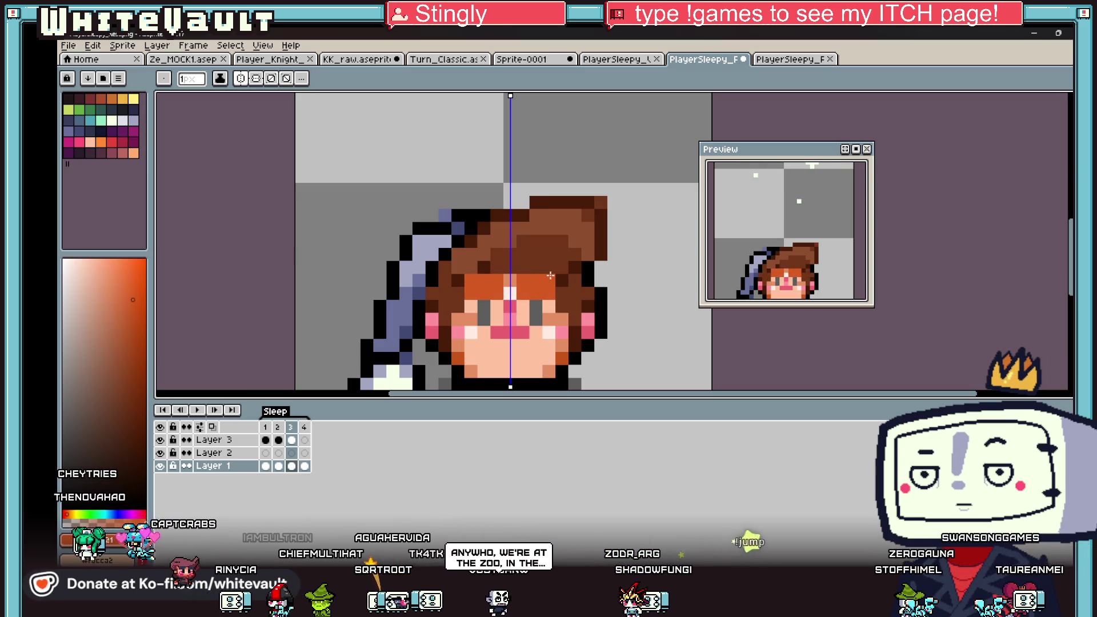
scroll(564, 294, down, 2)
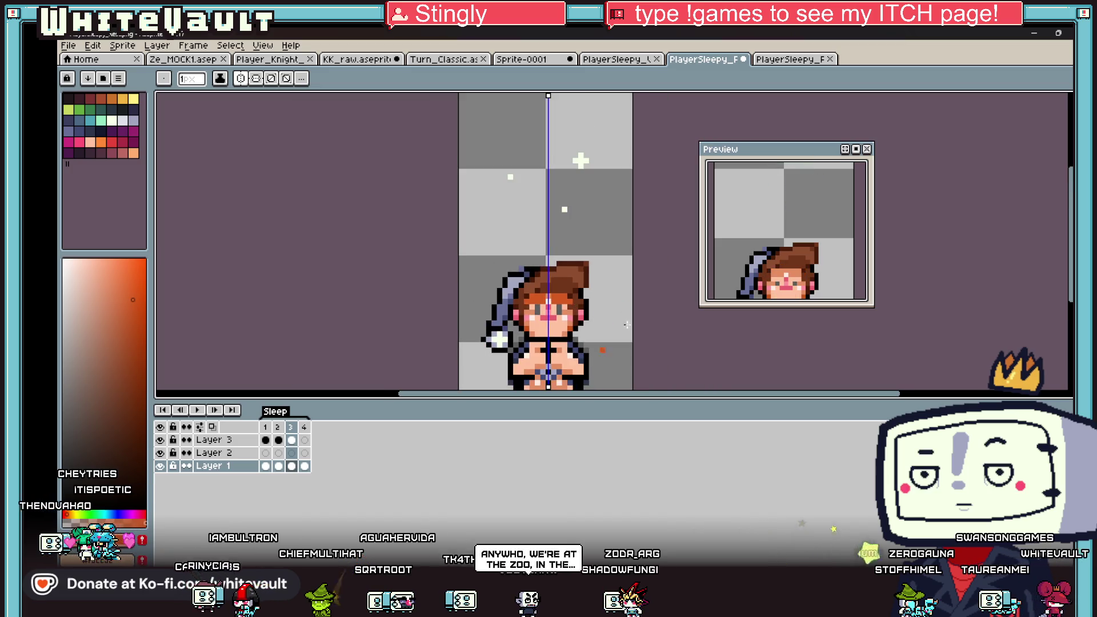
Paint the same mirrored orange fringe shading on frame 4.
click(304, 466)
scroll(534, 273, up, 2)
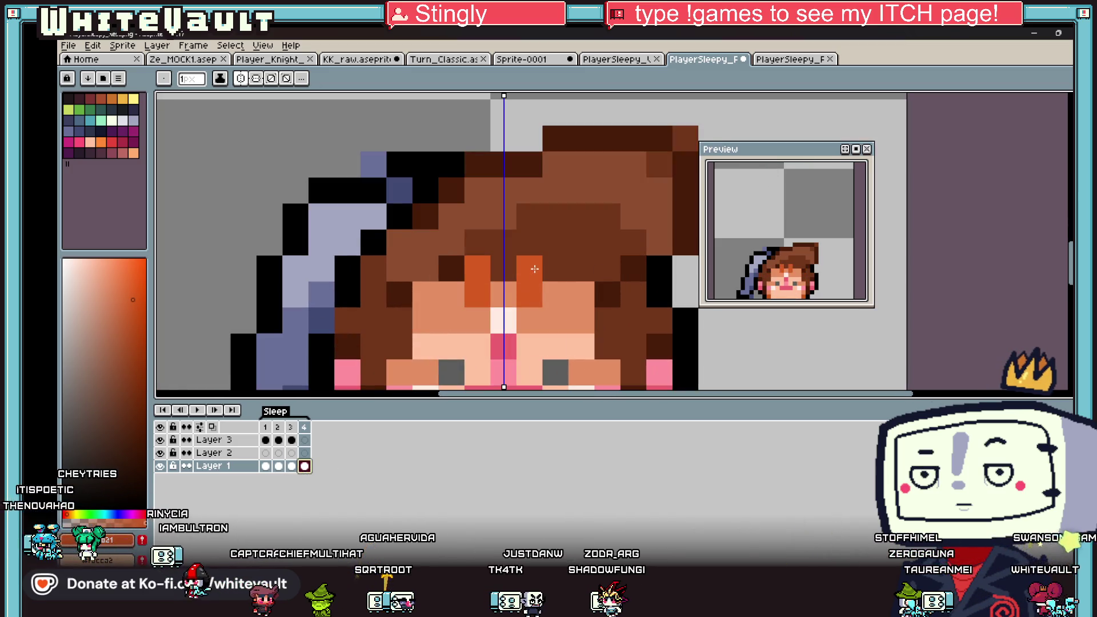
mouse_move(554, 267)
mouse_down()
mouse_move(581, 294)
mouse_move(554, 294)
mouse_move(605, 294)
mouse_move(609, 321)
mouse_up()
scroll(609, 321, down, 4)
scroll(805, 264, down, 2)
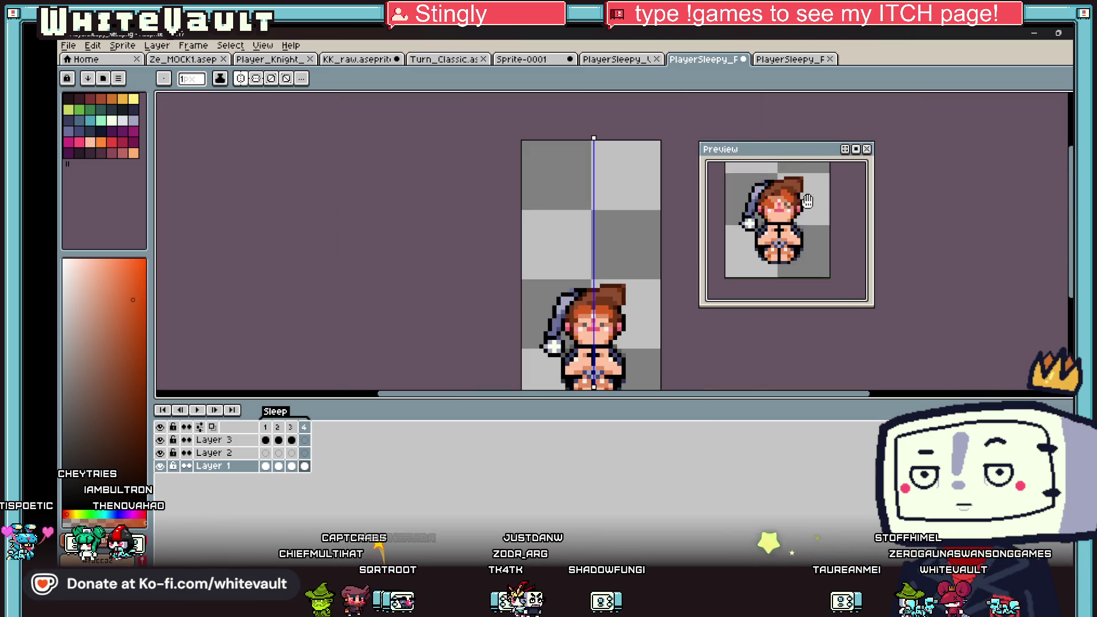
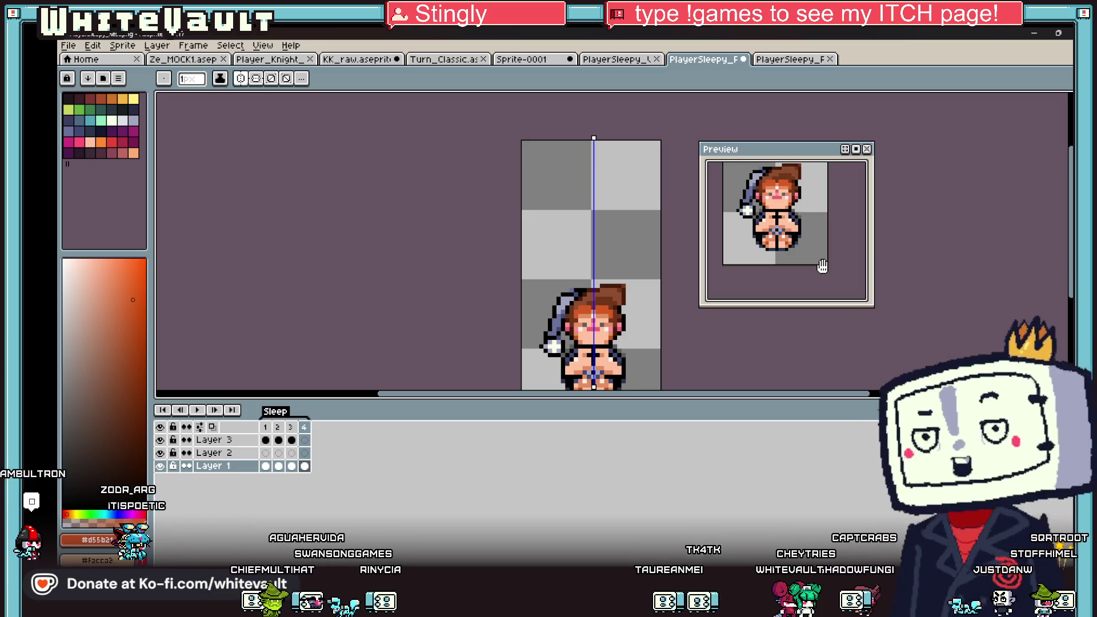
Step through frames 1, 4 and 2 of the sleep animation to compare the face.
scroll(624, 327, up, 1)
click(267, 466)
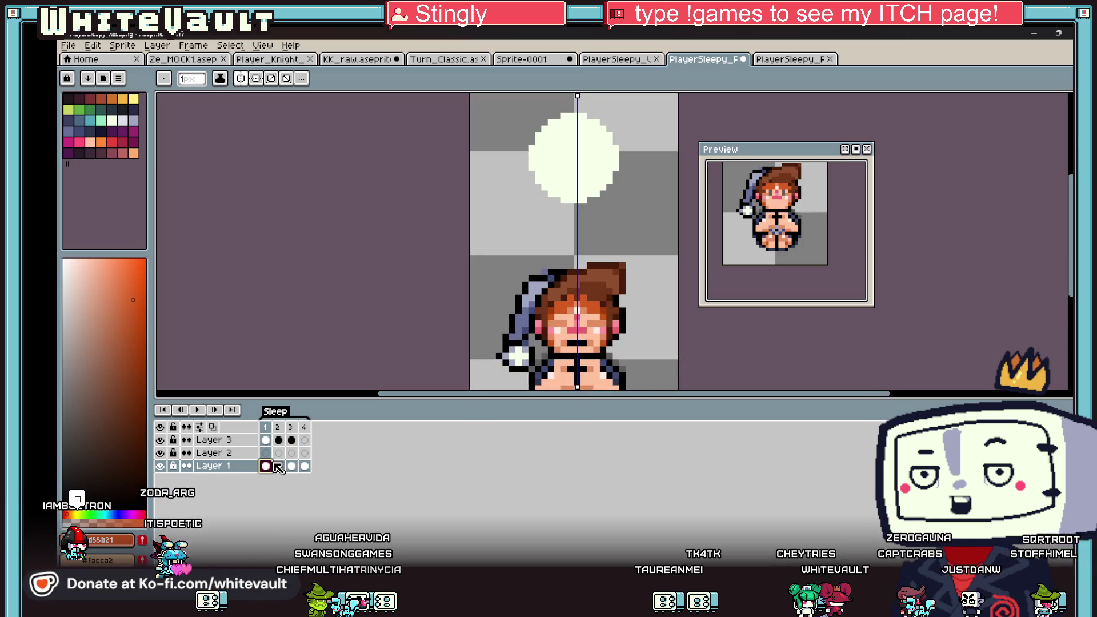
scroll(604, 323, up, 1)
key(i)
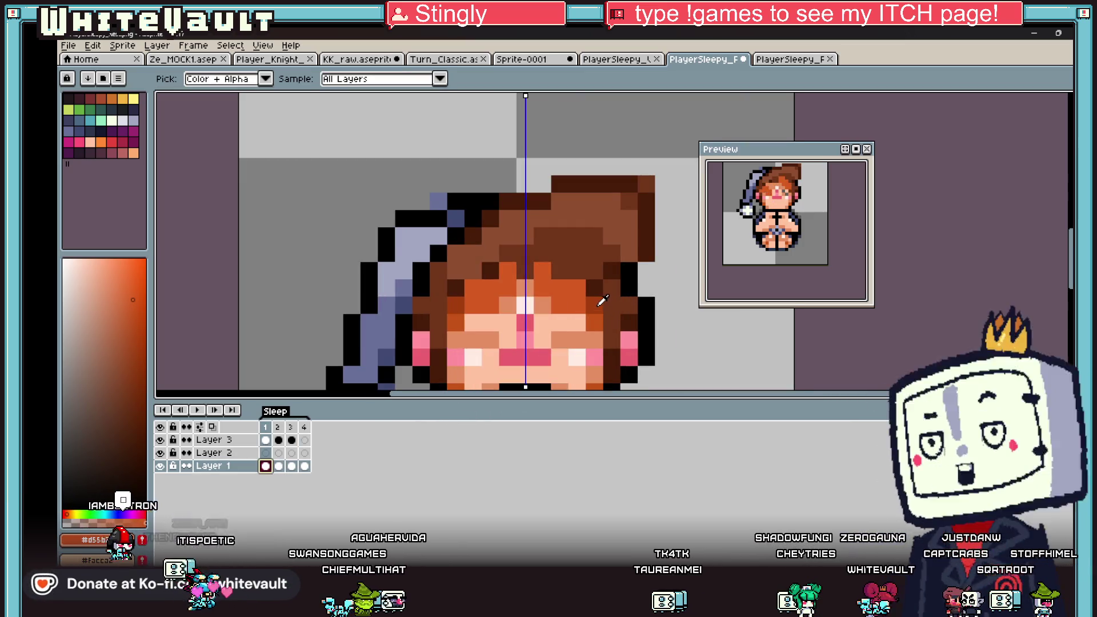
key(Left)
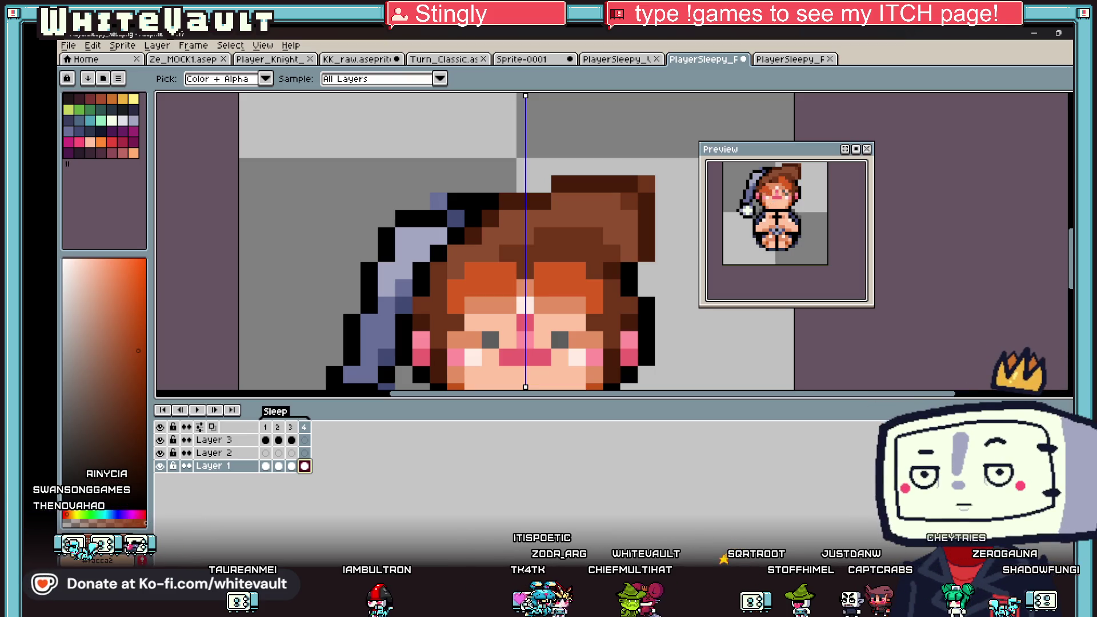
scroll(510, 295, down, 2)
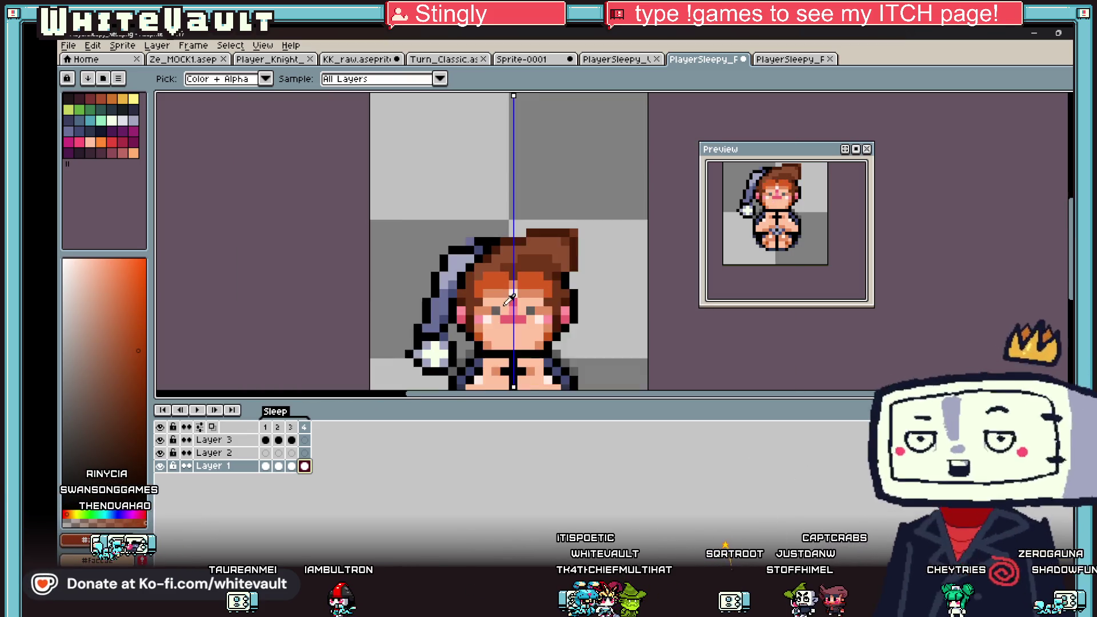
scroll(509, 294, up, 2)
click(266, 466)
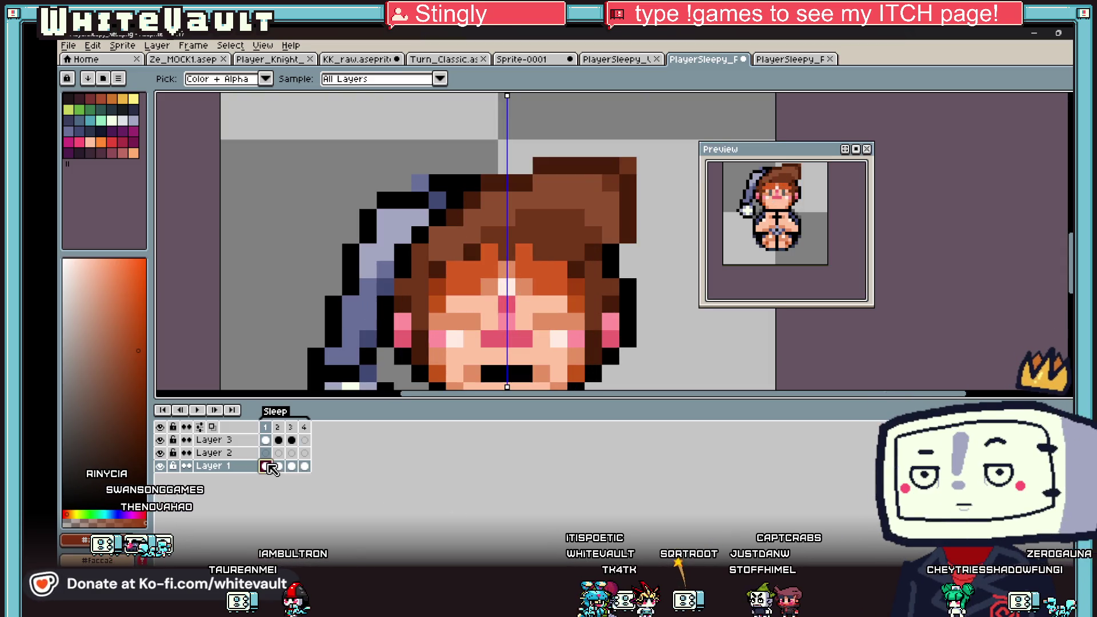
key(Right)
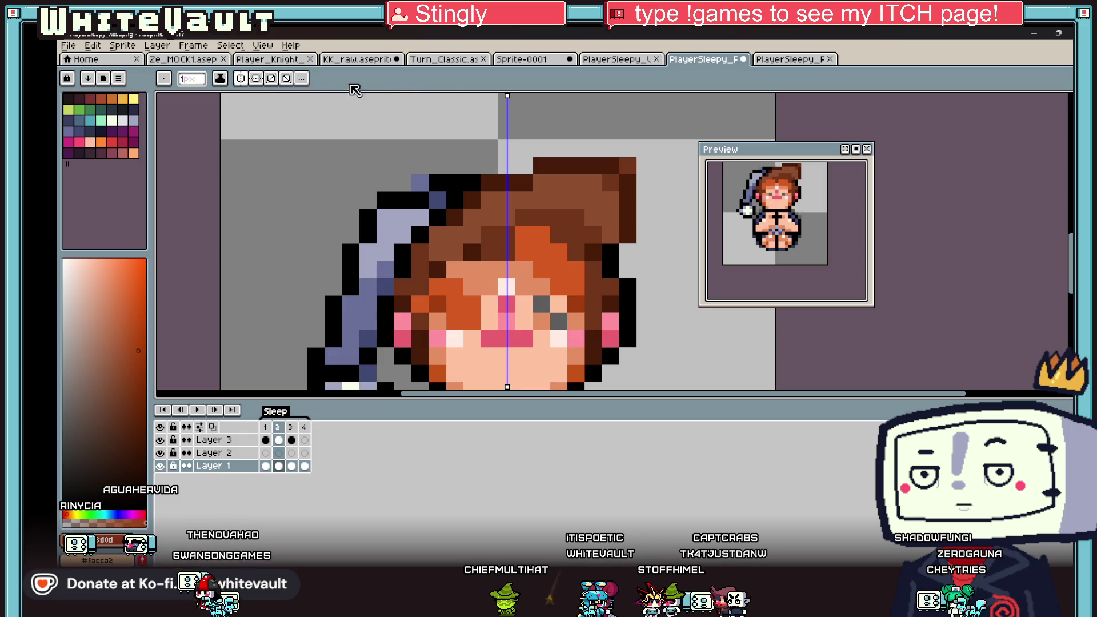
Turn off vertical symmetry, then paint a dark eye pixel in frame 2 and dark hair pixels in frames 3–4.
click(257, 82)
click(466, 312)
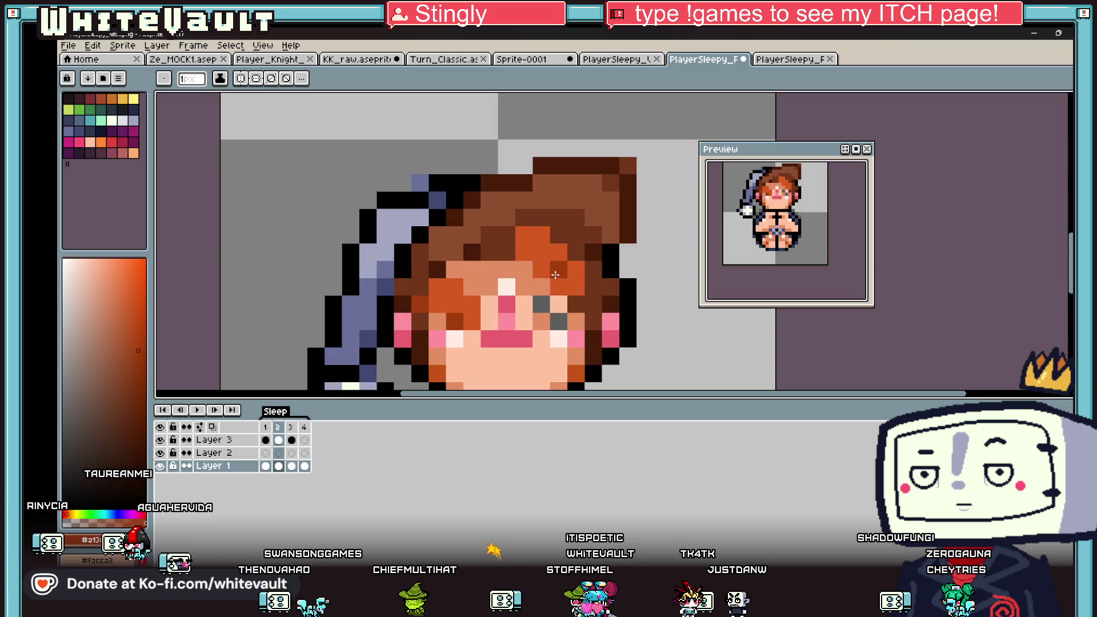
click(291, 466)
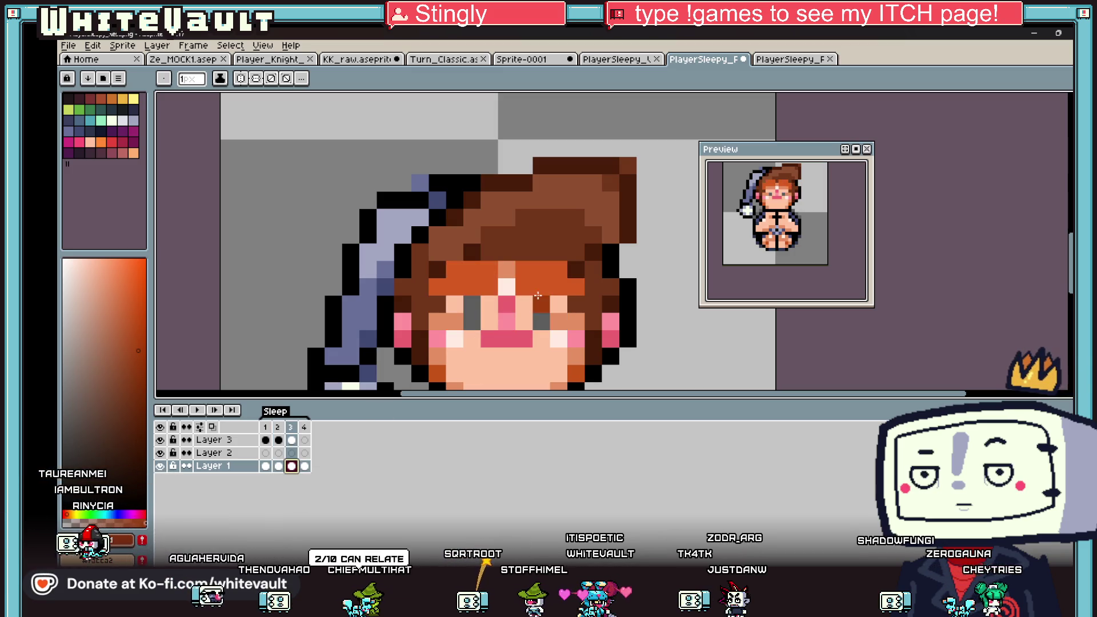
click(559, 270)
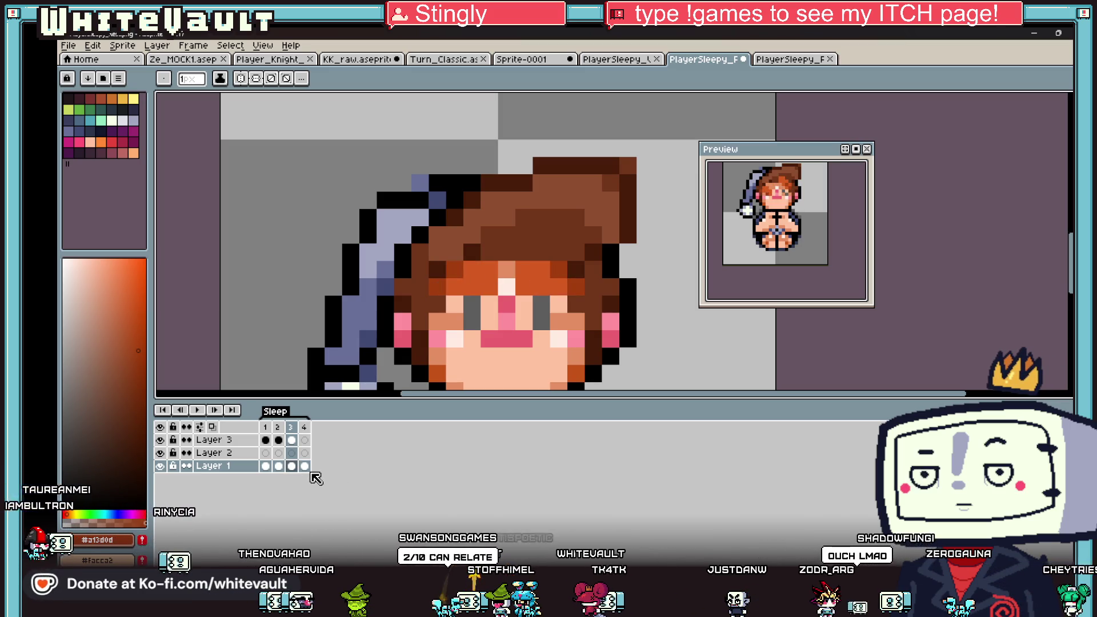
click(305, 465)
click(472, 270)
click(541, 270)
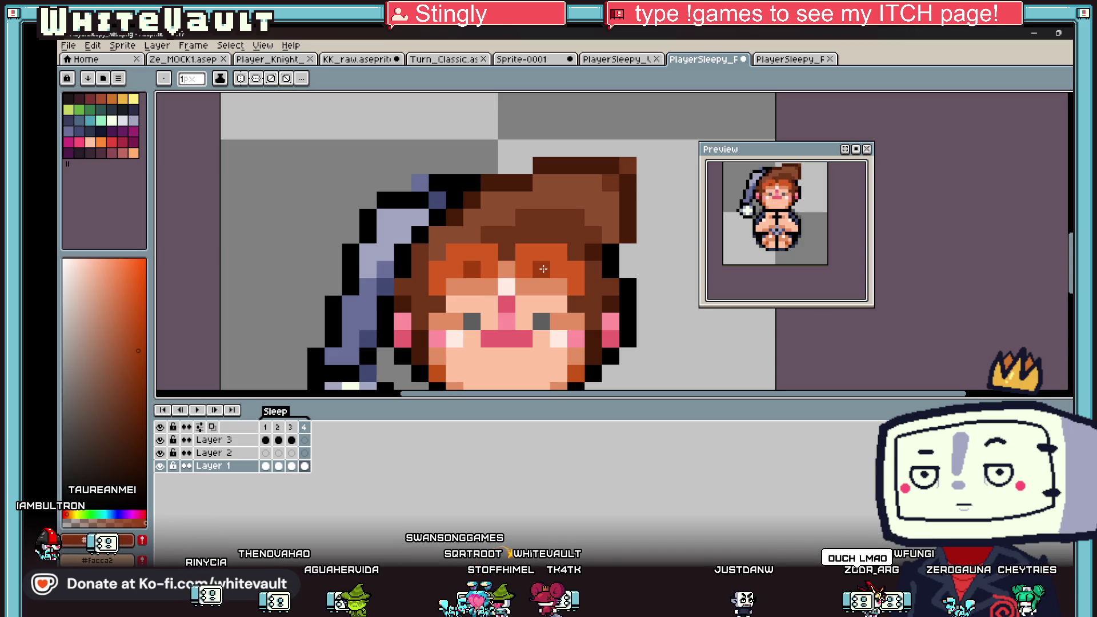
scroll(592, 301, down, 5)
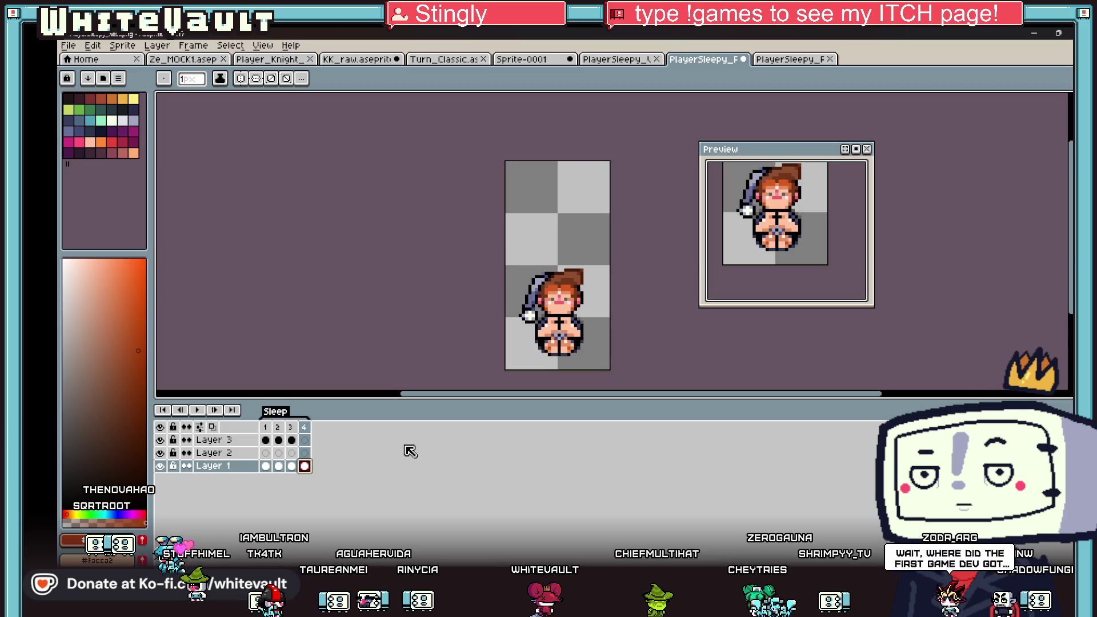
Compare frames 1 and 2 on Layers 3 and 1 (one bubble versus three), then take the Rectangular Marquee.
click(267, 440)
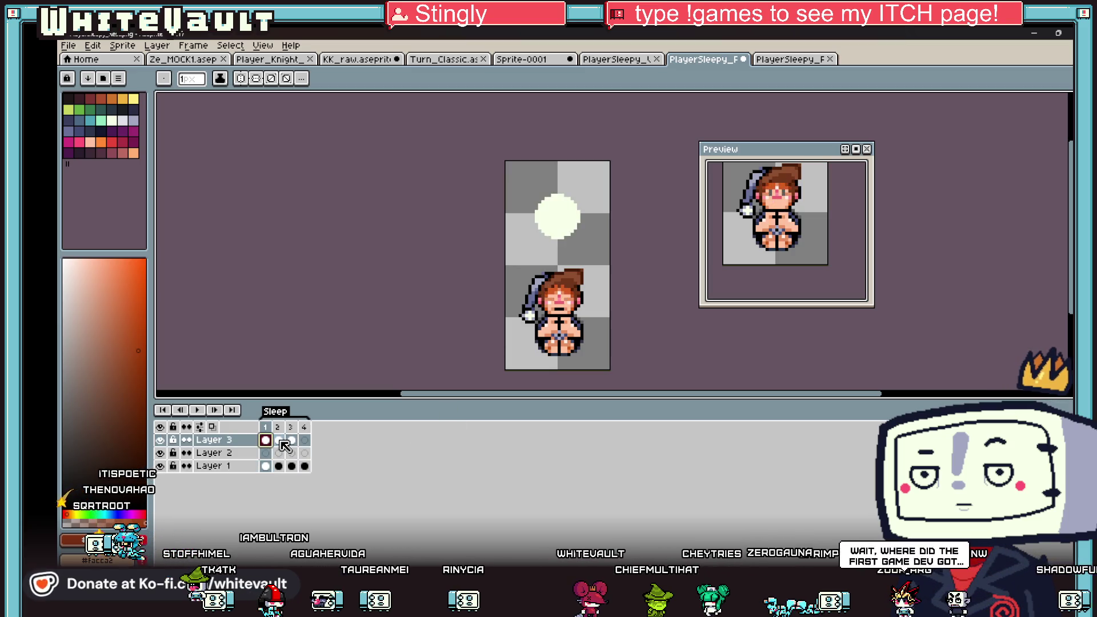
click(280, 440)
scroll(758, 270, down, 3)
scroll(758, 270, up, 2)
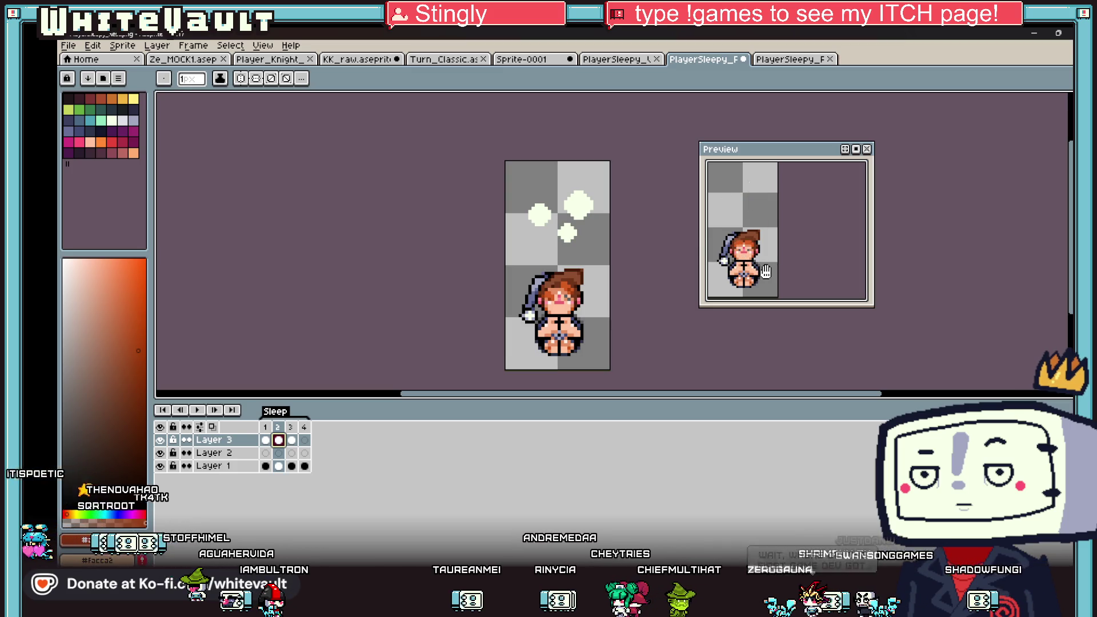
click(266, 466)
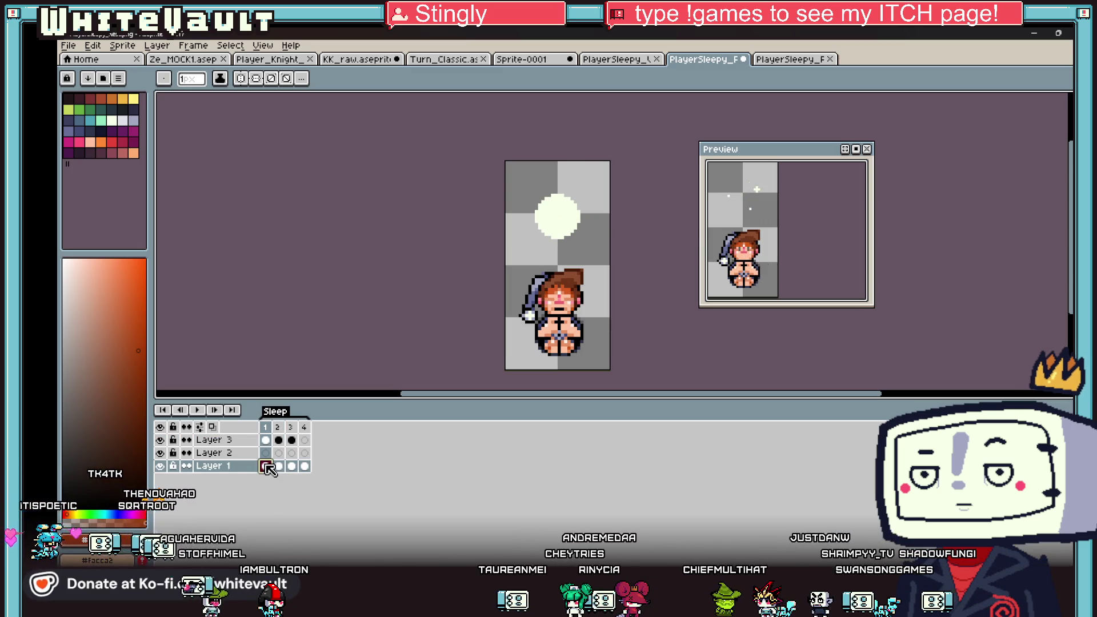
click(279, 466)
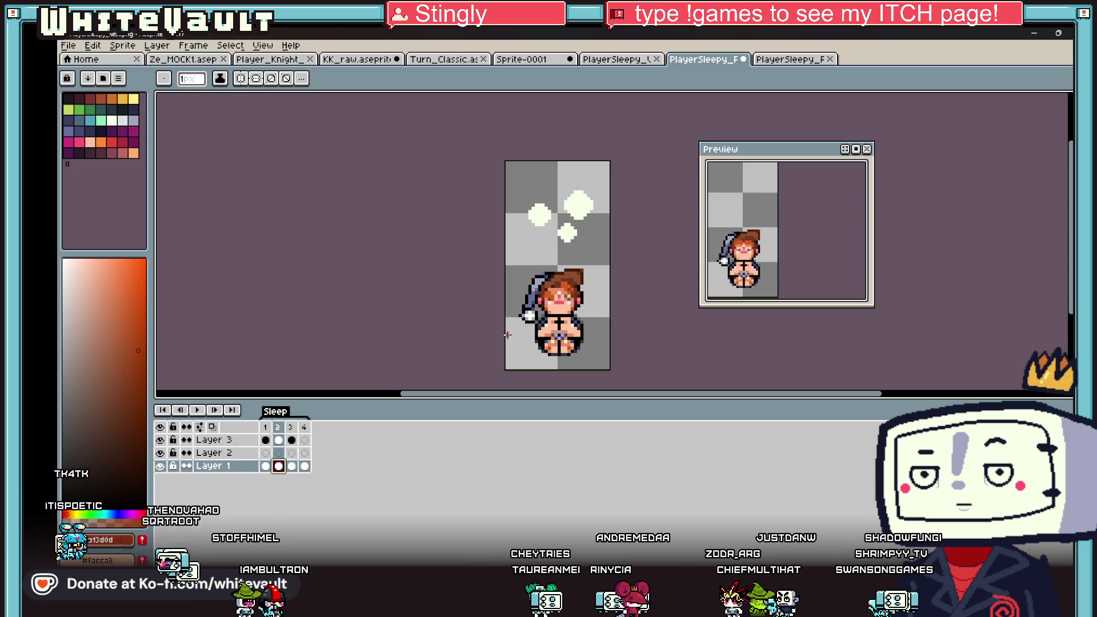
click(1040, 98)
scroll(559, 348, up, 1)
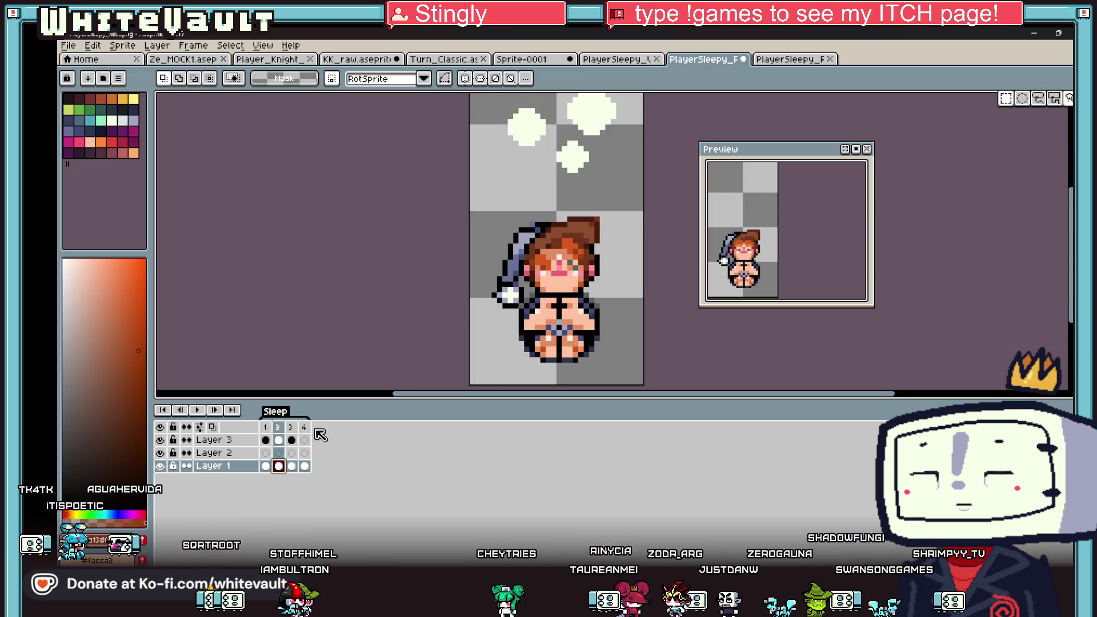
In frame 2, select the left half of the torso and stretch it wider to the left.
click(266, 467)
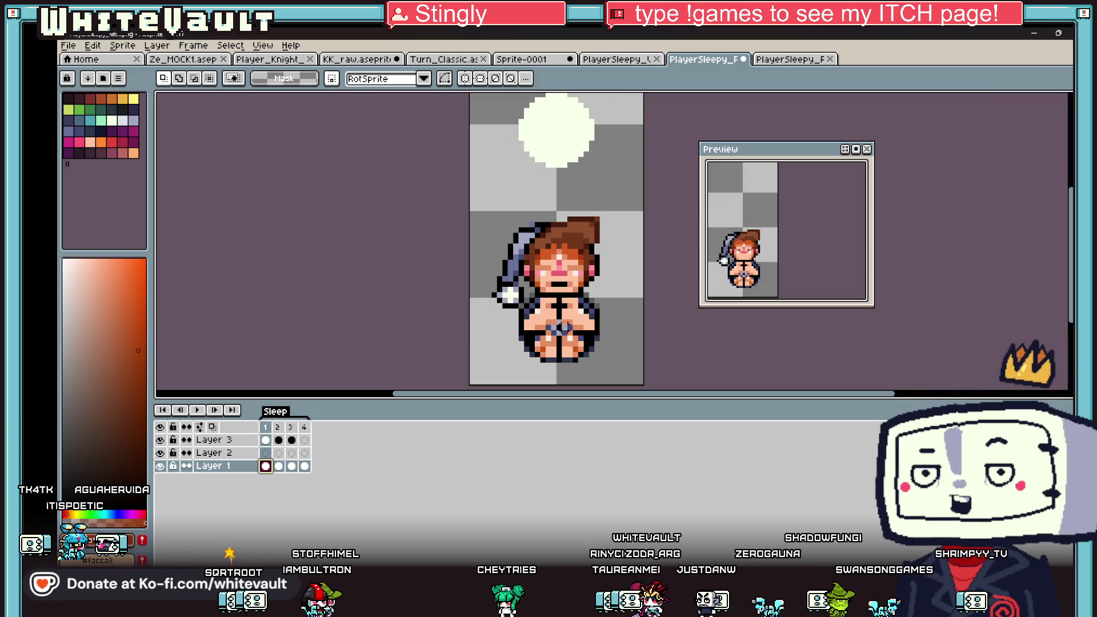
click(279, 466)
scroll(553, 289, up, 1)
drag(555, 281, 638, 338)
key(Return)
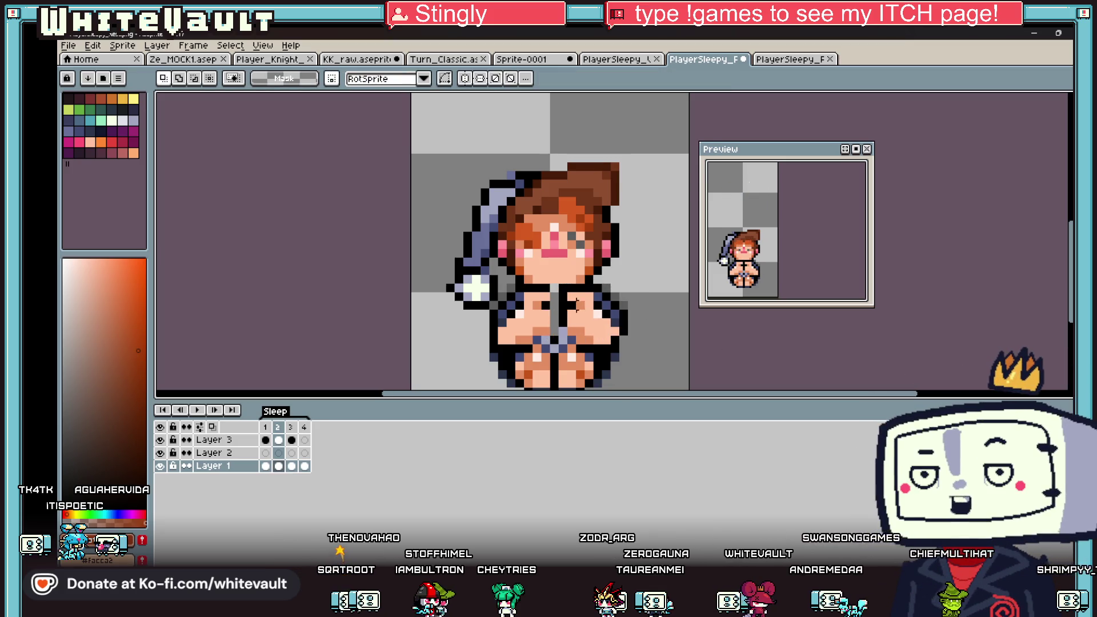
drag(549, 341, 504, 281)
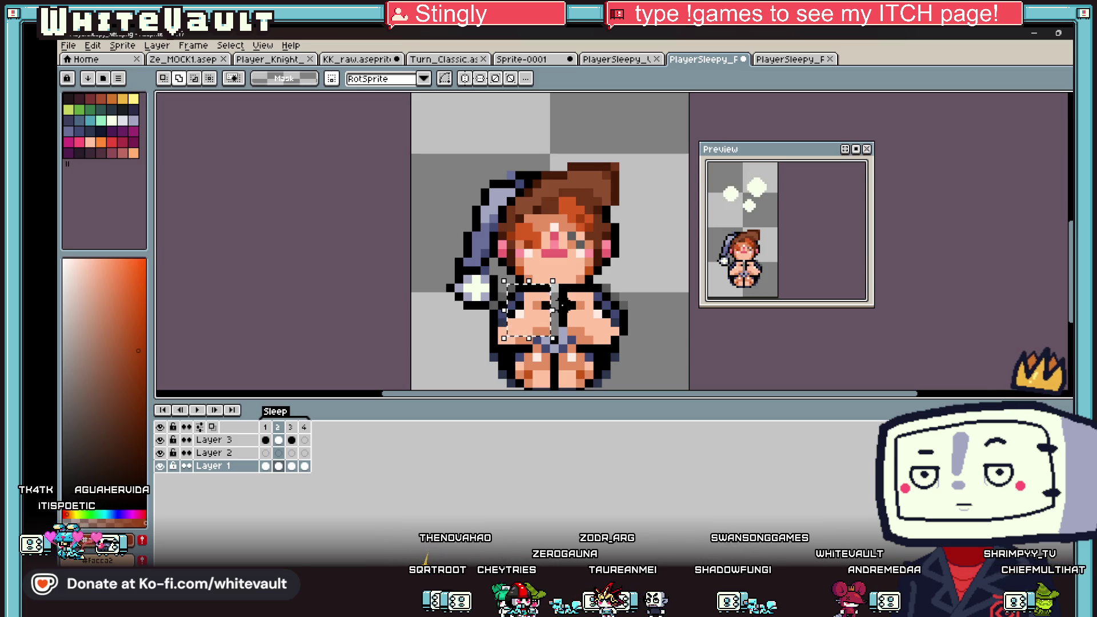
scroll(521, 311, up, 2)
drag(484, 308, 469, 310)
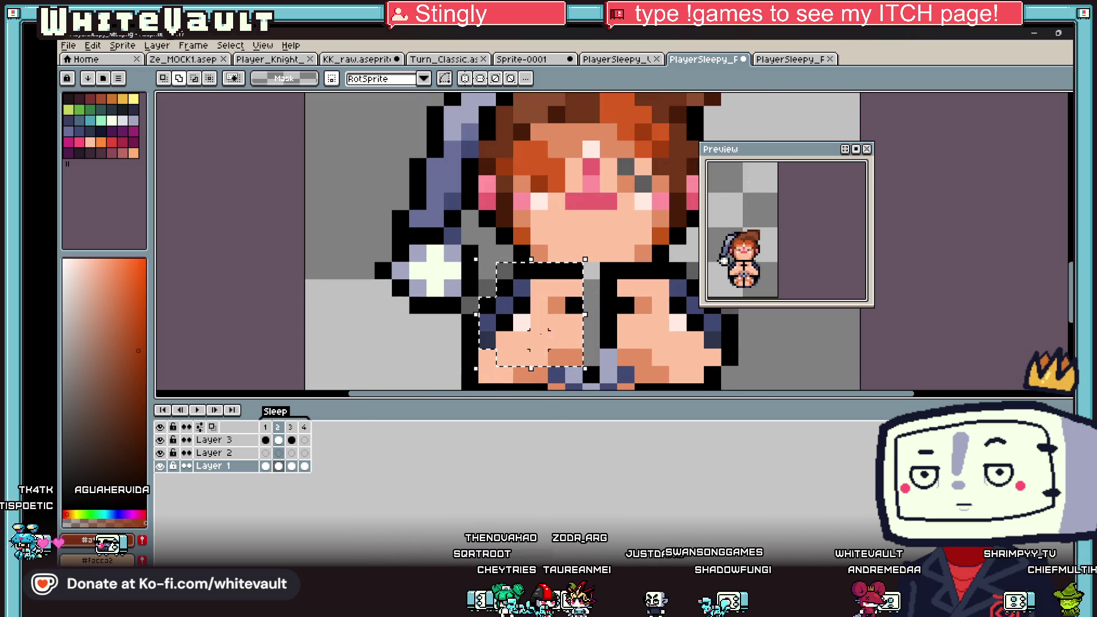
key(ctrl+d)
scroll(605, 280, down, 1)
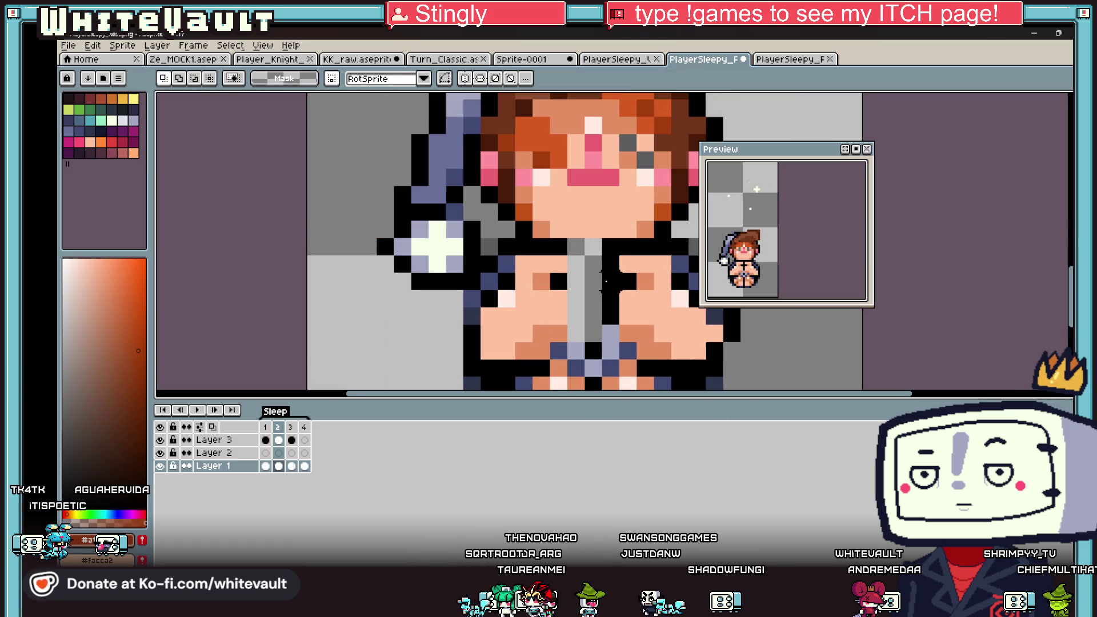
Pencil a column down the chest, add two skin-tone neck pixels, and recolour the column navy.
key(b)
alt+click(605, 280)
drag(576, 264, 576, 320)
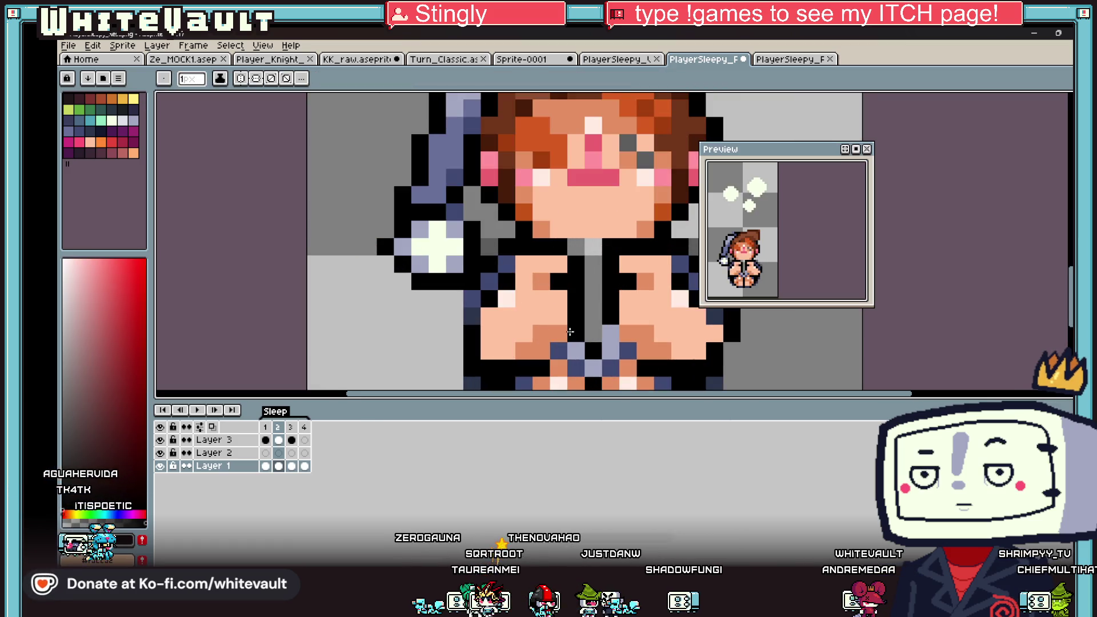
key(alt)
alt+click(540, 223)
drag(577, 247, 593, 247)
alt+click(628, 350)
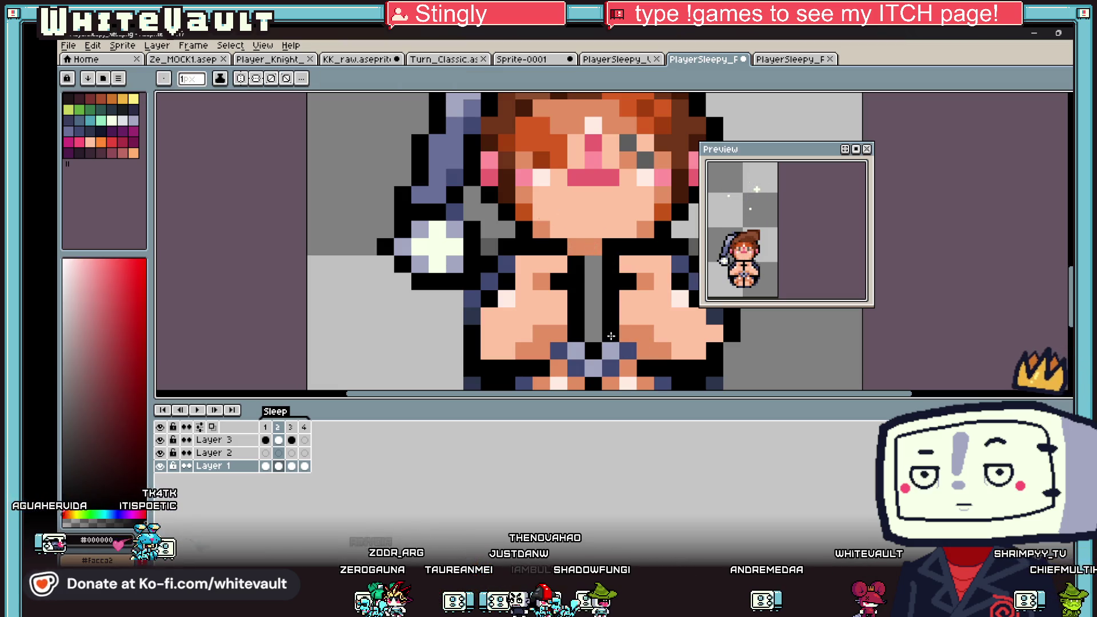
drag(593, 323, 599, 262)
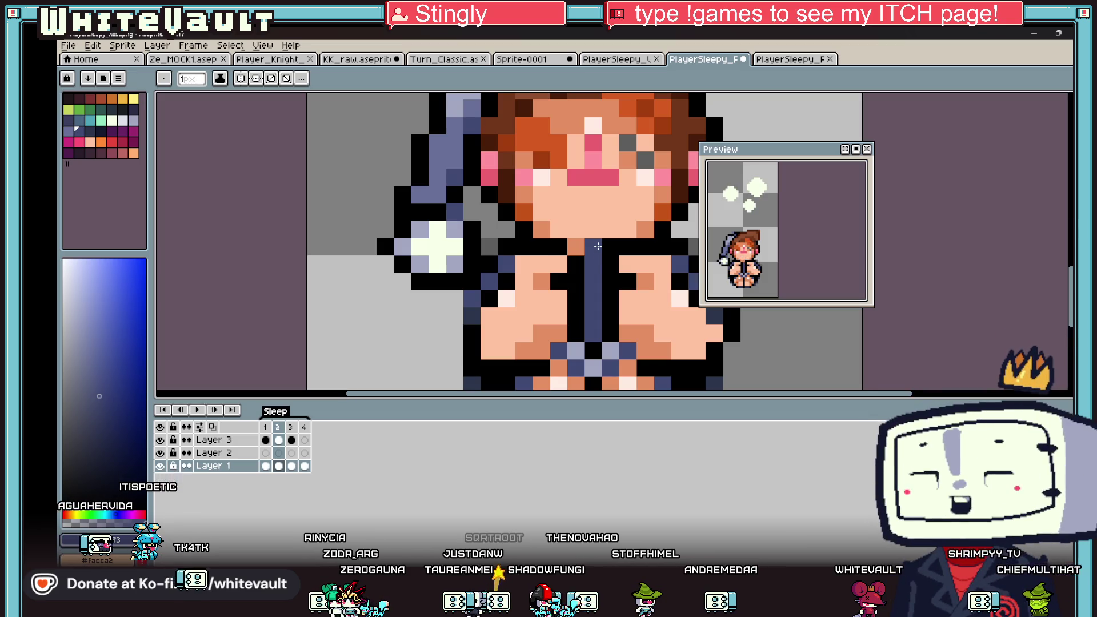
scroll(599, 263, down, 3)
scroll(594, 263, up, 2)
scroll(593, 263, up, 1)
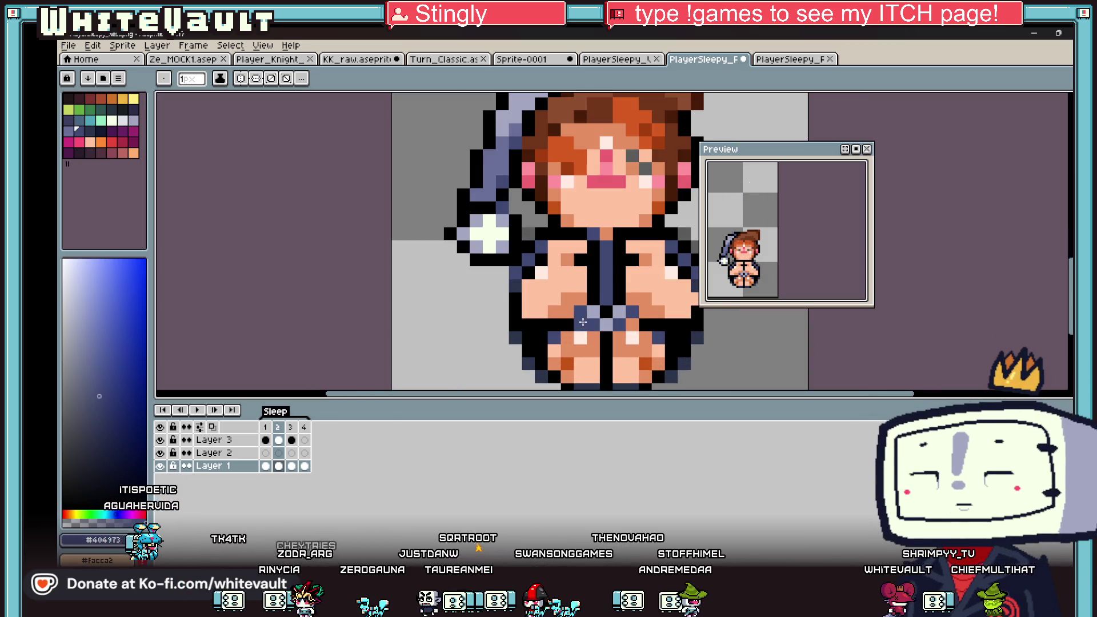
scroll(622, 319, down, 3)
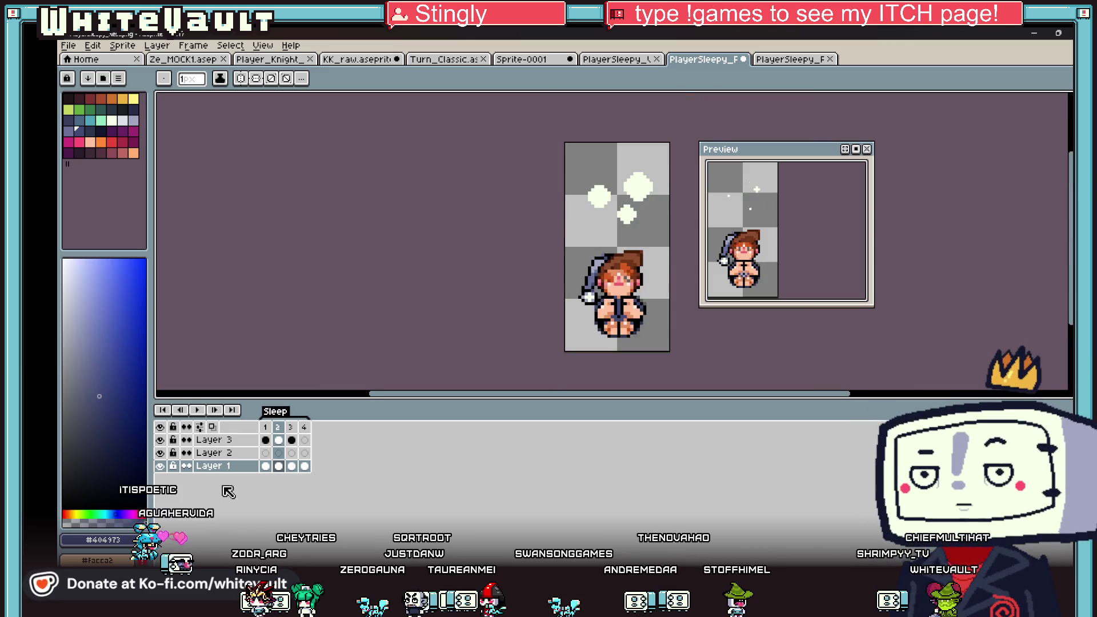
click(278, 465)
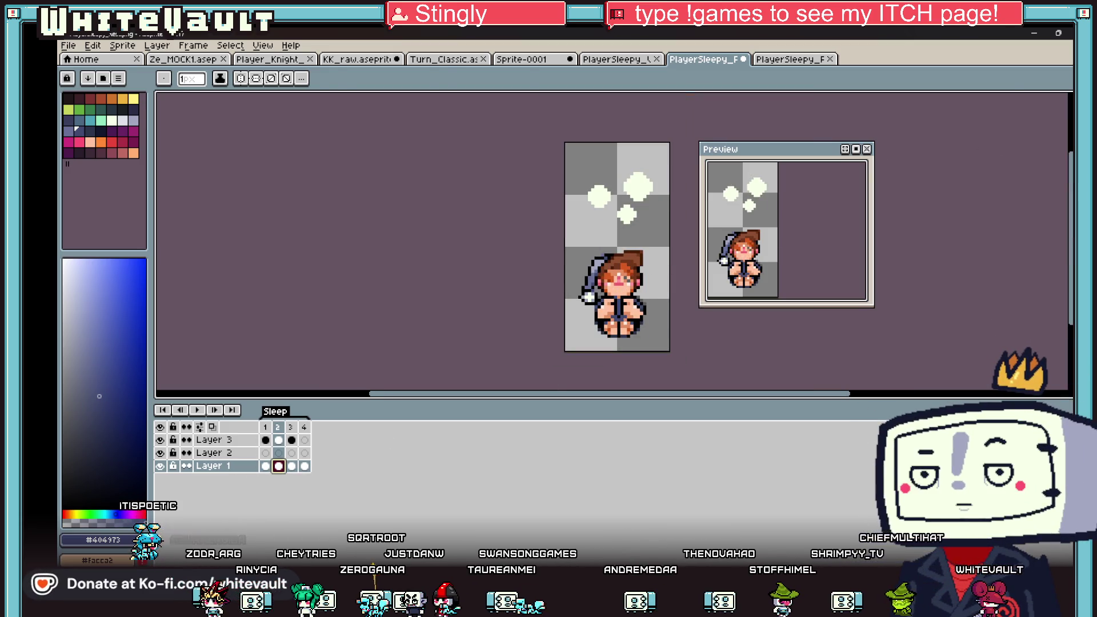
Marquee-select the character's legs and apply a transform to them.
key(m)
drag(567, 239, 655, 342)
key(ctrl+d)
scroll(622, 325, up, 4)
mouse_move(658, 288)
mouse_down()
mouse_move(627, 371)
mouse_move(614, 372)
mouse_move(637, 369)
mouse_move(623, 368)
mouse_up()
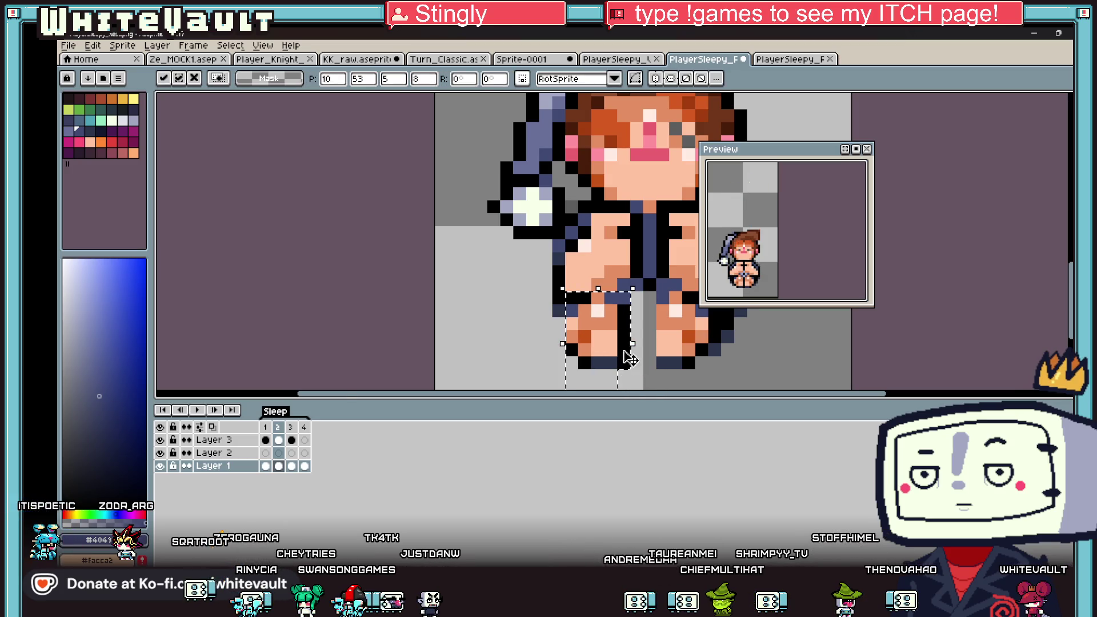
scroll(627, 357, down, 1)
key(ctrl+d)
Select the right leg and move its pixels into place.
scroll(635, 328, up, 1)
mouse_move(628, 308)
mouse_down()
mouse_move(703, 379)
mouse_move(725, 360)
mouse_up()
scroll(703, 379, down, 1)
scroll(711, 358, up, 1)
click(711, 359)
key(ctrl+d)
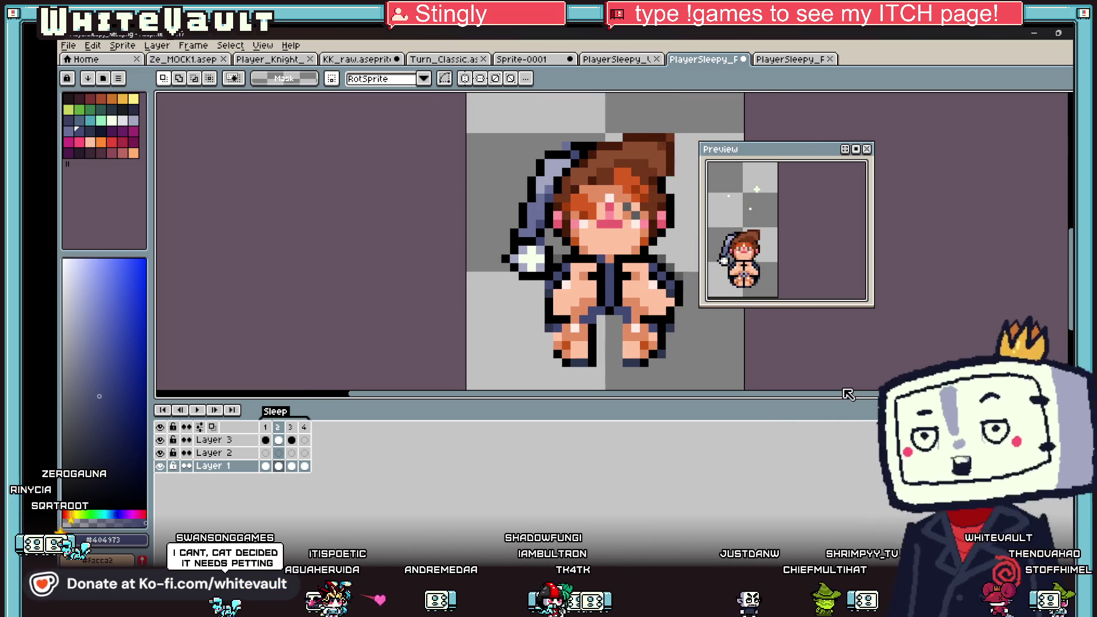
scroll(669, 334, up, 1)
scroll(669, 335, down, 1)
scroll(668, 334, up, 1)
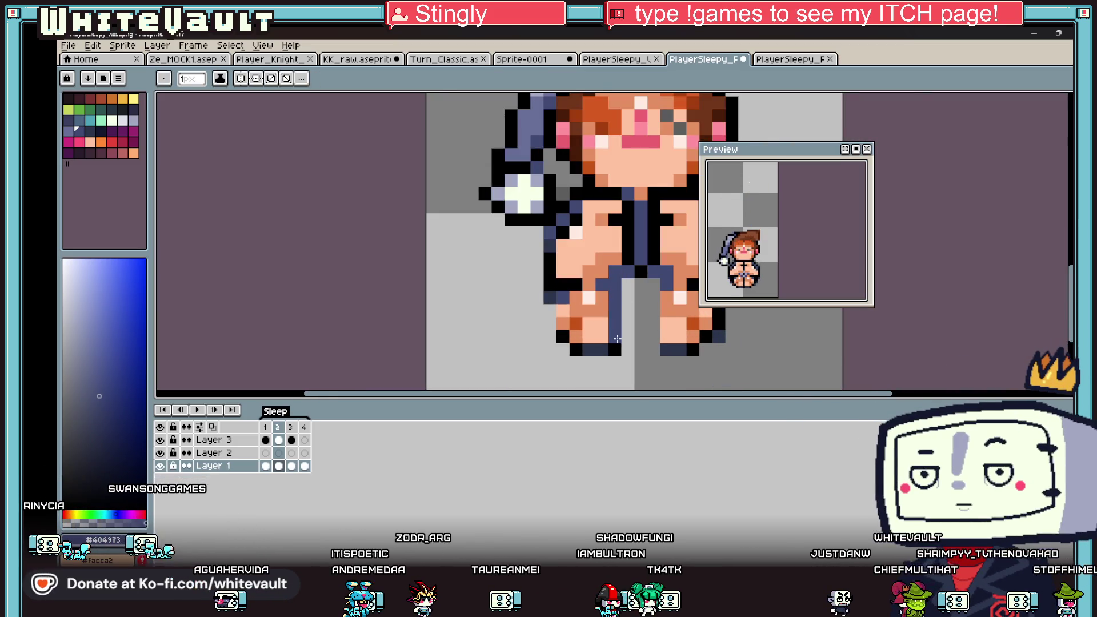
scroll(613, 331, up, 1)
Extend the black leg outline, paint the grey column trouser blue #404973, and darken one outline pixel.
alt+click(624, 320)
drag(667, 236, 663, 291)
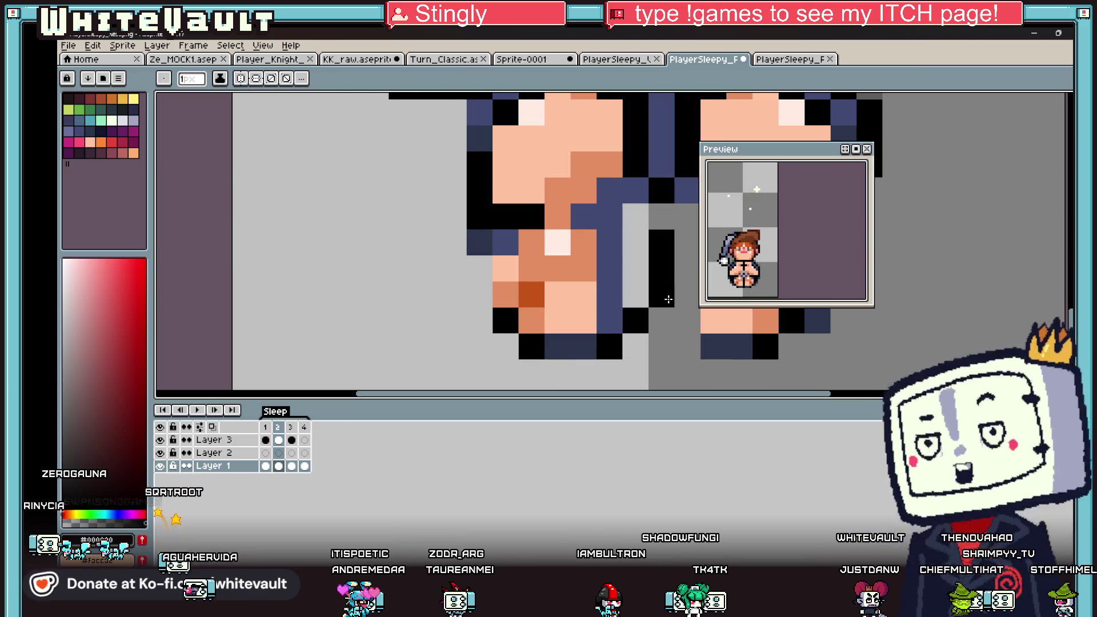
scroll(658, 280, down, 1)
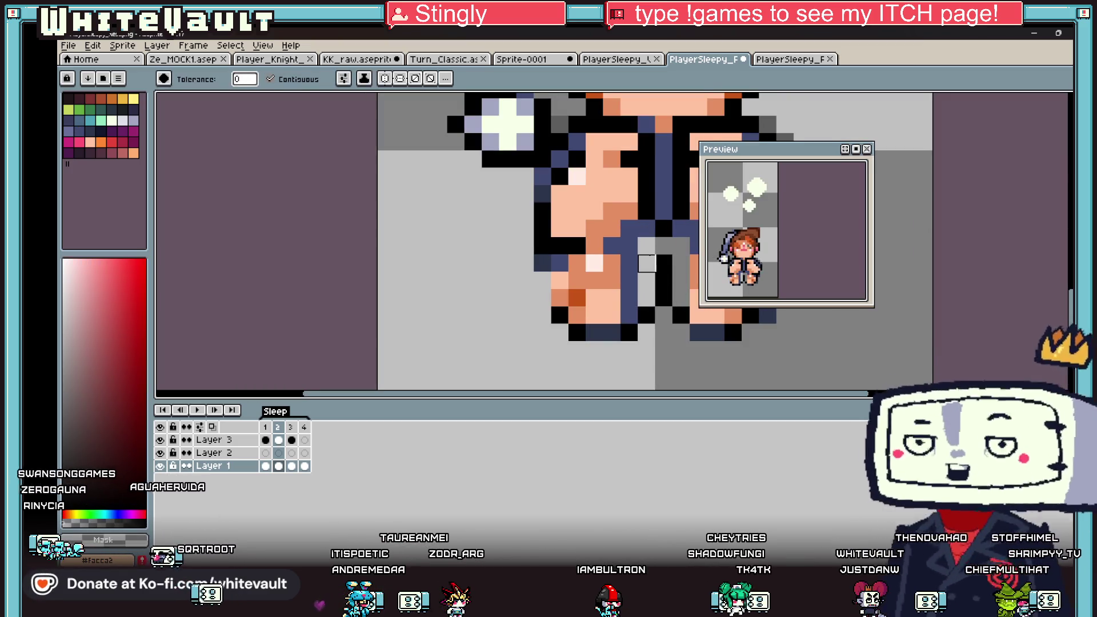
alt+click(643, 237)
drag(645, 239, 646, 303)
scroll(646, 303, down, 1)
scroll(649, 275, up, 1)
alt+click(635, 286)
click(667, 212)
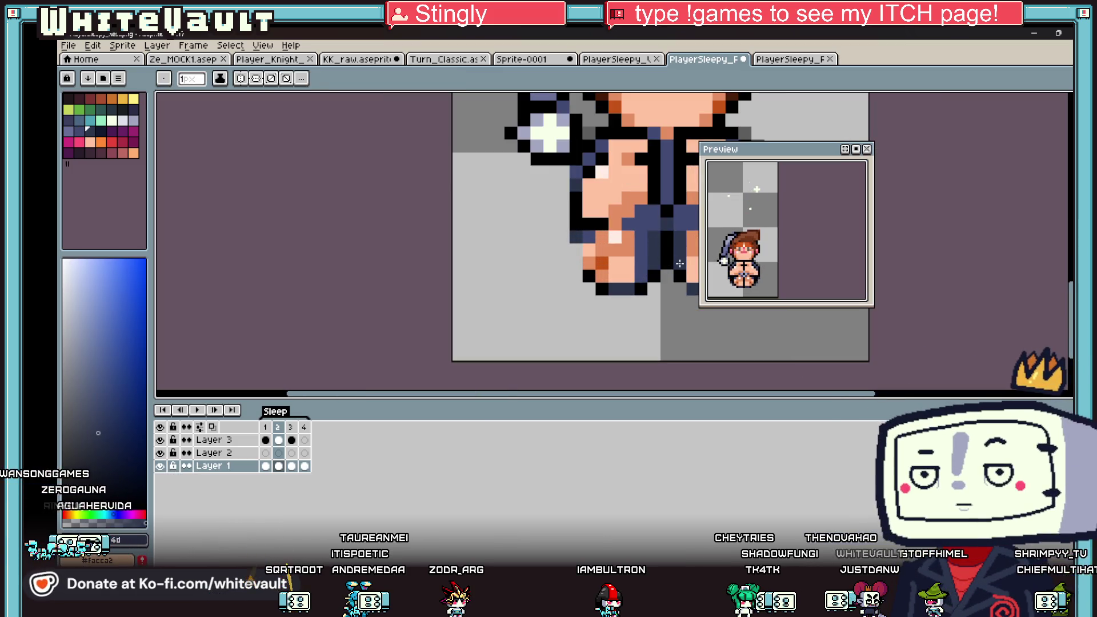
scroll(679, 264, down, 6)
drag(771, 394, 784, 397)
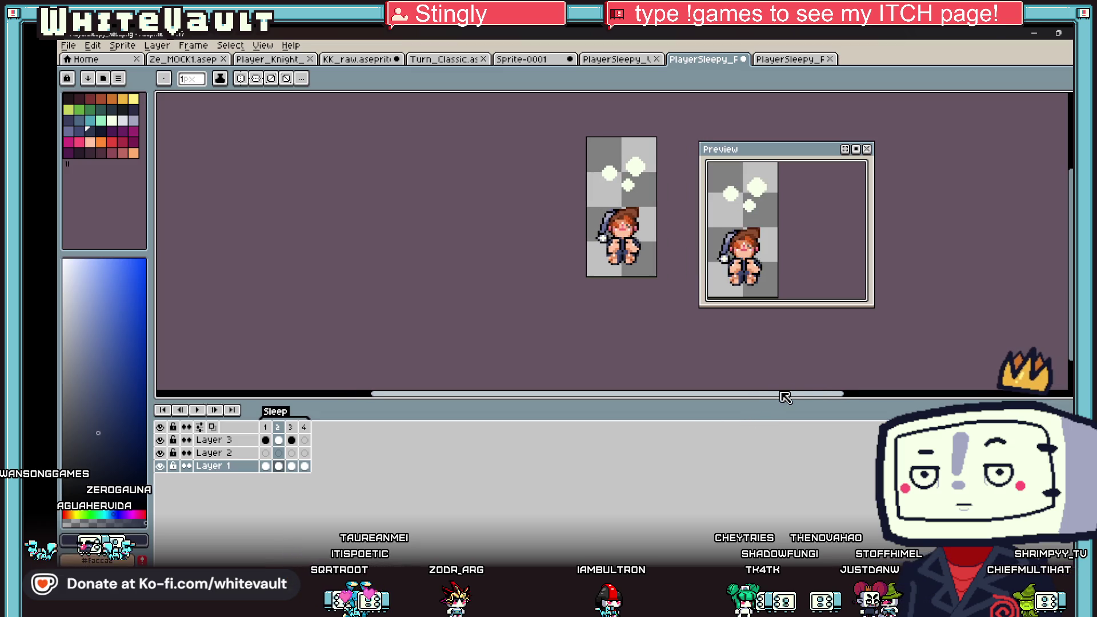
scroll(643, 238, up, 3)
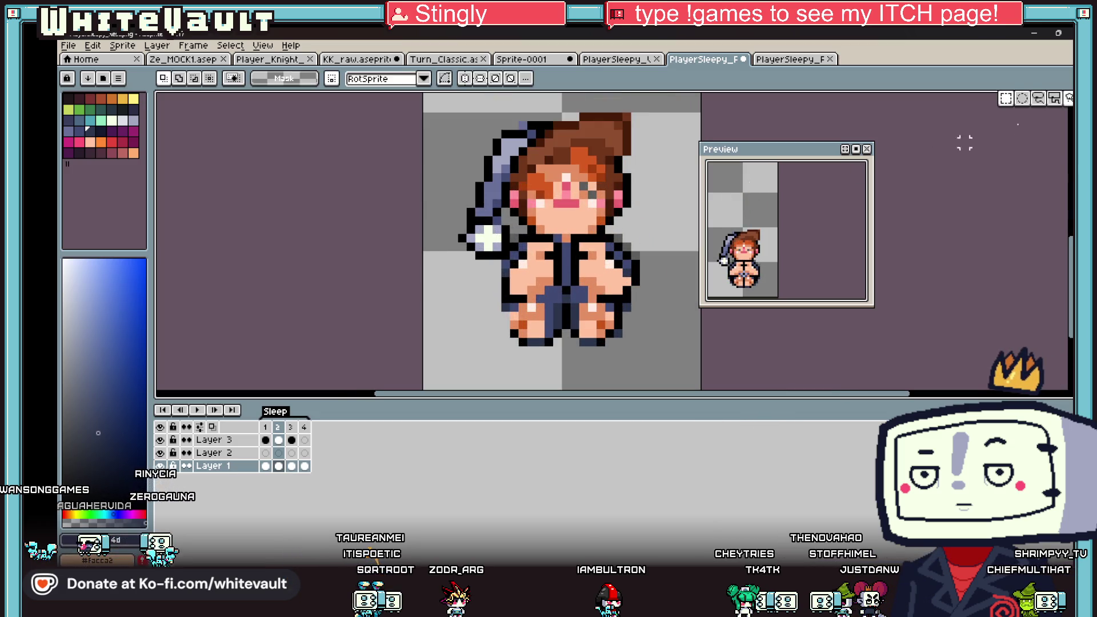
Magic-wand select the left arm and hand and move them up-left one pixel.
key(w)
click(547, 238)
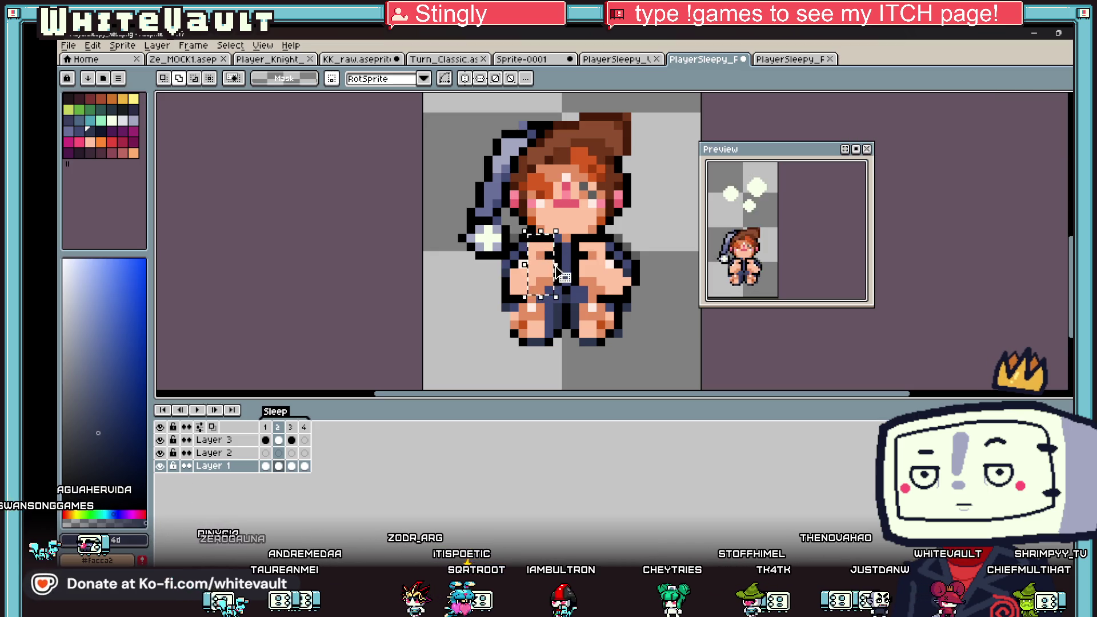
shift+click(560, 260)
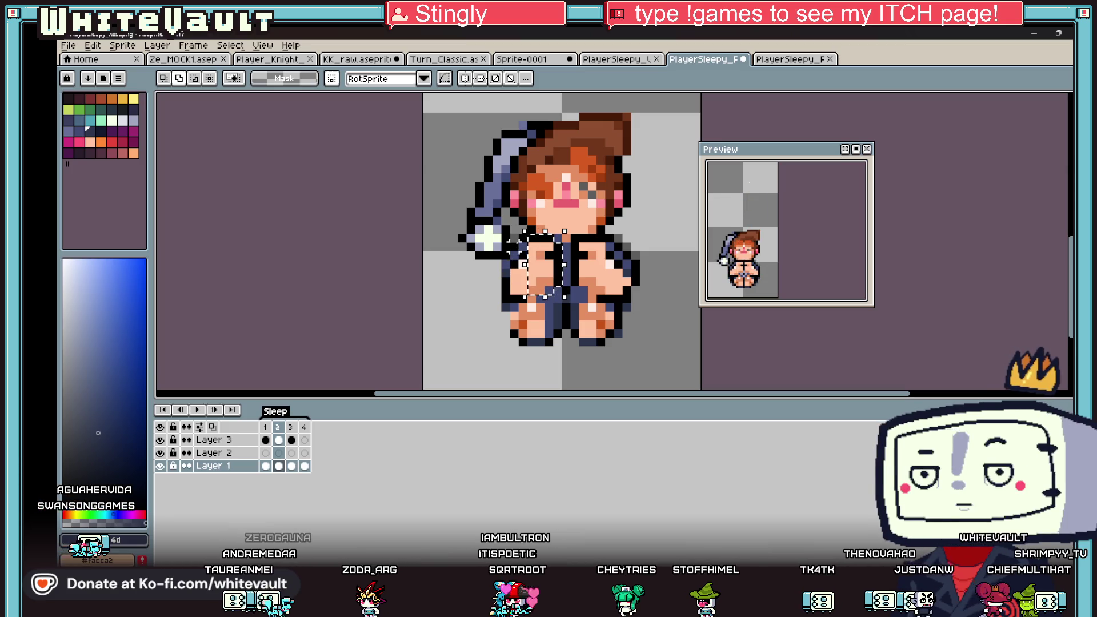
shift+click(505, 267)
shift+click(496, 292)
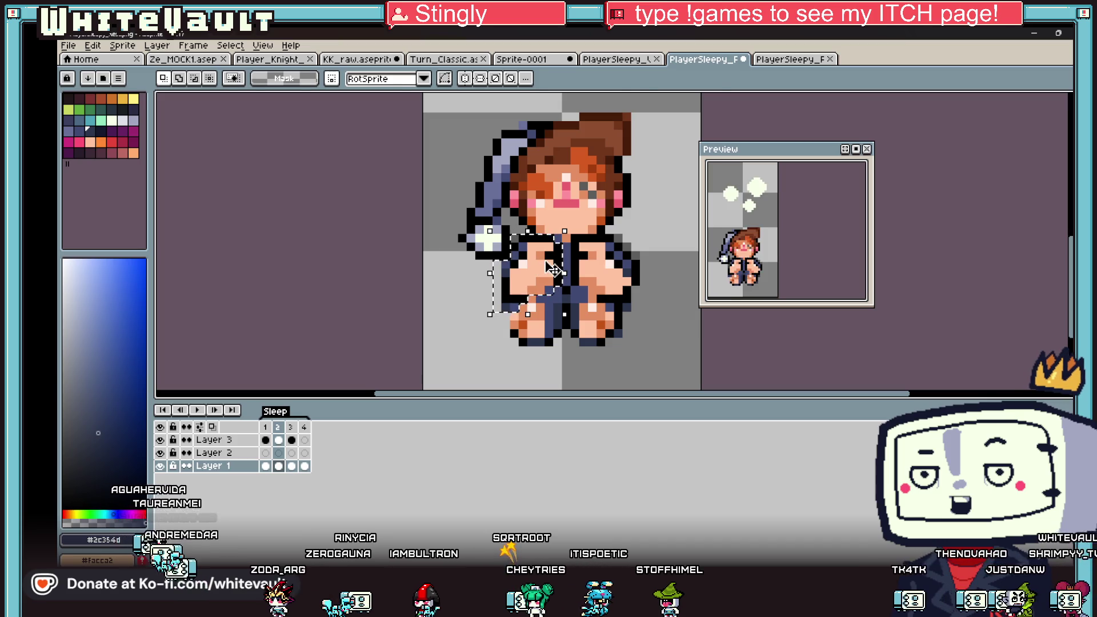
drag(551, 268, 544, 261)
key(ctrl+d)
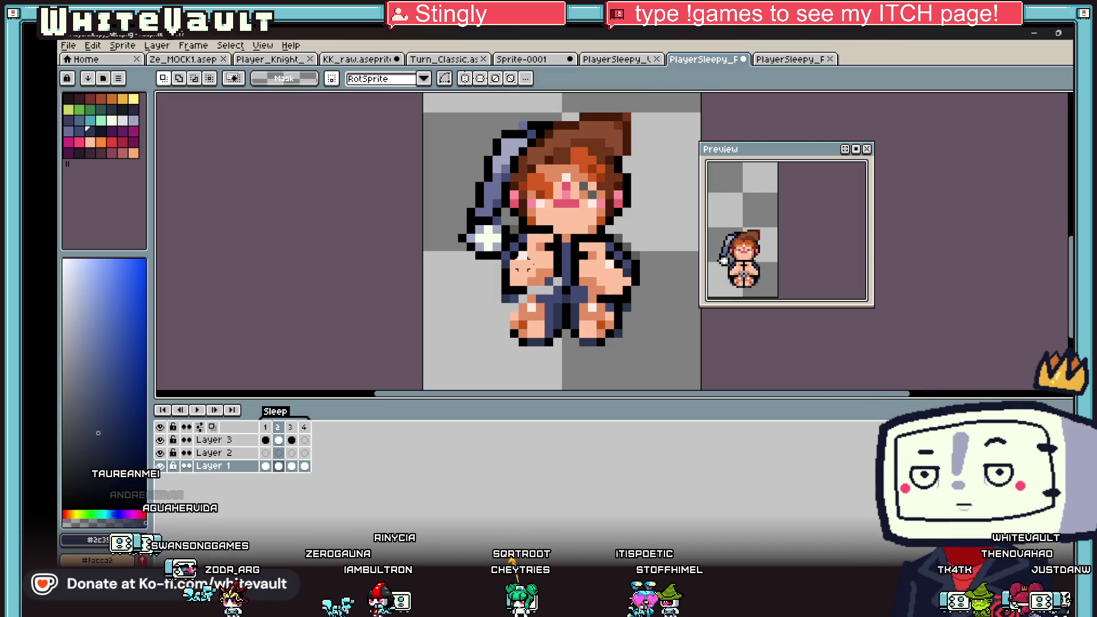
scroll(546, 262, up, 3)
Paint navy #404973 pixels along the arm, erase a stray pixel, and pick dark navy #2c354c.
key(b)
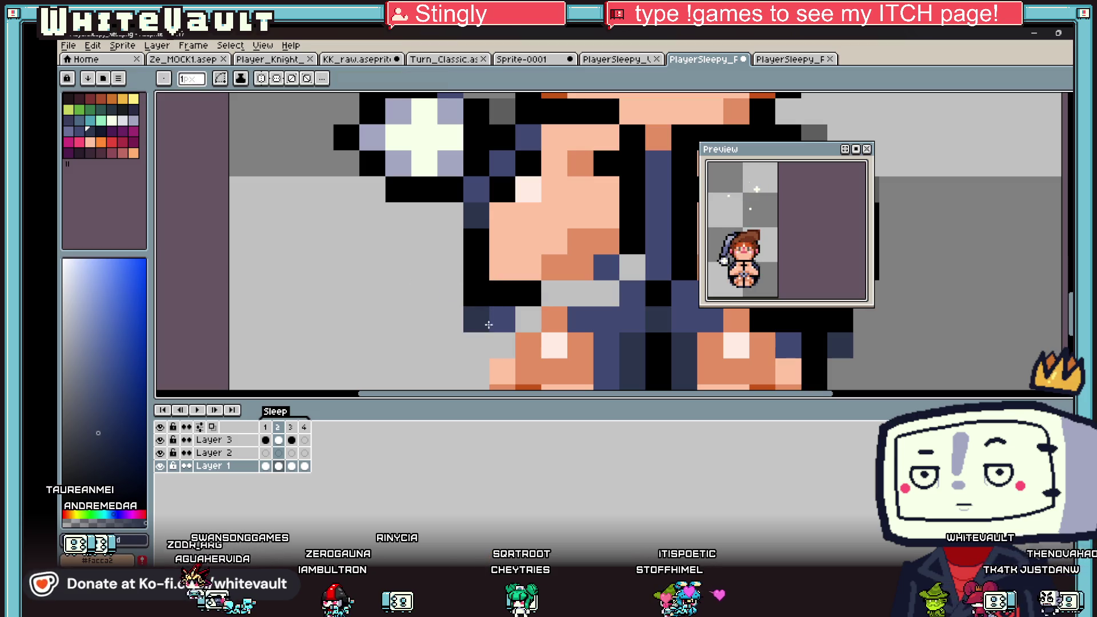
click(528, 318)
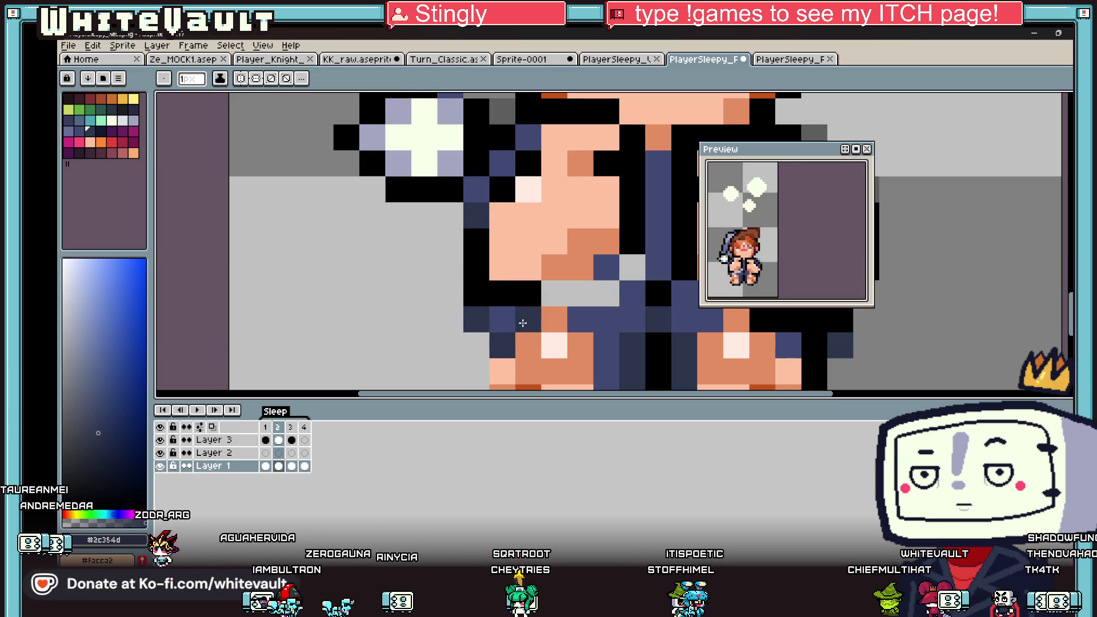
alt+click(593, 314)
drag(571, 293, 597, 300)
alt+click(452, 320)
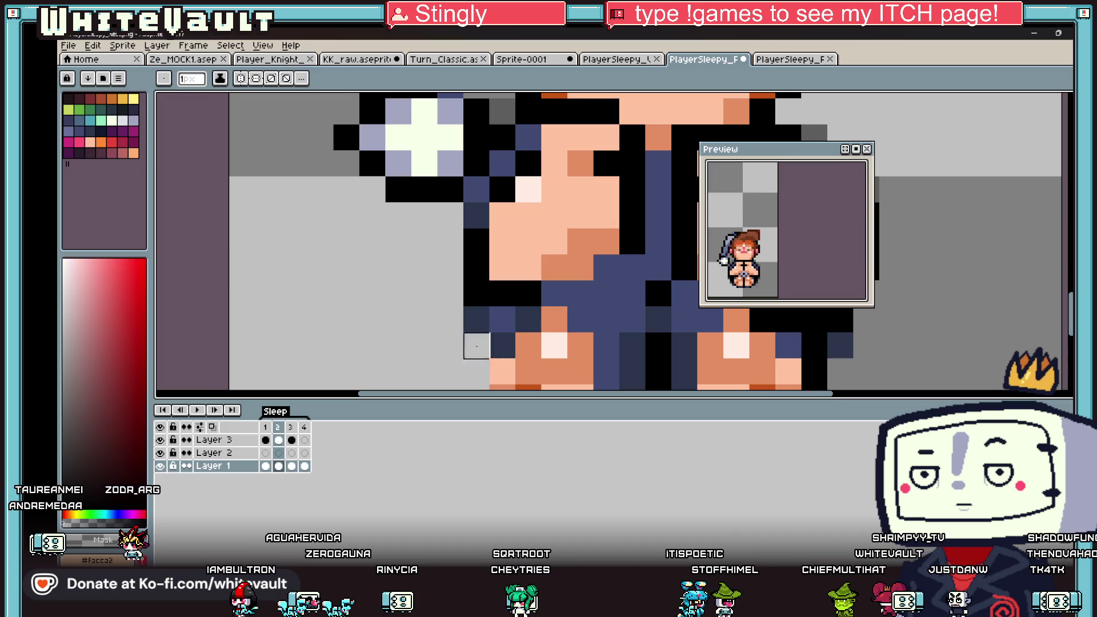
click(477, 321)
alt+click(474, 293)
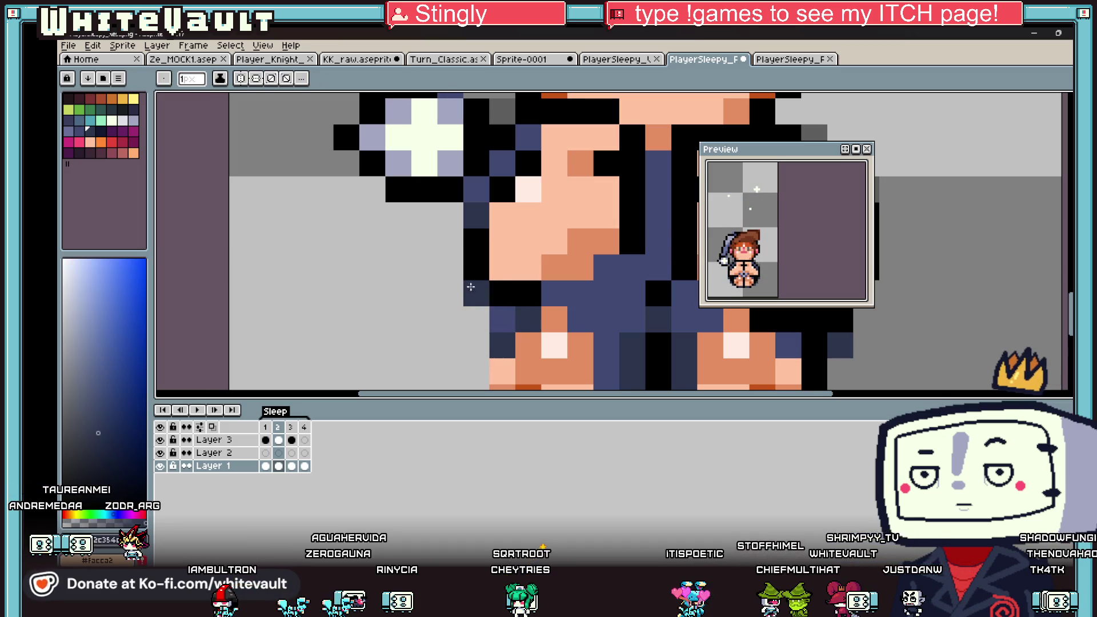
scroll(580, 296, down, 4)
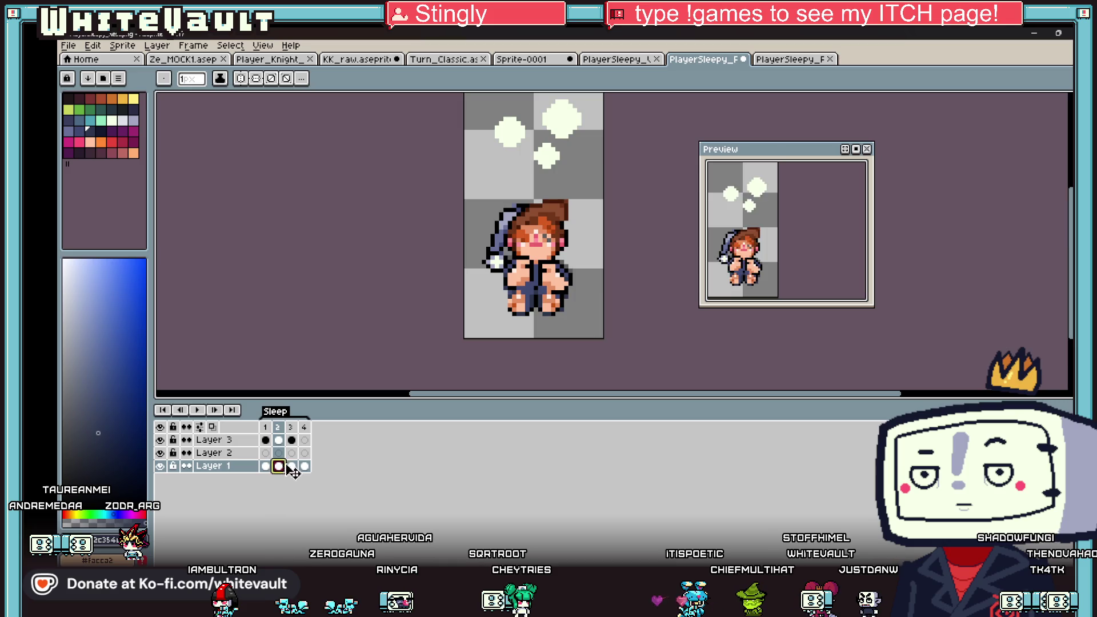
In frame 3, select the lower sprite and nudge the body up one pixel.
click(268, 467)
click(279, 466)
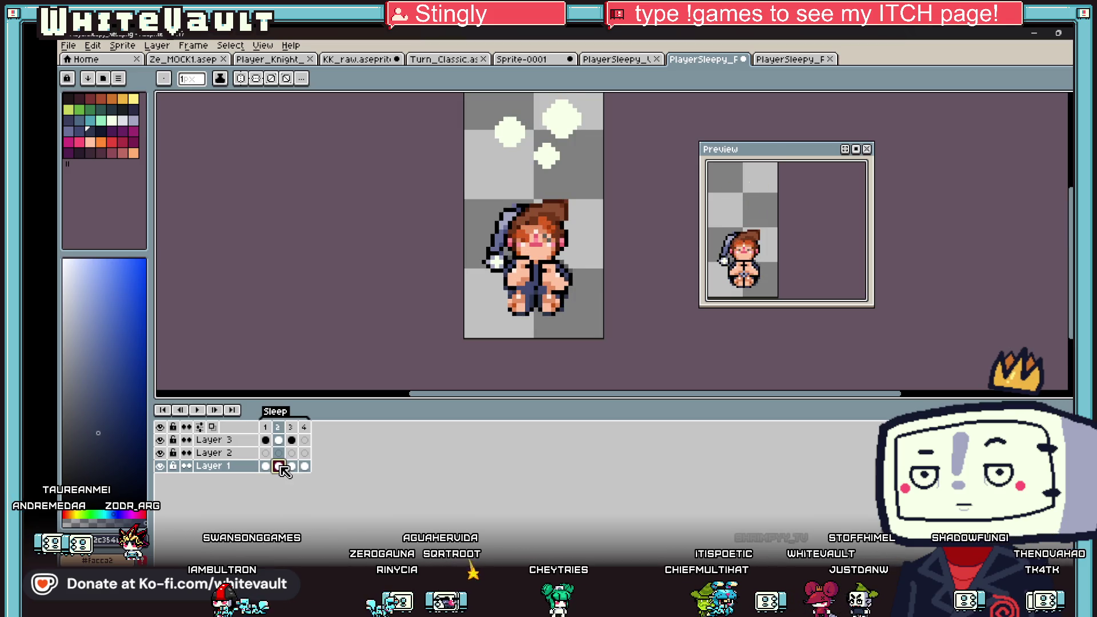
click(293, 467)
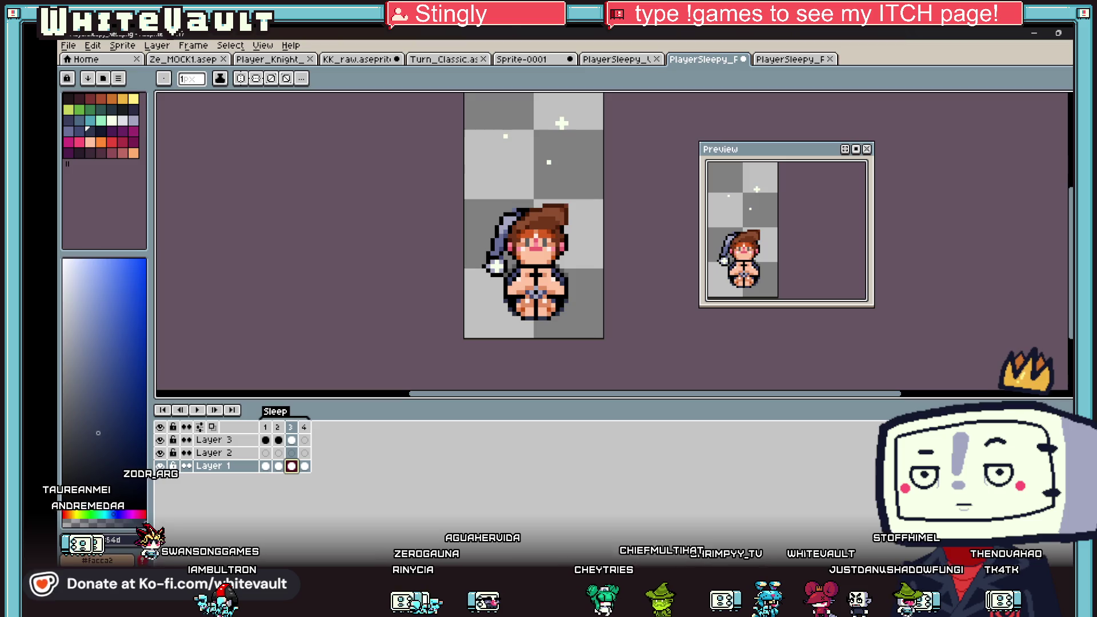
key(m)
drag(464, 192, 624, 372)
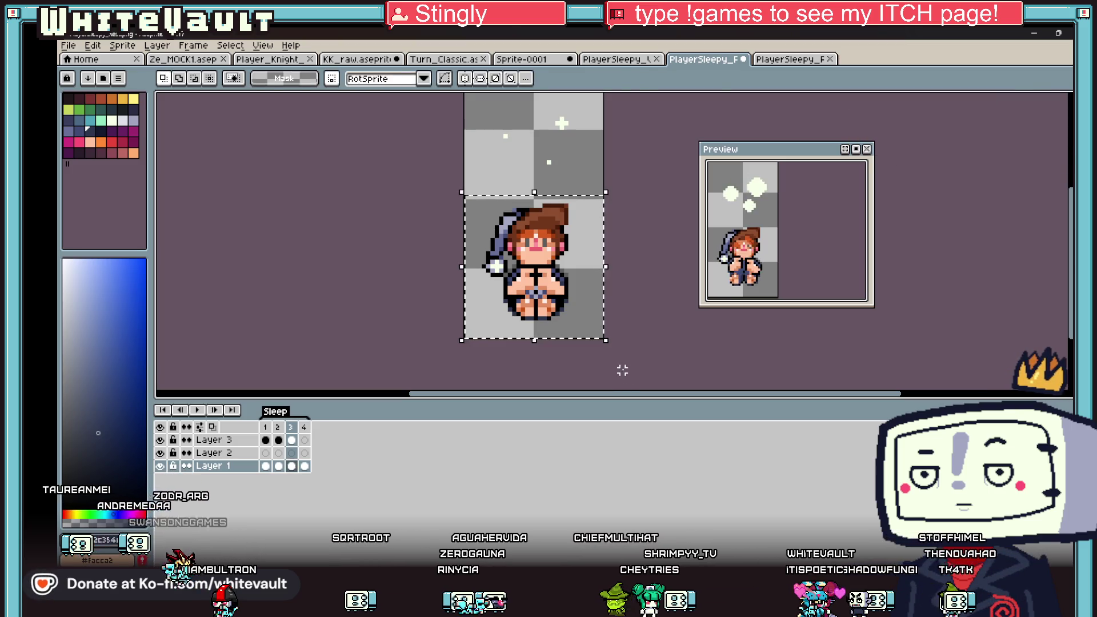
key(Up)
key(period)
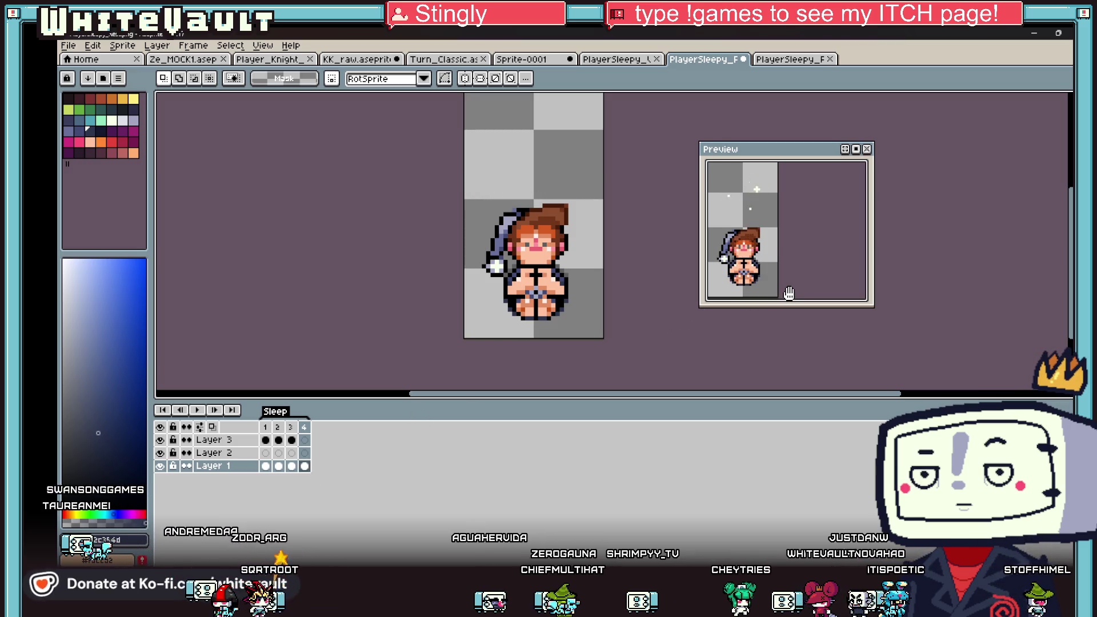
Compare frames 1 and 2, reselect the lower canvas, return to frame 3, and deselect.
click(265, 466)
click(278, 467)
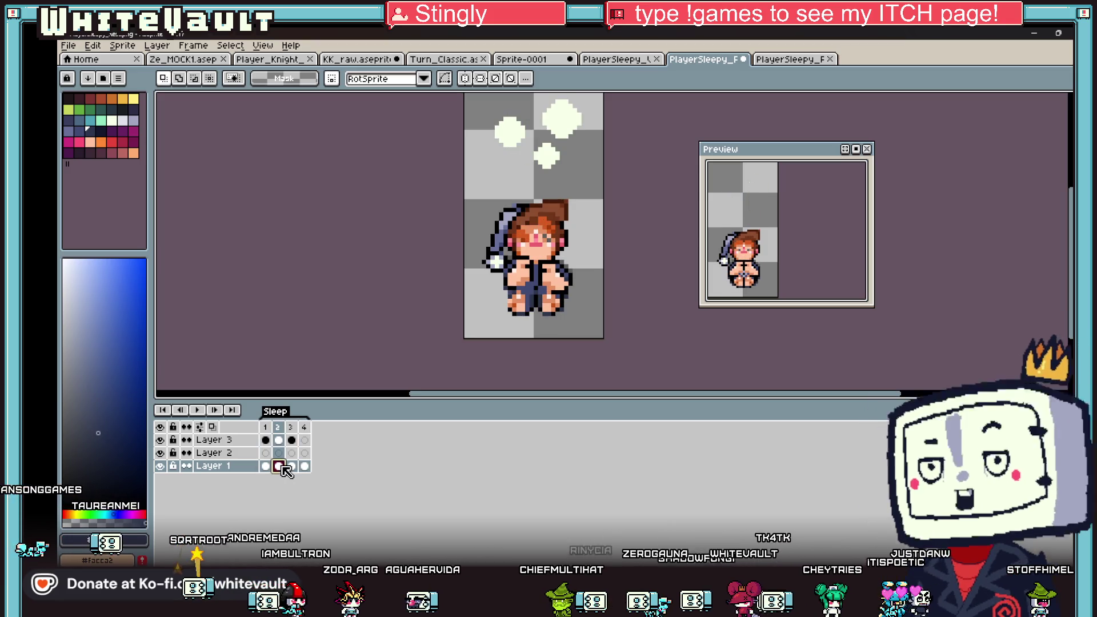
click(271, 466)
click(279, 466)
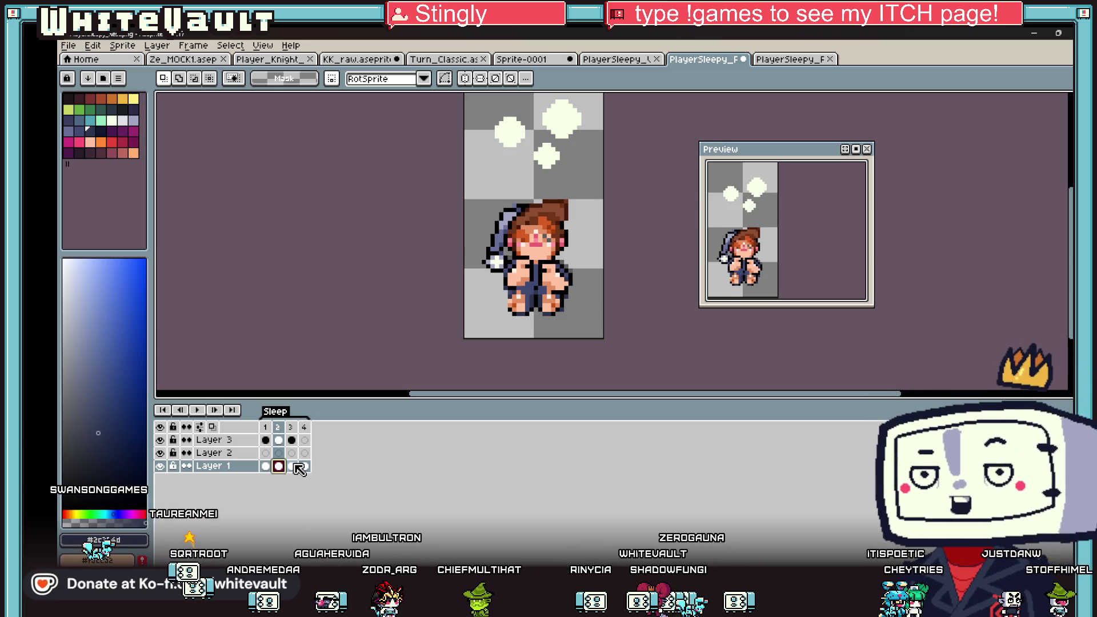
mouse_move(470, 195)
mouse_down()
mouse_move(600, 294)
mouse_move(604, 334)
mouse_up()
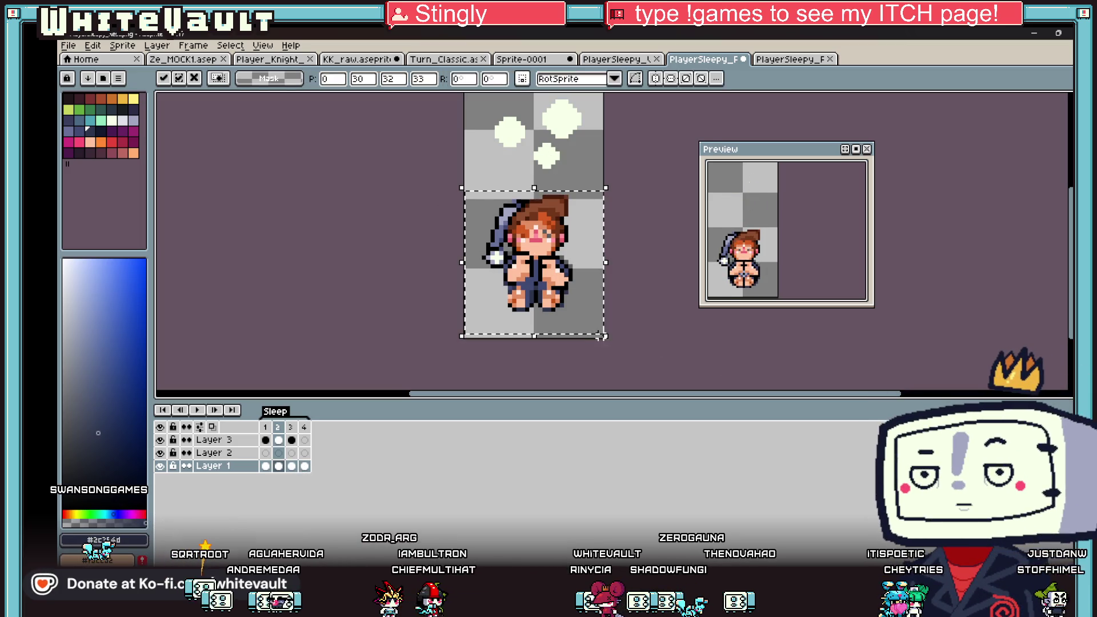
click(292, 467)
click(305, 466)
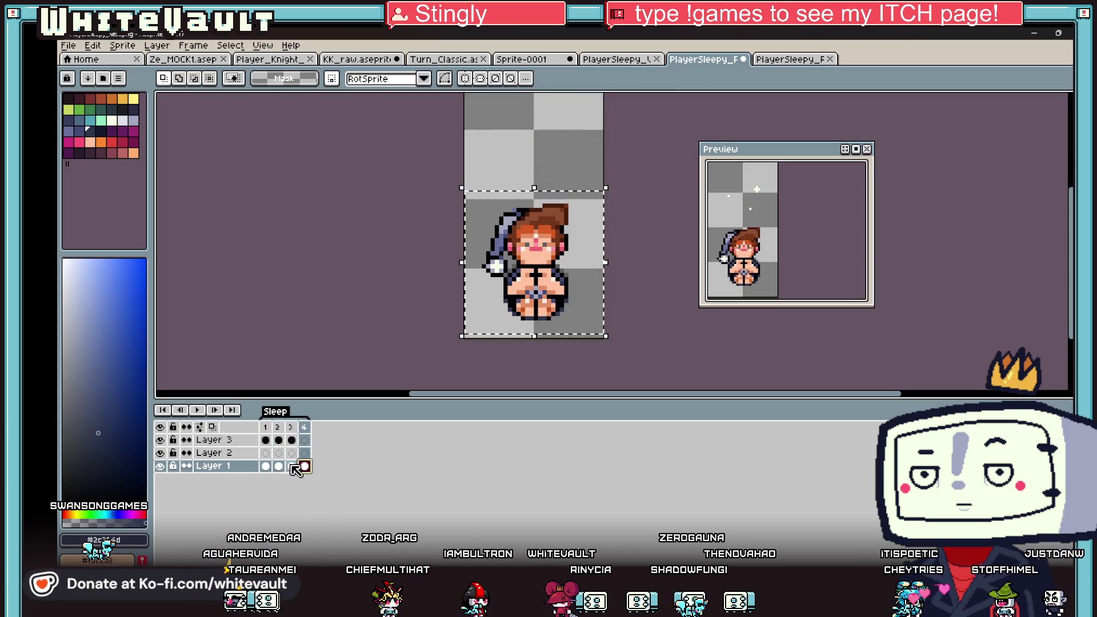
key(Left)
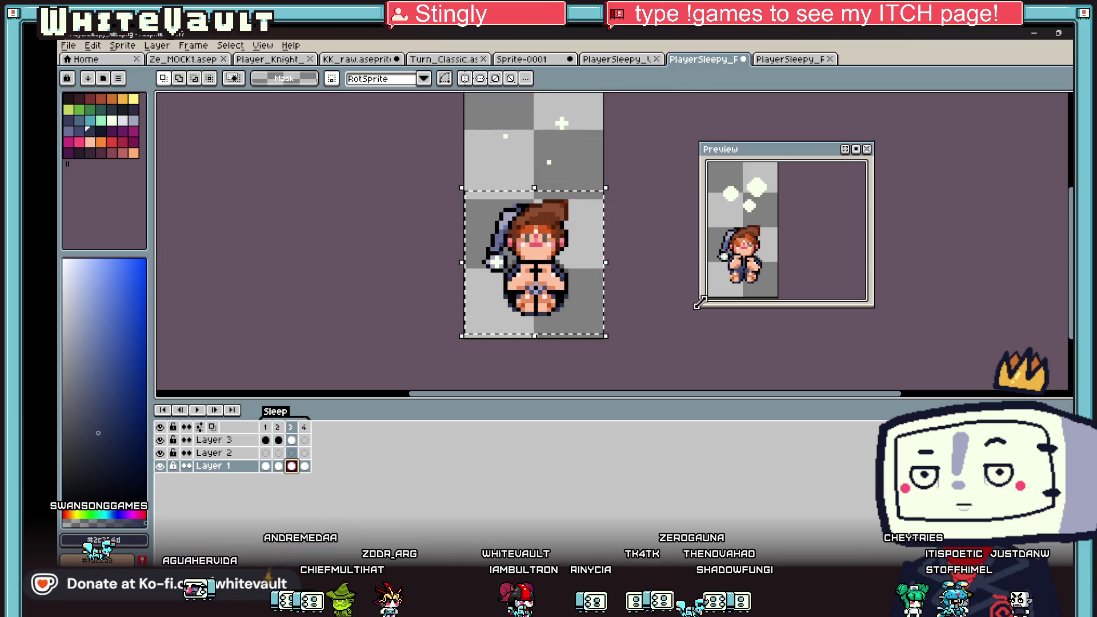
scroll(763, 264, up, 1)
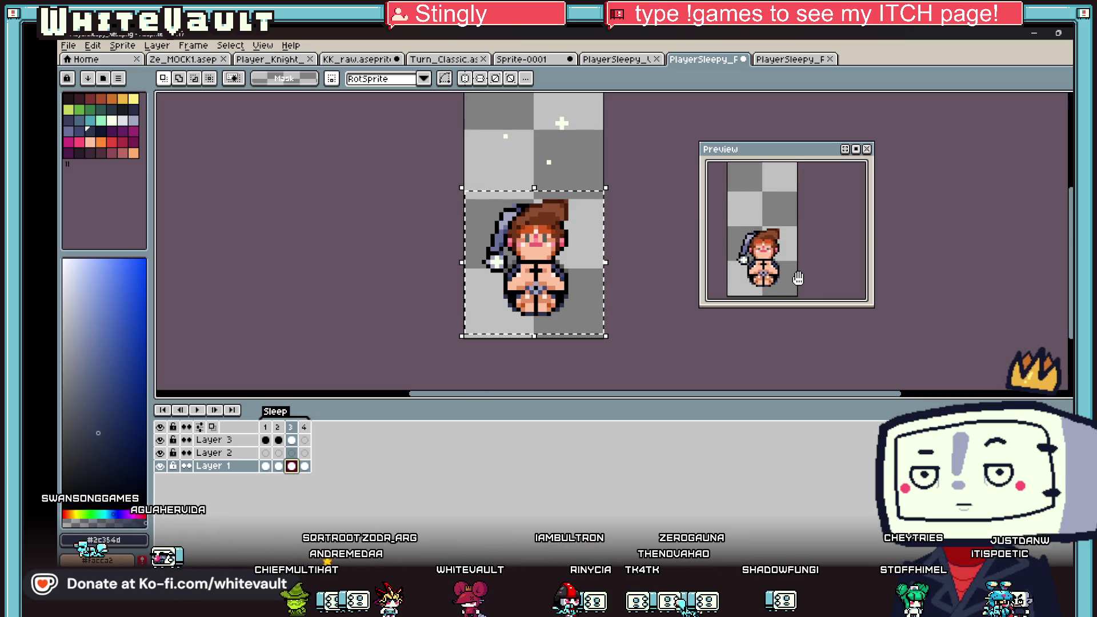
key(ctrl+d)
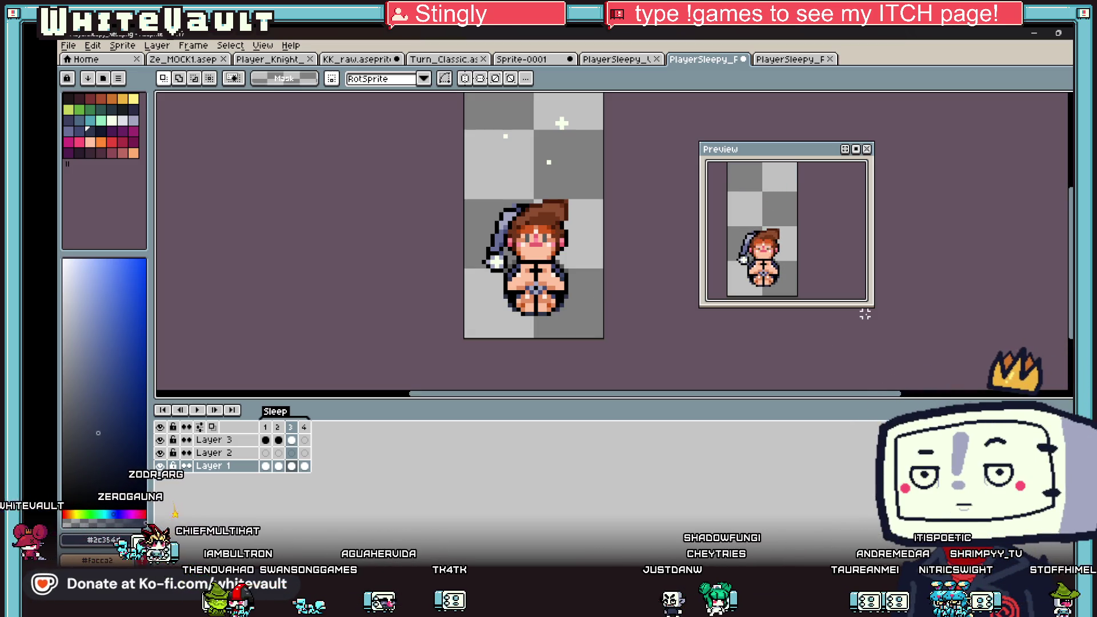
Export the sprite sheet using the sprite sheet export settings.
click(69, 46)
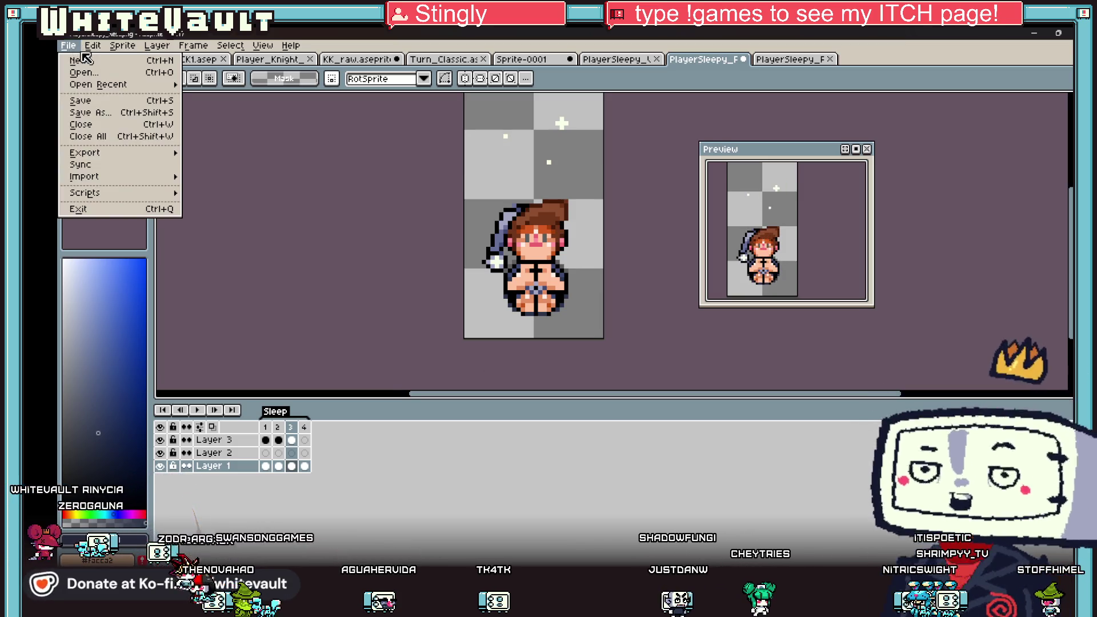
mouse_move(115, 154)
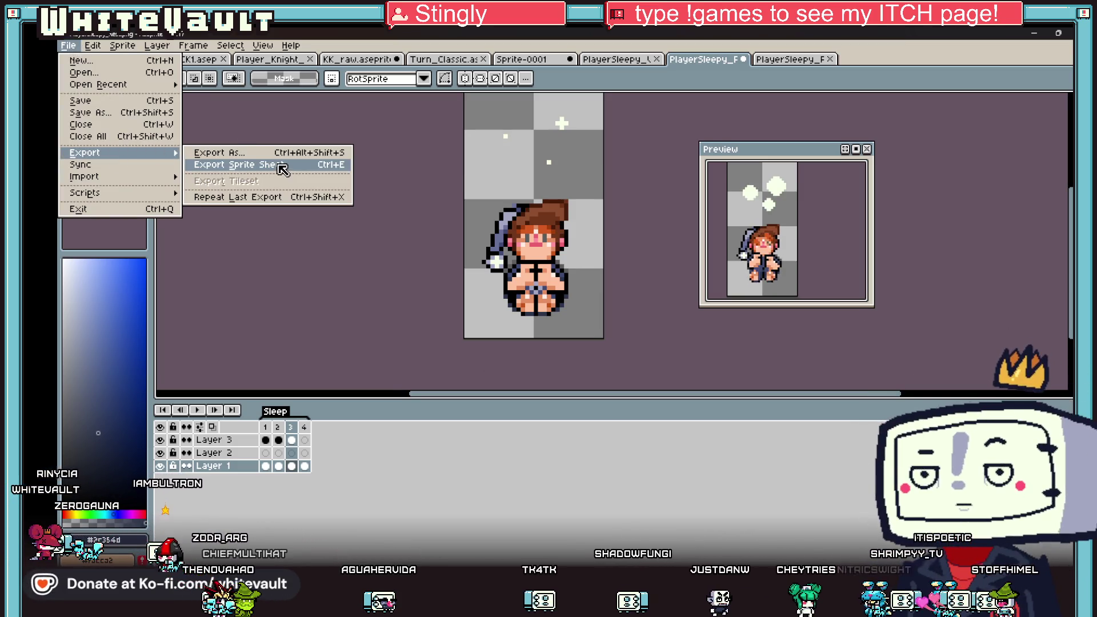
click(282, 165)
click(530, 429)
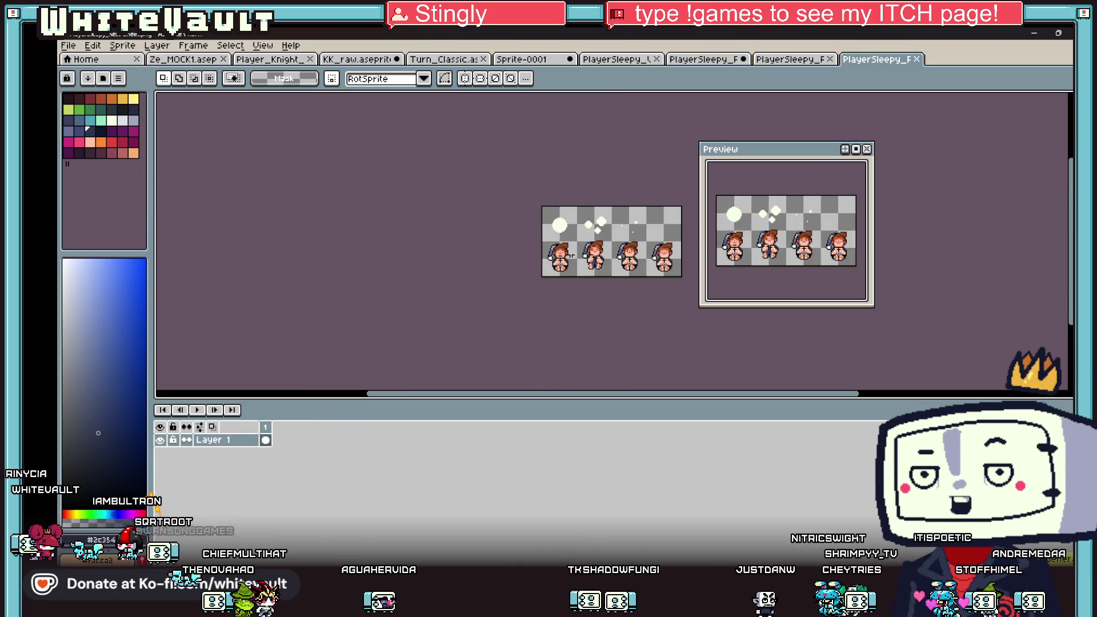
Save the sheet as PlayerSleepy_Wake by replacing 'Rest' with 'Wake' in the file name.
click(70, 47)
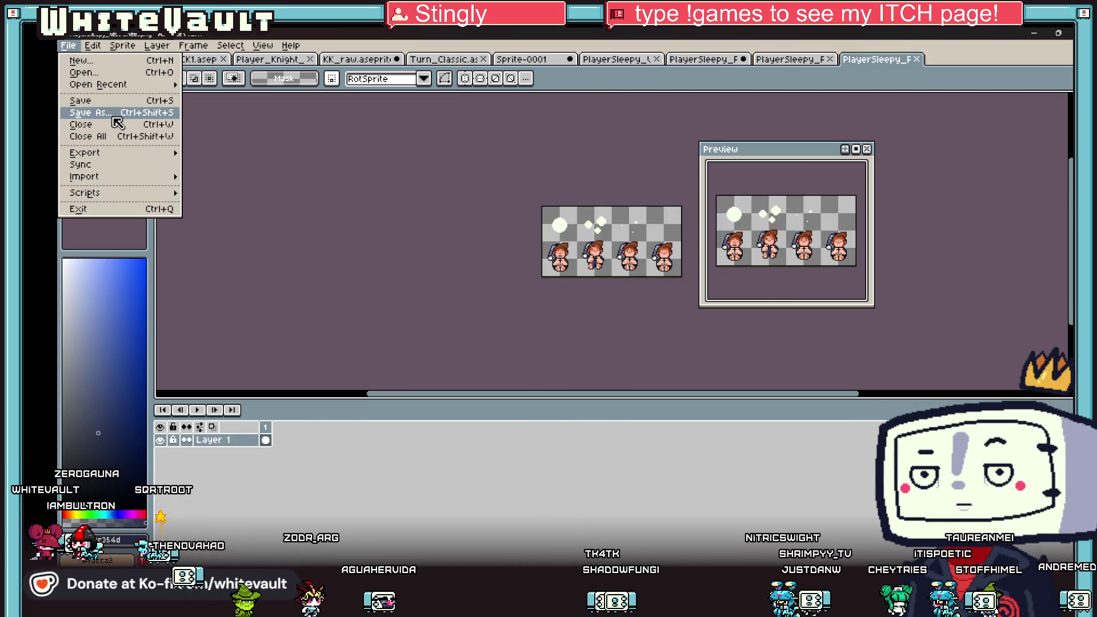
click(108, 113)
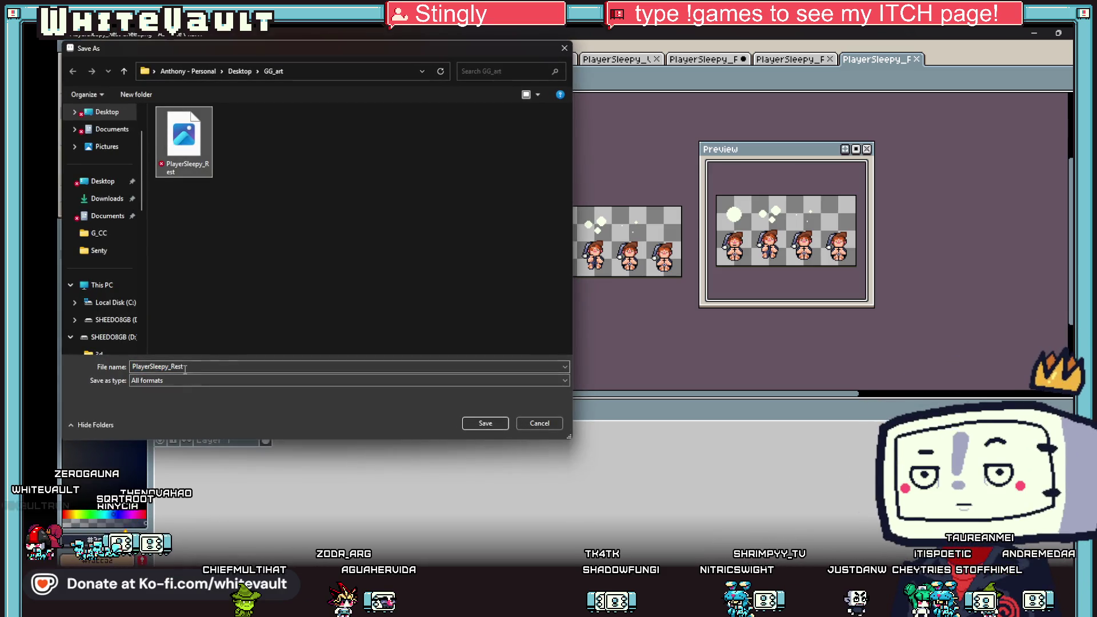
drag(185, 368, 180, 368)
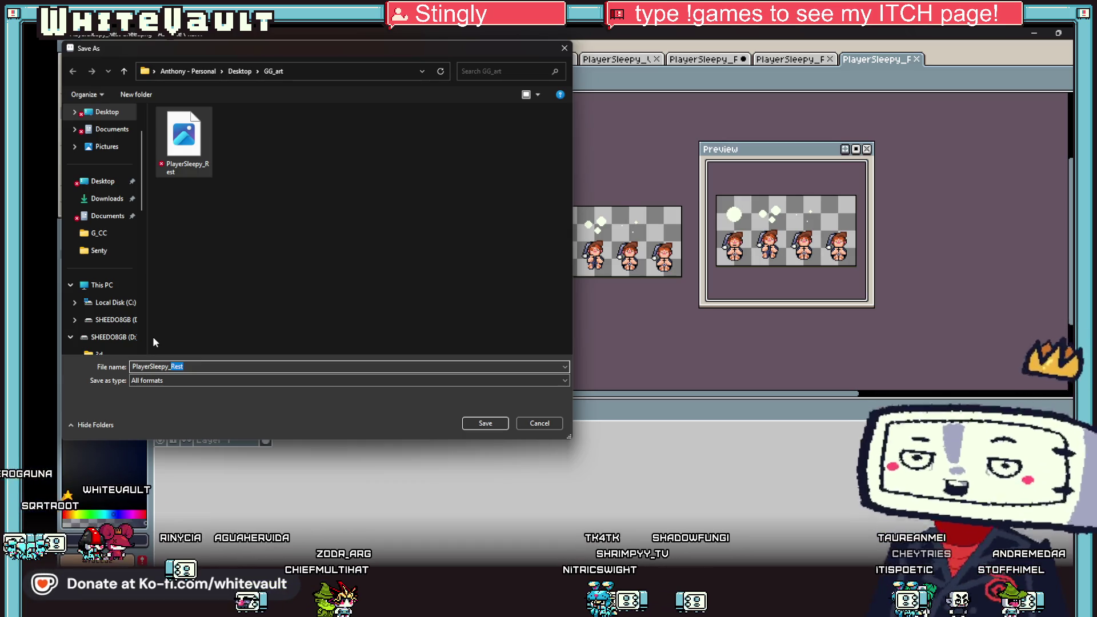
text(Wak)
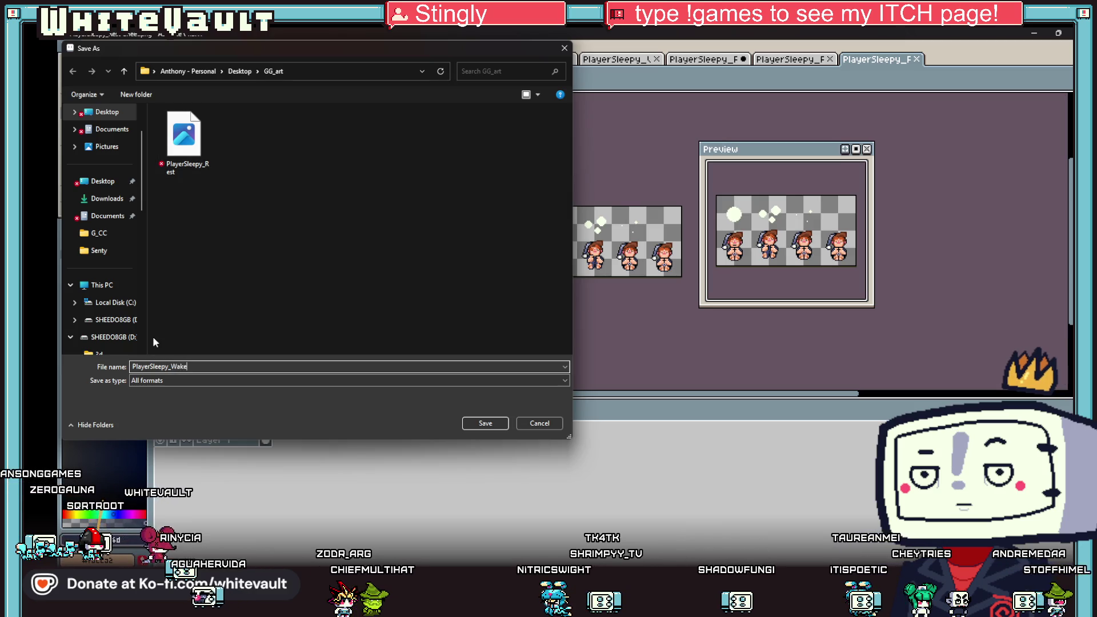
click(488, 422)
click(794, 60)
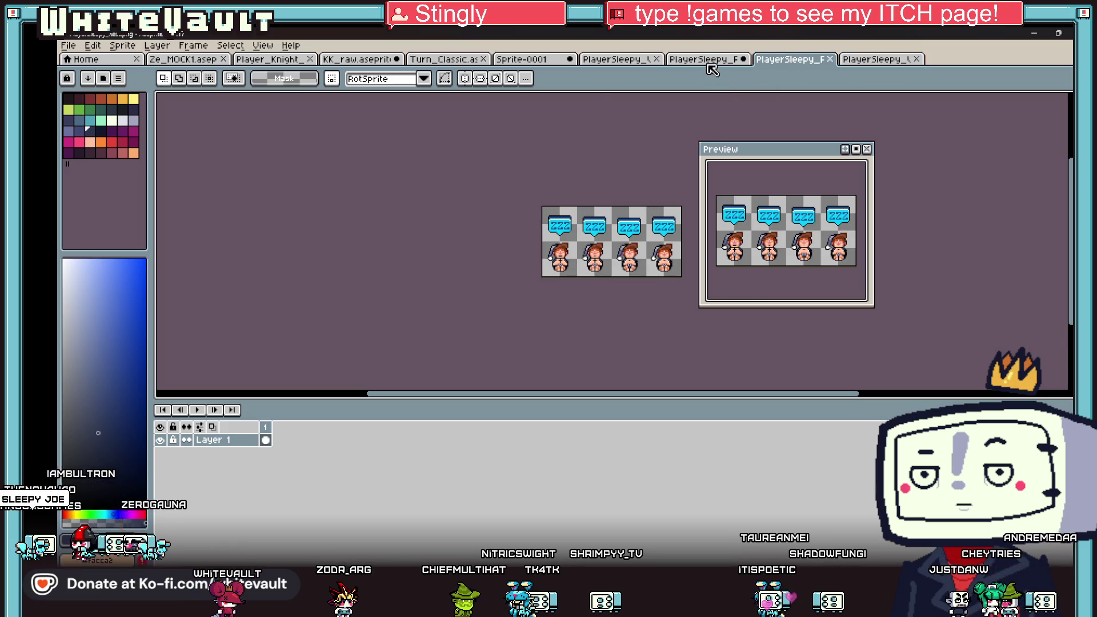
Switch to the PlayerSleepy sprite, then delete and restore frame 1's pixels.
click(704, 59)
click(304, 466)
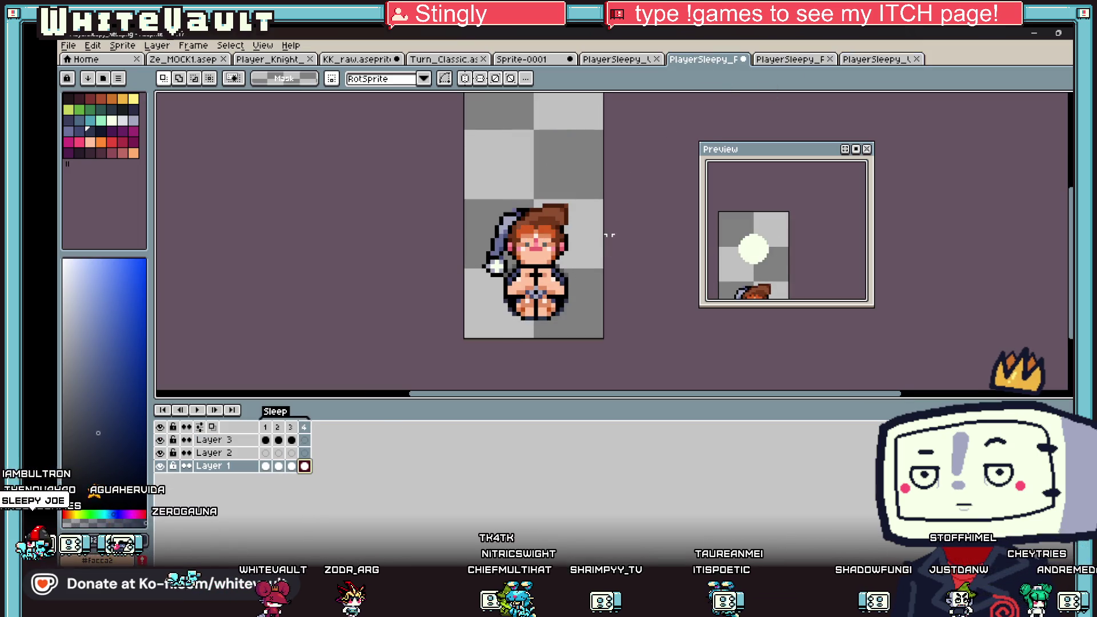
scroll(605, 217, down, 1)
key(ctrl+a)
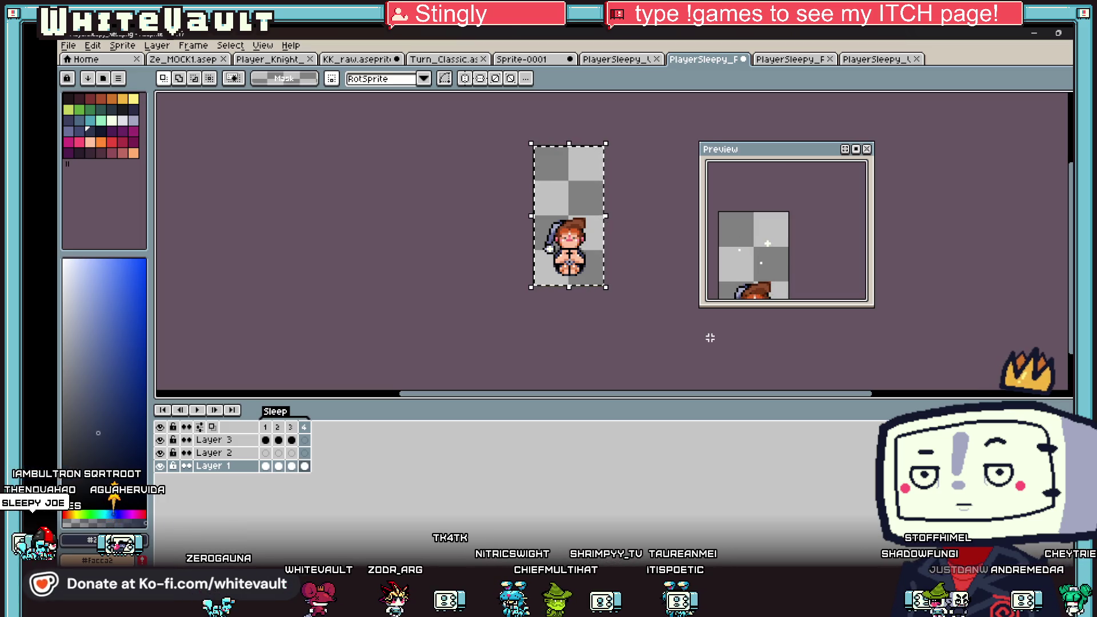
click(265, 466)
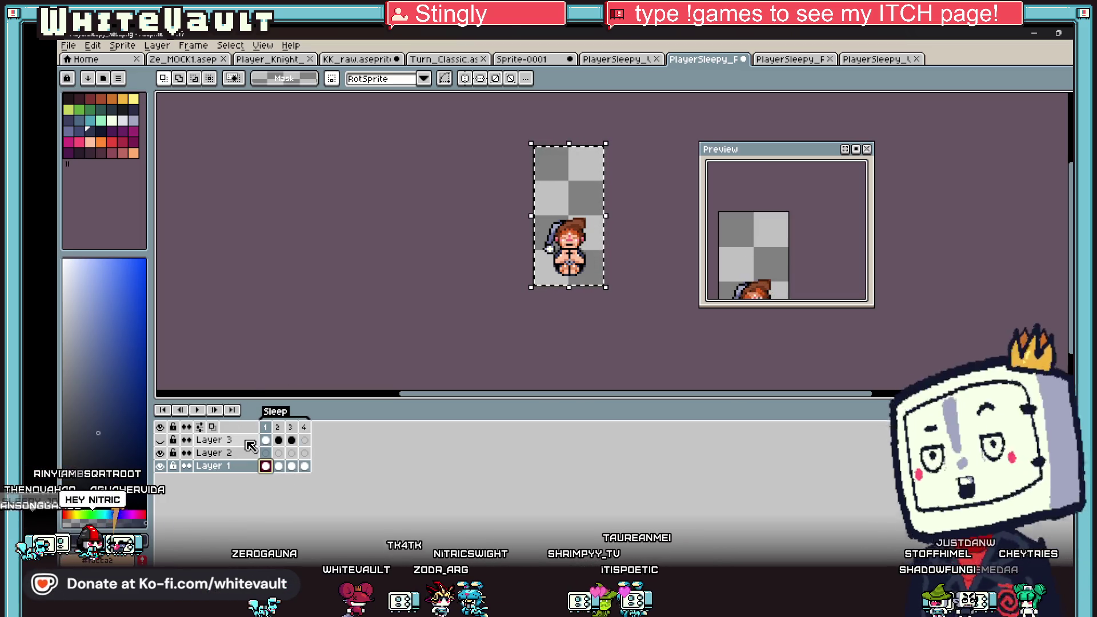
key(Delete)
key(ctrl+z)
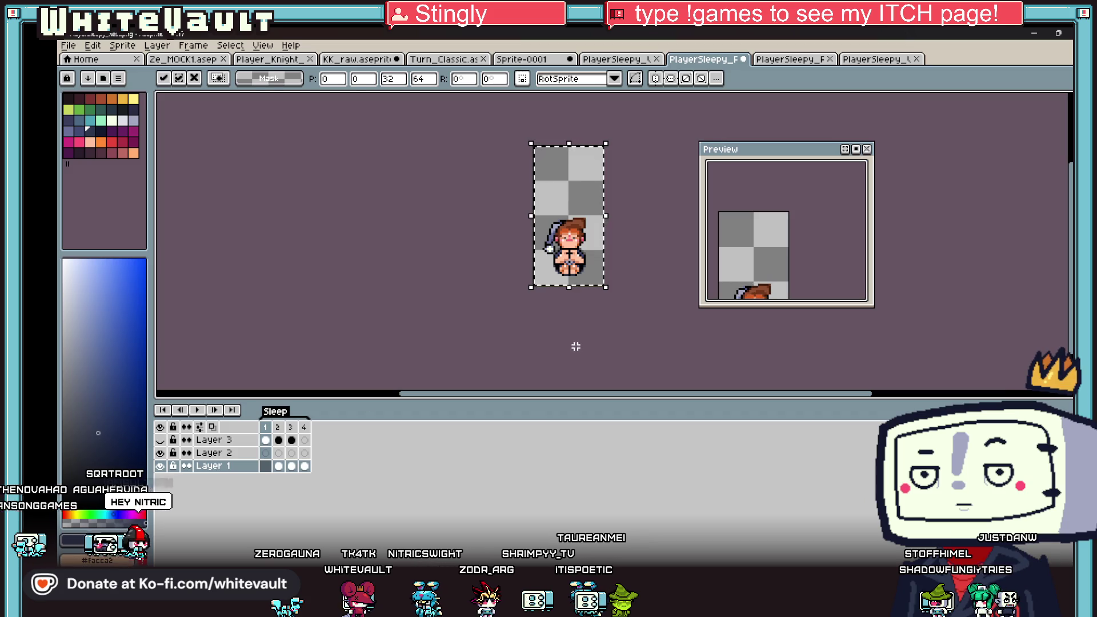
click(568, 345)
On frame 2, eyedrop the peach skin colour from the character's face.
click(273, 466)
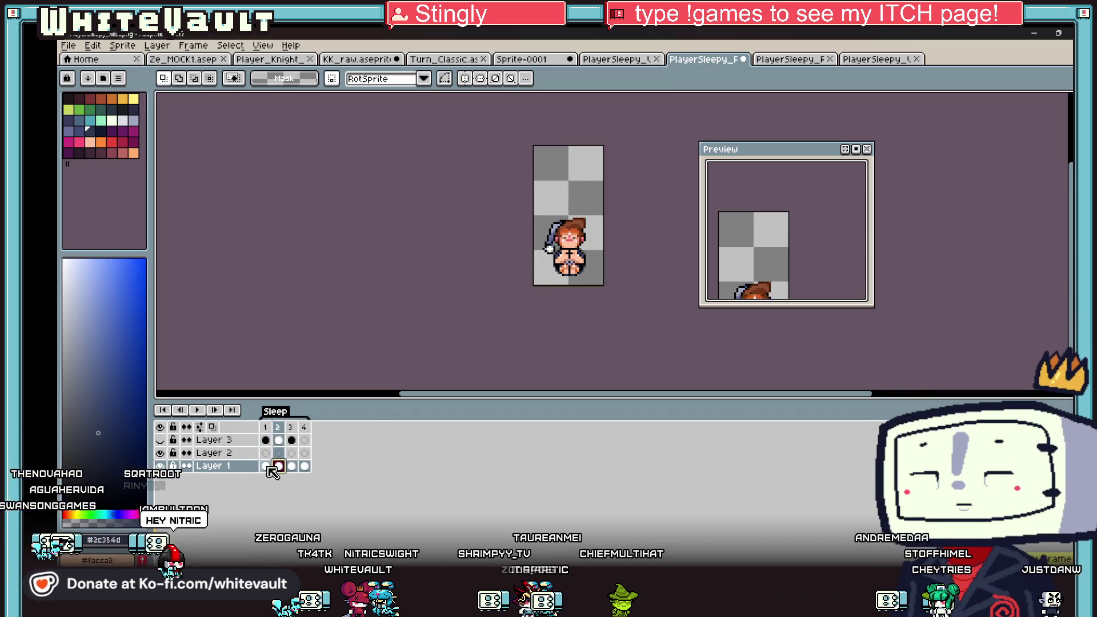
click(266, 466)
scroll(577, 185, up, 5)
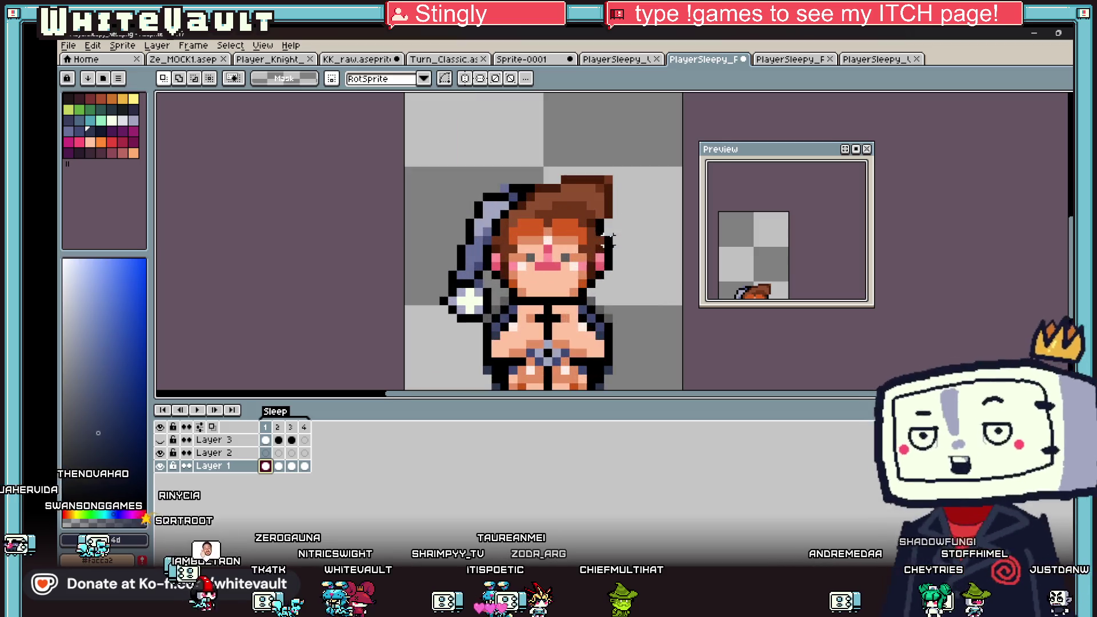
key(Right)
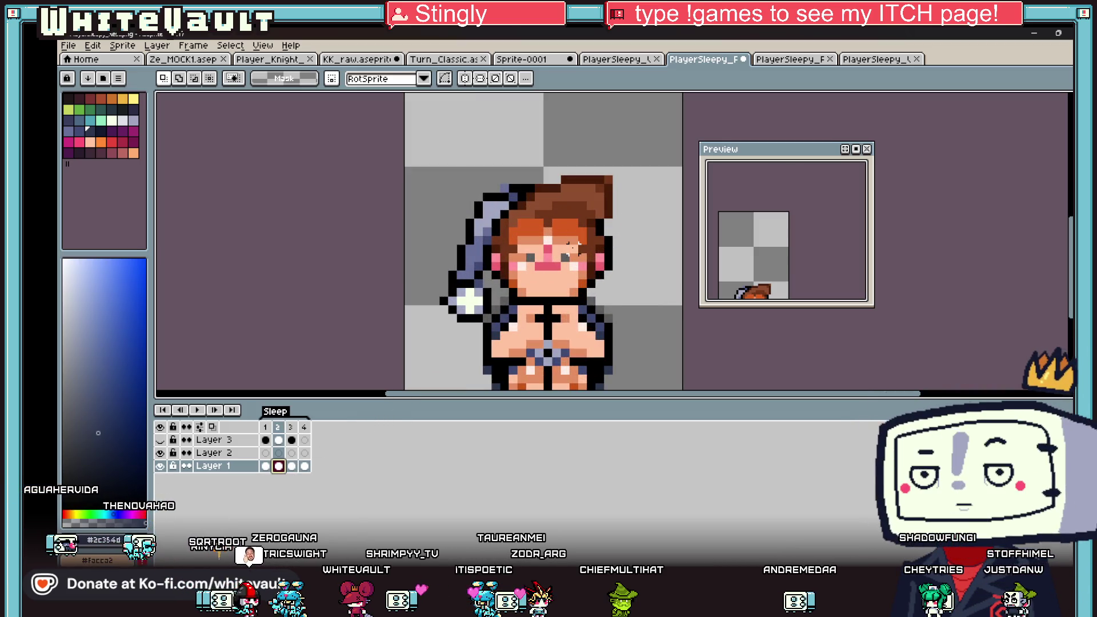
key(i)
scroll(571, 245, up, 1)
click(563, 248)
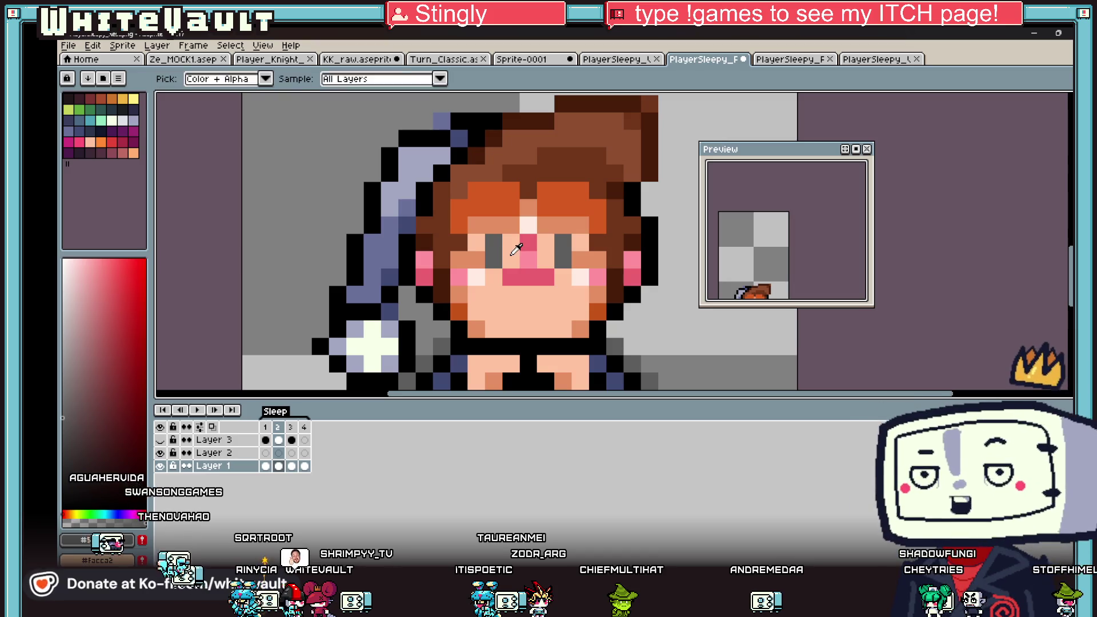
click(516, 249)
scroll(638, 245, down, 6)
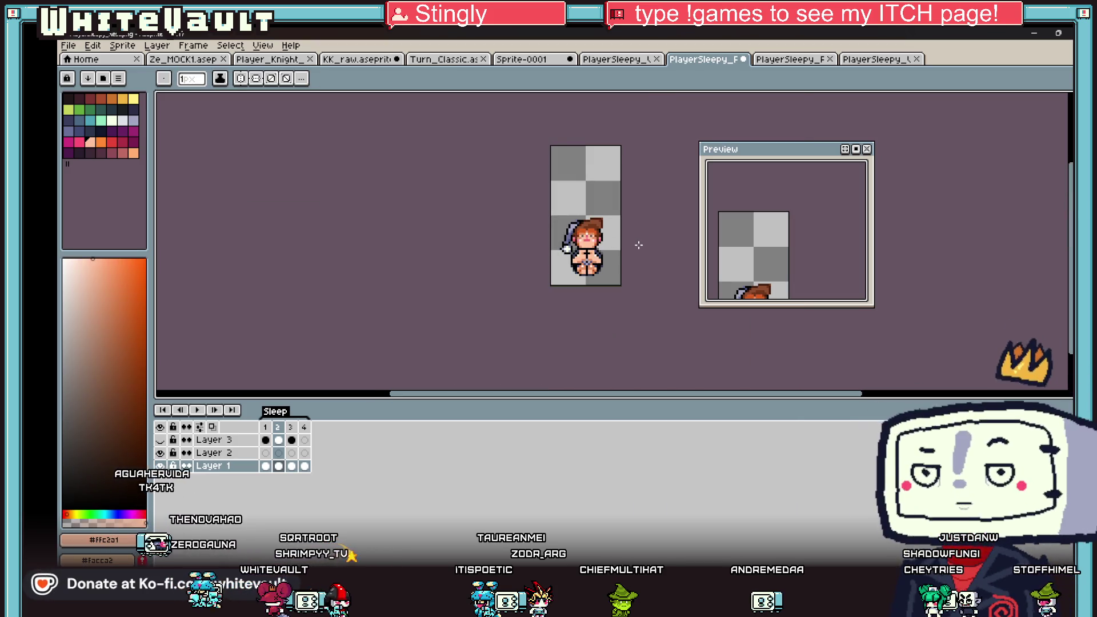
Review frames 1, 3 and 4 of the Sleep animation.
click(266, 466)
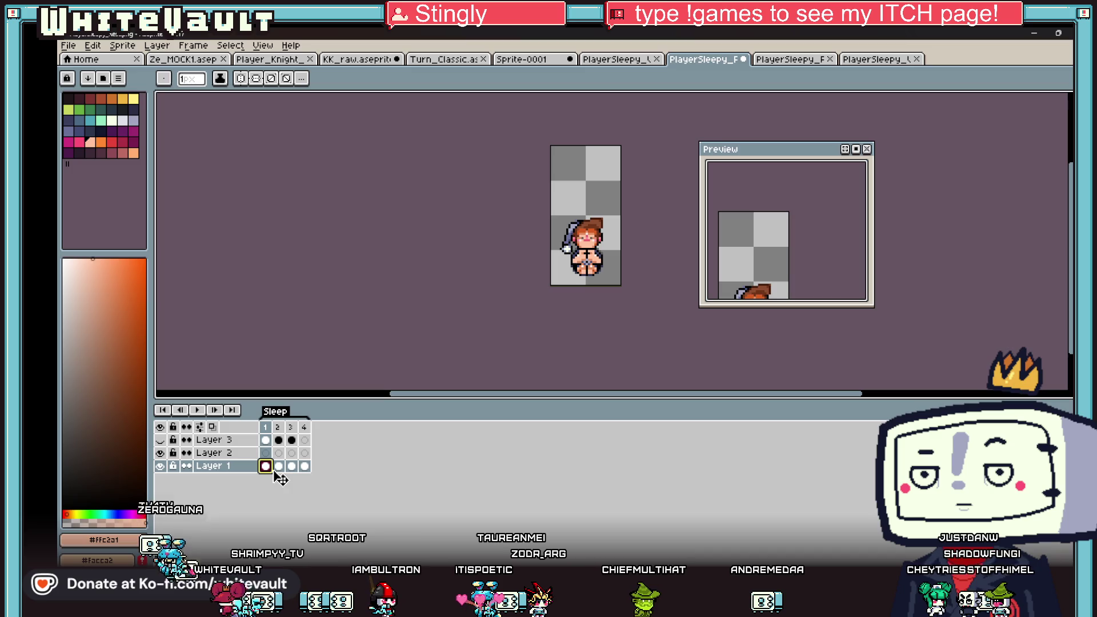
click(292, 466)
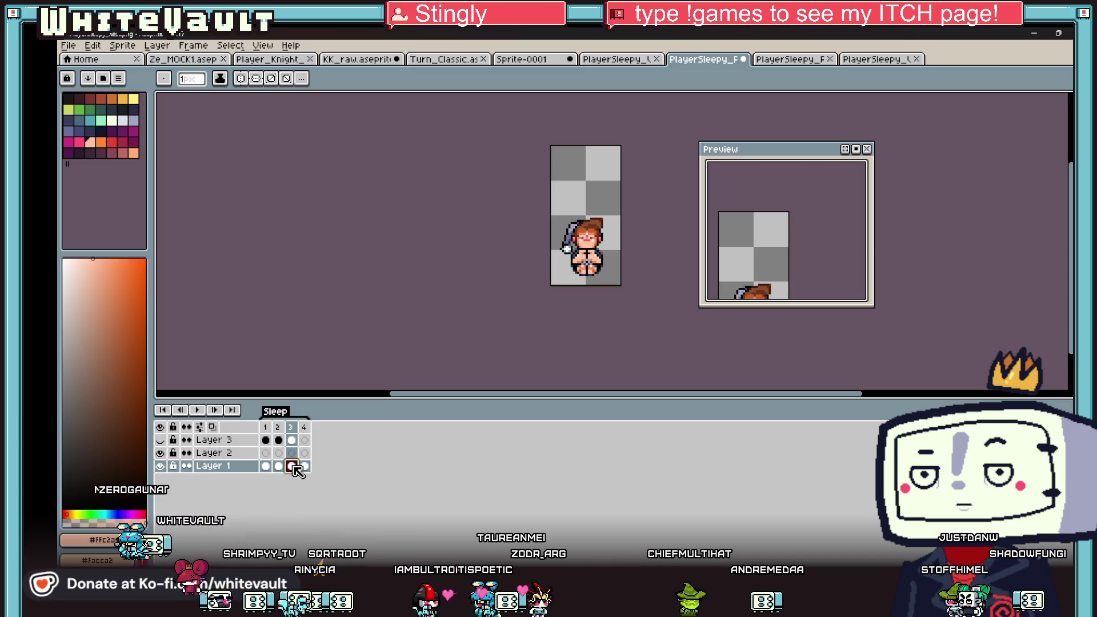
click(305, 467)
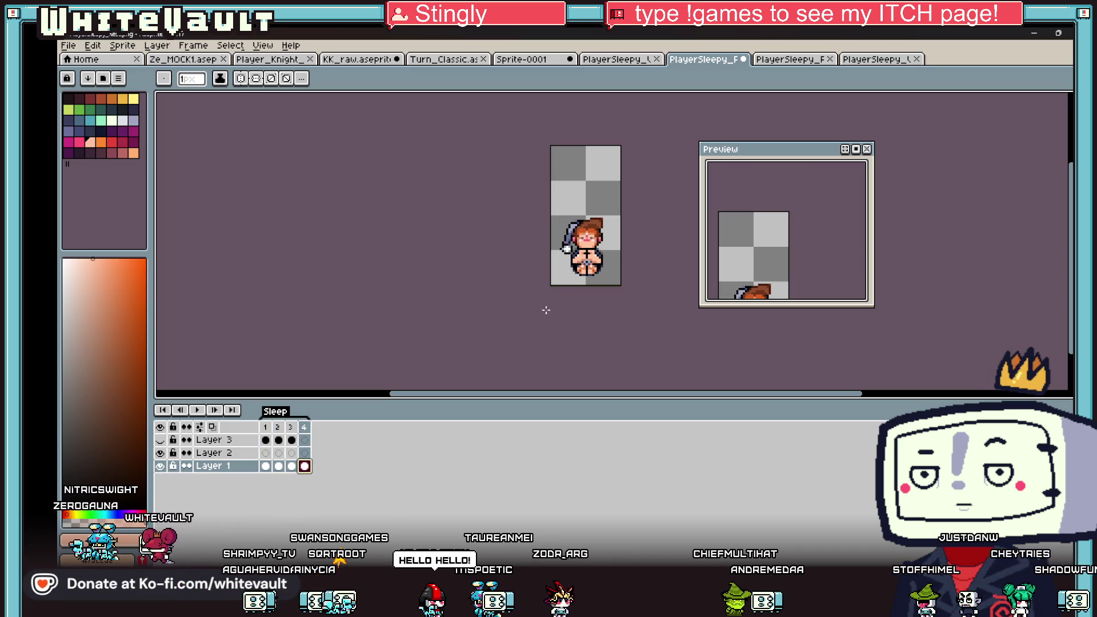
scroll(545, 270, up, 5)
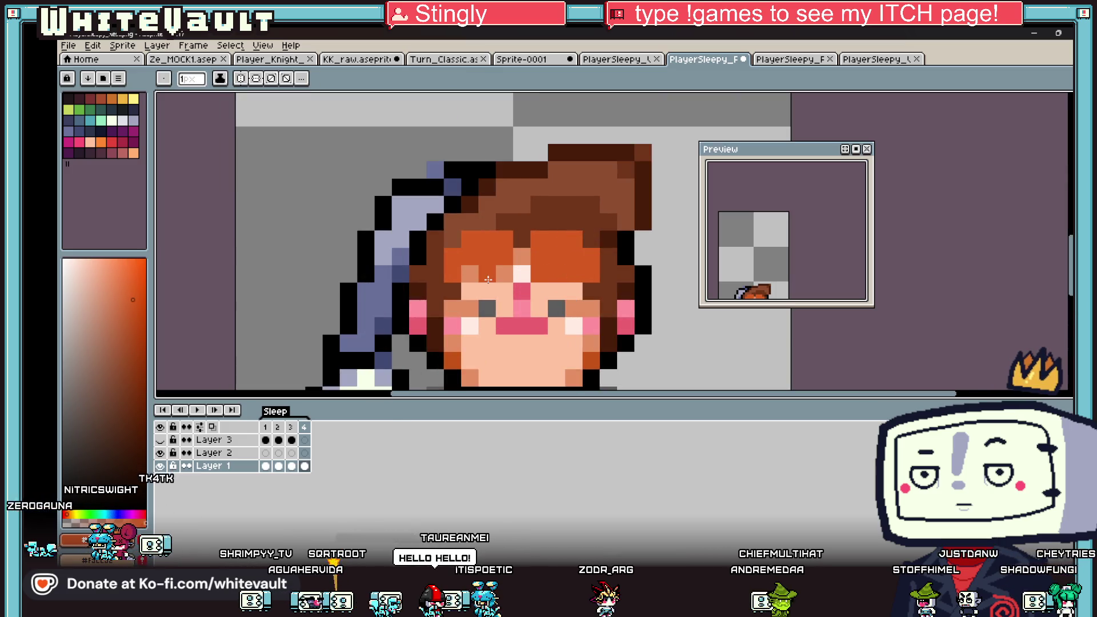
Repaint the orange bangs row hair-brown on frame 4.
alt+click(457, 240)
drag(466, 238, 538, 237)
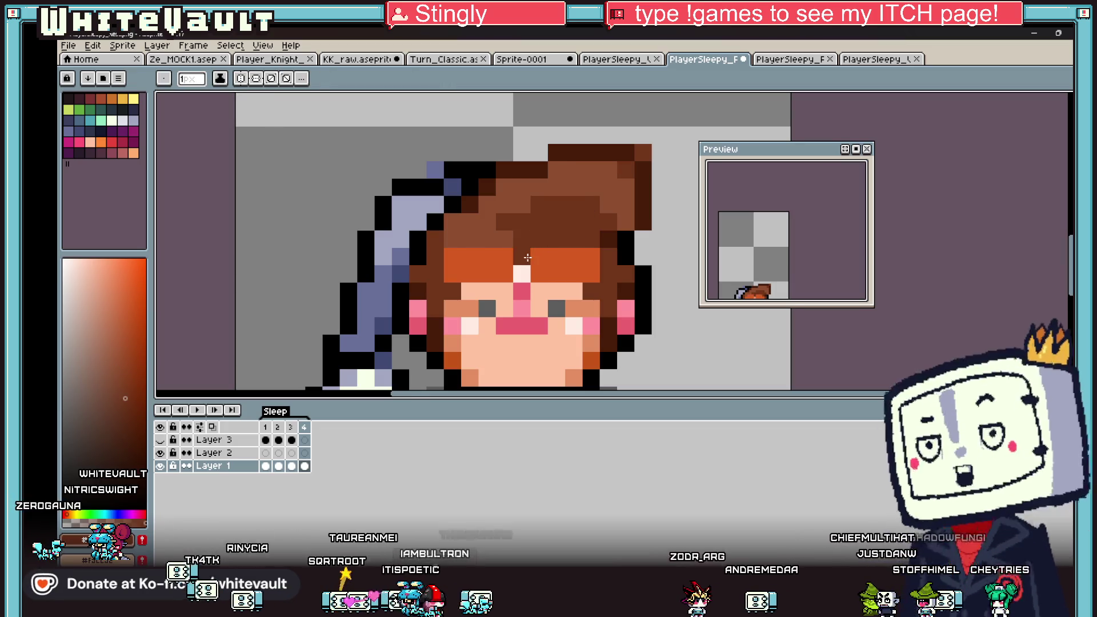
scroll(551, 260, down, 5)
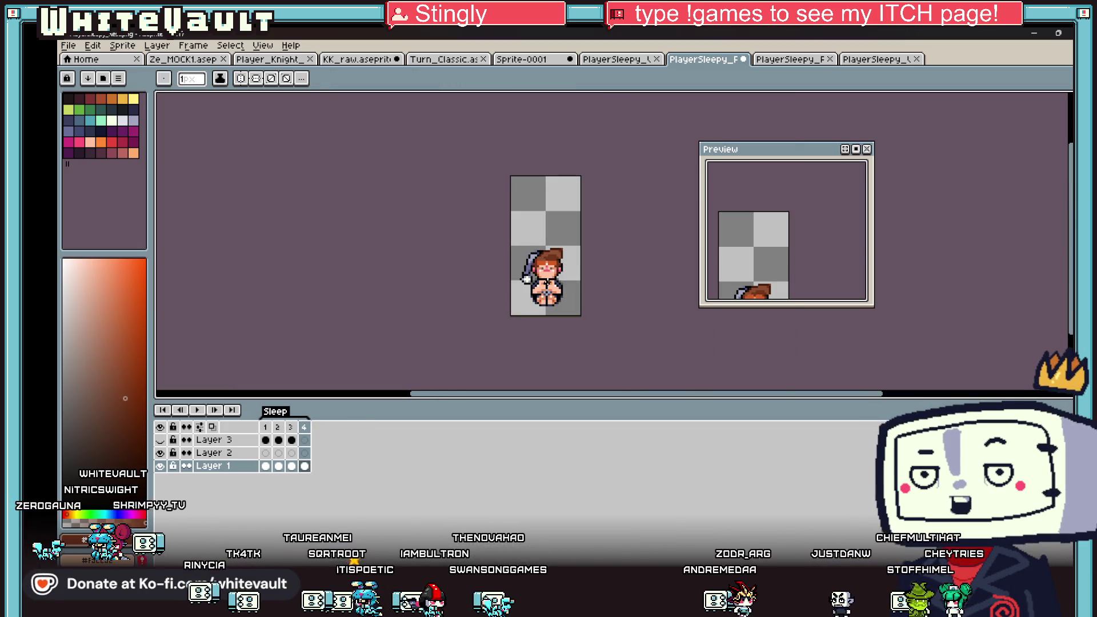
scroll(543, 305, up, 5)
Lasso the two chest strips and shift one right and one left by a pixel.
key(shift+q)
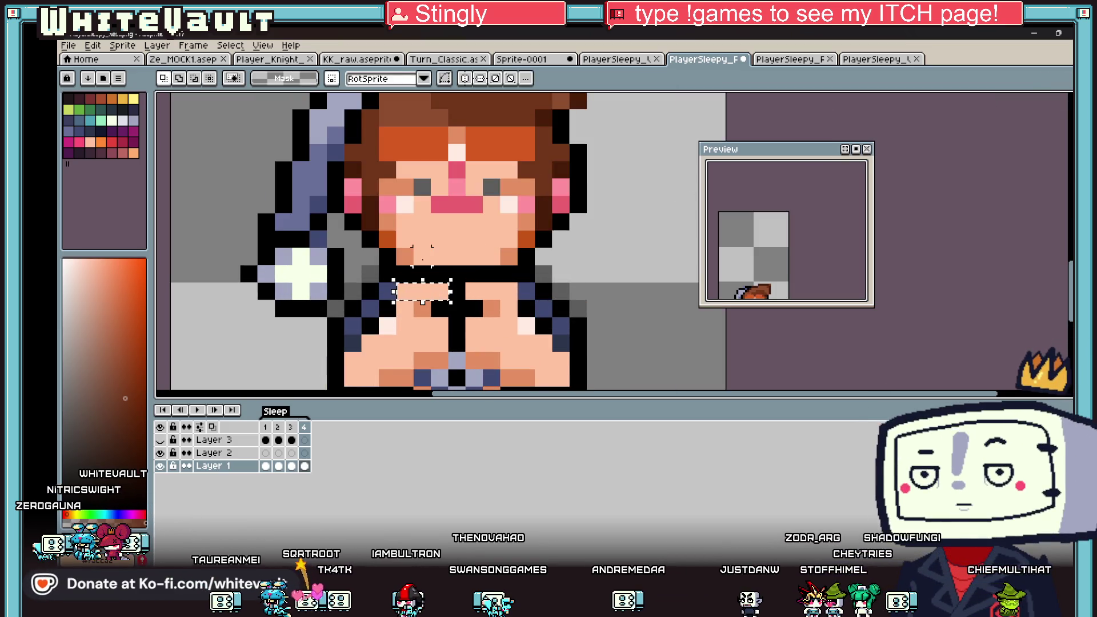
key(Right)
key(ctrl+d)
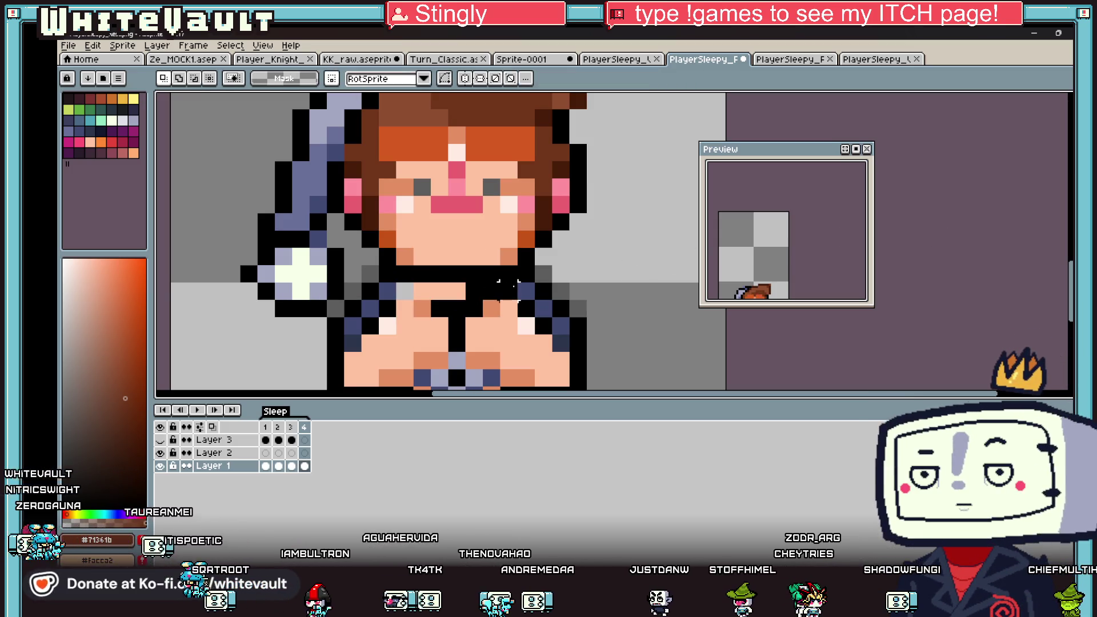
key(Left)
key(ctrl+d)
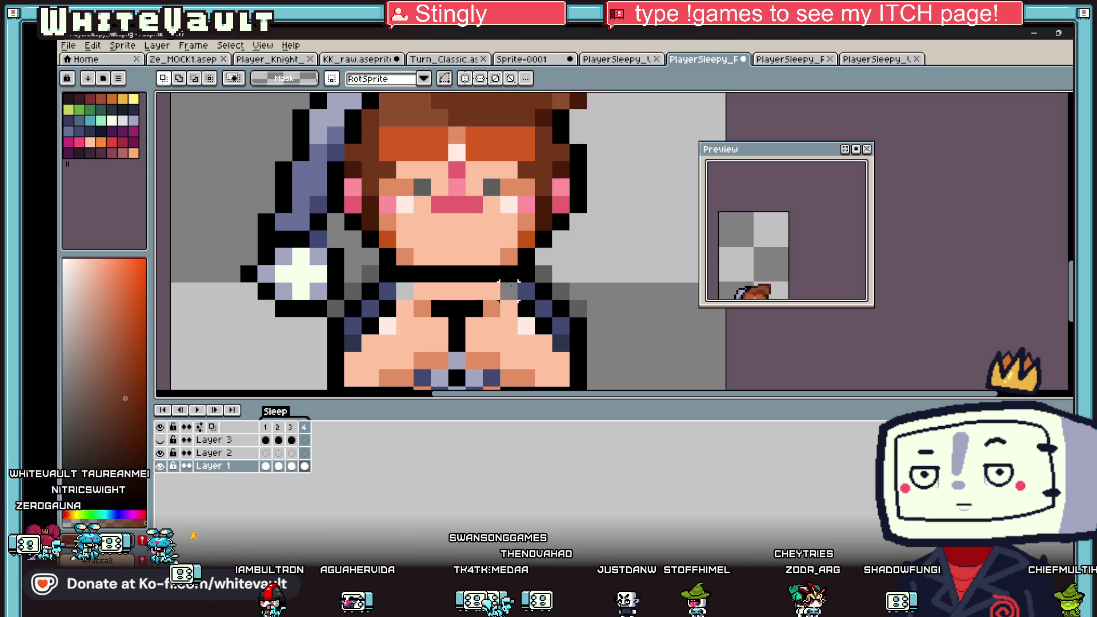
Fill the left and right gap pixels with the dark blue outline colour.
key(b)
alt+click(526, 292)
click(508, 292)
click(403, 291)
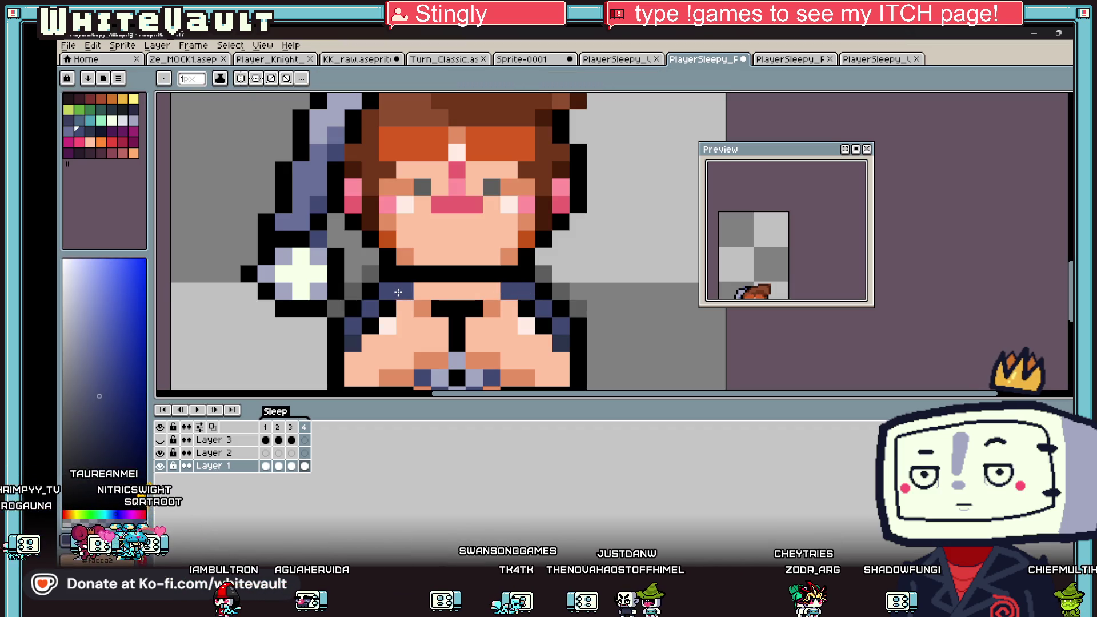
scroll(398, 292, down, 3)
click(291, 466)
click(304, 465)
Paint over the black chest bar with the sampled skin colour.
key(i)
scroll(434, 293, up, 3)
key(b)
click(443, 297)
click(477, 297)
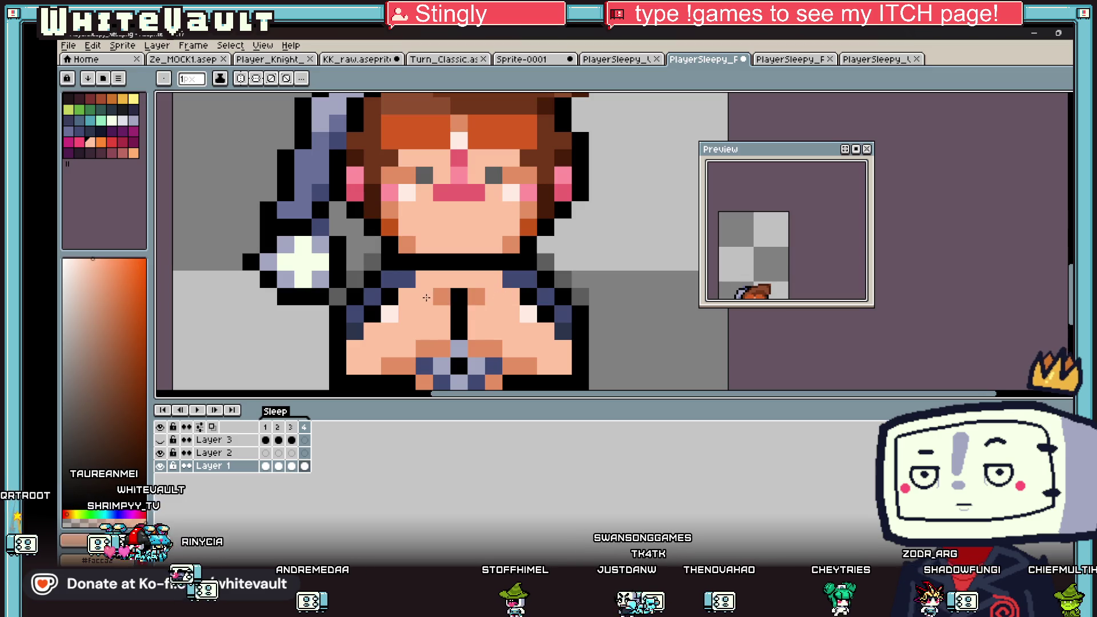
scroll(426, 297, down, 4)
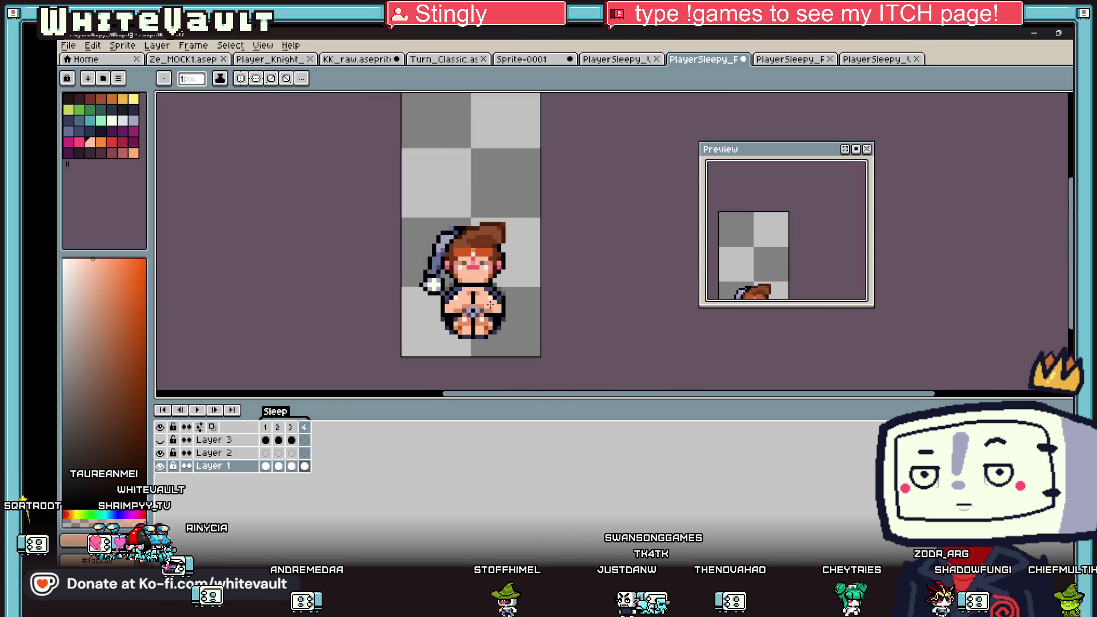
click(305, 465)
scroll(498, 292, up, 3)
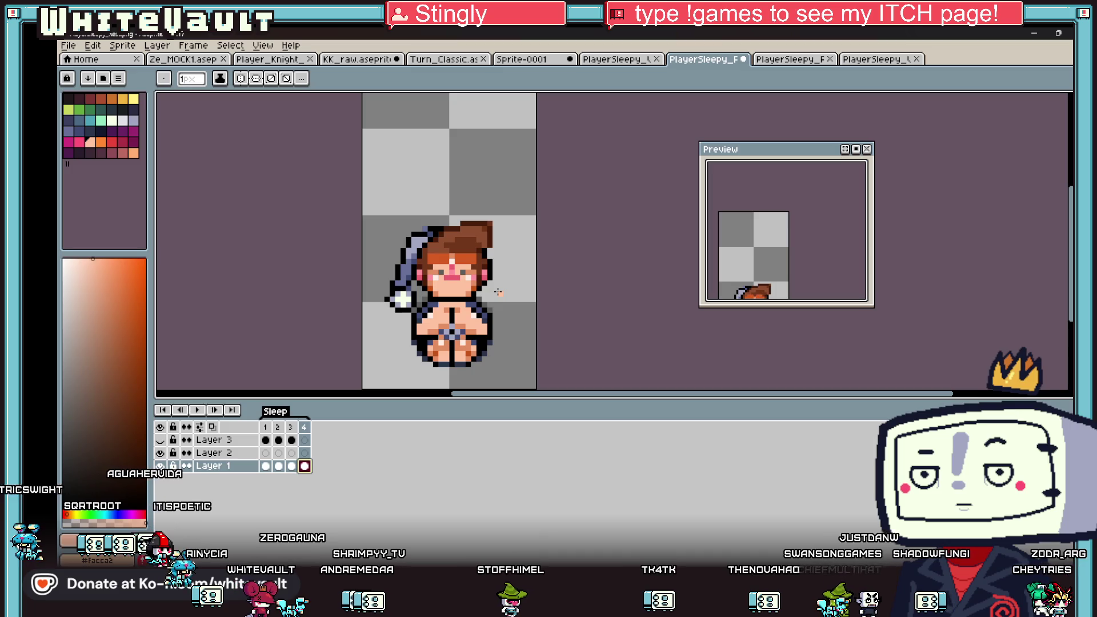
Resize the preview to show the whole sprite and open the File menu.
drag(806, 285, 810, 236)
scroll(810, 235, down, 2)
scroll(811, 236, up, 2)
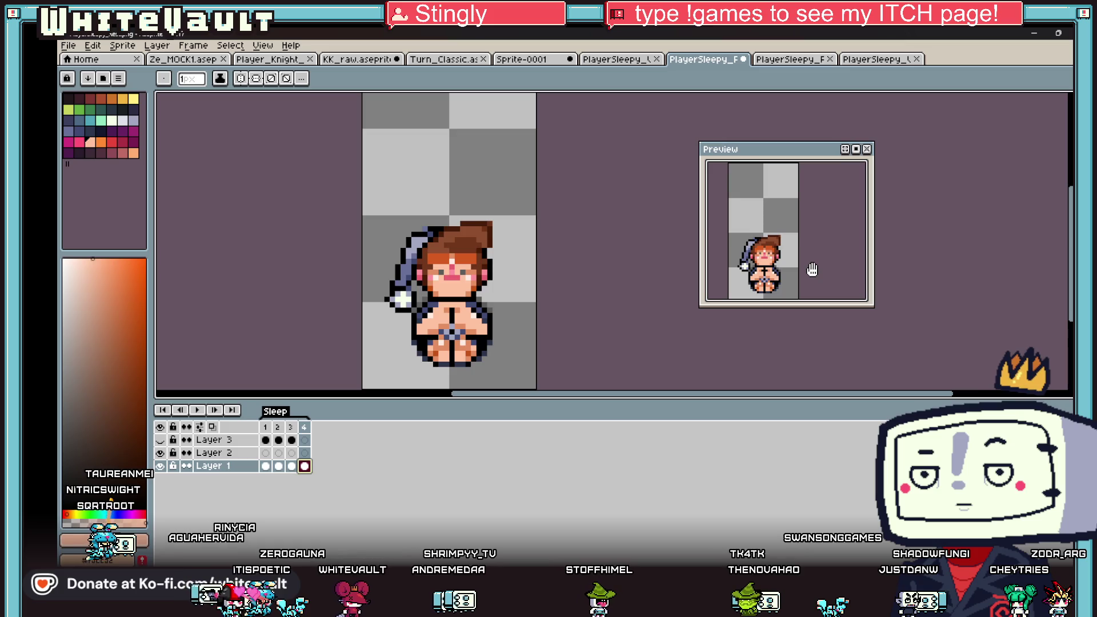
scroll(497, 272, down, 2)
scroll(496, 272, up, 1)
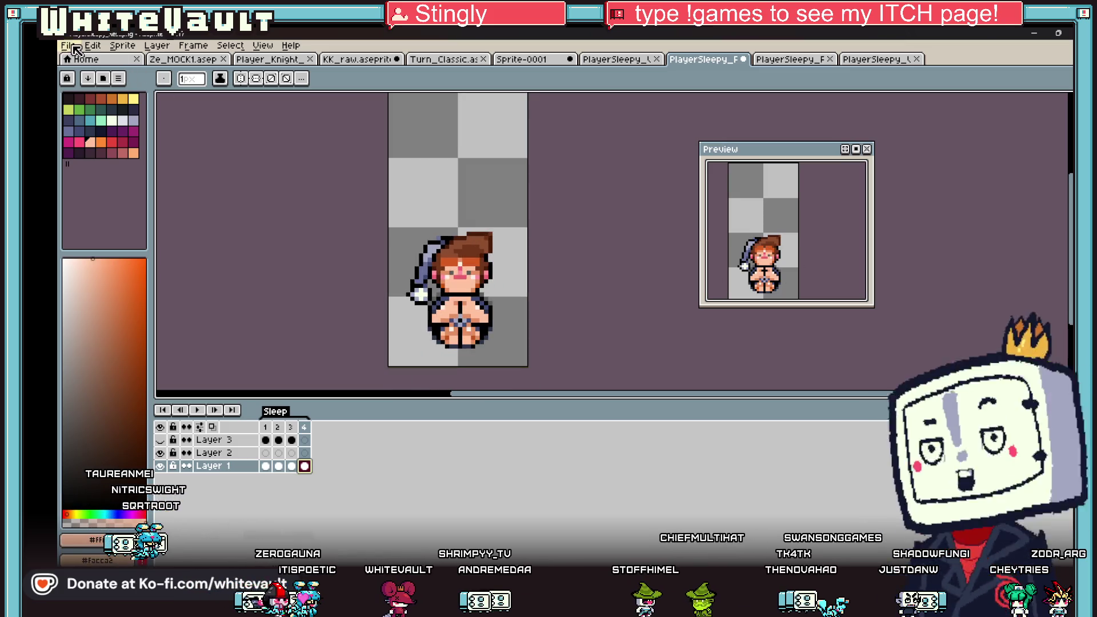
click(69, 46)
mouse_move(172, 152)
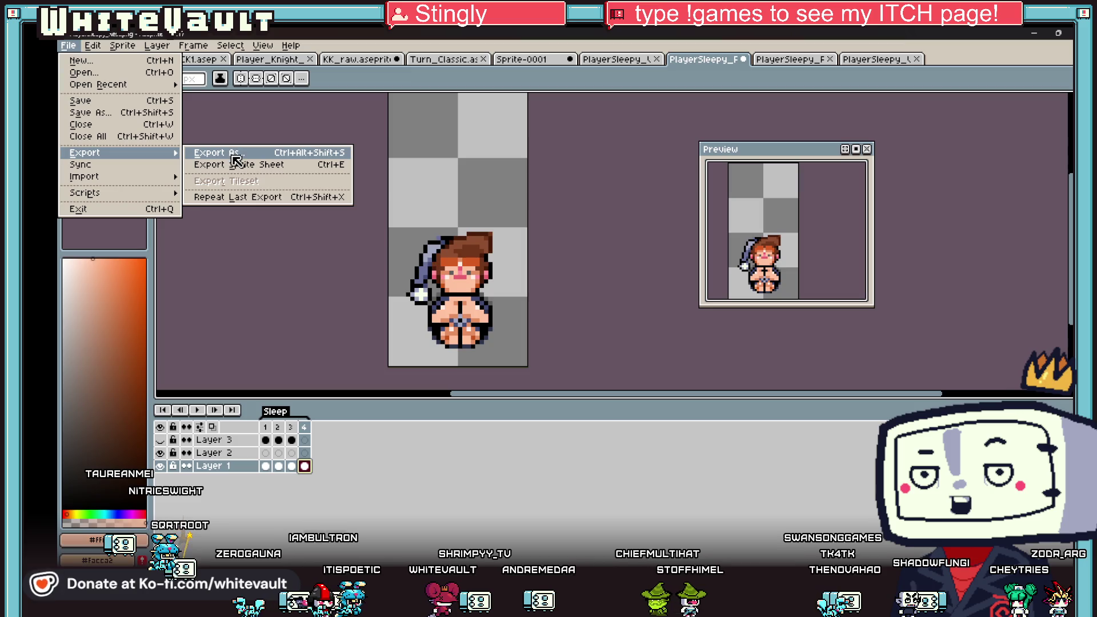
Export the sprite sheet, then save it in GG_art as PlayerSleepy_RestWait.
click(242, 165)
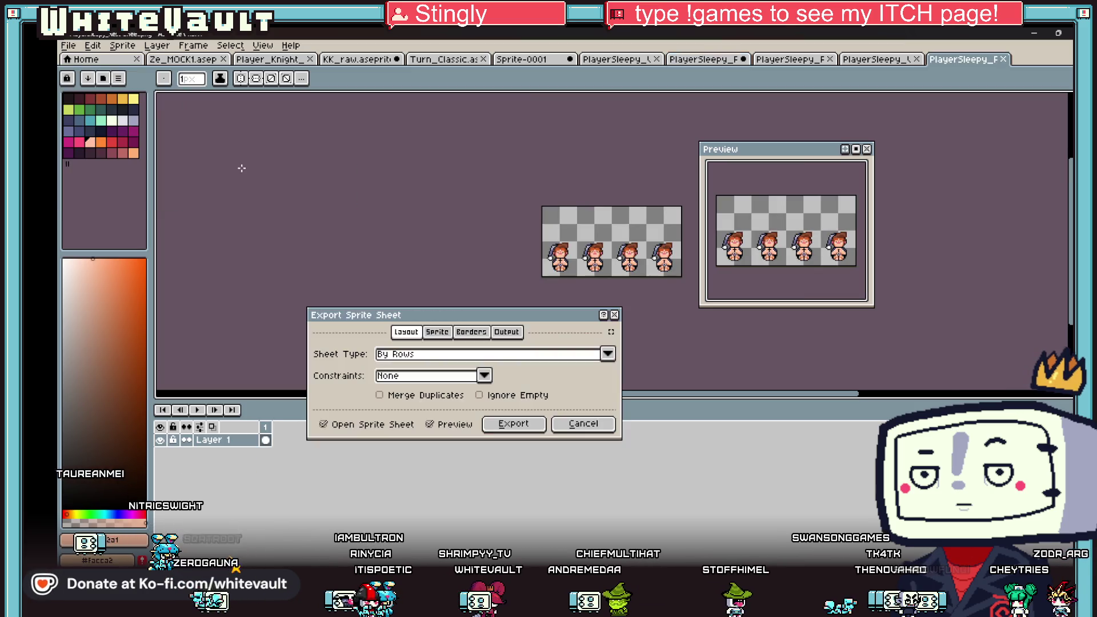
click(514, 423)
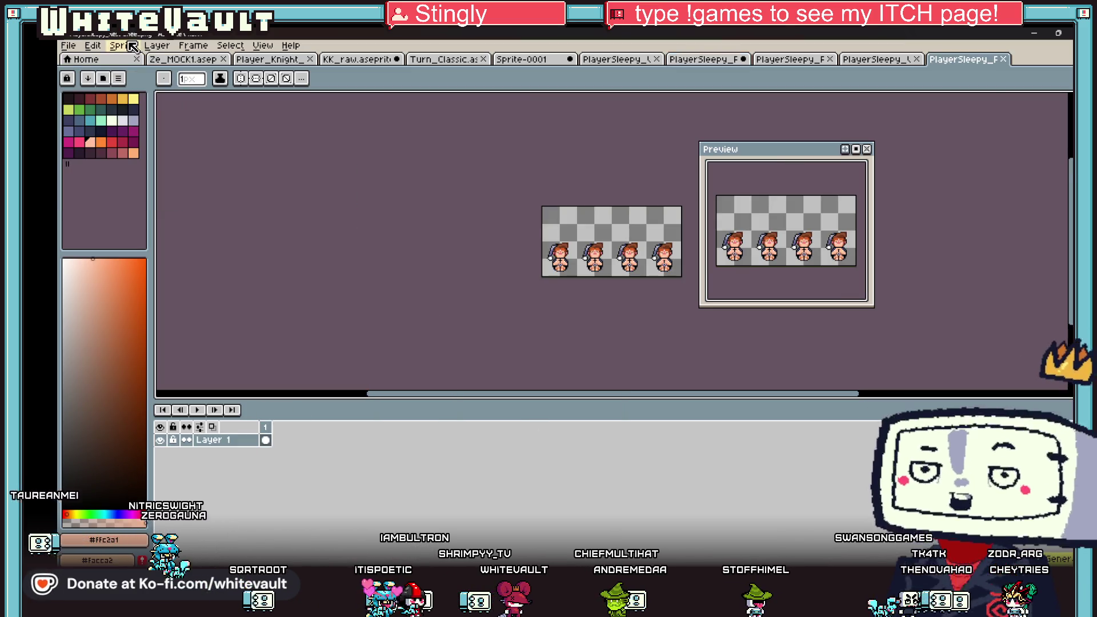
click(68, 46)
click(104, 112)
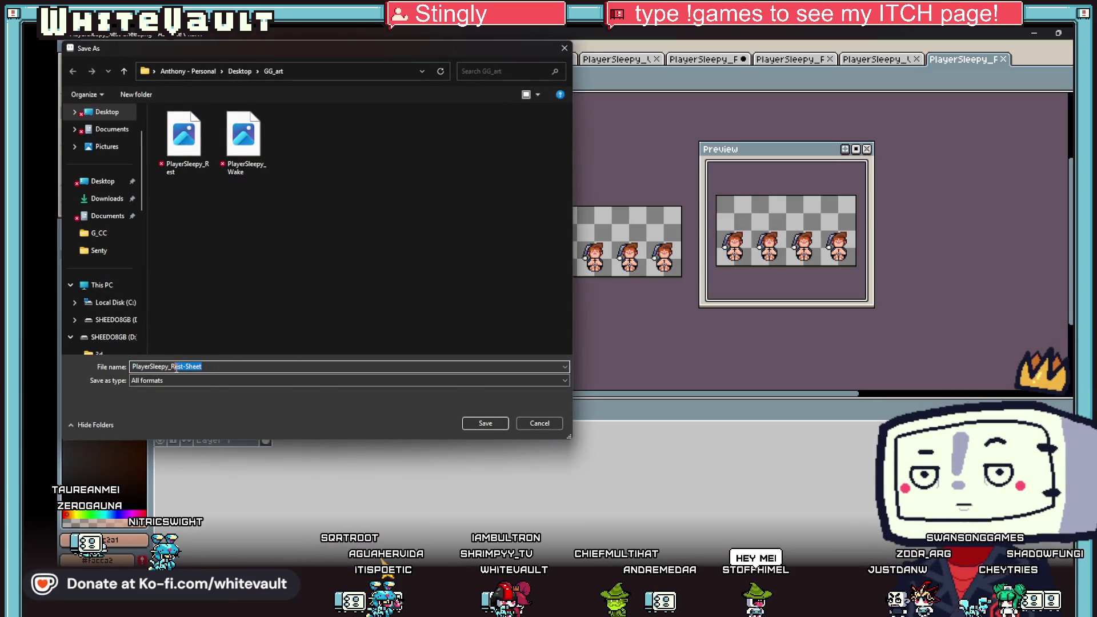
text(Wa)
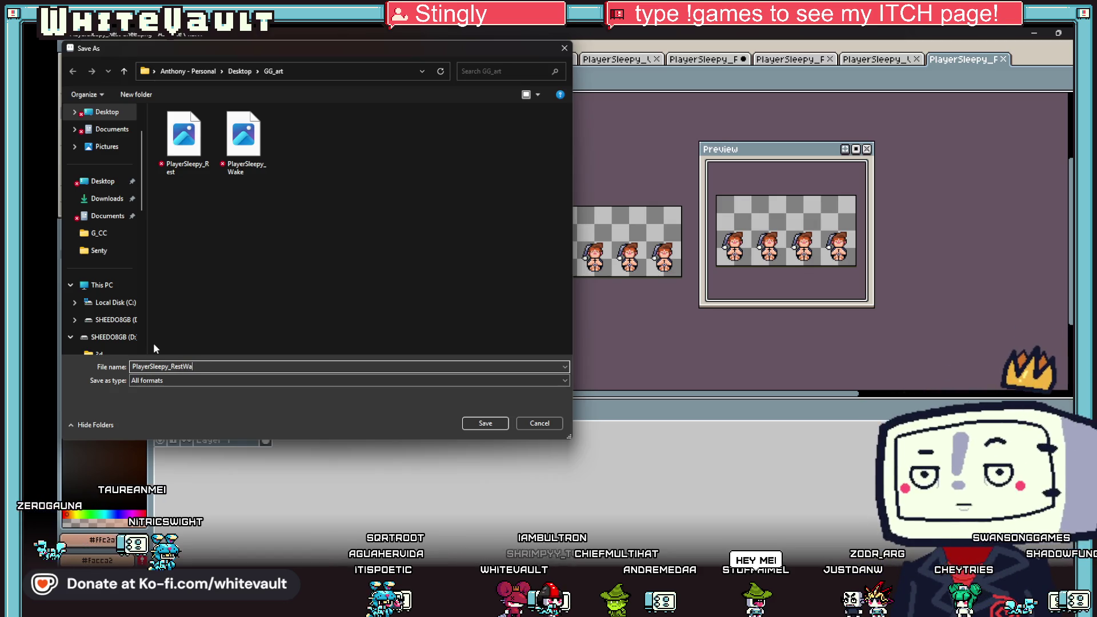
click(501, 426)
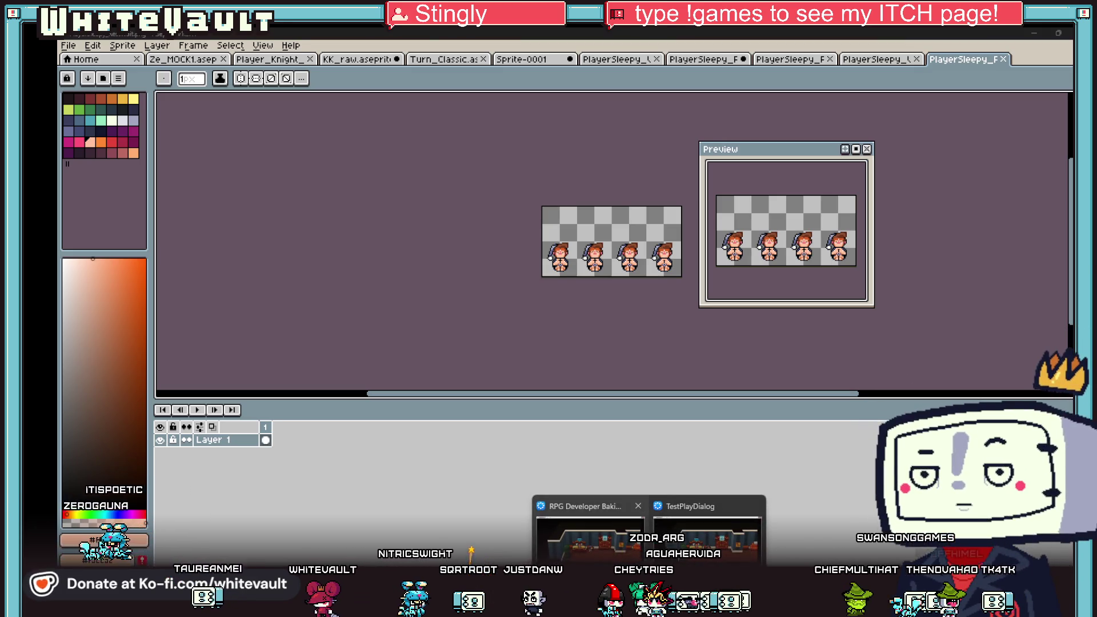
Leave the test play, return to the bedroom map, save the project and open Resources.
click(703, 503)
key(alt+Tab)
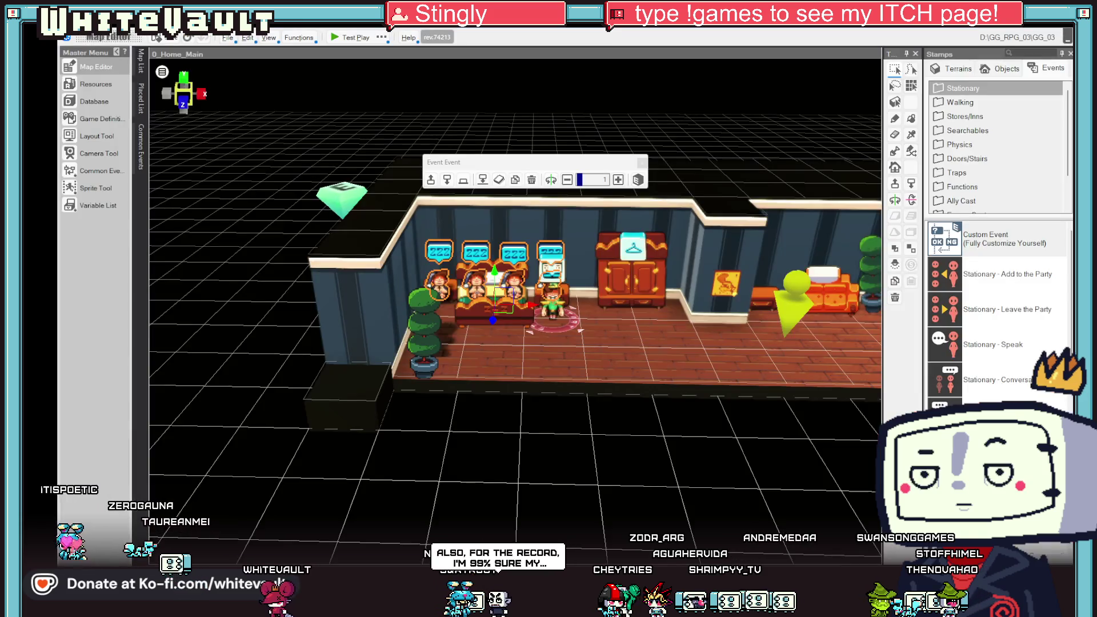
click(637, 509)
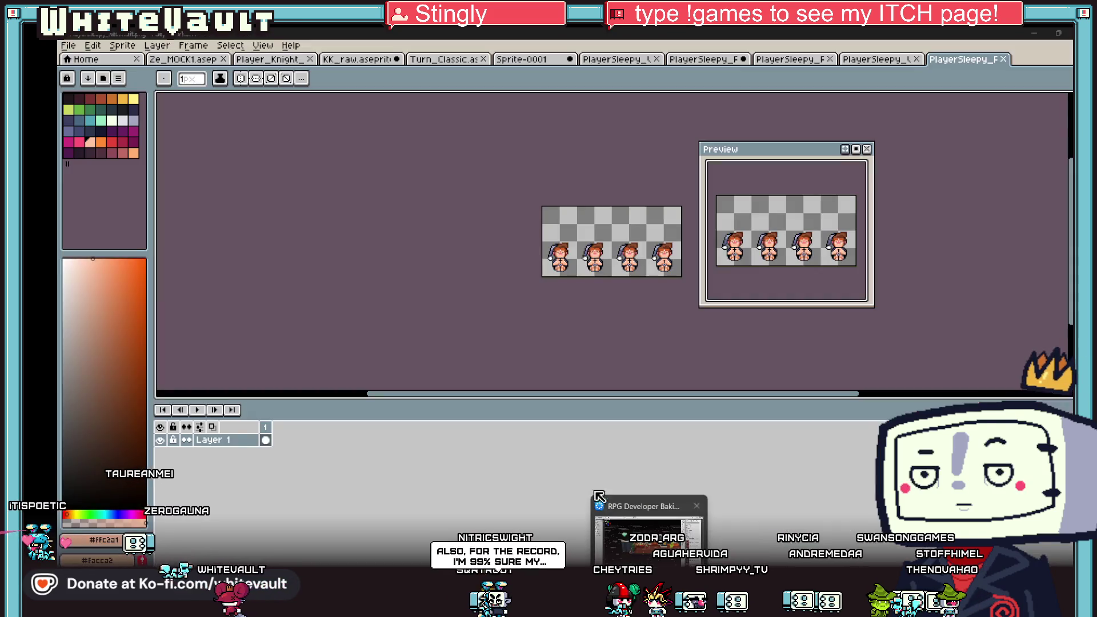
click(649, 537)
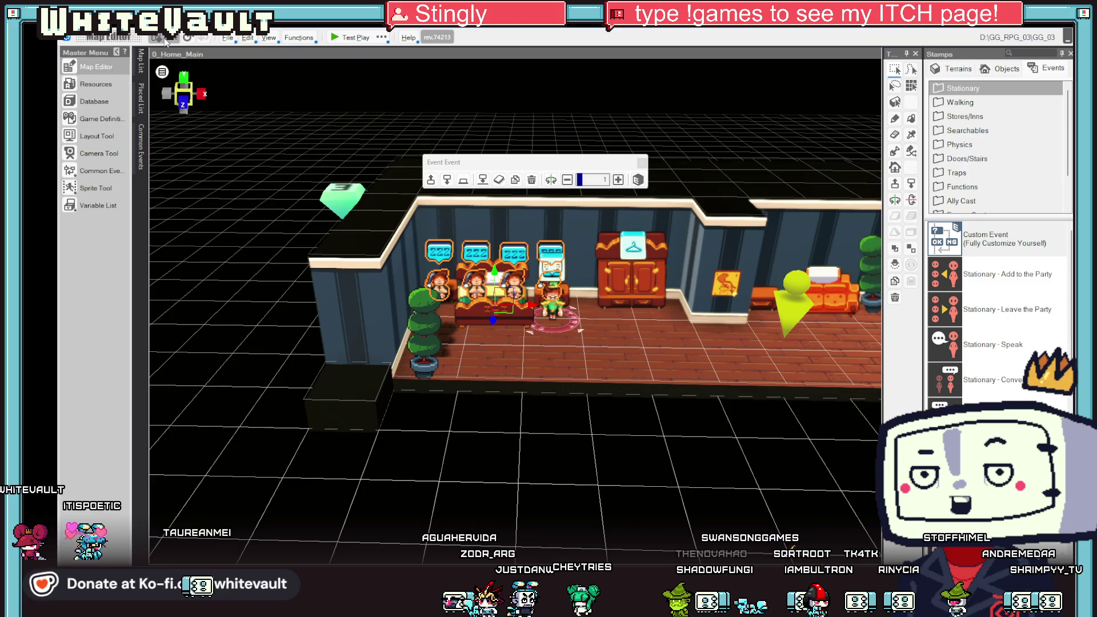
click(164, 40)
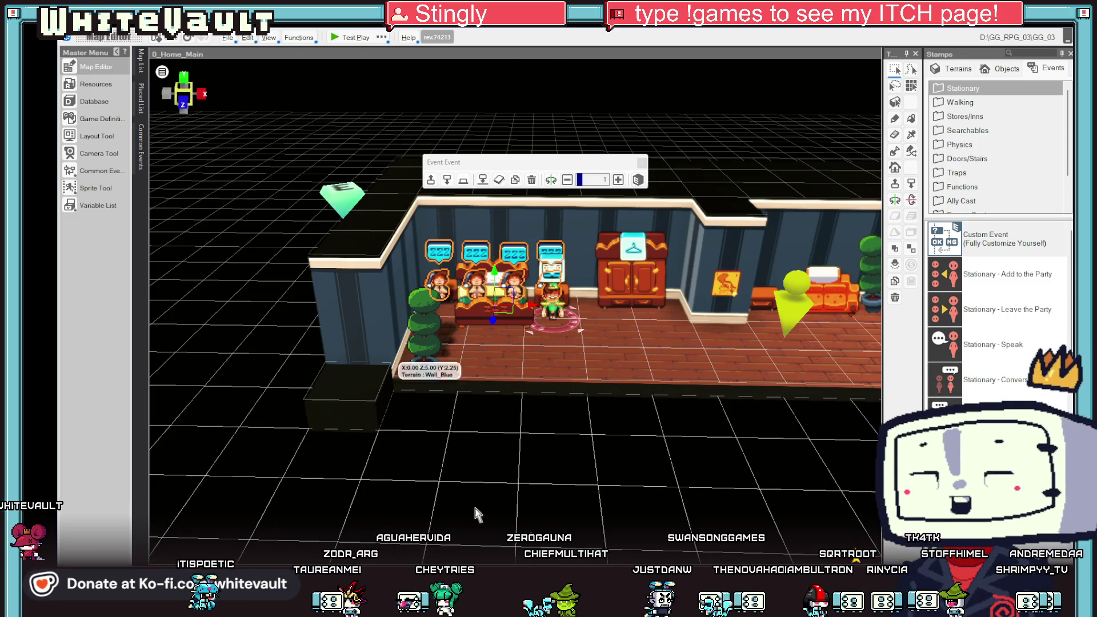
scroll(591, 455, up, 2)
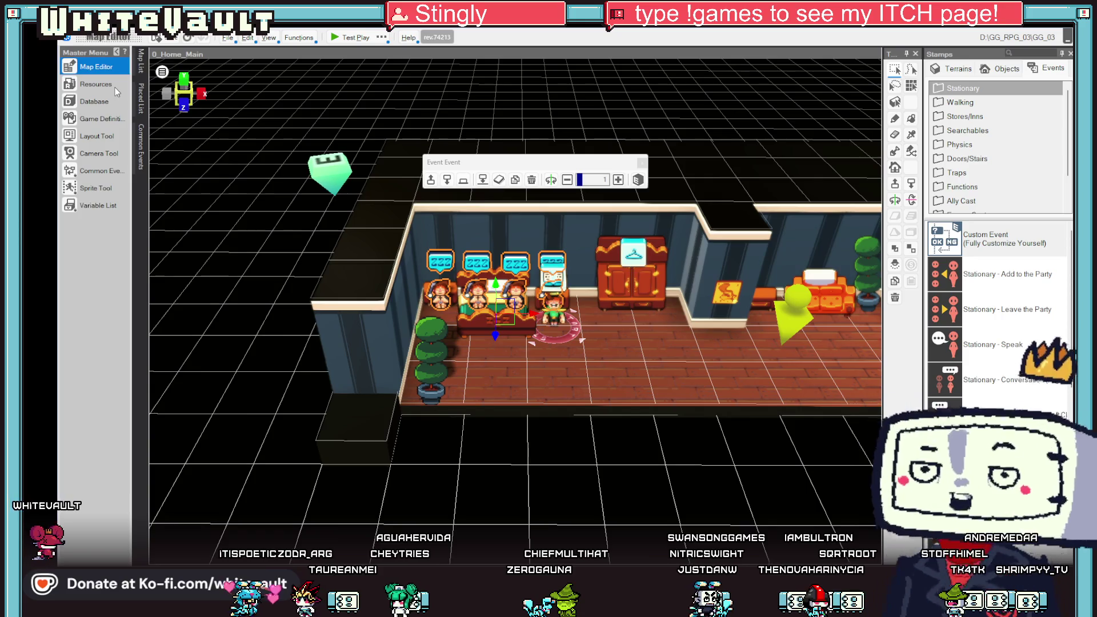
click(96, 84)
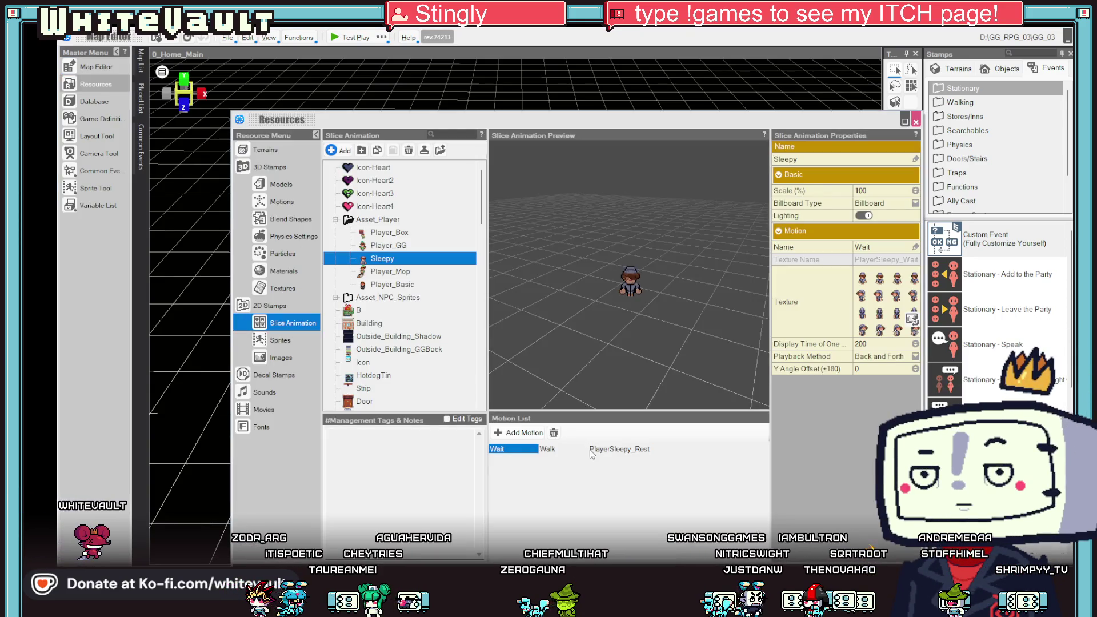
Rename Sleepy's PlayerSleepy_Rest motion to Rest and close Resources.
click(628, 450)
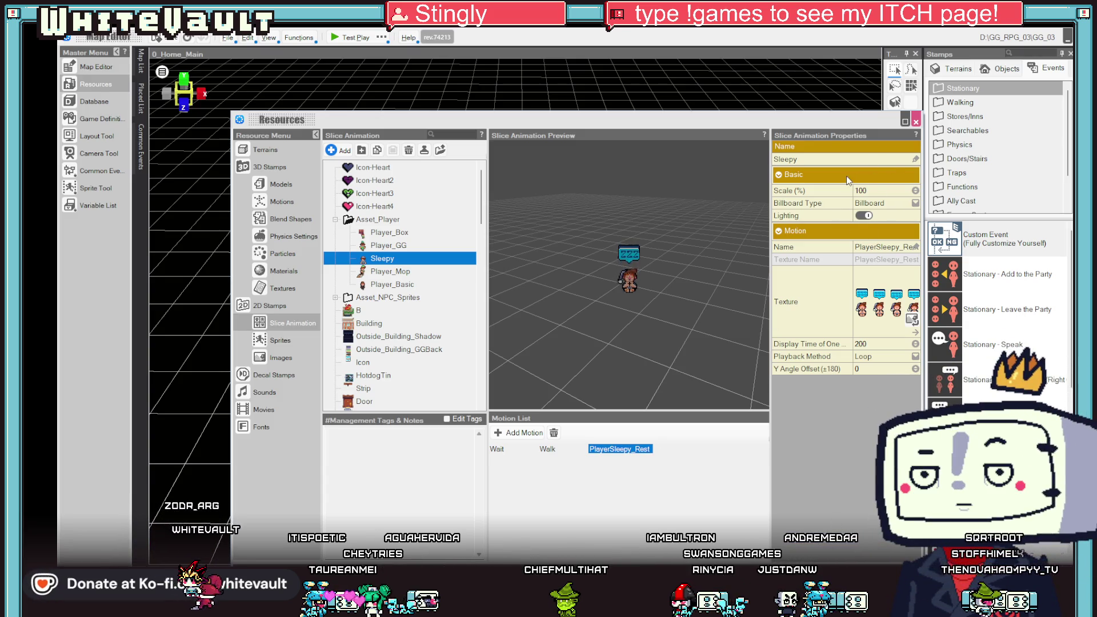
click(889, 246)
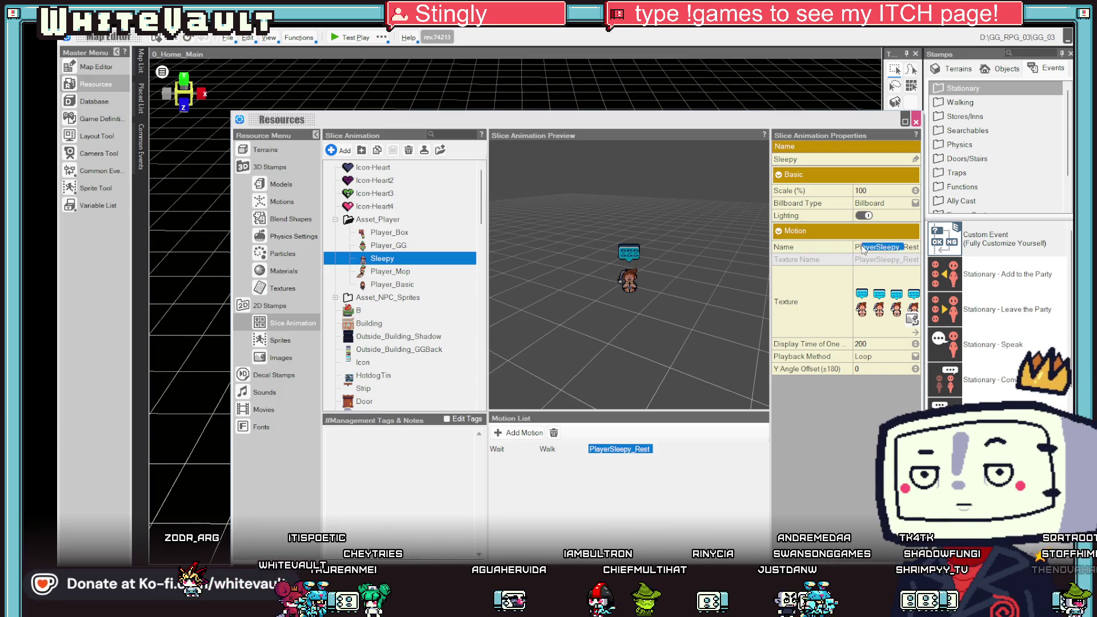
key(BackSpace)
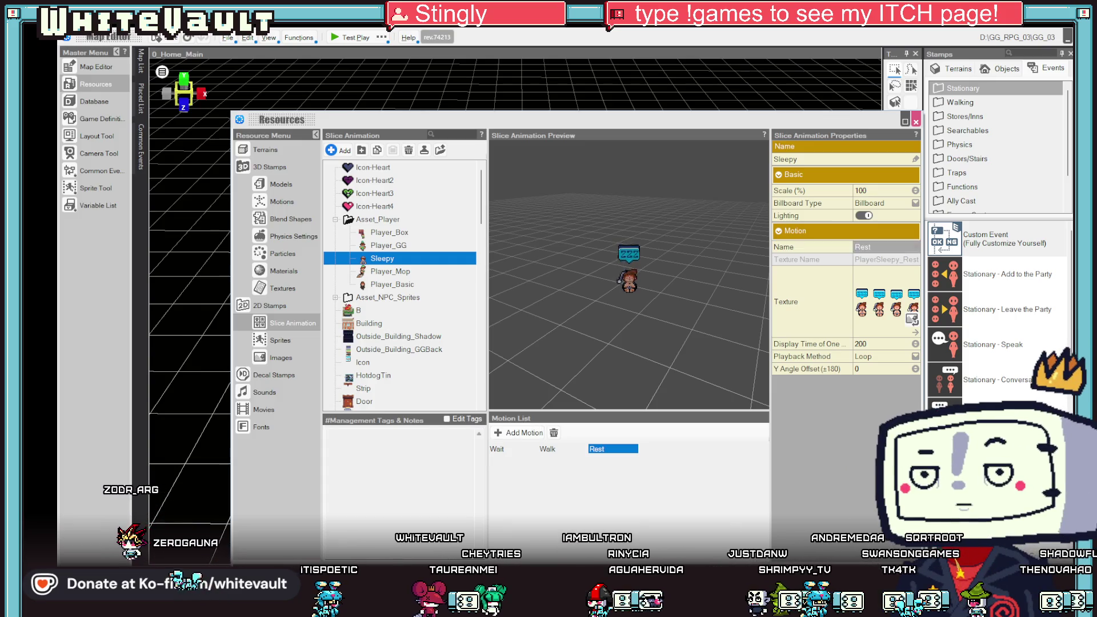
key(Escape)
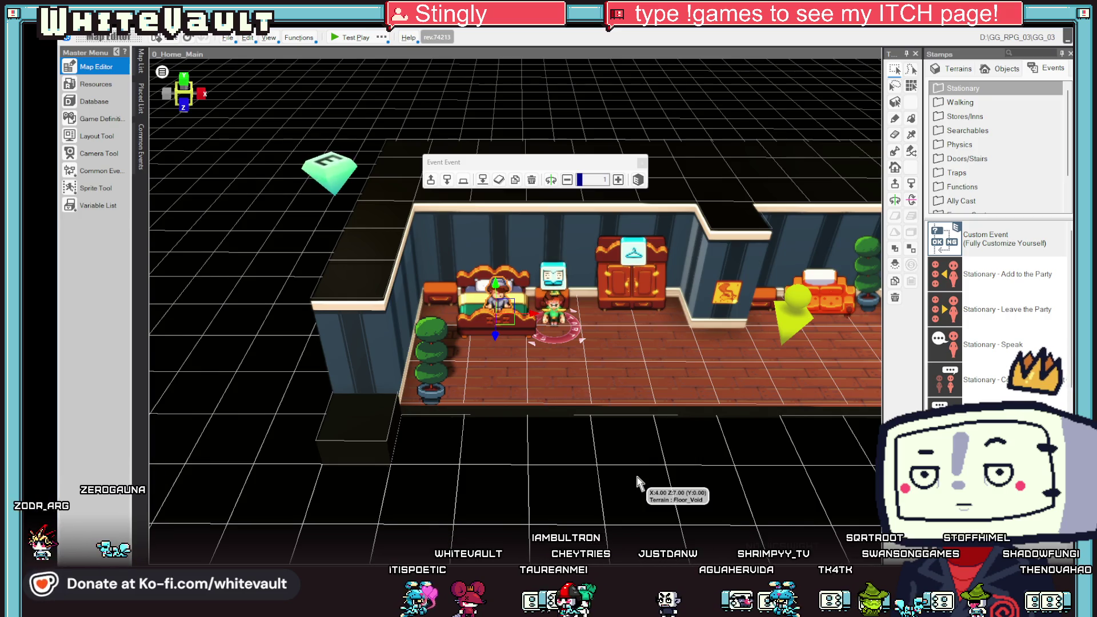
Set the bed event's Motion to Rest, then reopen the slice animation resources.
scroll(532, 411, up, 2)
scroll(532, 410, up, 2)
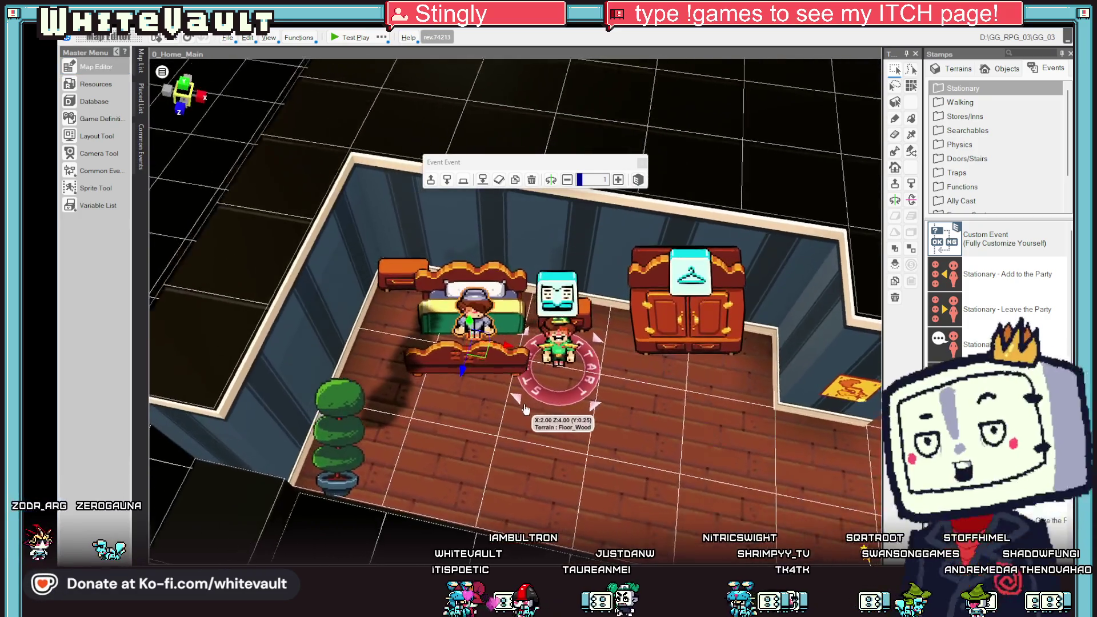
double_click(481, 328)
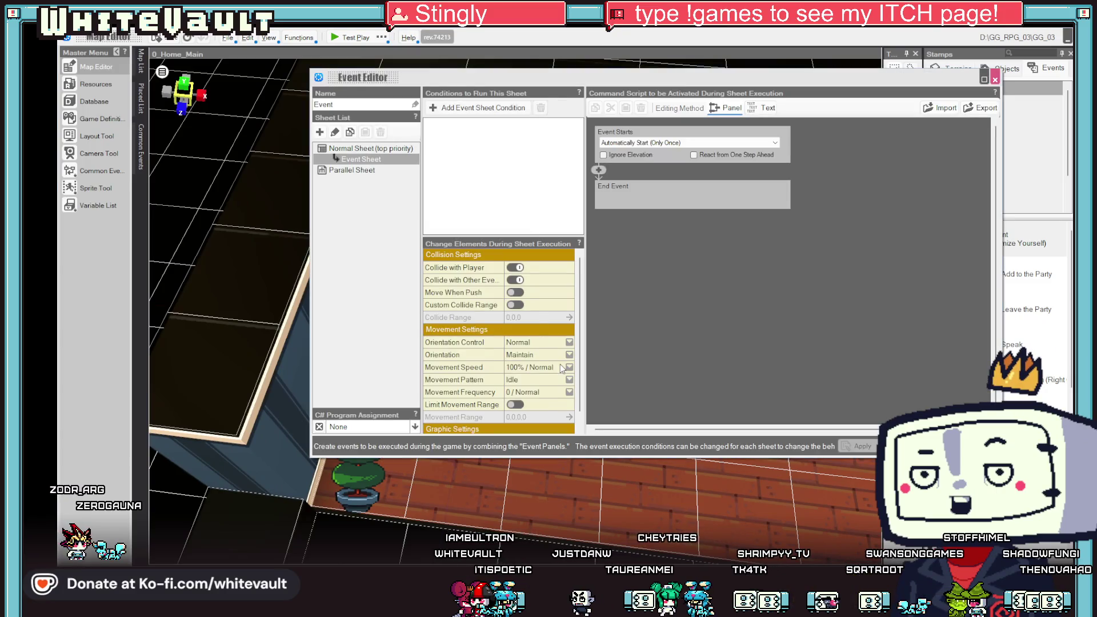
scroll(560, 365, down, 2)
click(540, 417)
click(514, 446)
click(909, 446)
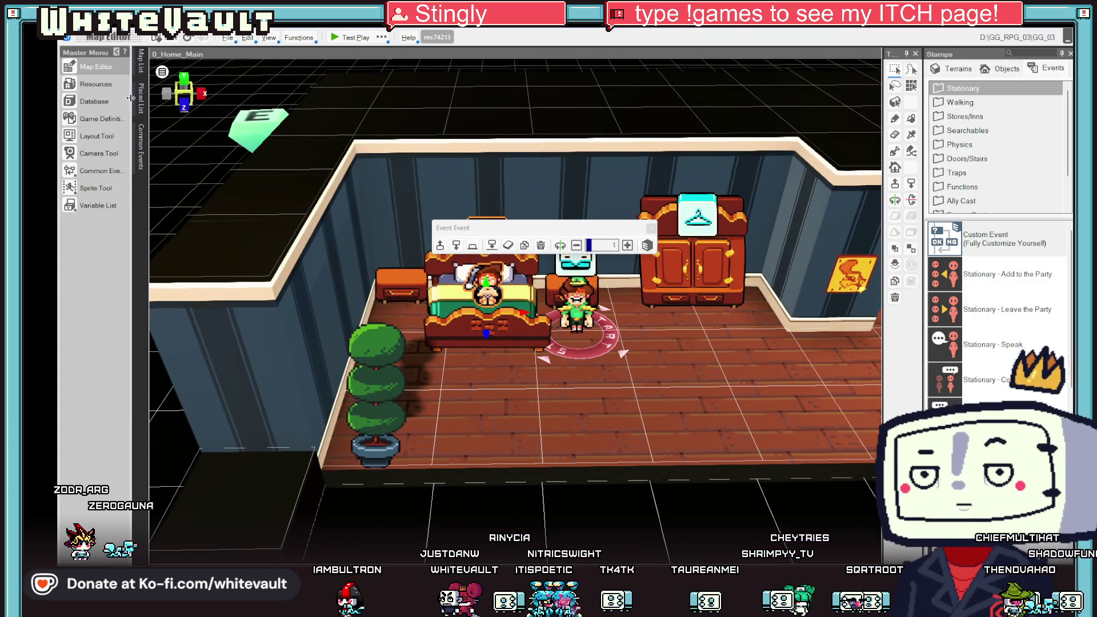
click(98, 86)
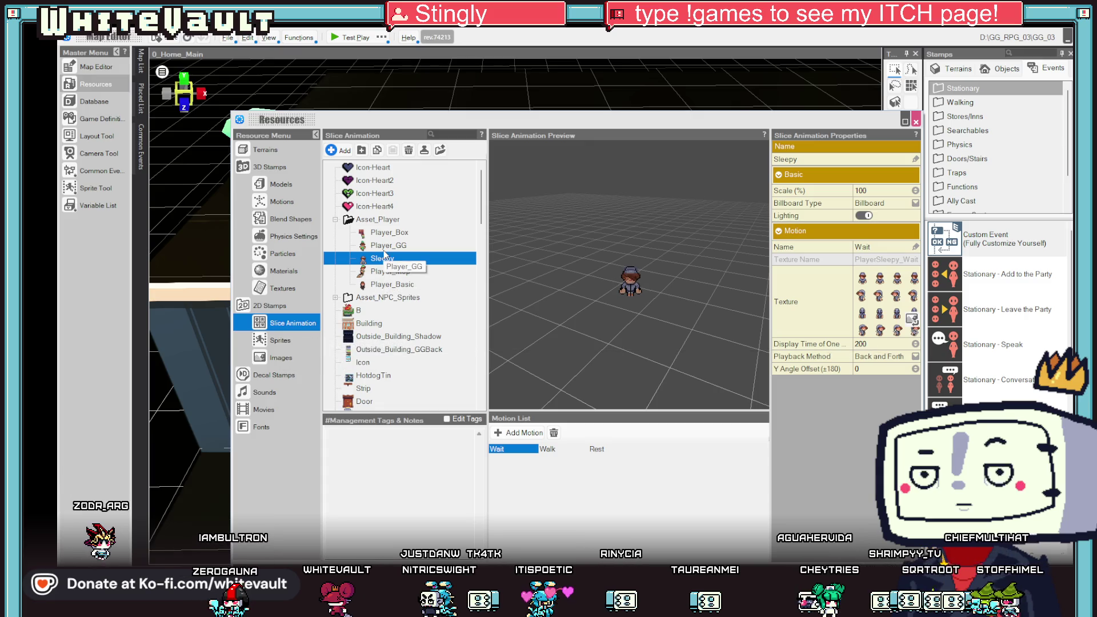
Add new Sleepy motions from the local PlayerSleepy_RestWait and PlayerSleepy_Wake images.
click(403, 246)
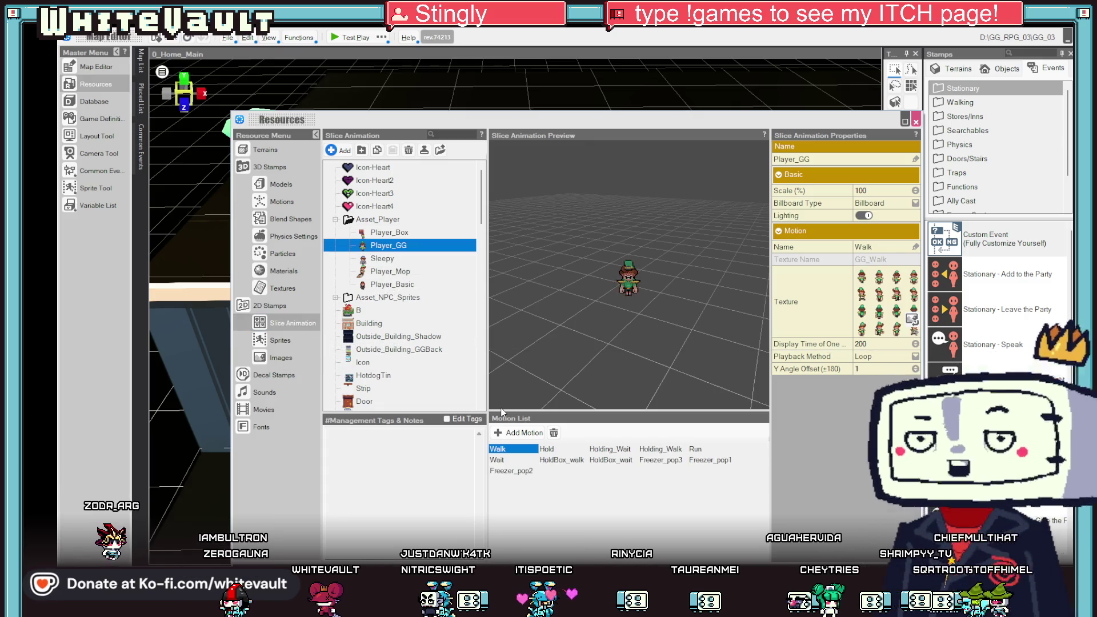
click(393, 259)
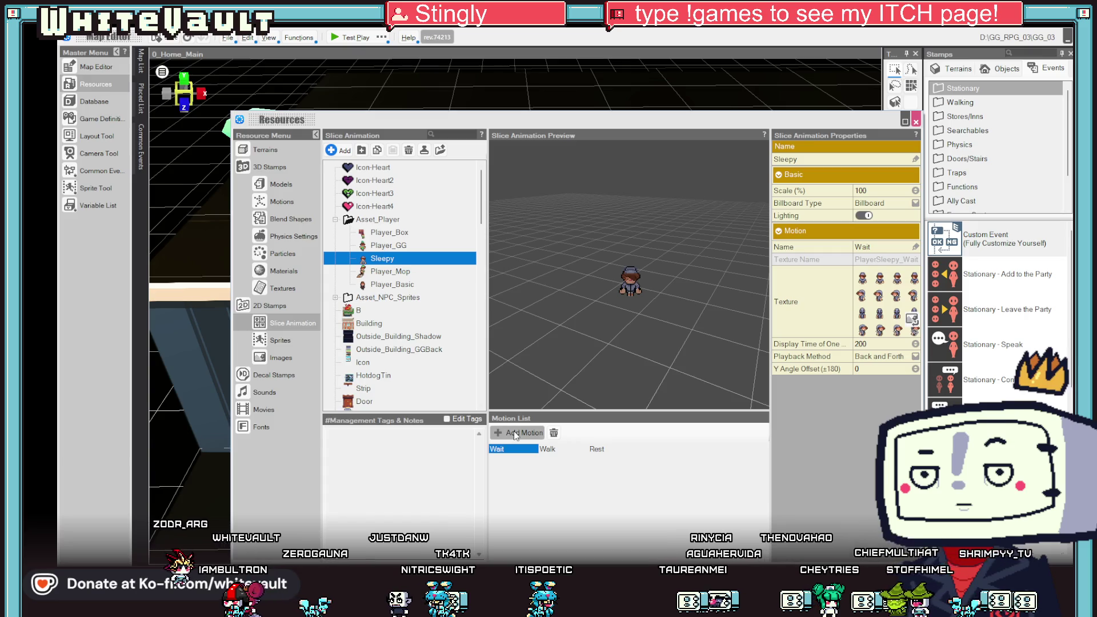
click(513, 432)
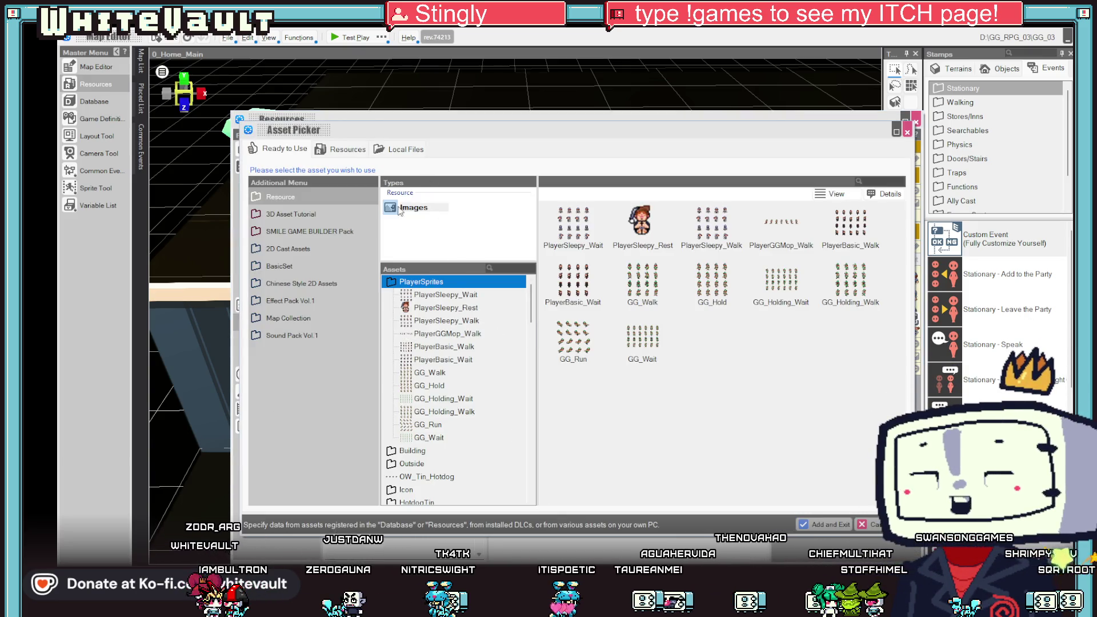
click(400, 149)
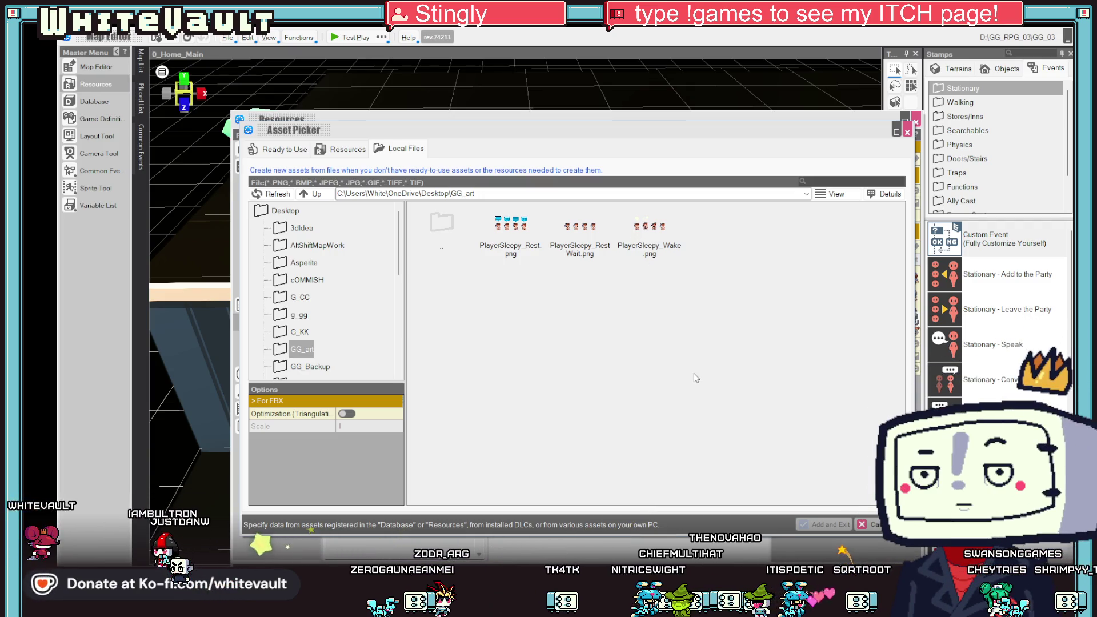
click(580, 228)
shift+click(650, 228)
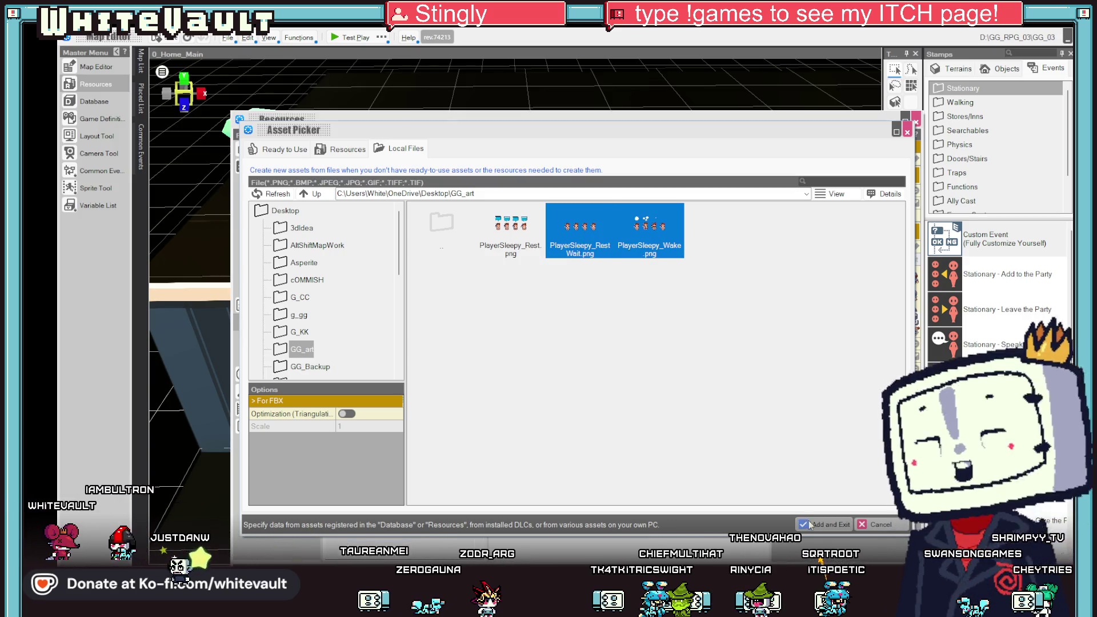
click(806, 524)
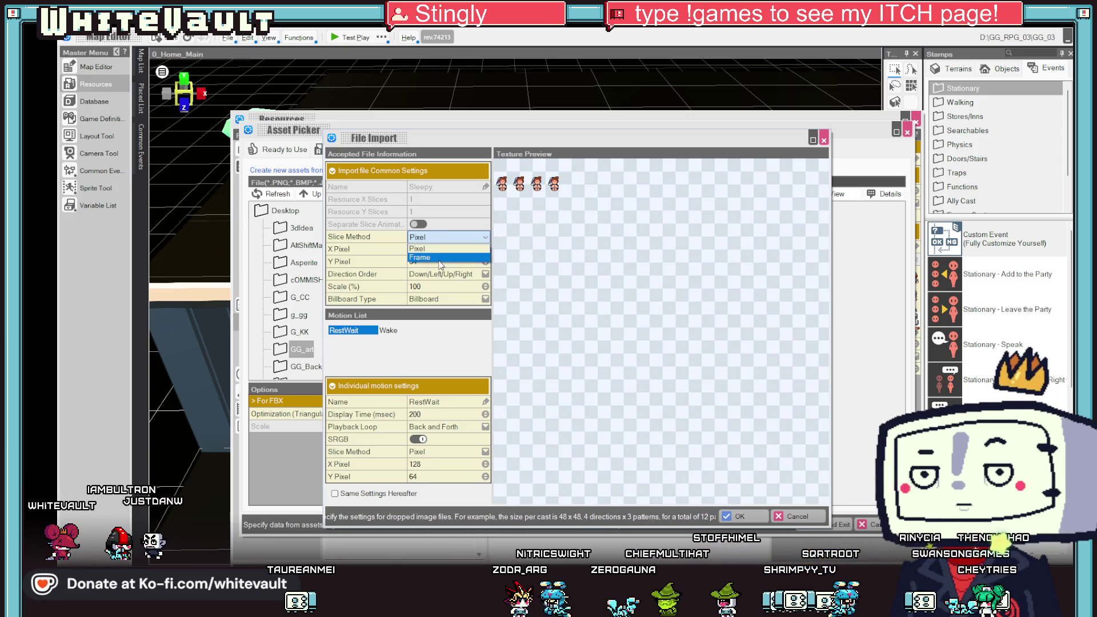
Slice the sheets by frame count and set RestWait to play as a loop.
click(440, 258)
click(487, 250)
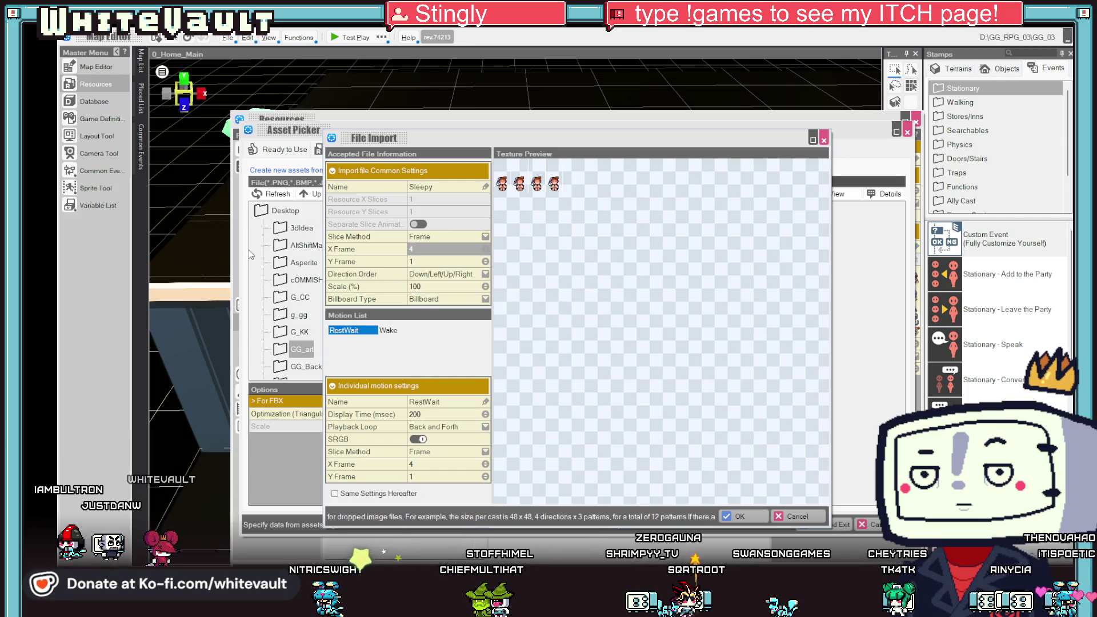
click(453, 431)
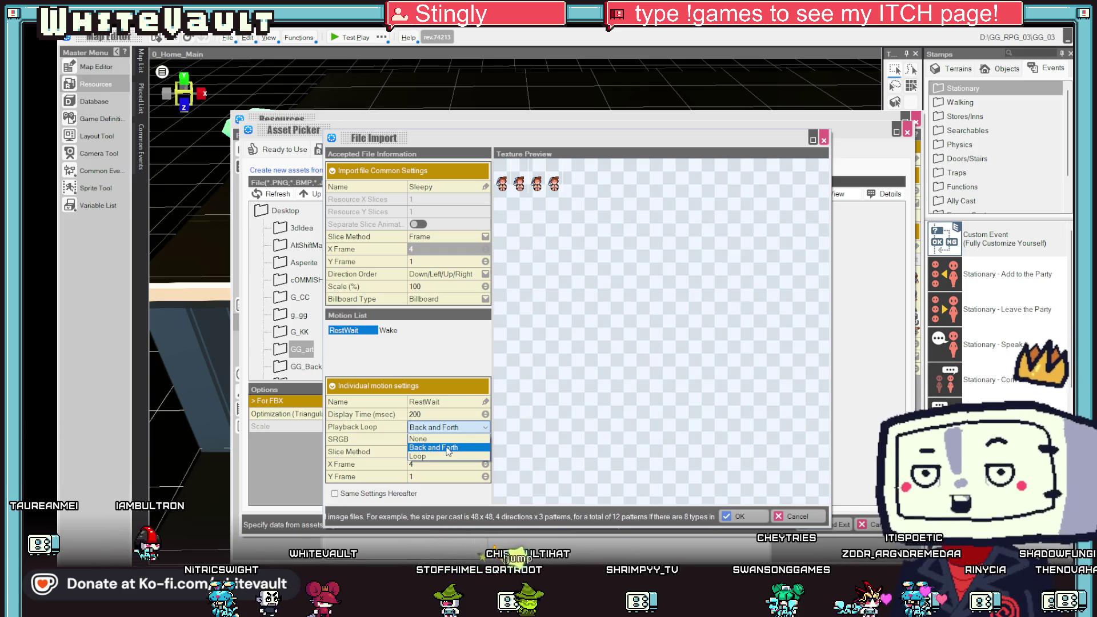
click(423, 457)
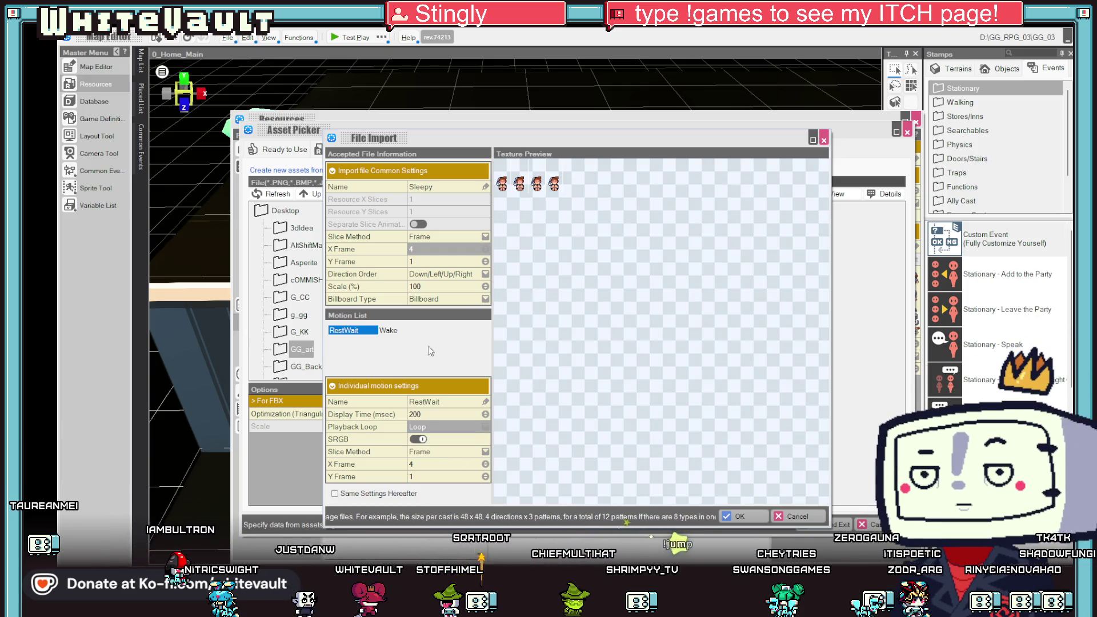
Set the Wake motion to loop and confirm importing the Sleepy sprite sheets.
click(393, 332)
click(447, 427)
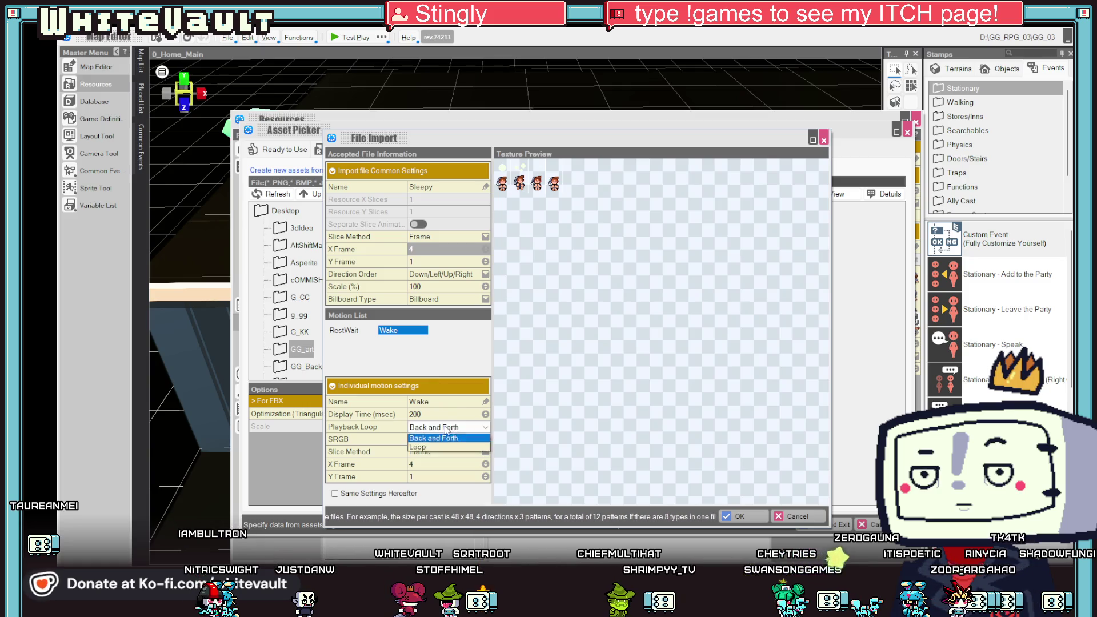
click(429, 456)
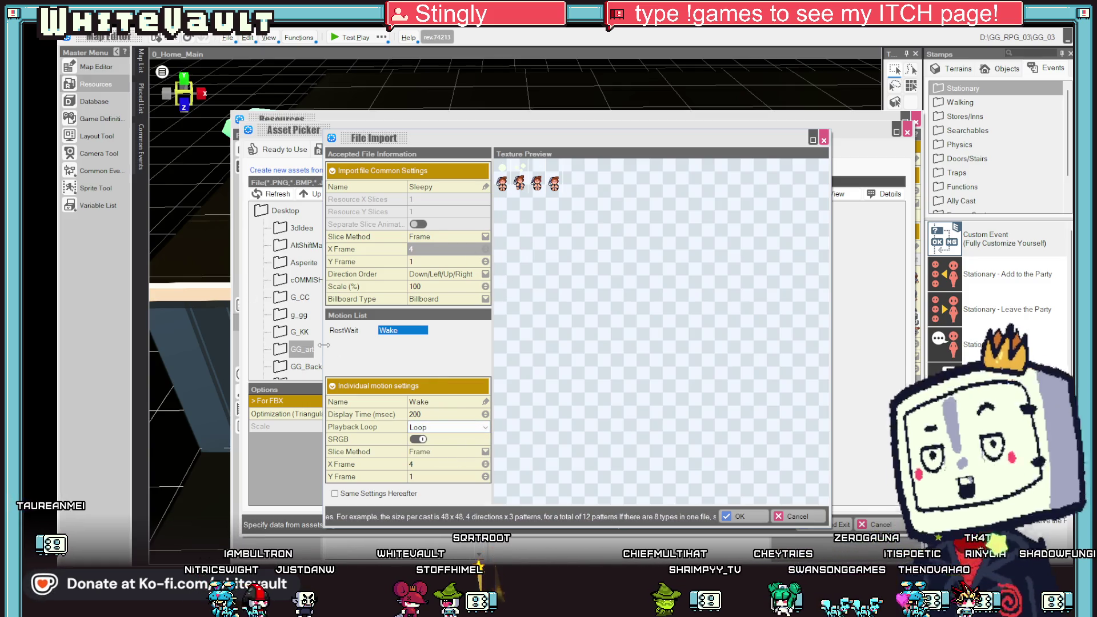
click(394, 331)
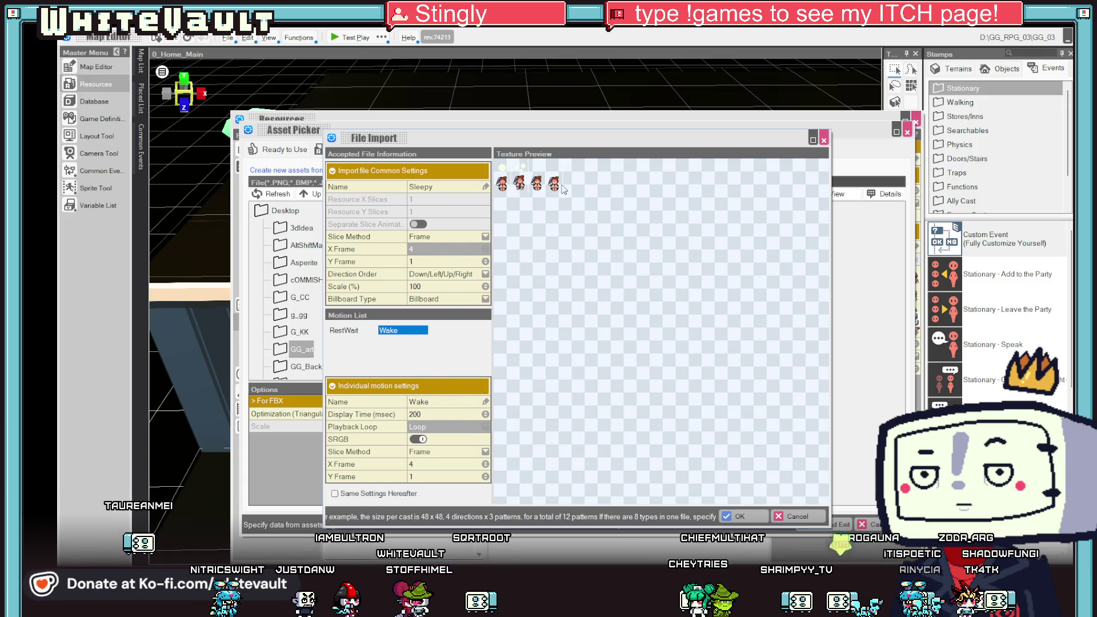
click(444, 427)
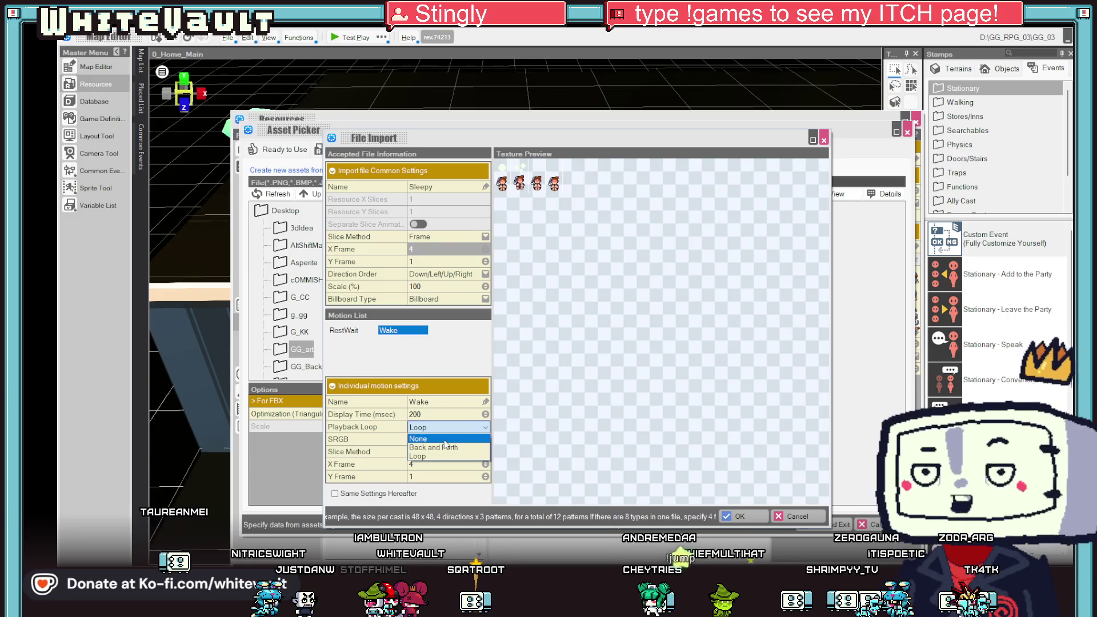
click(418, 456)
click(343, 330)
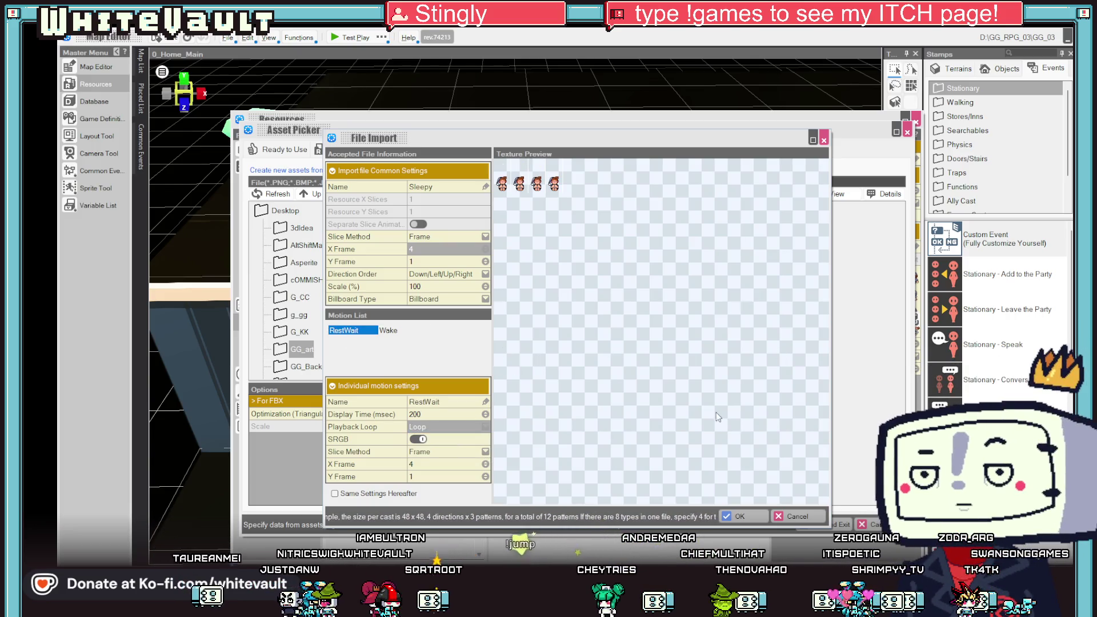
click(749, 514)
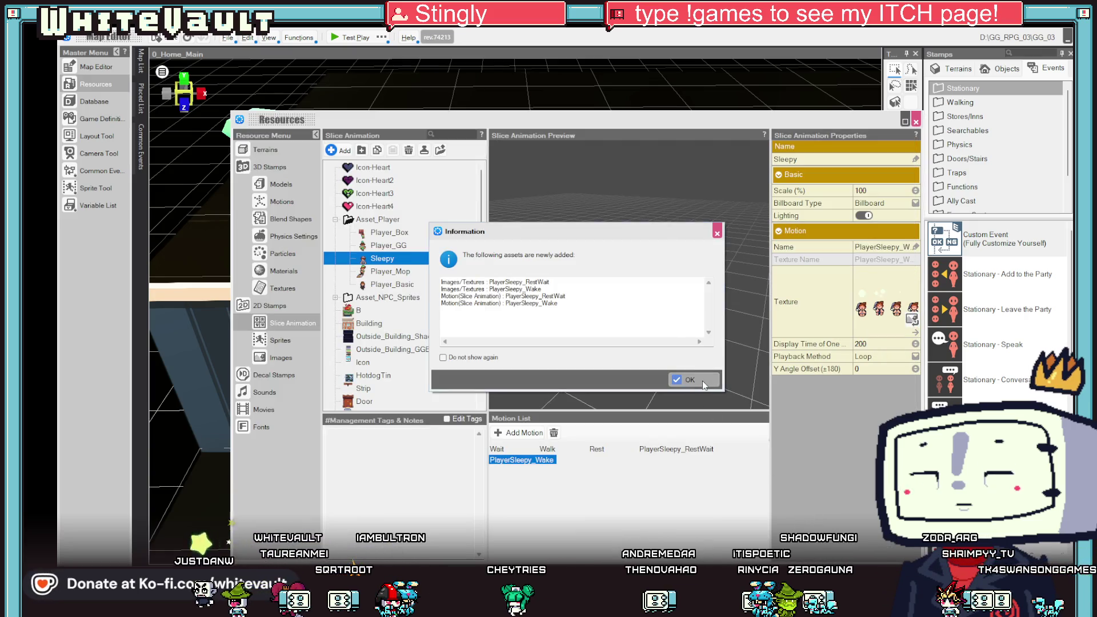
Set PlayerSleepy_Wake's playback method to None so it plays once.
click(691, 380)
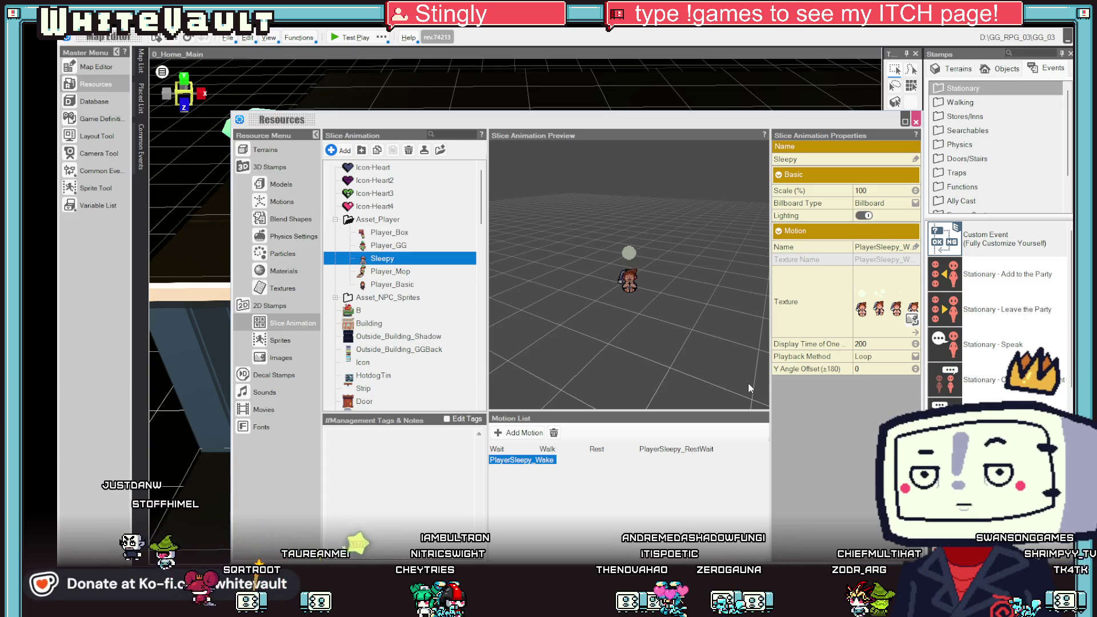
click(689, 448)
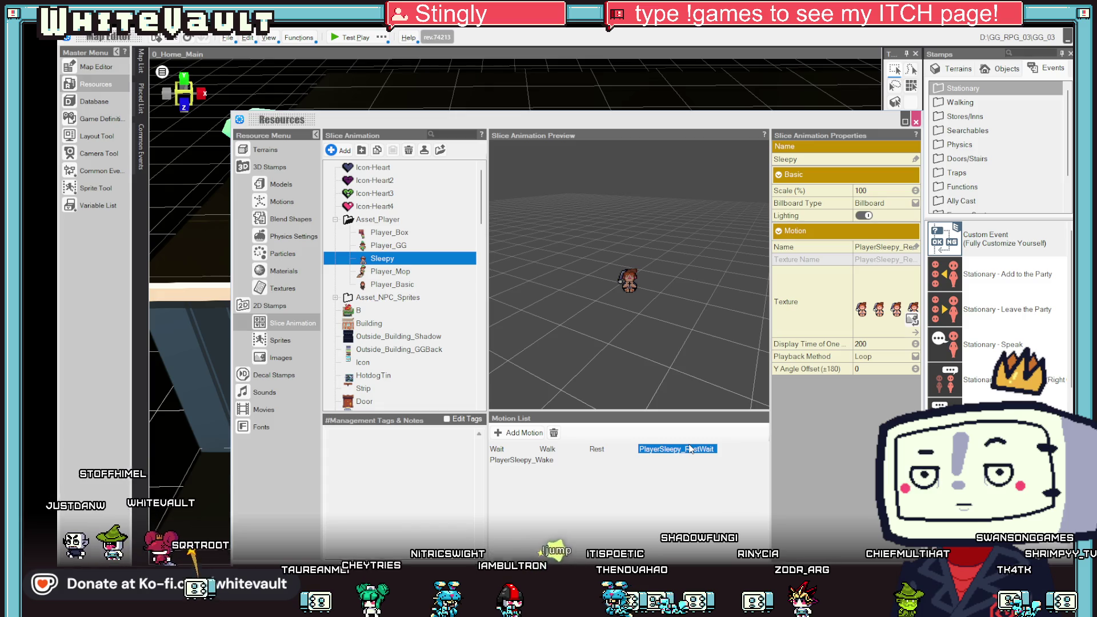
click(531, 462)
click(871, 358)
click(885, 370)
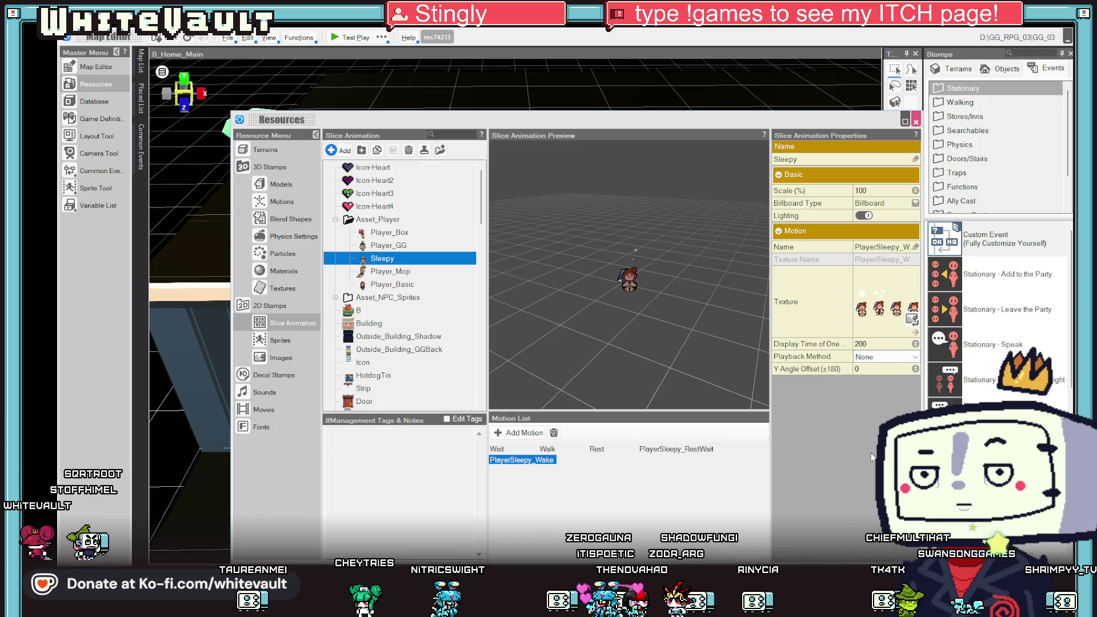
click(547, 463)
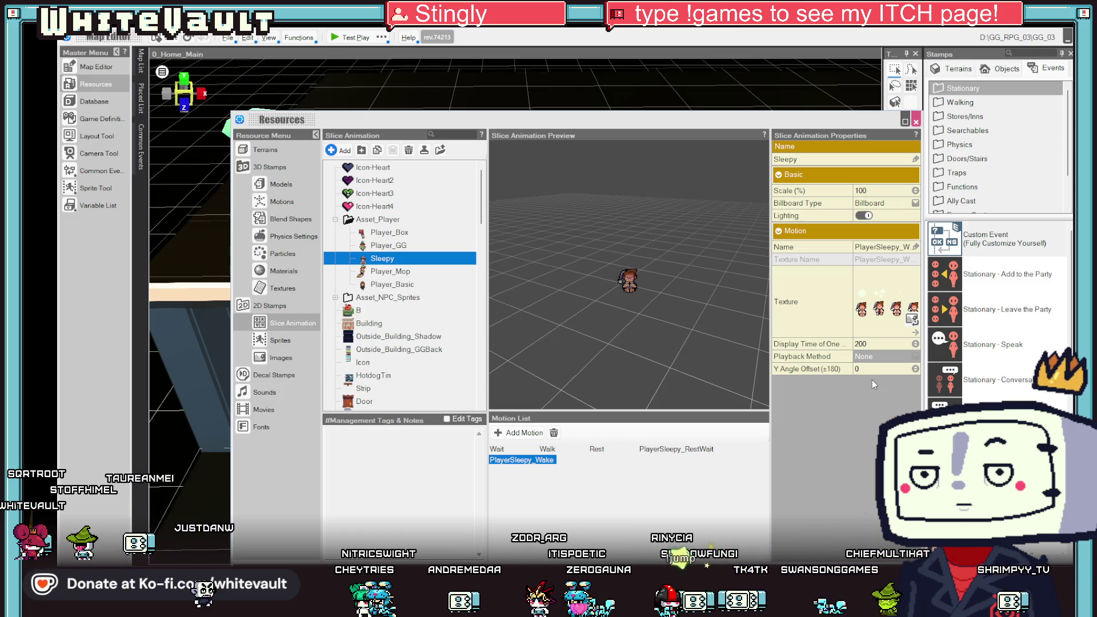
Try renaming PlayerSleepy_RestWait to RestWait and dismiss the duplicate-name warning.
click(596, 449)
click(662, 449)
click(901, 248)
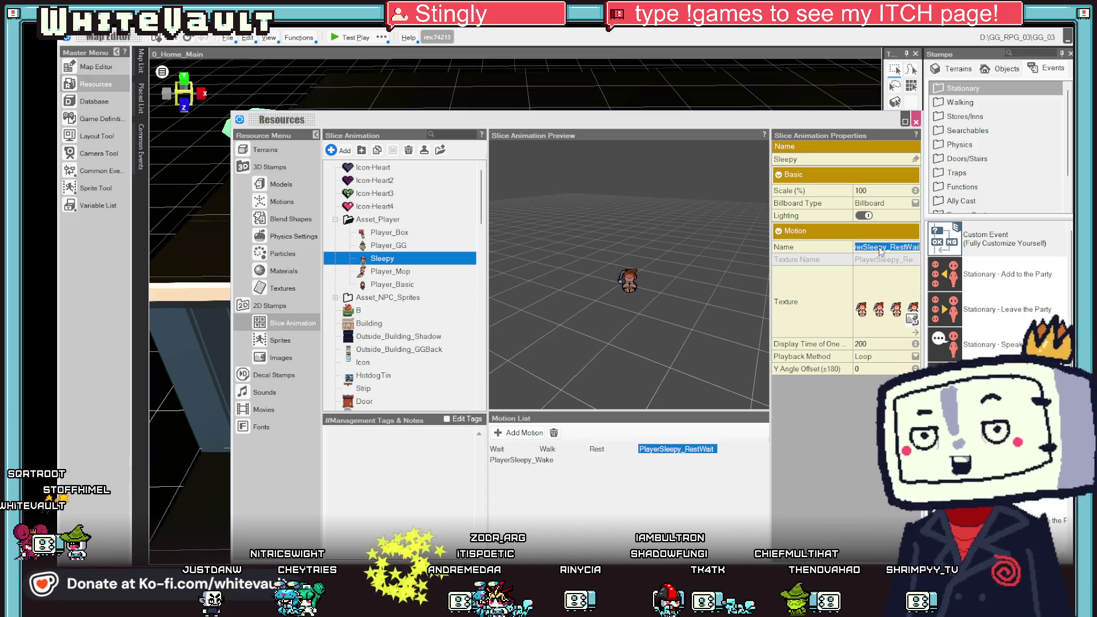
key(BackSpace)
key(BackSpace)
key(BackSpace)
key(Return)
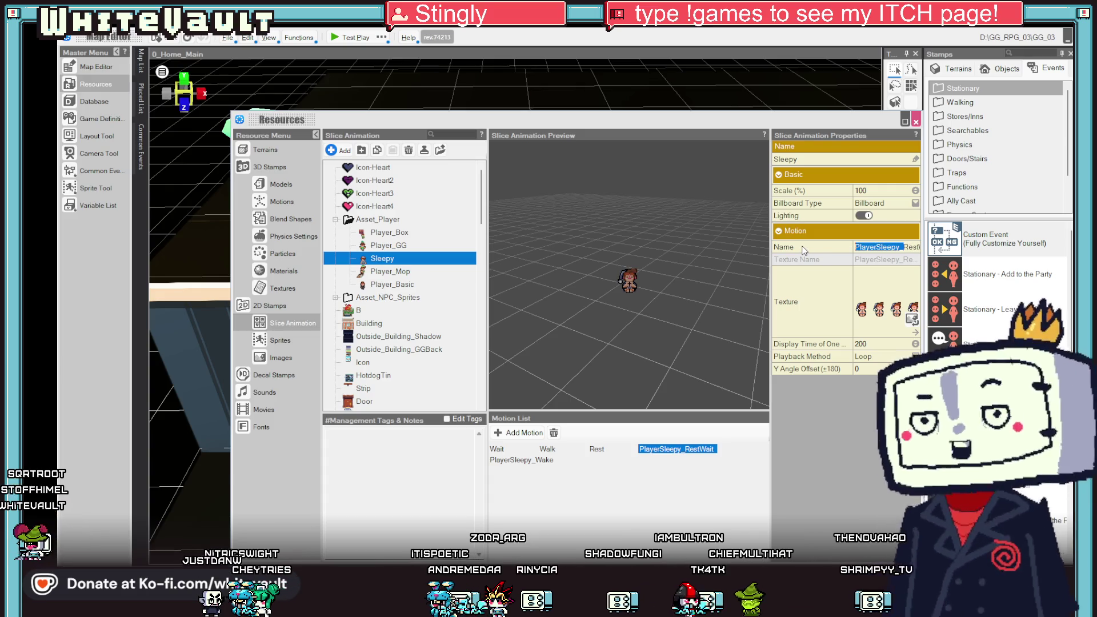
click(538, 464)
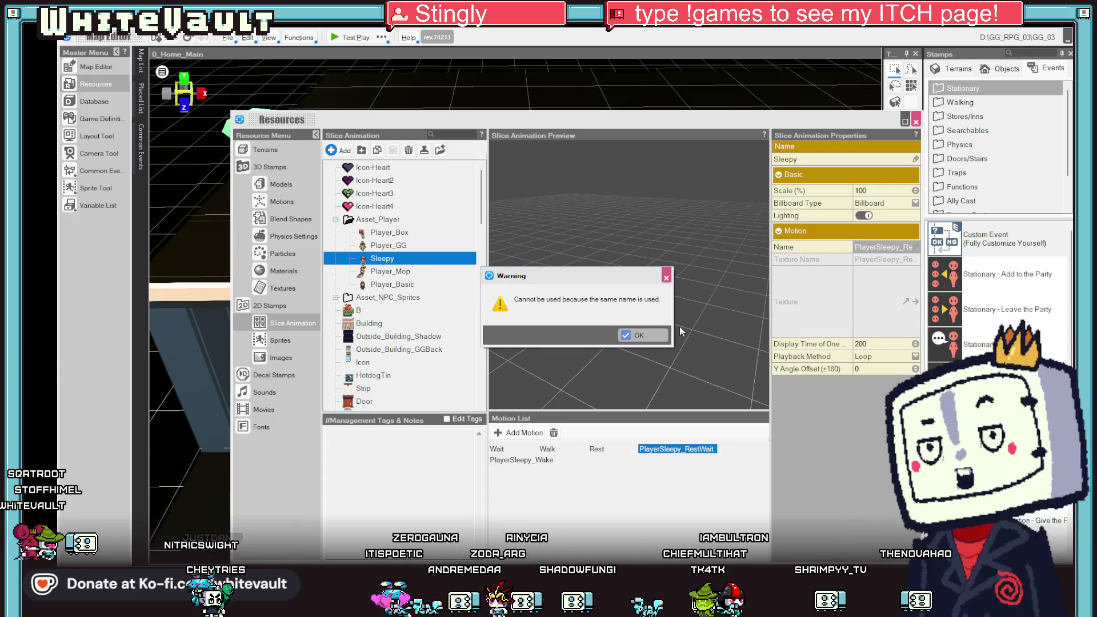
click(663, 329)
key(Return)
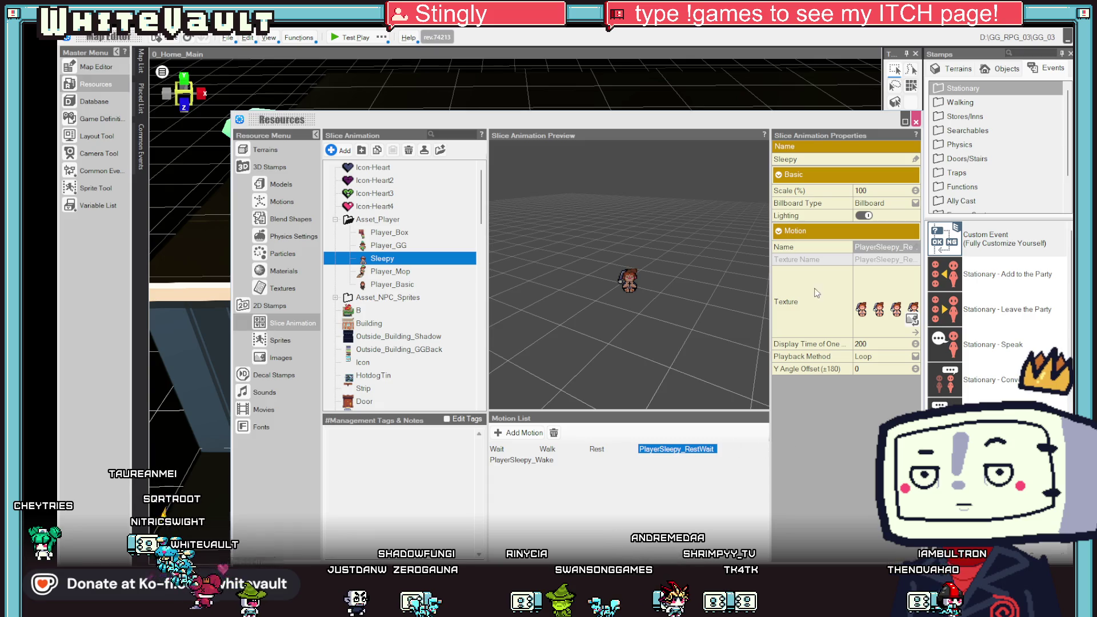
Widen the properties panel, retry the rename, dismiss the warning and close Resources.
drag(771, 203, 742, 200)
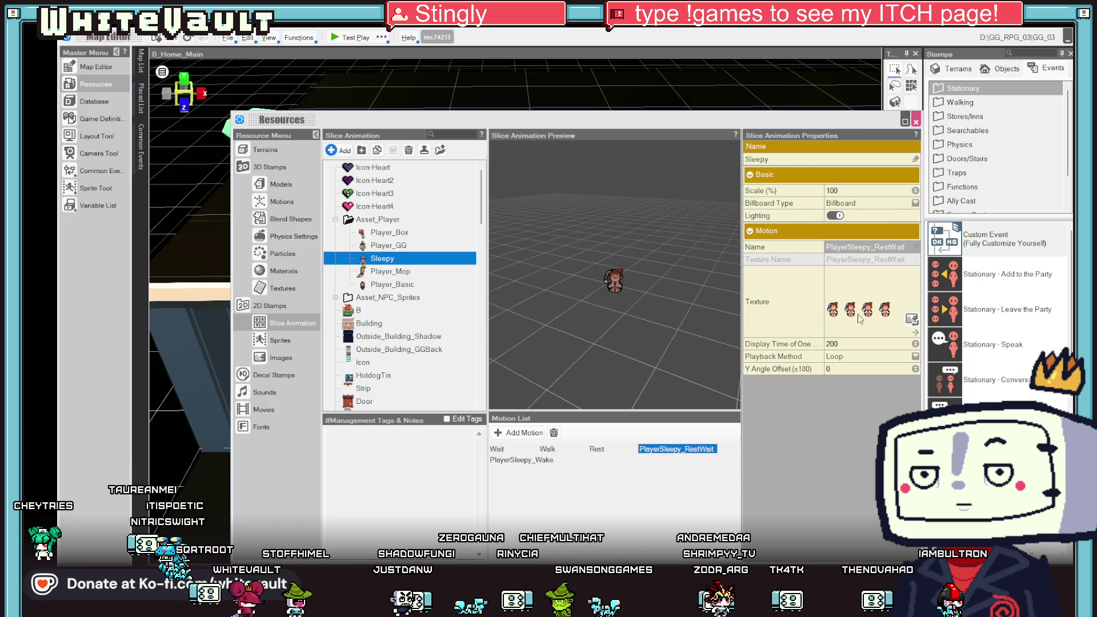
click(862, 246)
text(RestWait)
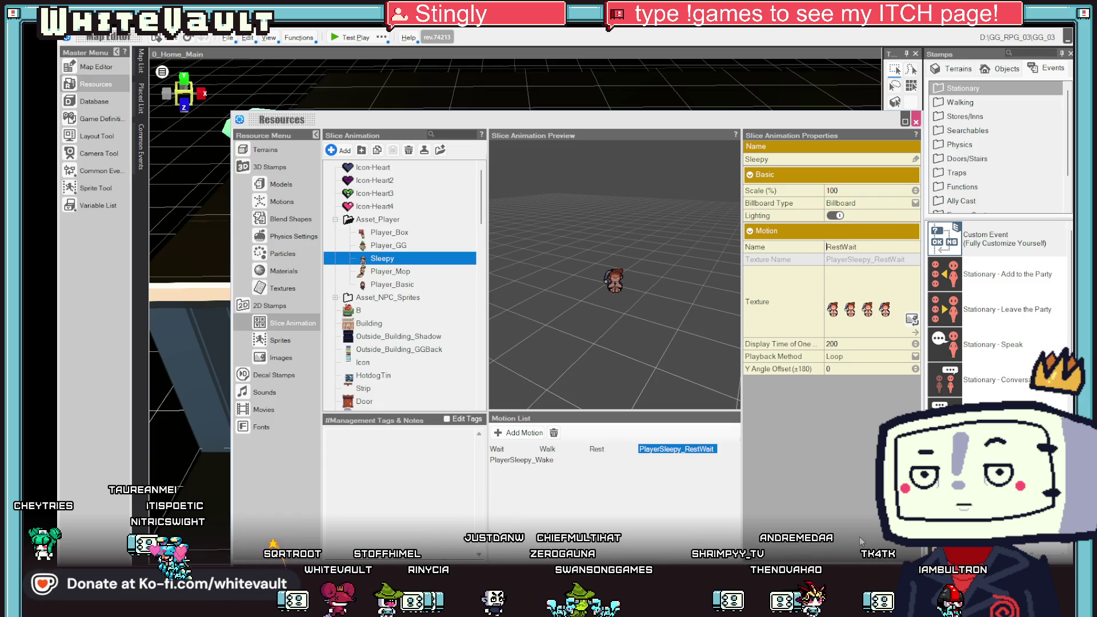
key(Return)
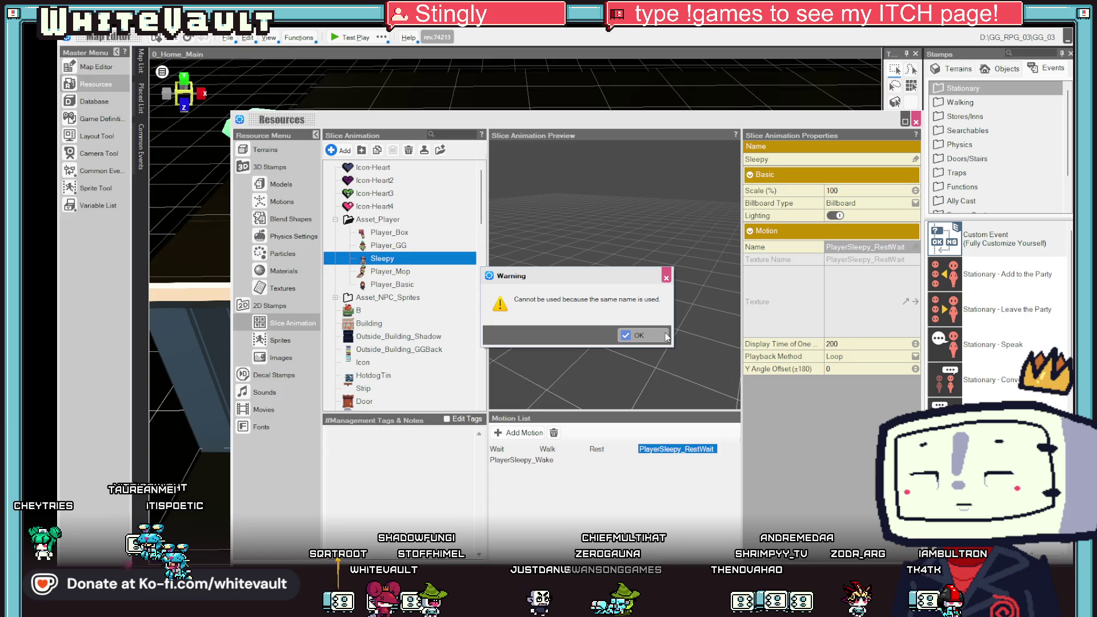
click(659, 336)
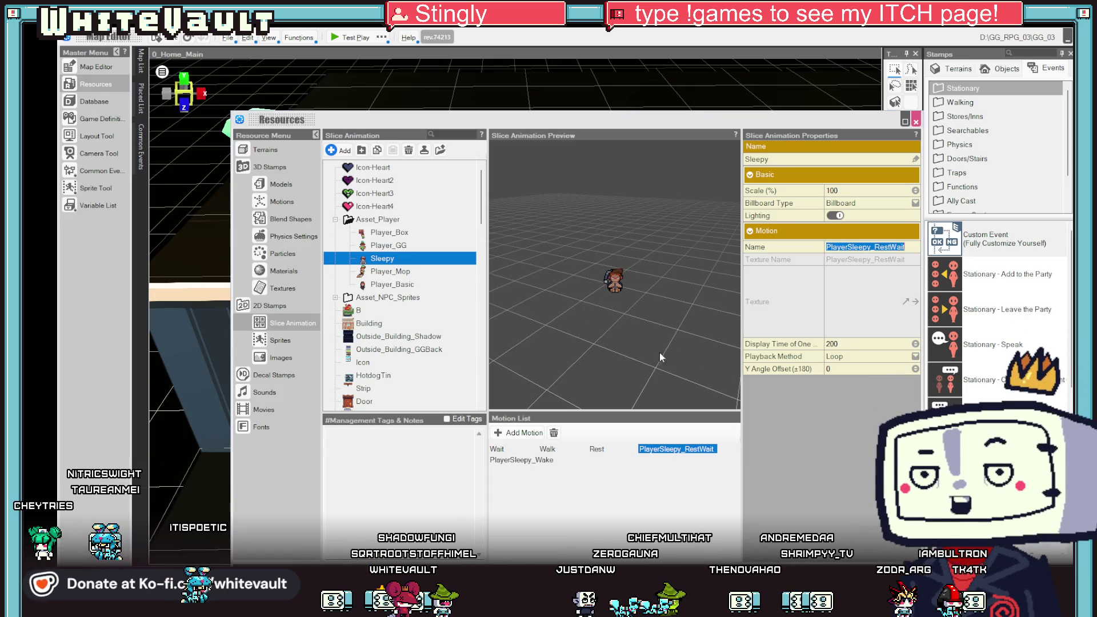
click(877, 248)
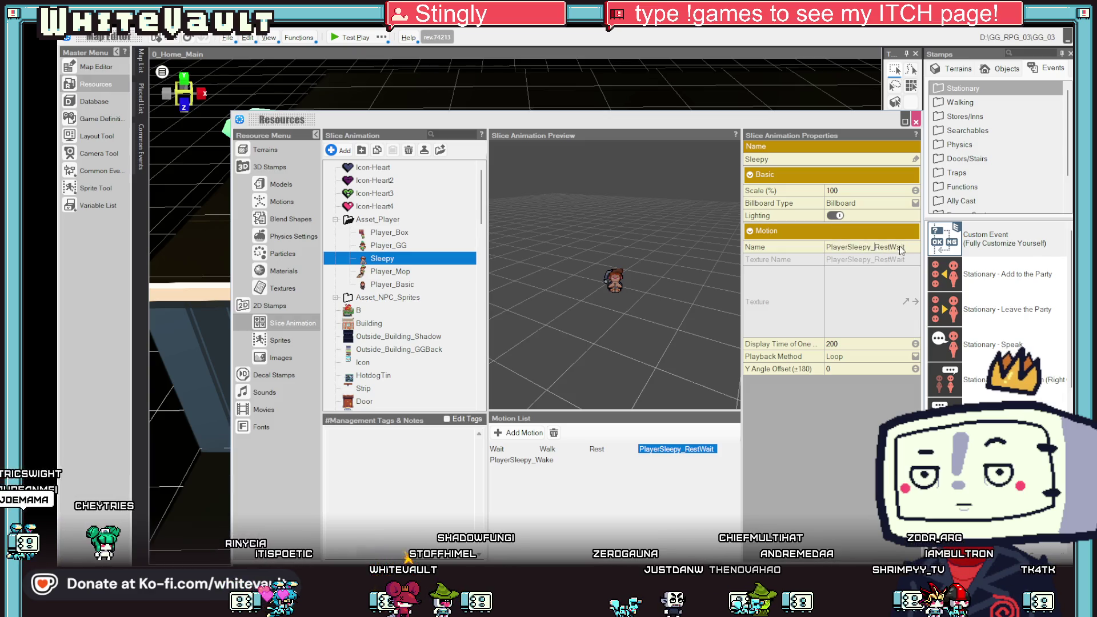
key(Return)
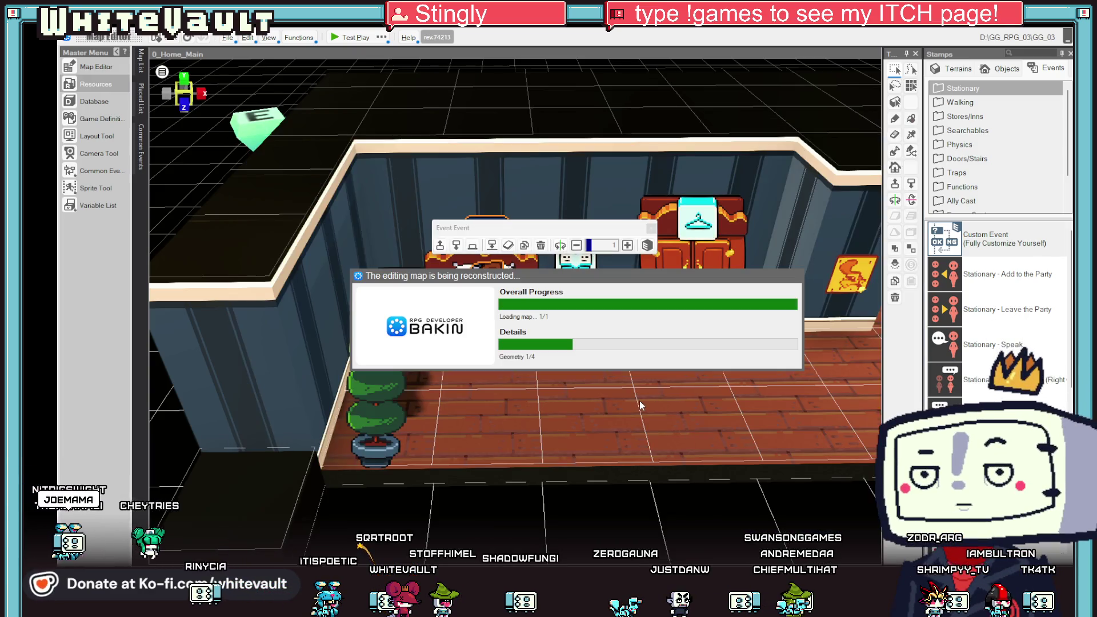
Add a Yes/No choice with answer branches to the bed event's script, then insert a conversation command above it.
scroll(608, 378, up, 4)
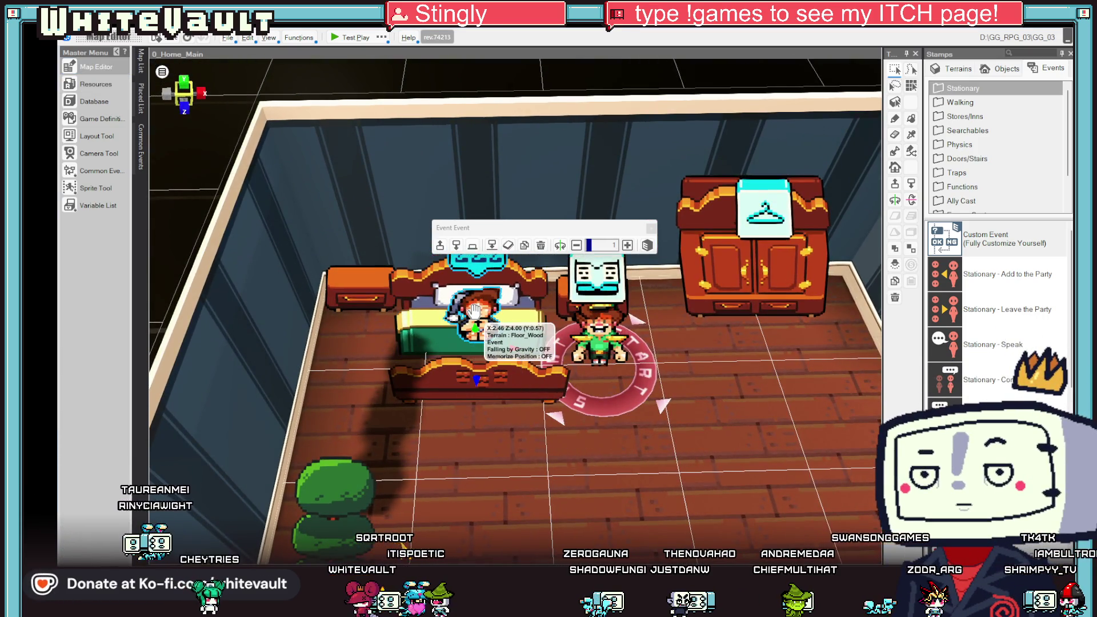
double_click(597, 277)
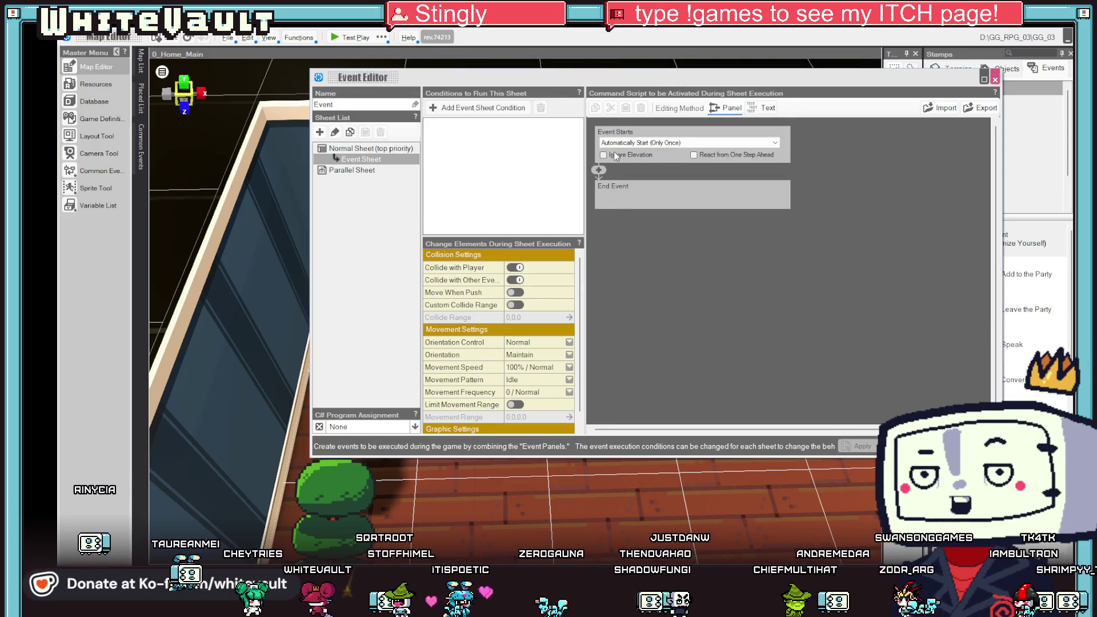
click(599, 170)
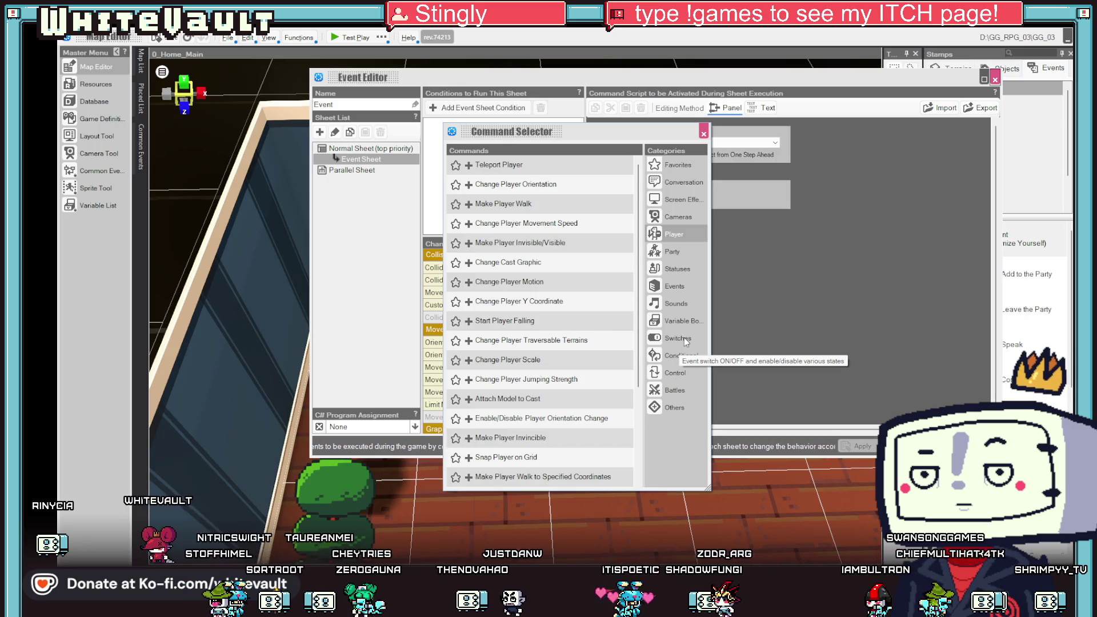
click(677, 356)
click(535, 165)
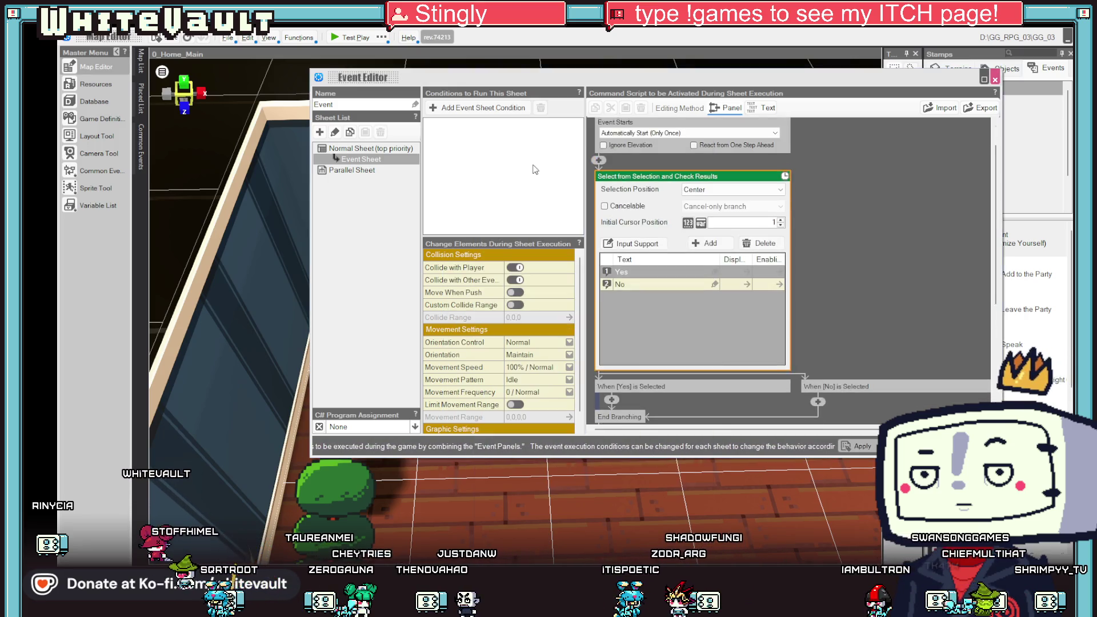
click(814, 253)
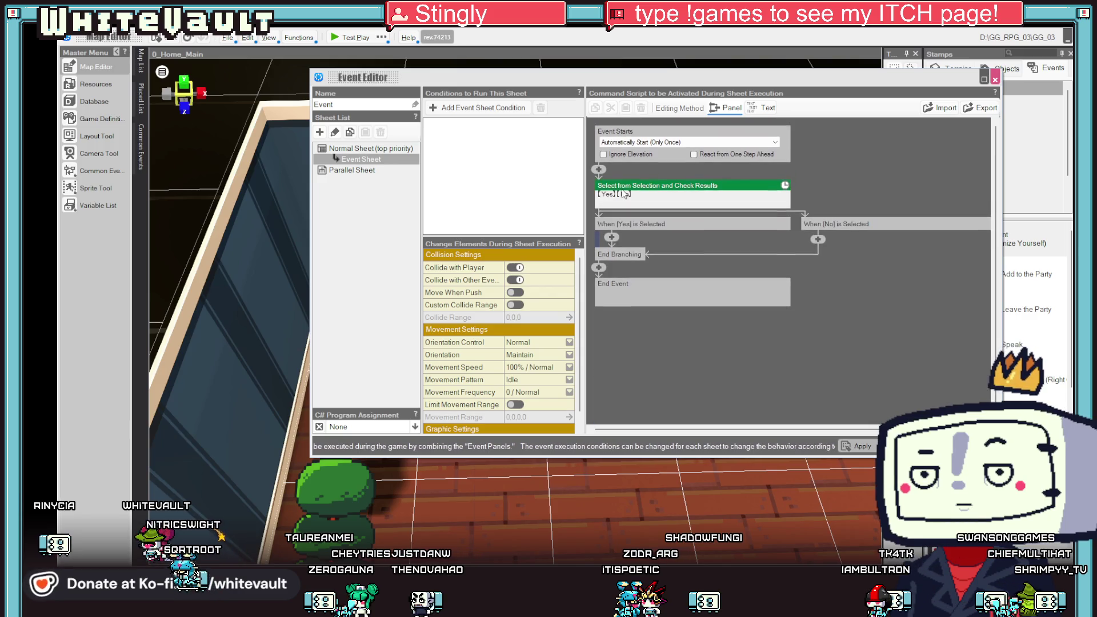
click(599, 170)
click(680, 183)
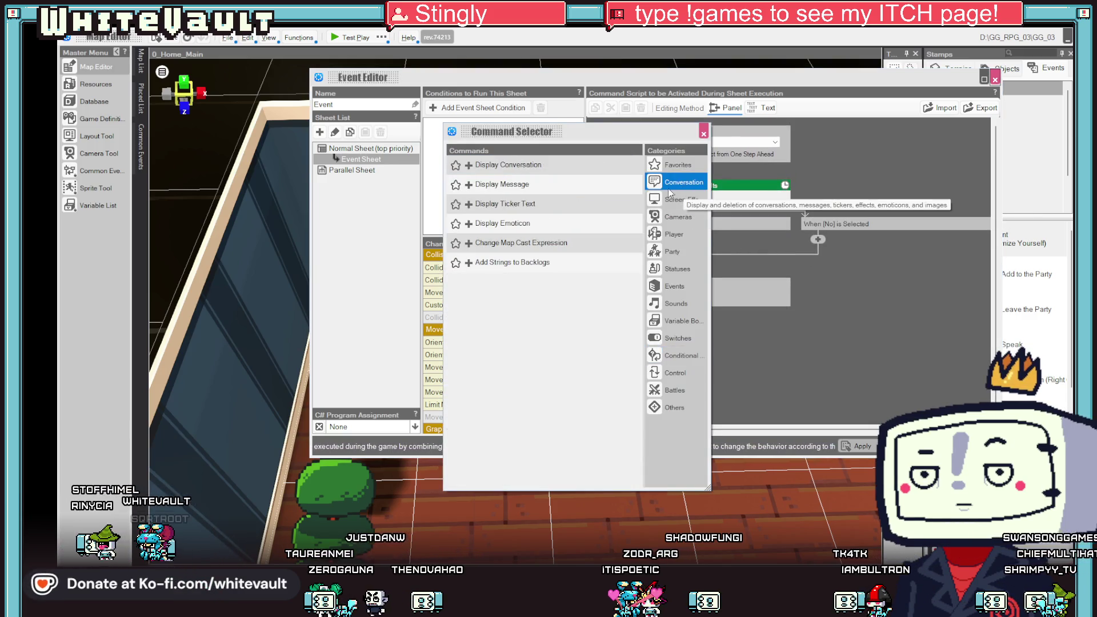
Add a '...wake up?' message before the Yes/No choice, then list Events commands for the Yes branch.
click(501, 184)
text(w)
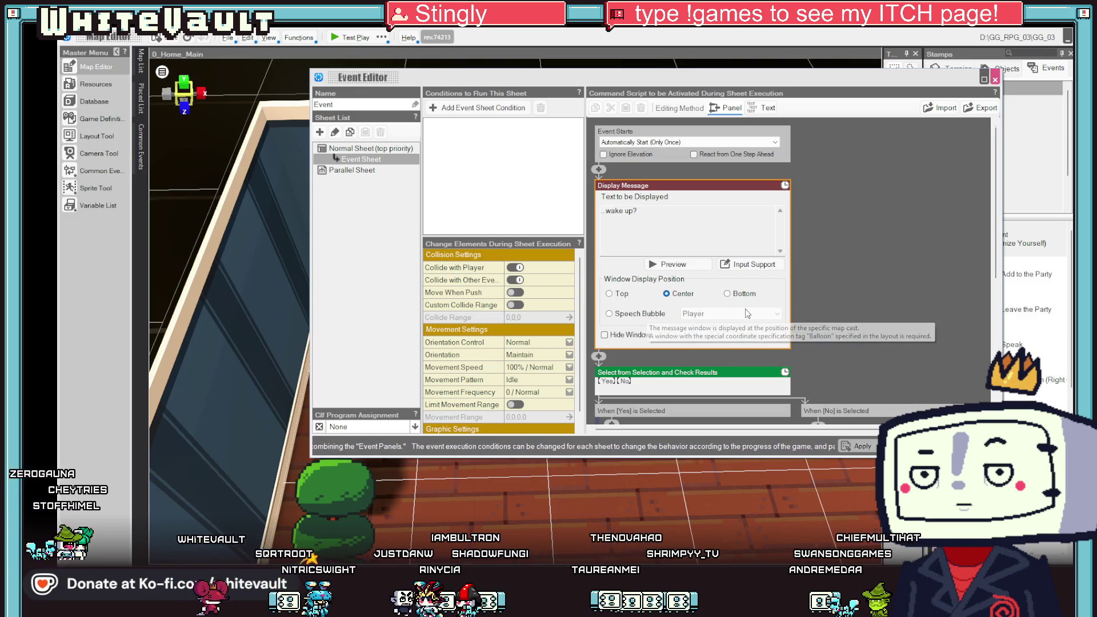
click(842, 287)
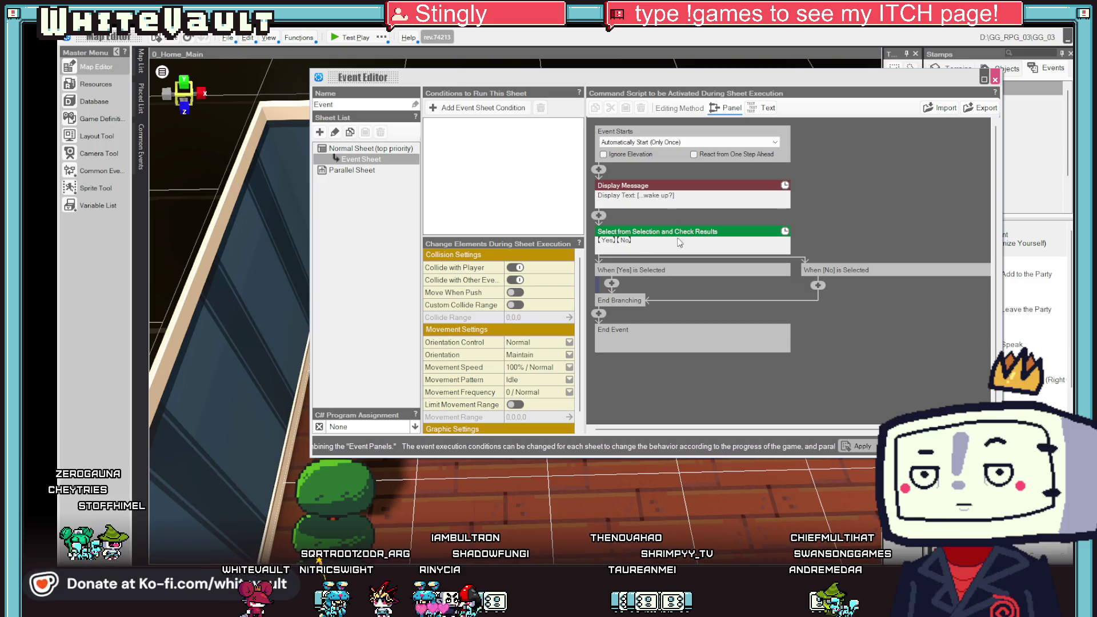
click(612, 284)
click(675, 286)
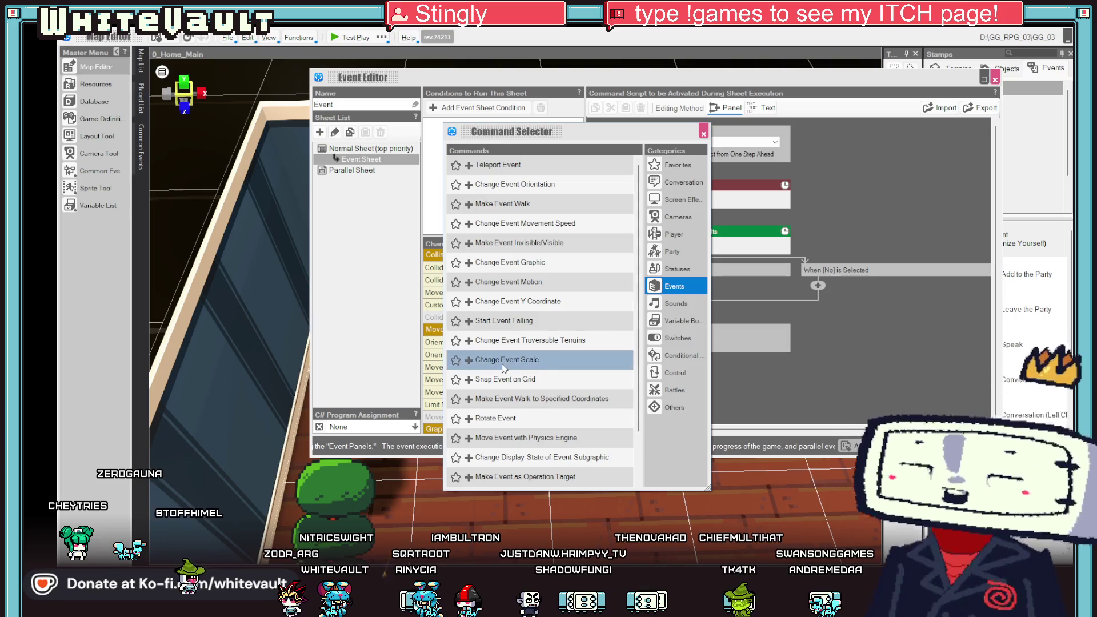
Add a Change Event Motion to the Yes branch set to PlayerSleepy_Wake.
scroll(509, 366, down, 1)
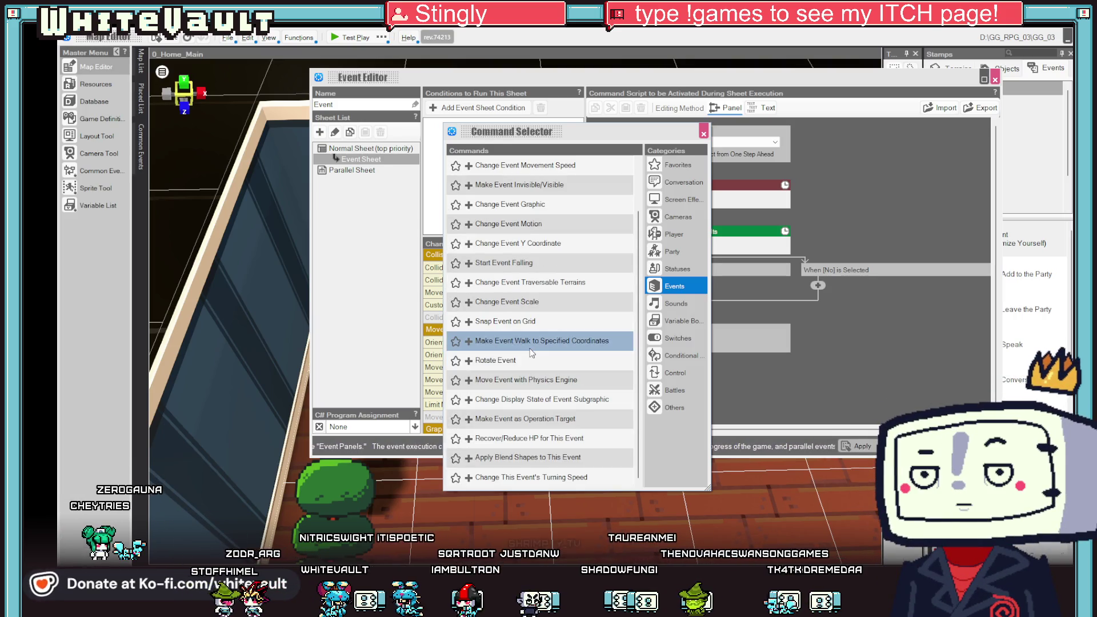
click(553, 228)
click(767, 294)
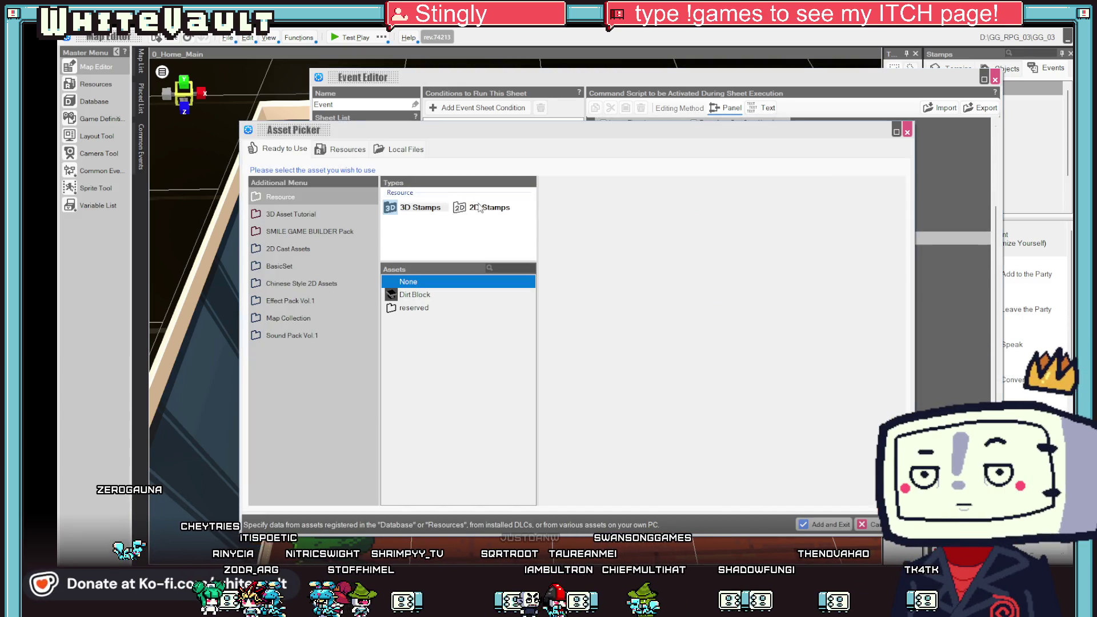
click(480, 209)
scroll(452, 308, down, 15)
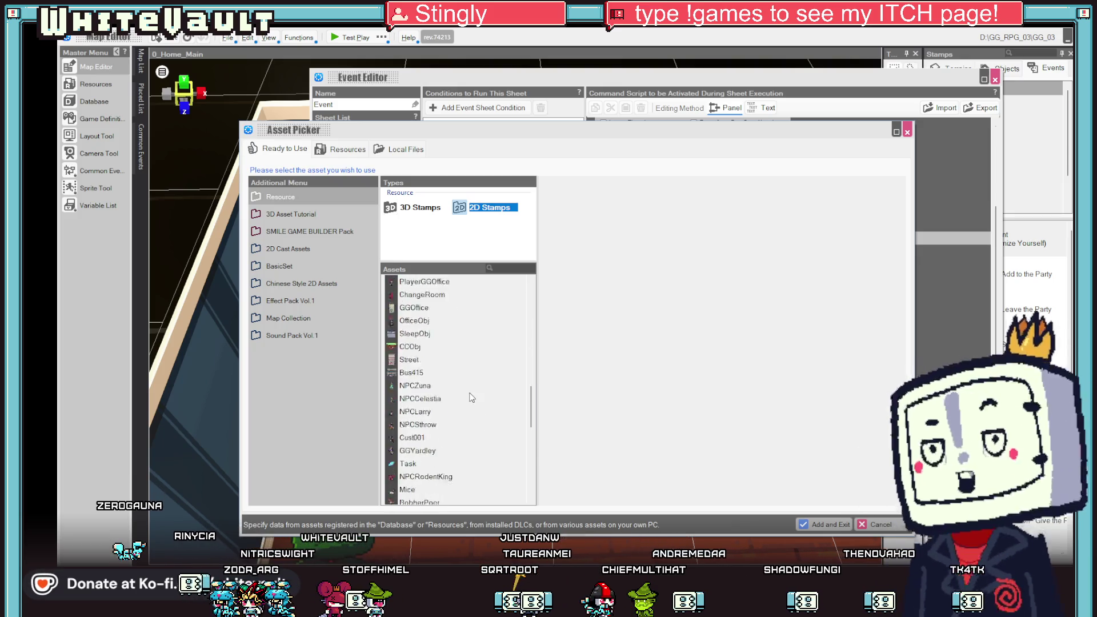
scroll(443, 495, up, 10)
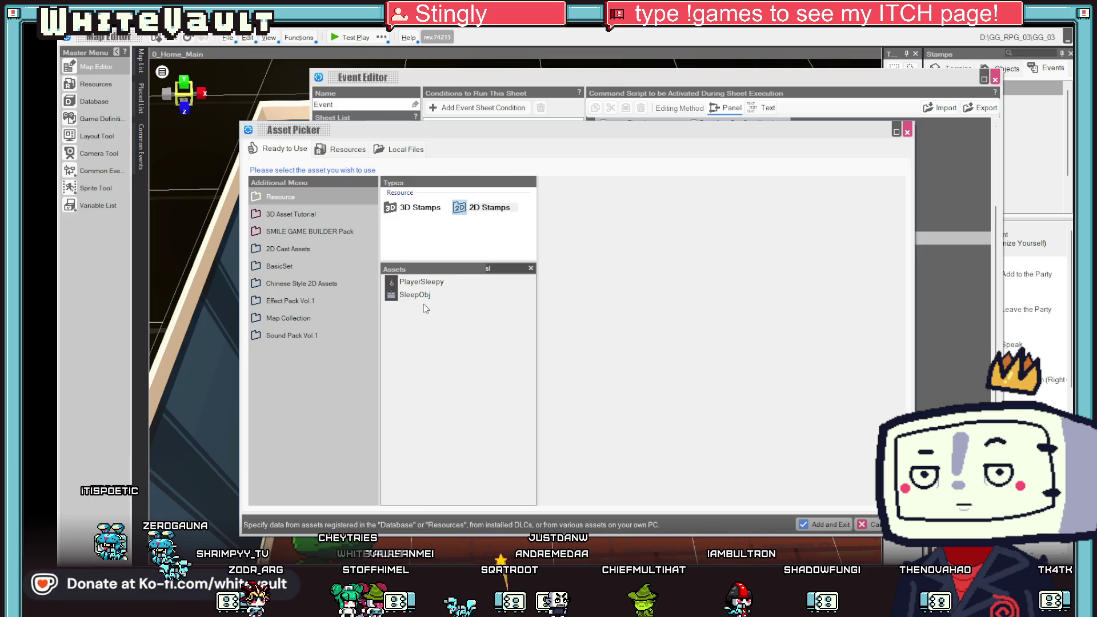
click(430, 282)
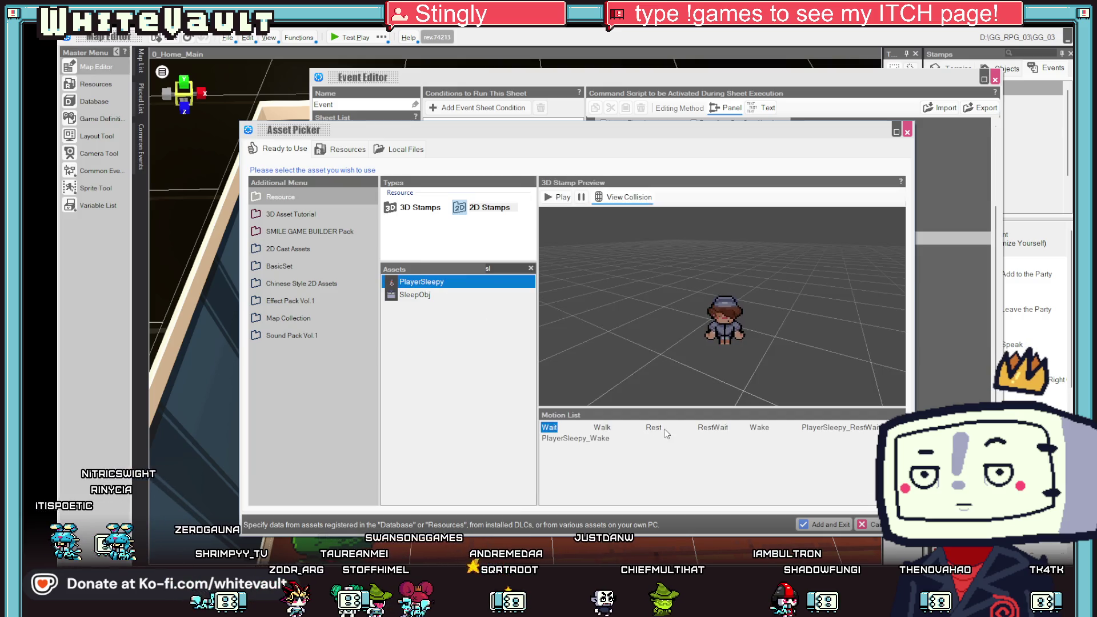
click(713, 428)
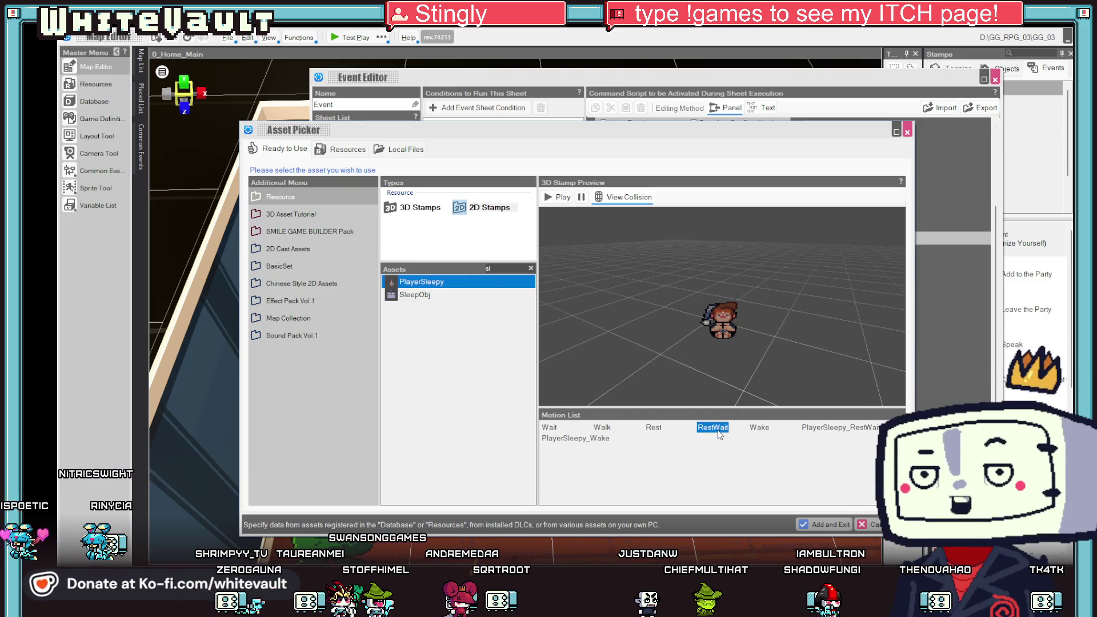
click(587, 439)
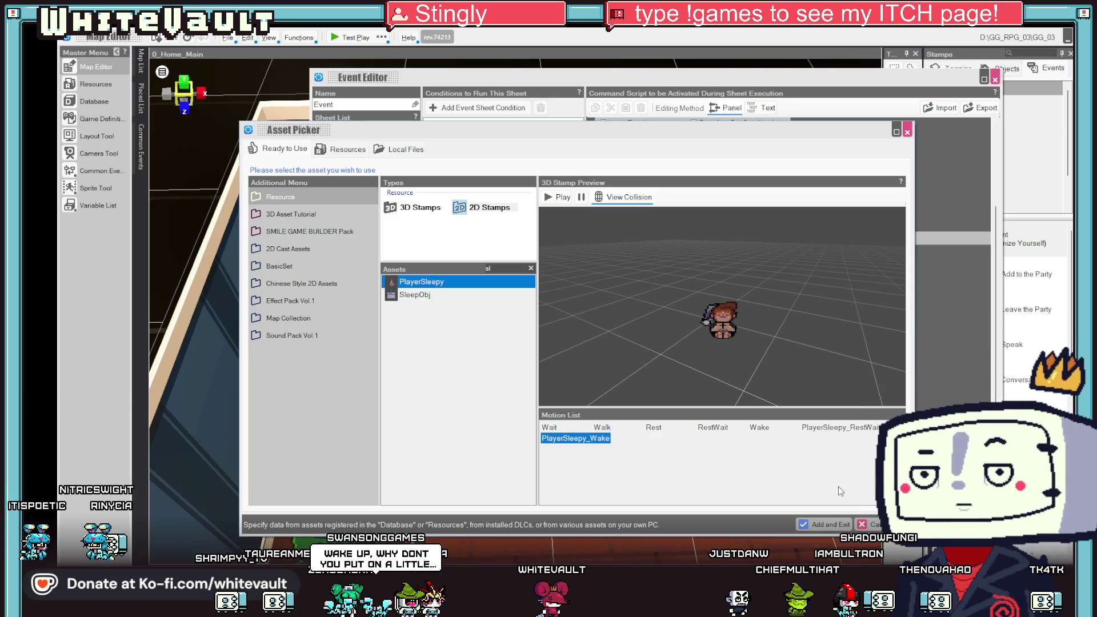
click(838, 526)
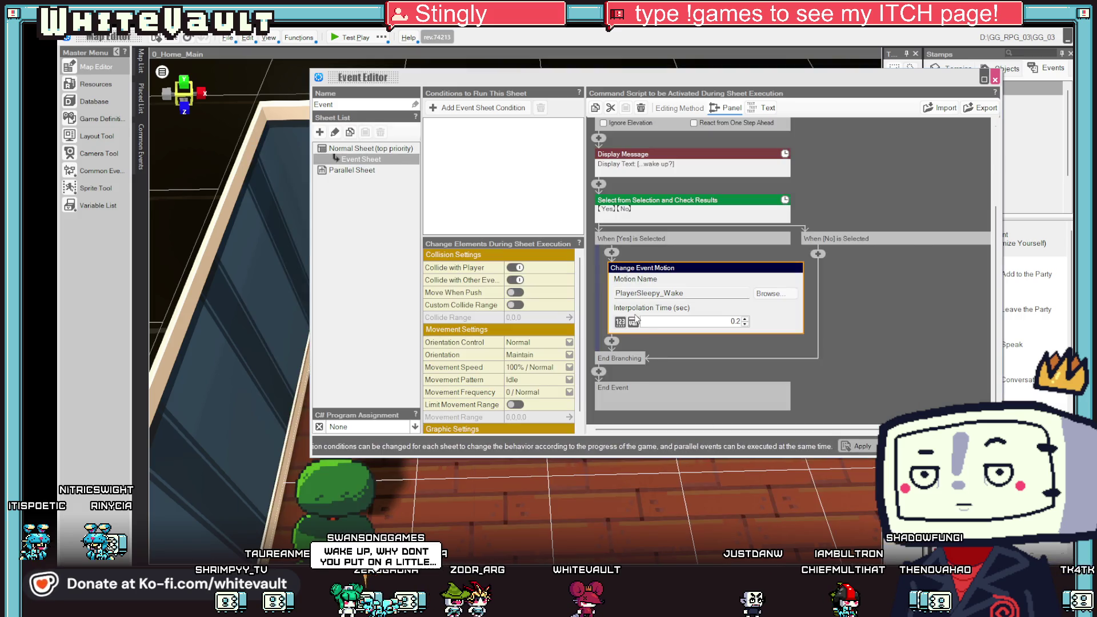
click(907, 320)
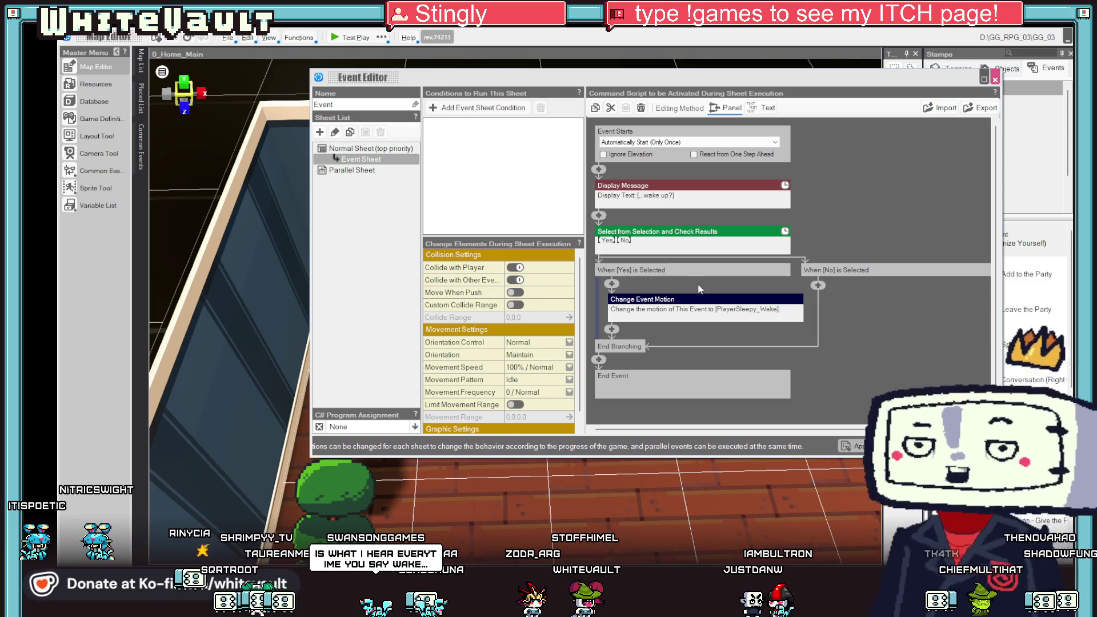
Paste a copy of the motion command and change it to PlayerSleepy_RestWait.
click(706, 306)
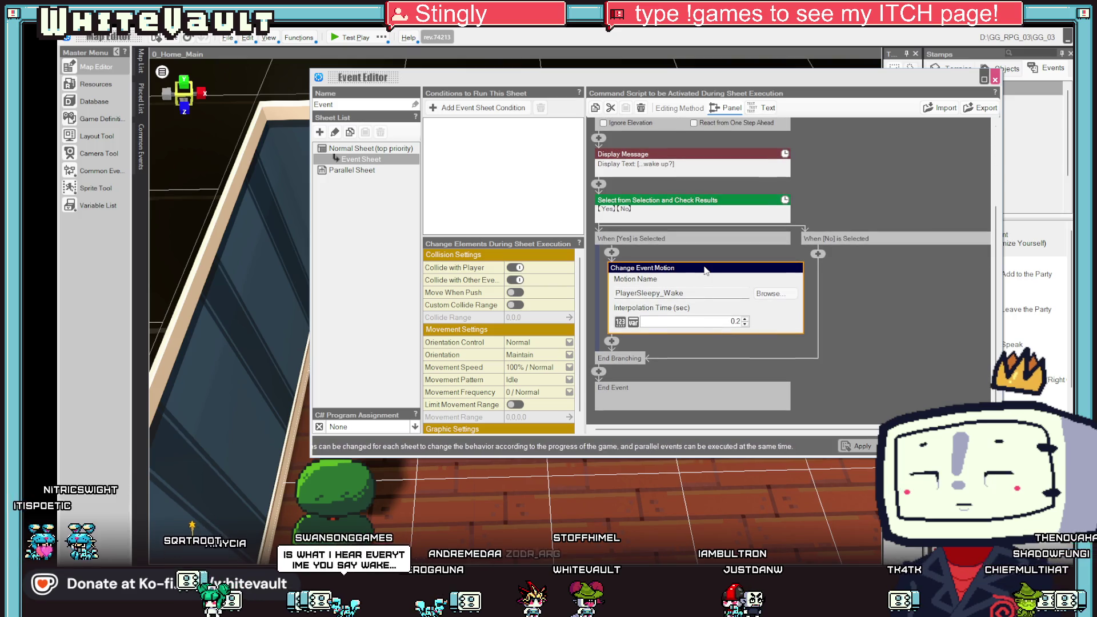
right_click(611, 341)
click(646, 387)
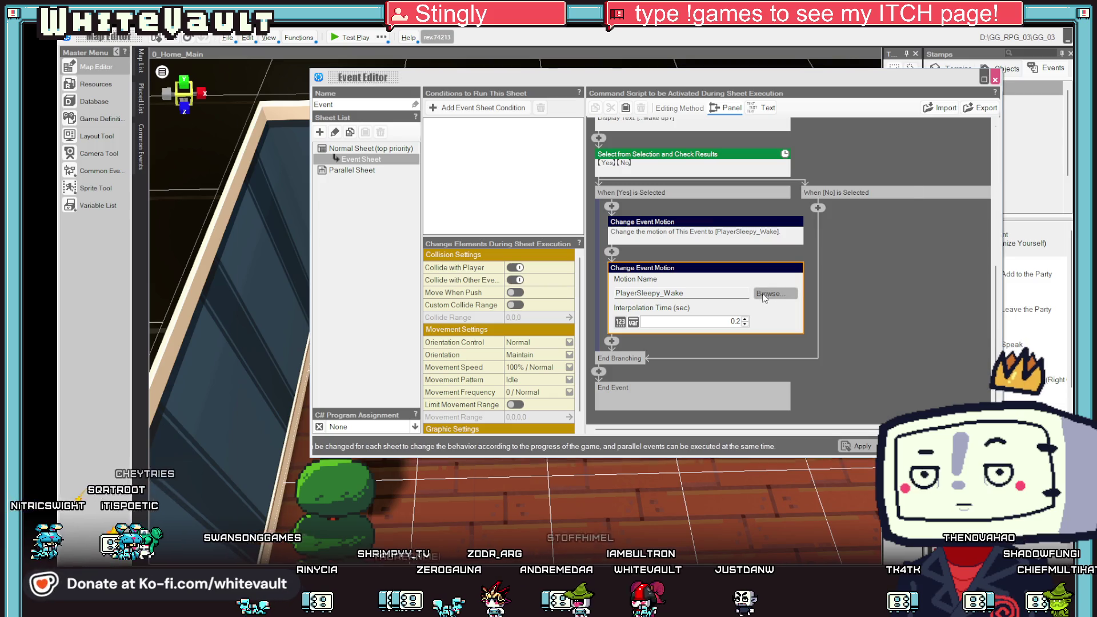
click(765, 294)
click(844, 427)
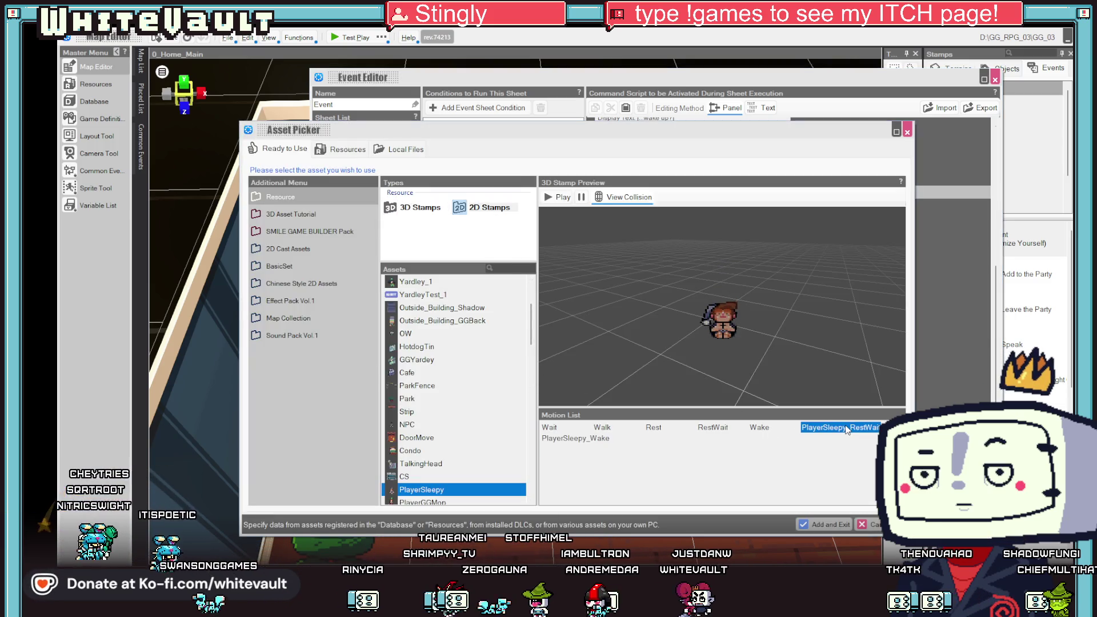
click(836, 525)
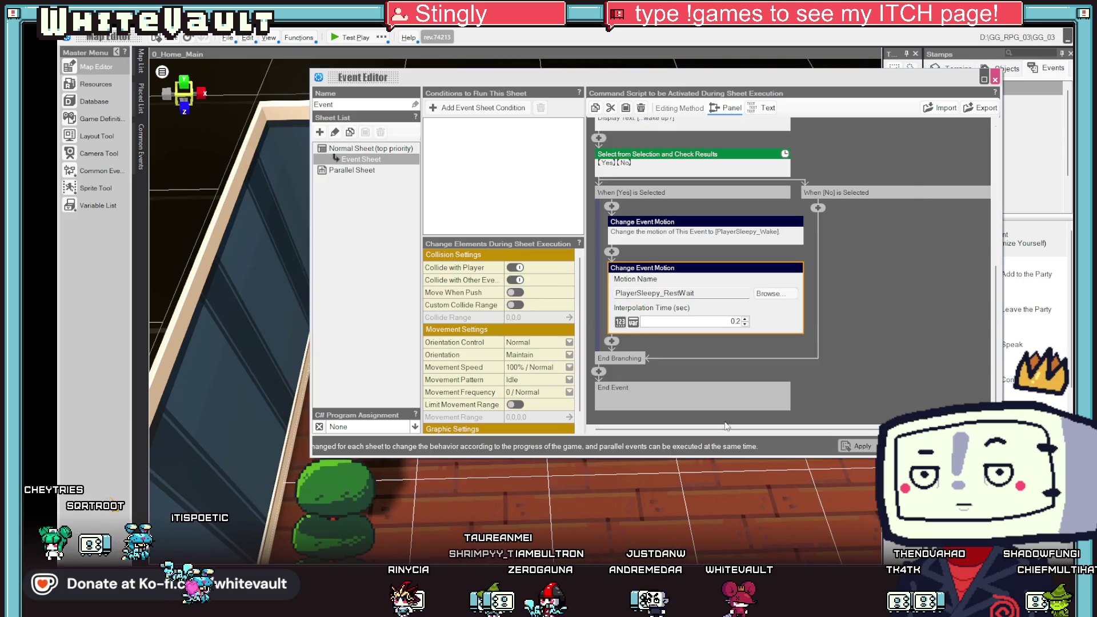
Insert a 0.5-second Wait between the two motions, apply the script, and start a test play.
click(612, 252)
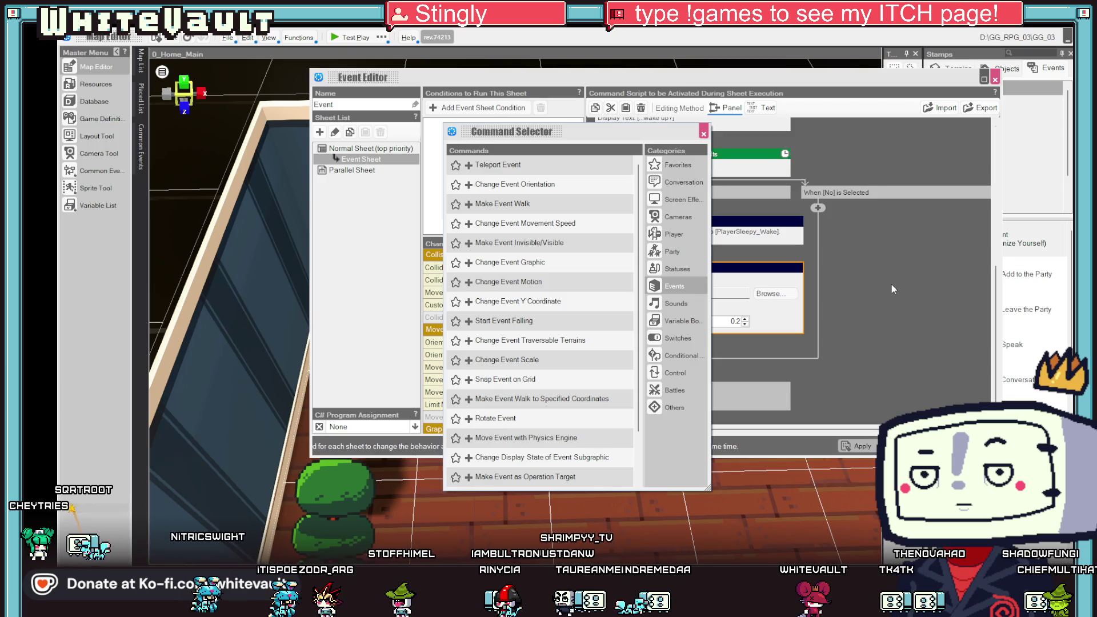
key(Escape)
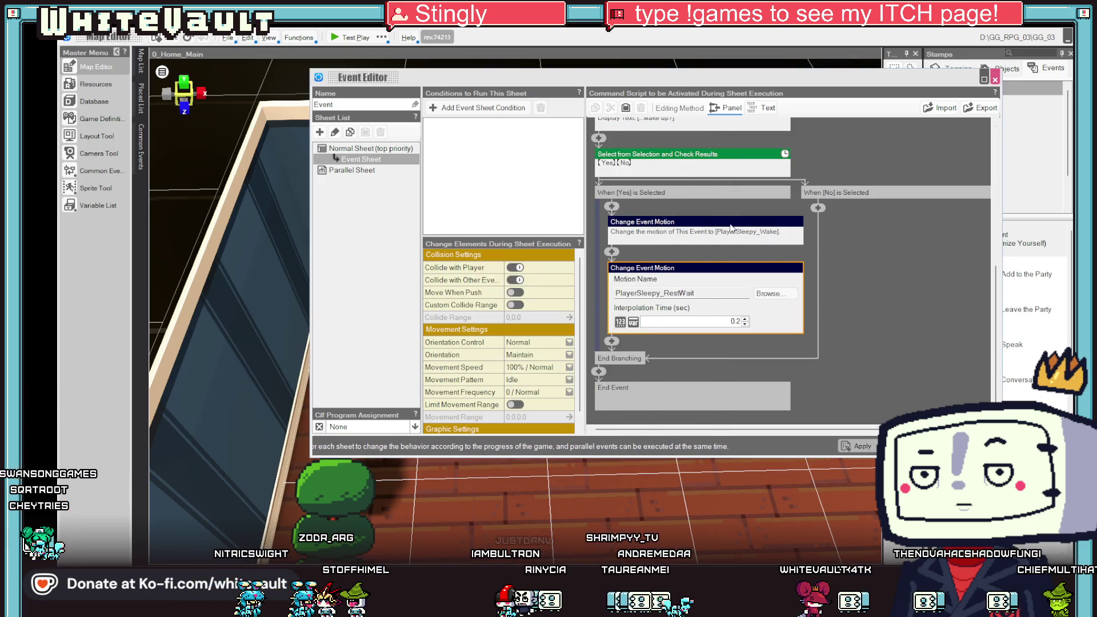
click(732, 228)
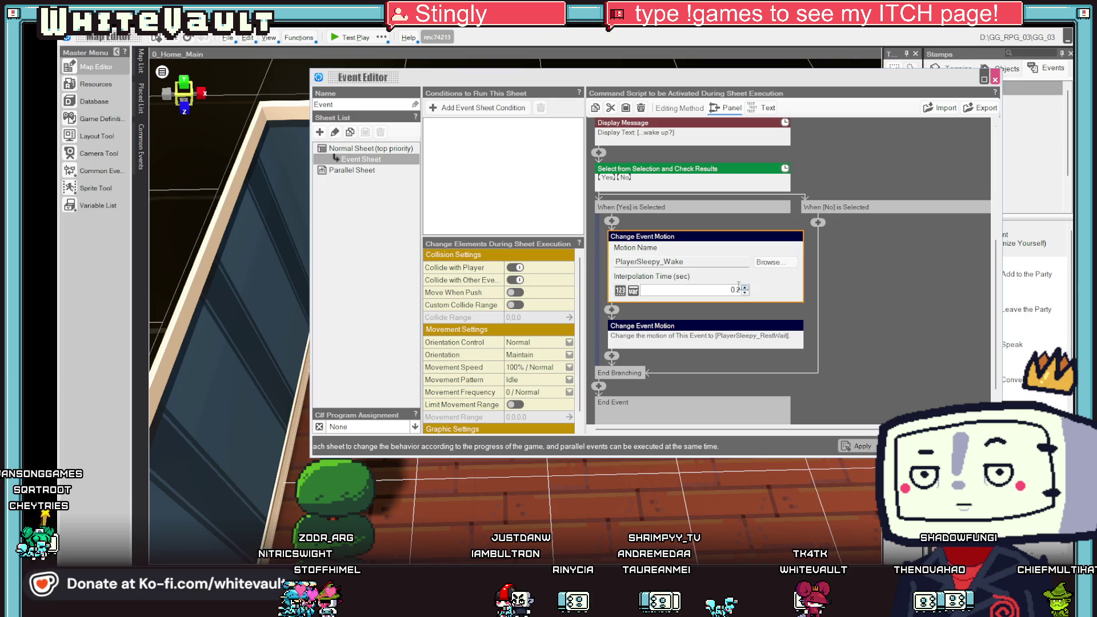
click(870, 285)
click(676, 264)
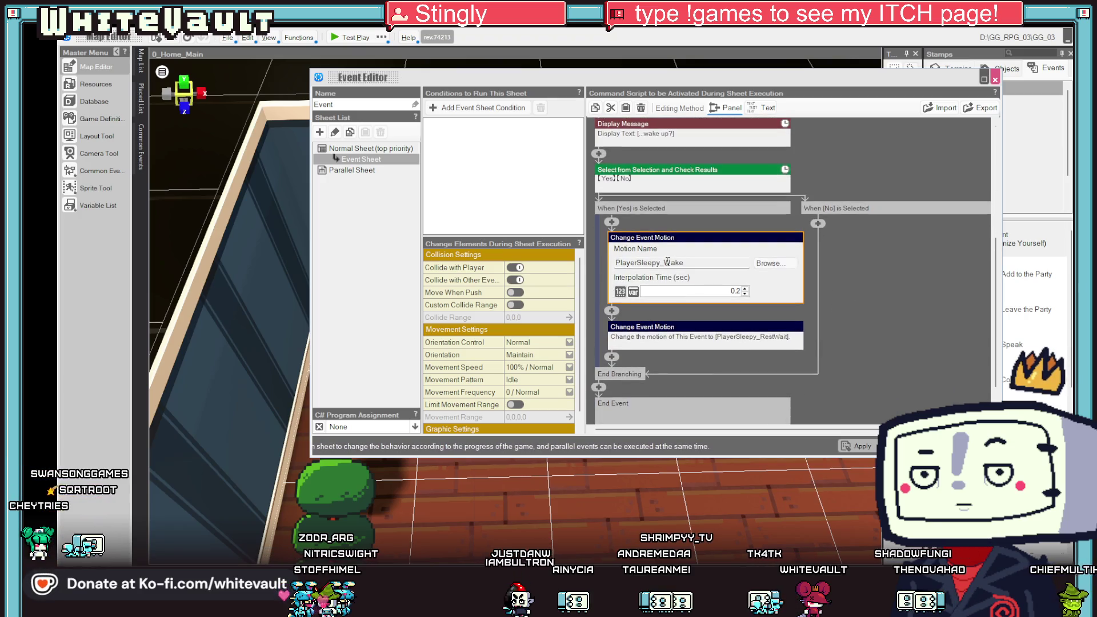
click(614, 312)
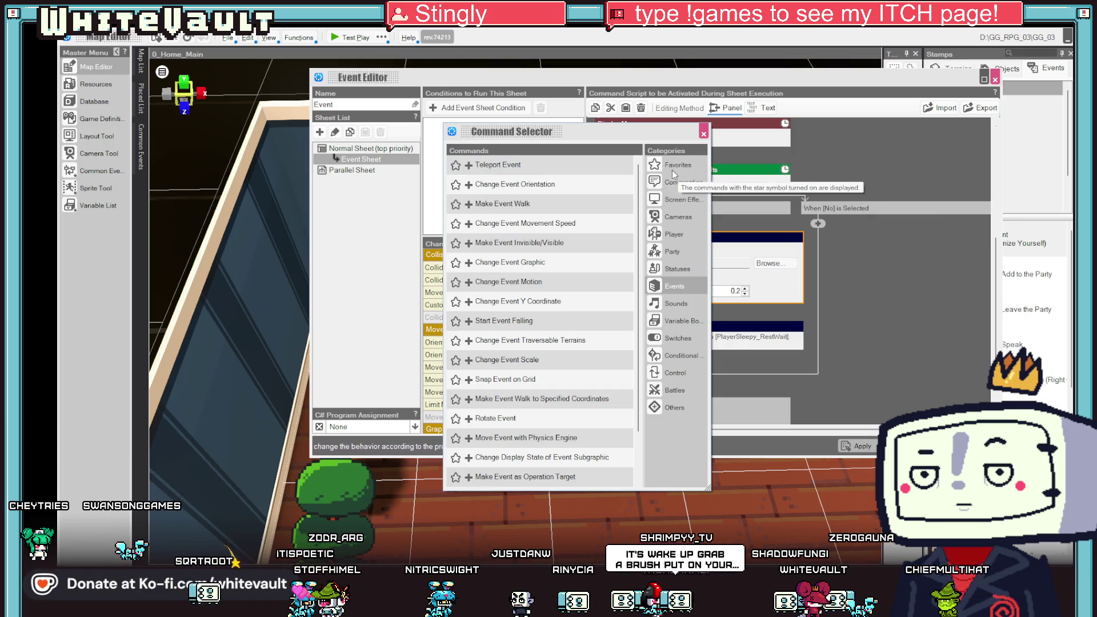
click(666, 371)
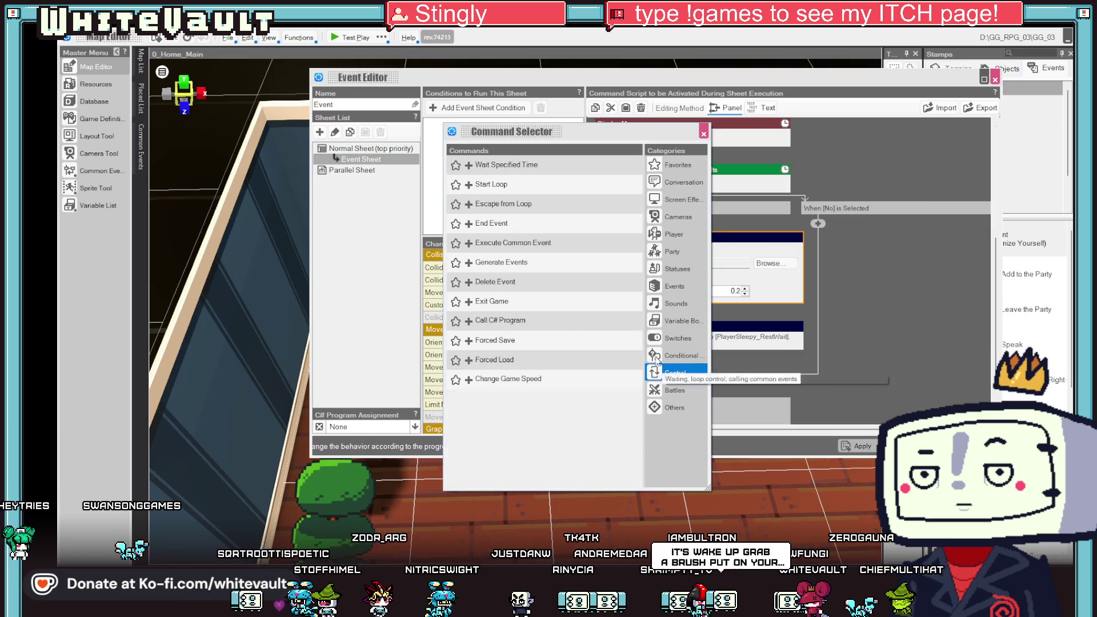
click(491, 165)
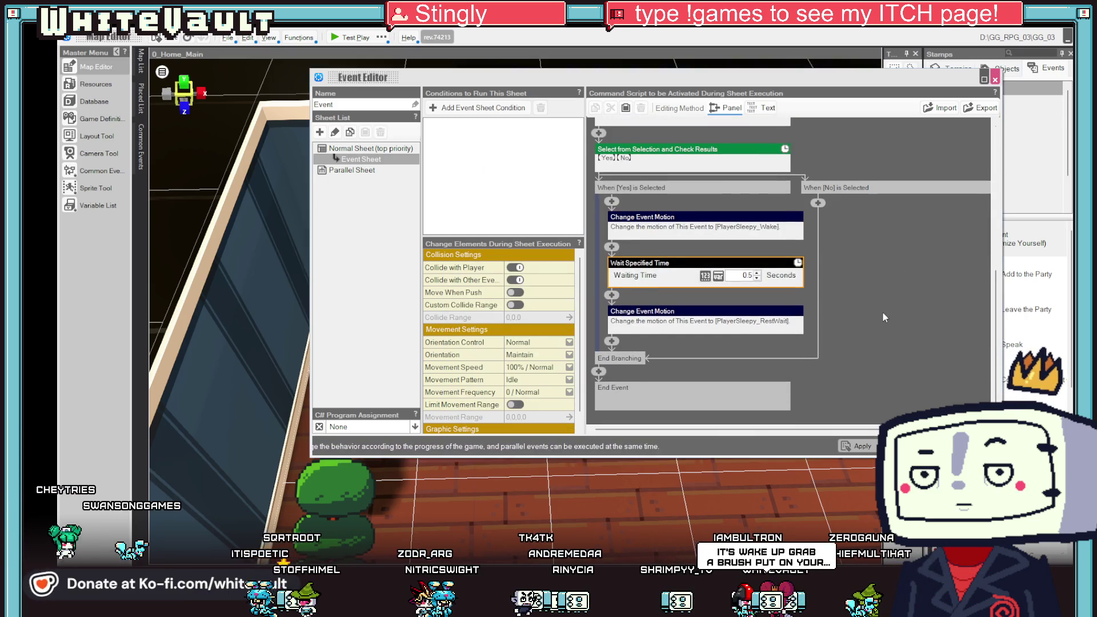
click(883, 314)
click(909, 446)
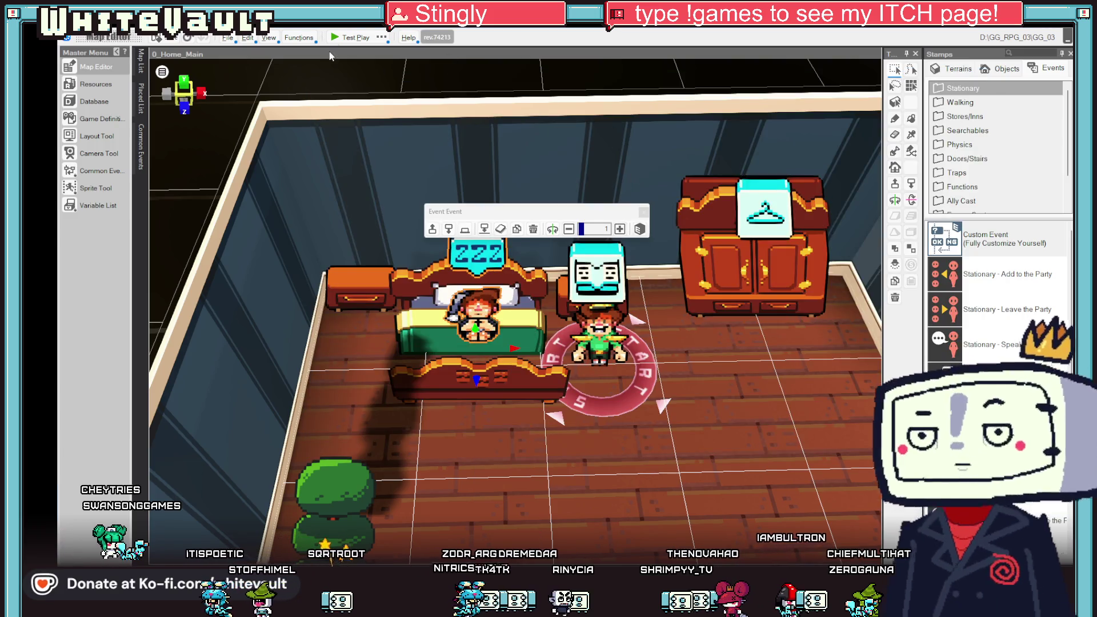
click(337, 39)
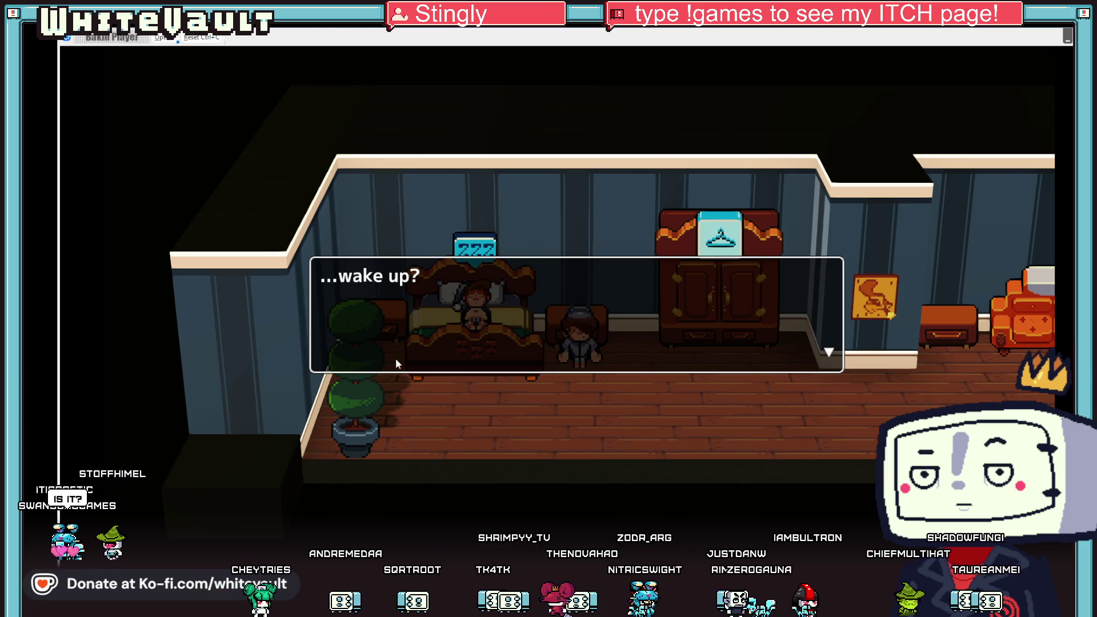
Advance '...wake up?' to see the Yes/No choice, quit the test play, and reopen the bed event.
click(635, 273)
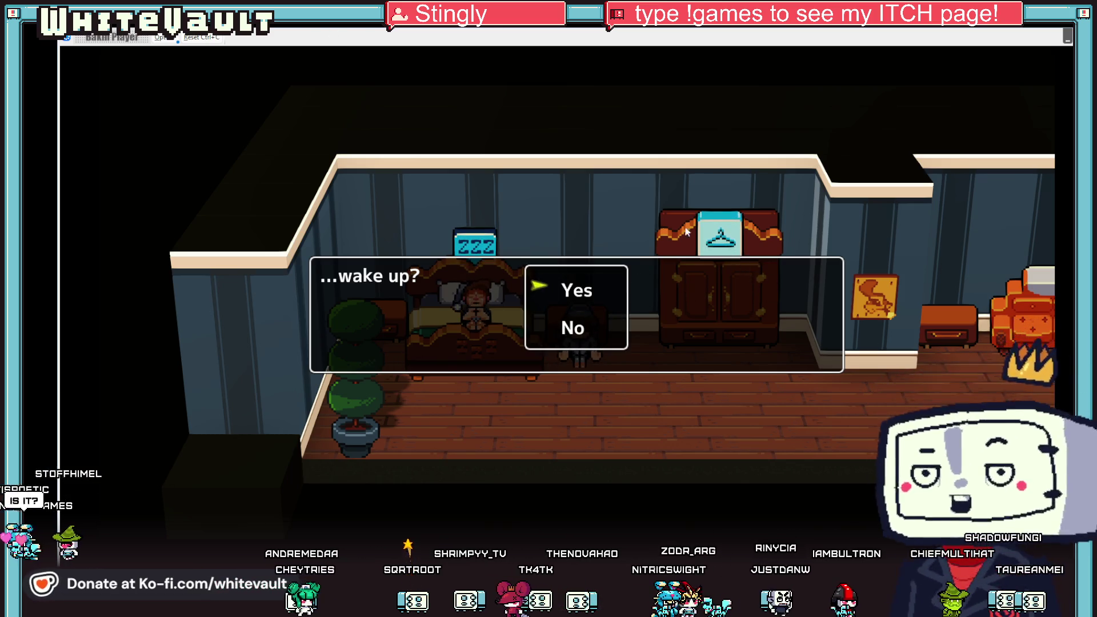
key(alt+F4)
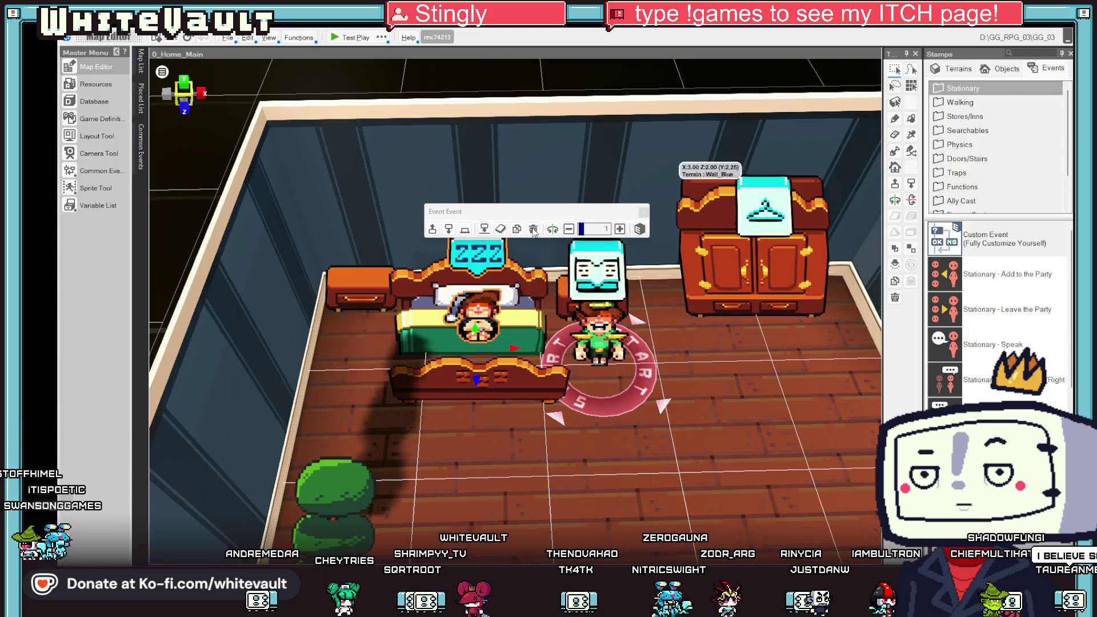
double_click(478, 315)
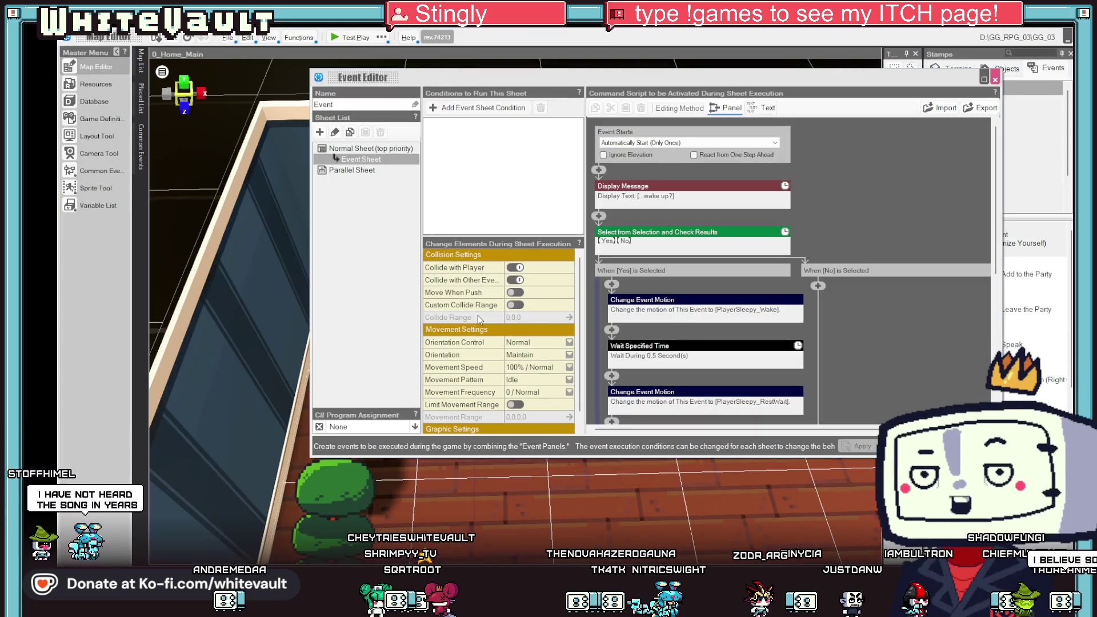
Set the '...wake up?' message window display position to Top.
click(718, 196)
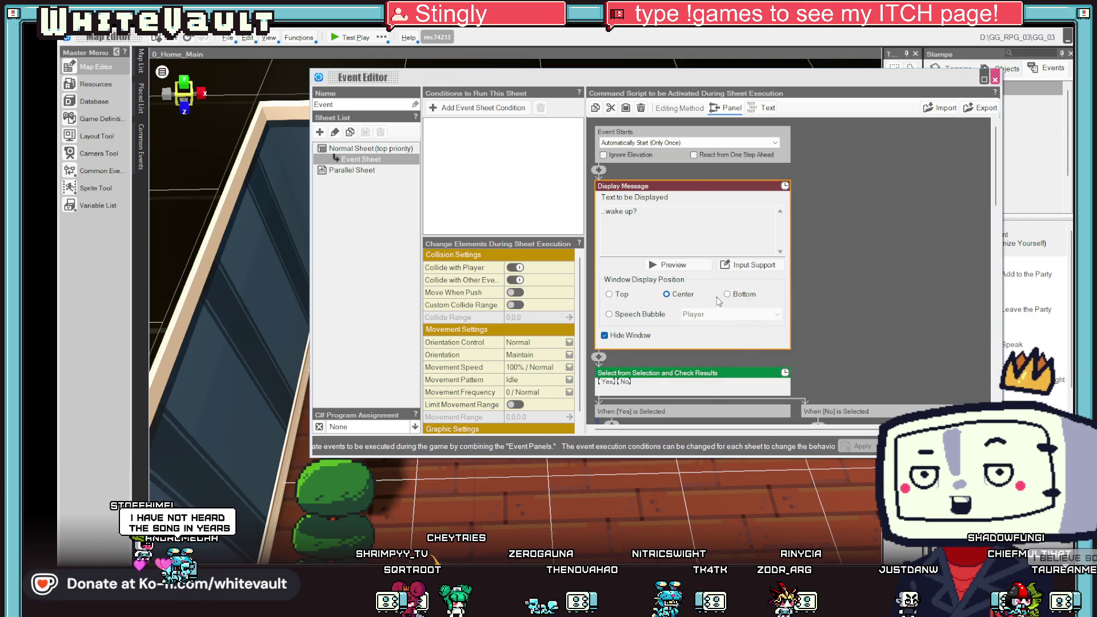
click(609, 294)
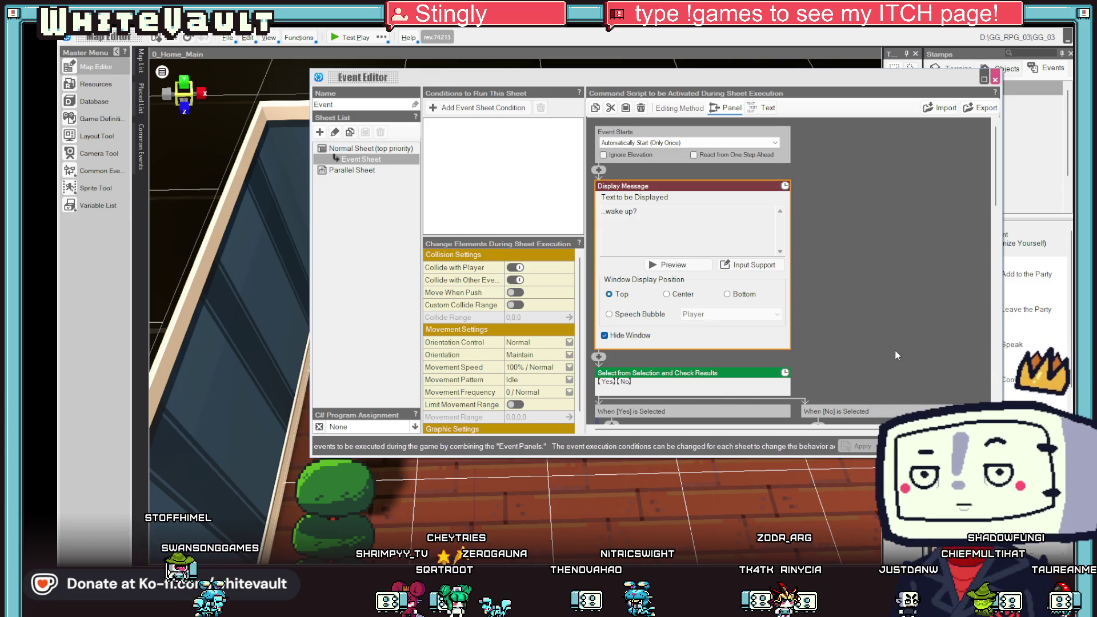
click(895, 355)
Set the Yes/No choice selection position to Bottom and start a test play.
click(704, 231)
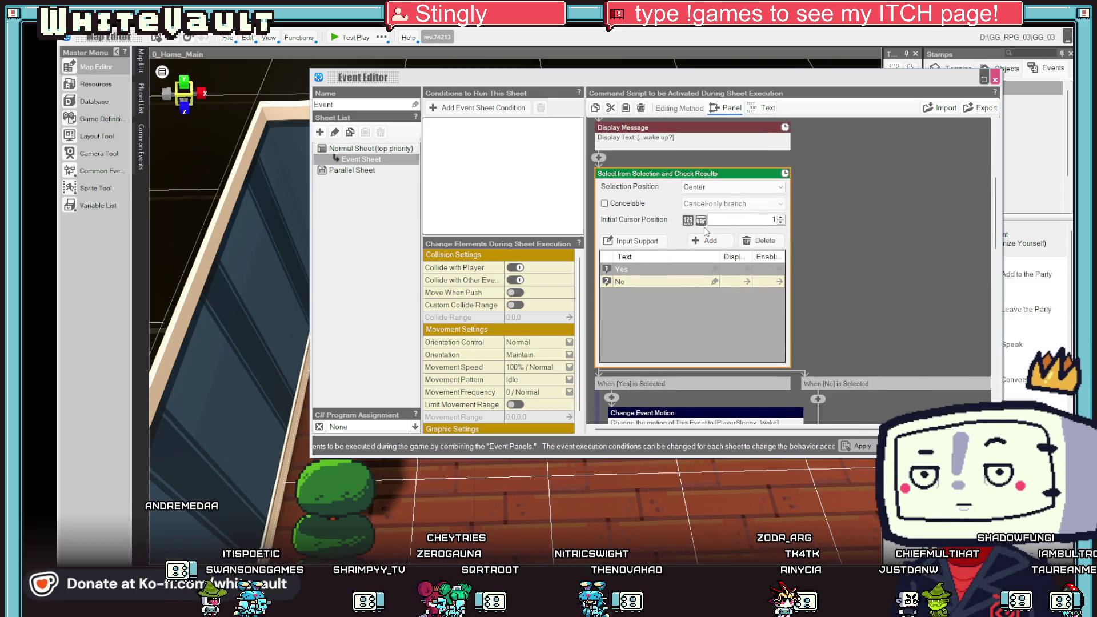
click(731, 187)
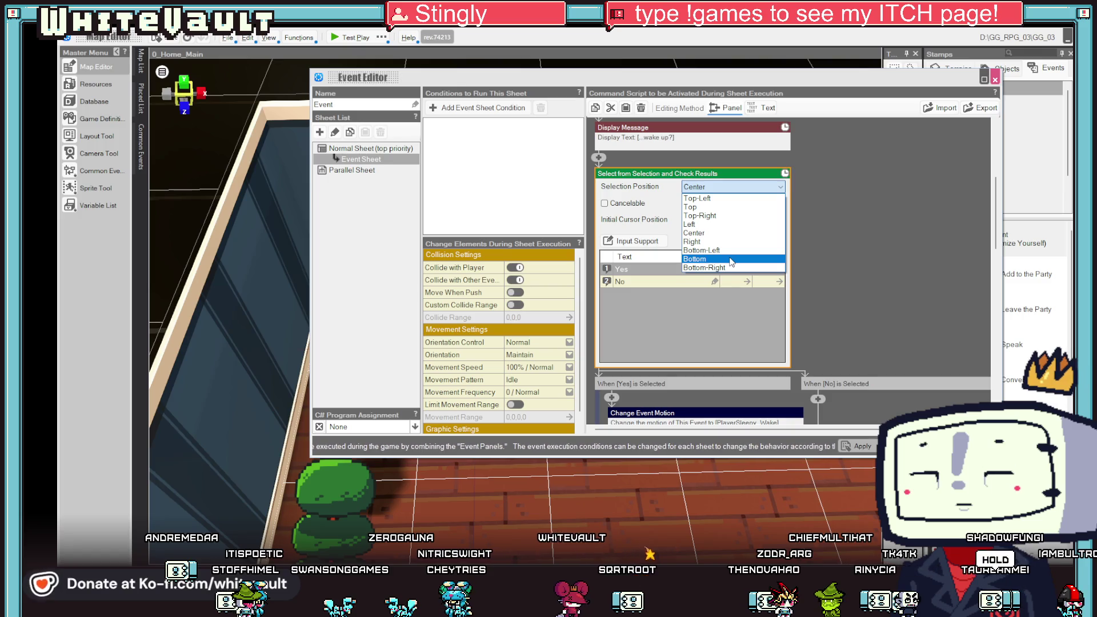
click(732, 259)
click(350, 37)
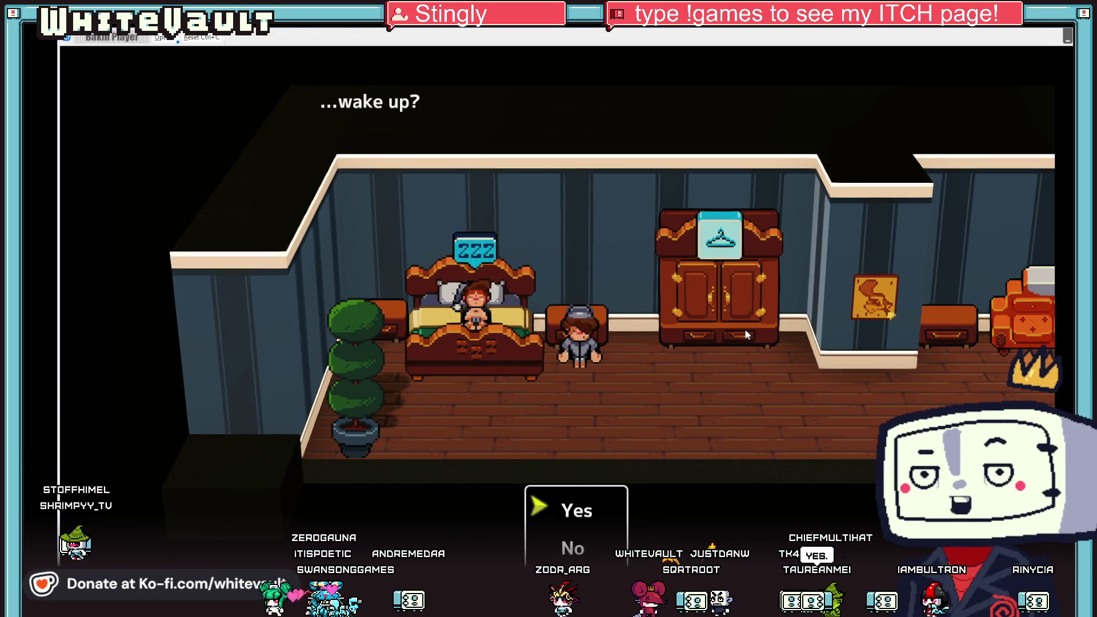
Choose Yes at the wake-up prompt, watch the character rise from bed, then end the test play.
key(Return)
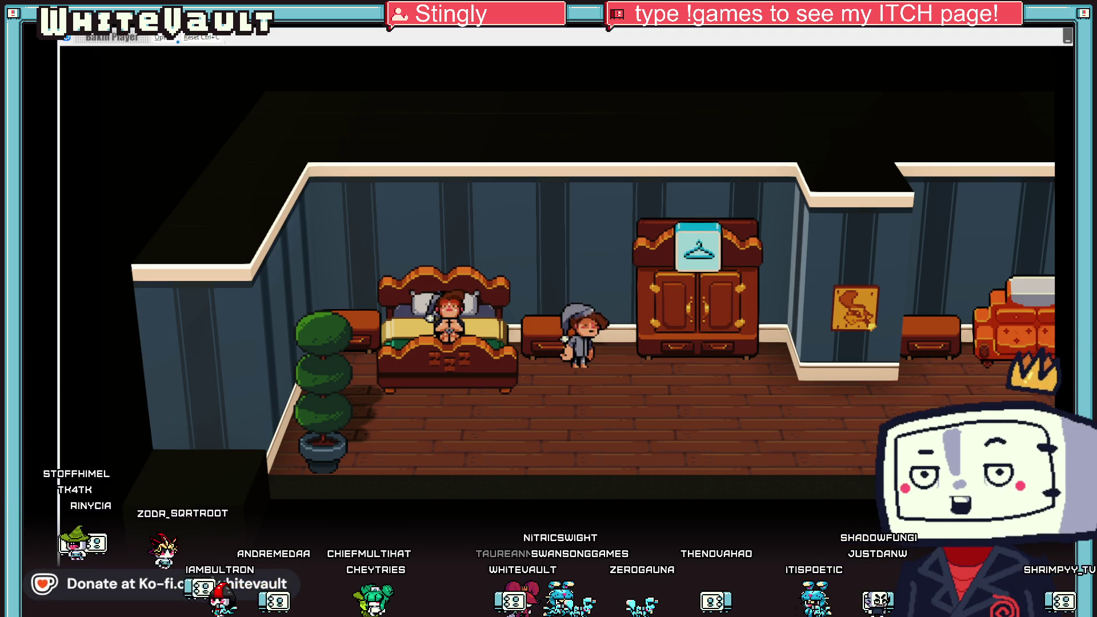
key(Escape)
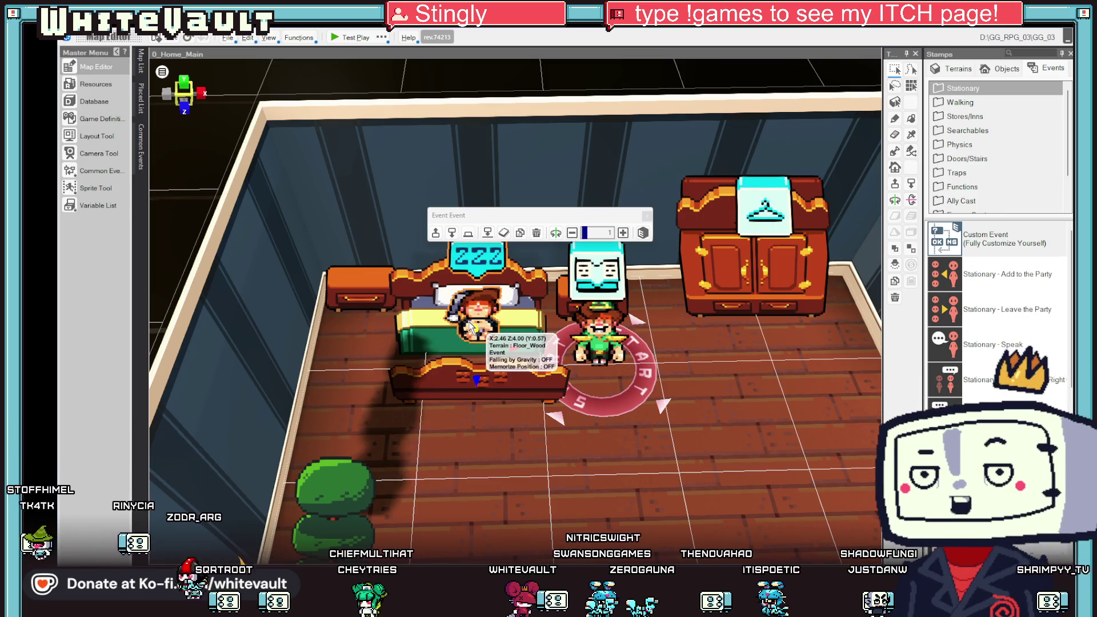
Reopen the bed event and insert a message after End Branching reading 'like realy...wake up?'.
click(487, 309)
double_click(487, 310)
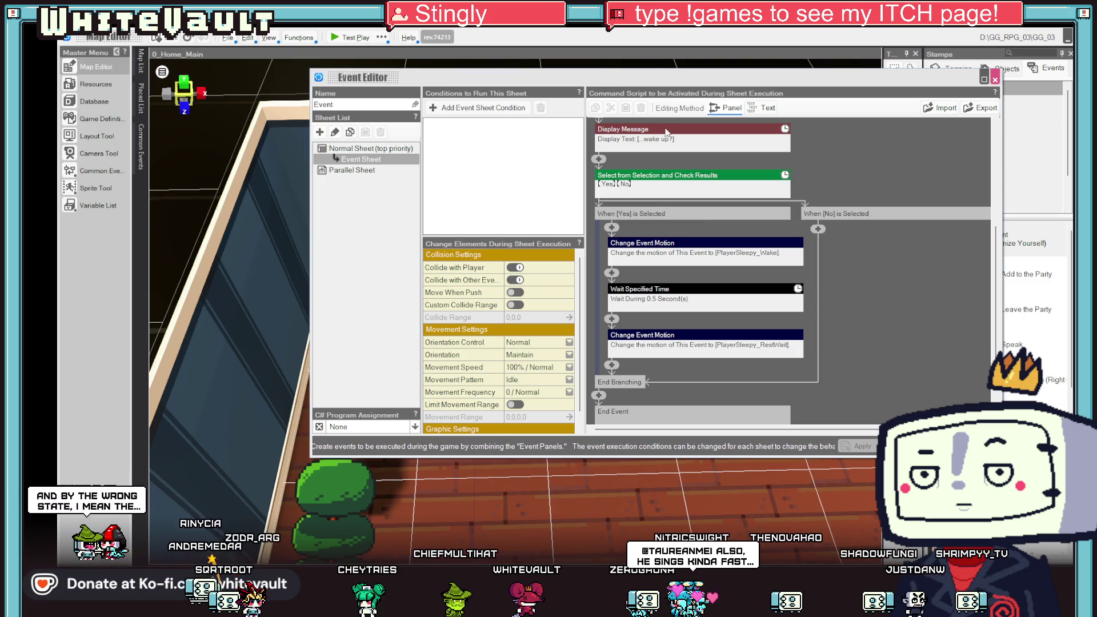
click(666, 132)
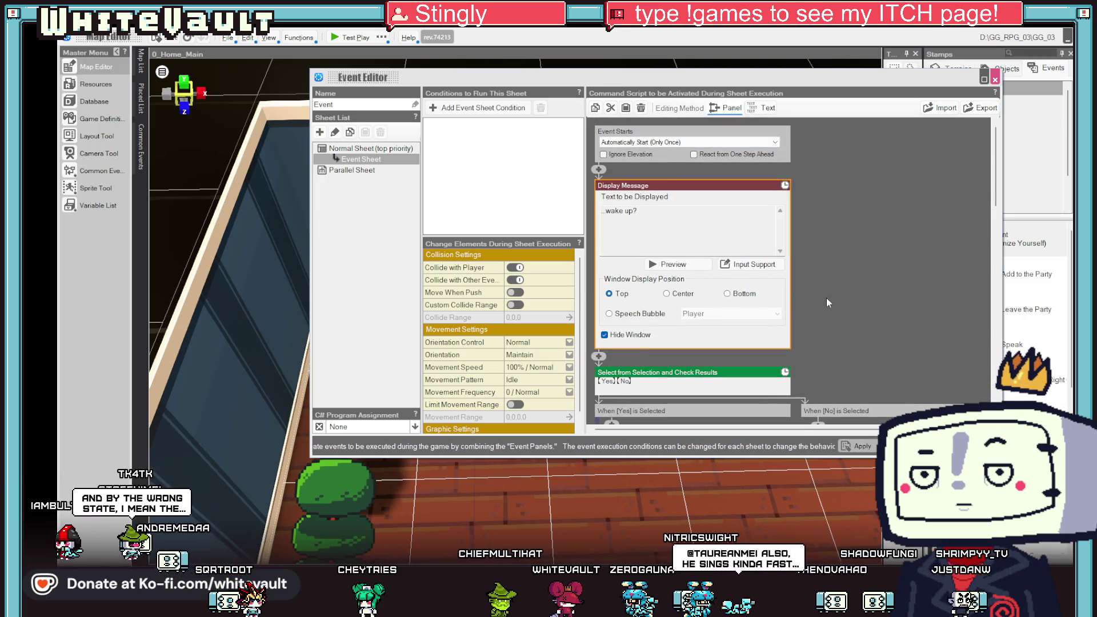
scroll(829, 302, down, 10)
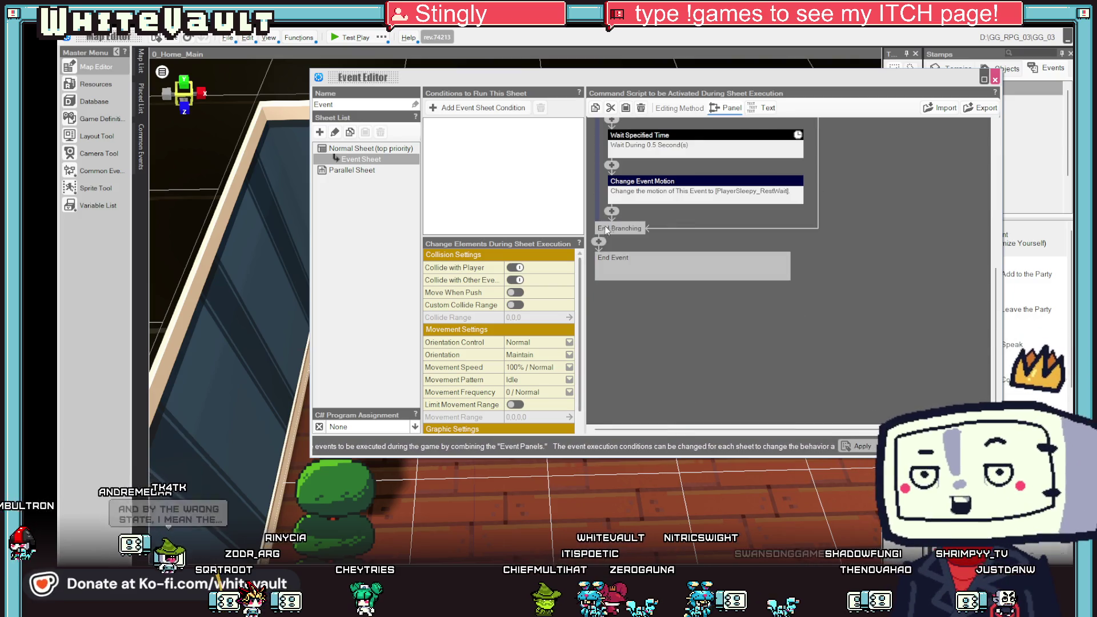
click(600, 242)
click(669, 287)
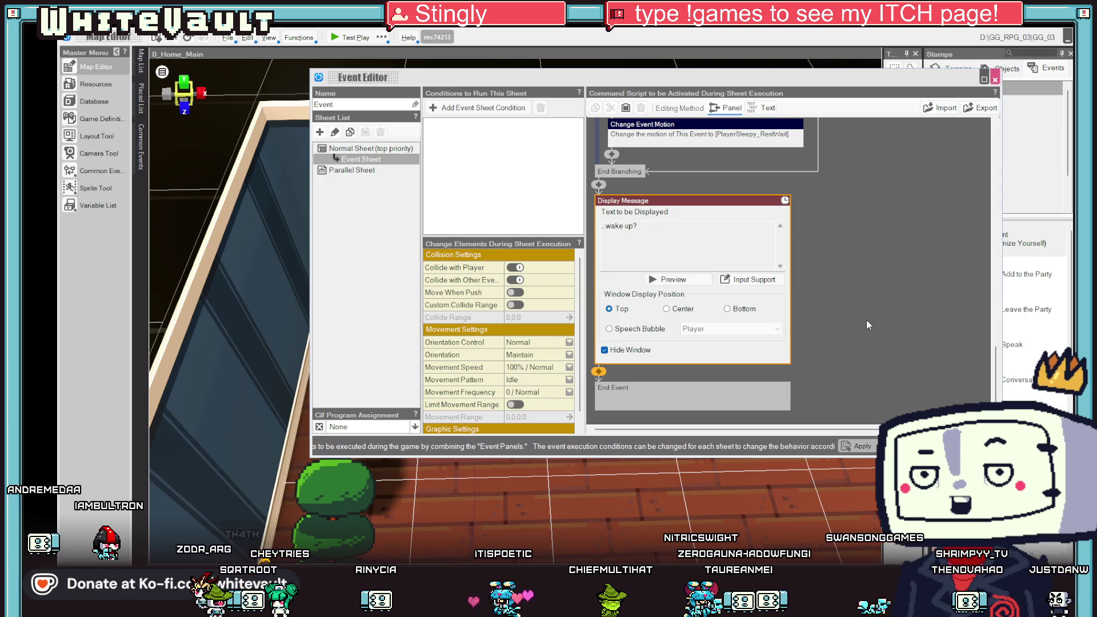
scroll(714, 269, up, 1)
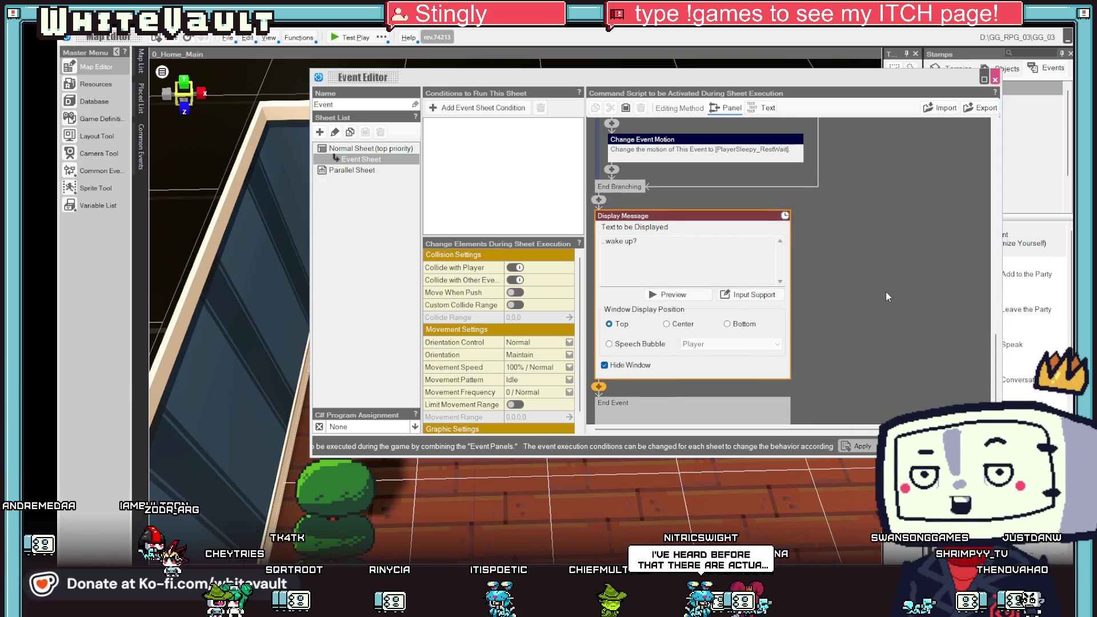
click(655, 244)
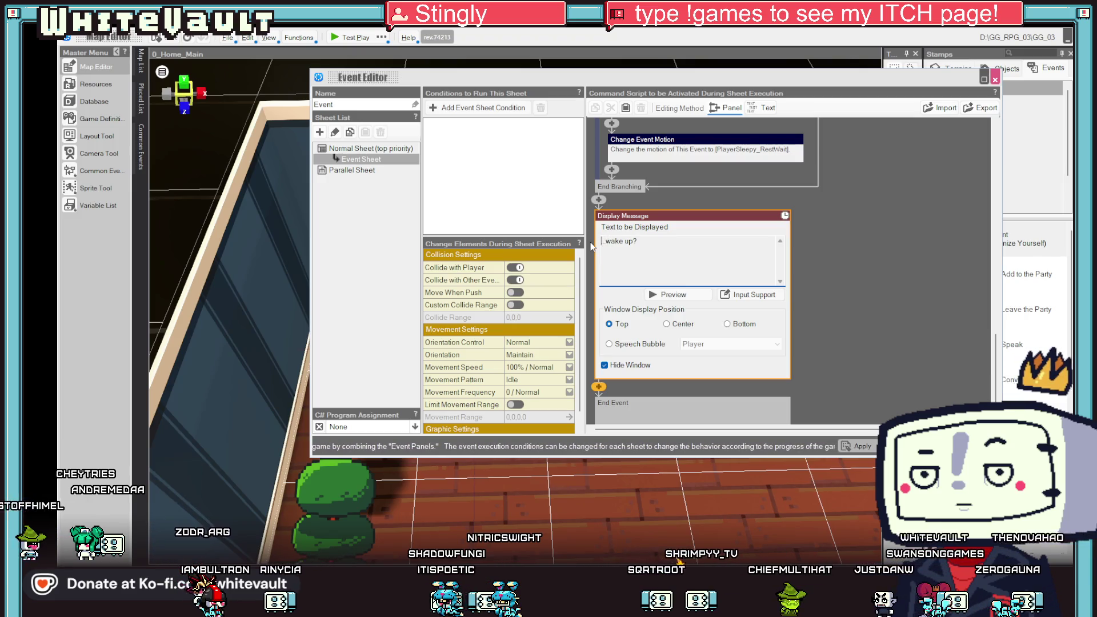
text(like a)
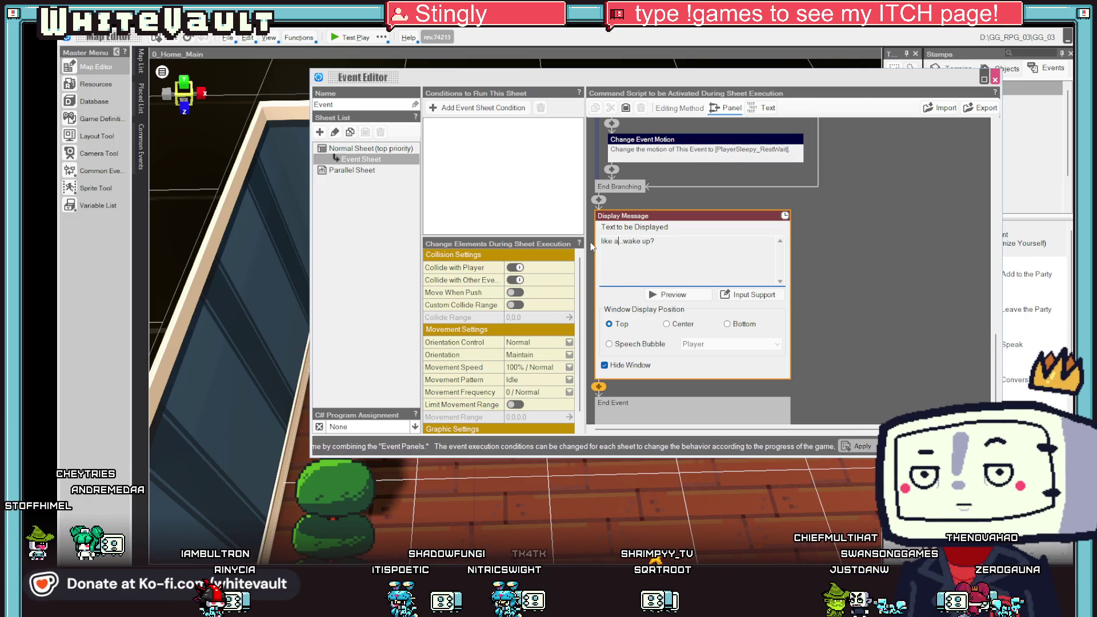
text(realy)
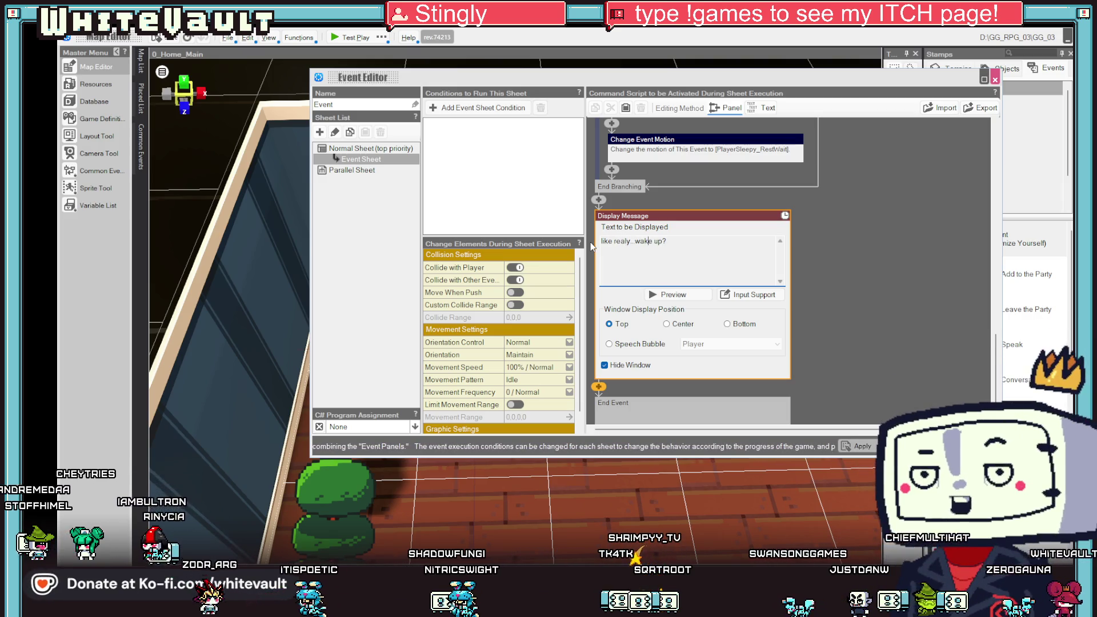
click(867, 262)
scroll(685, 225, up, 3)
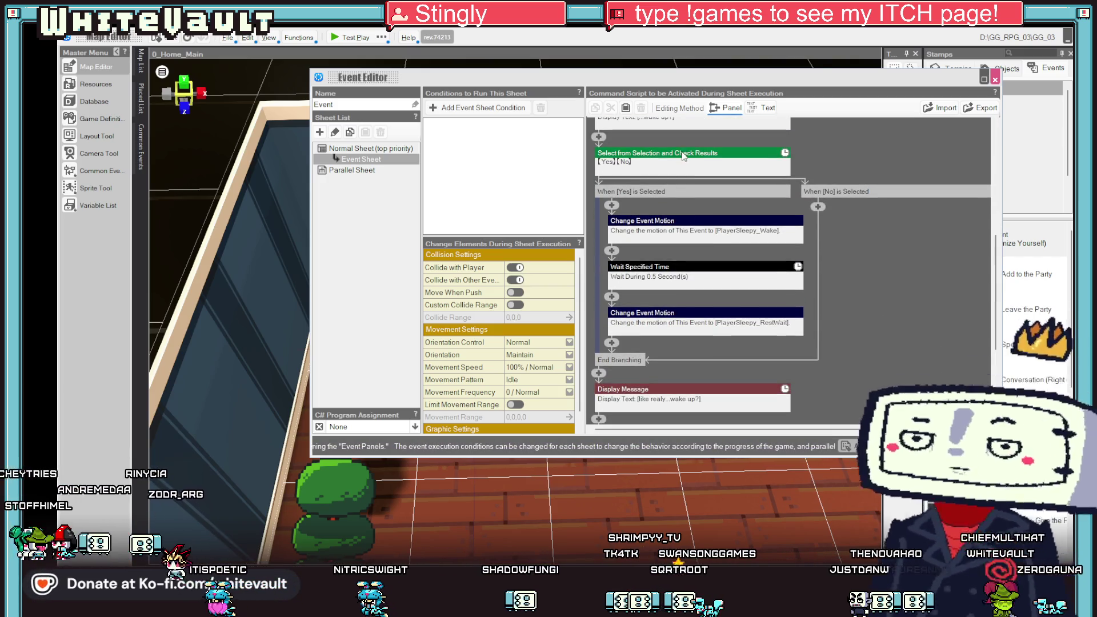
Insert a second Yes/No choice block after the 'like realy...wake up?' message.
click(681, 152)
click(732, 186)
click(732, 212)
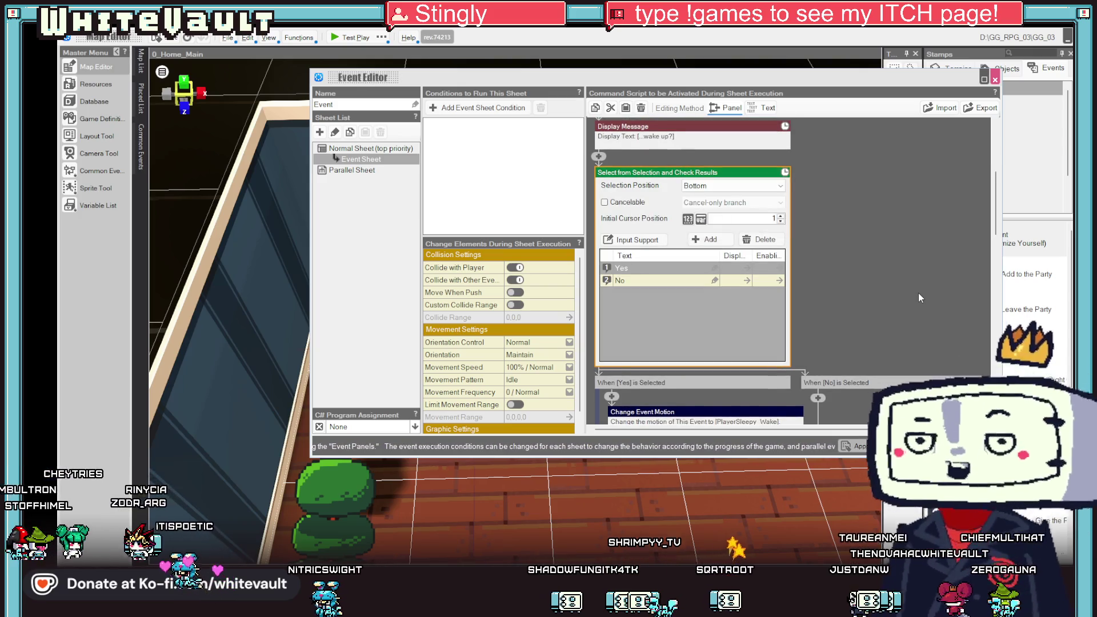
click(835, 400)
scroll(668, 390, down, 1)
scroll(667, 391, down, 1)
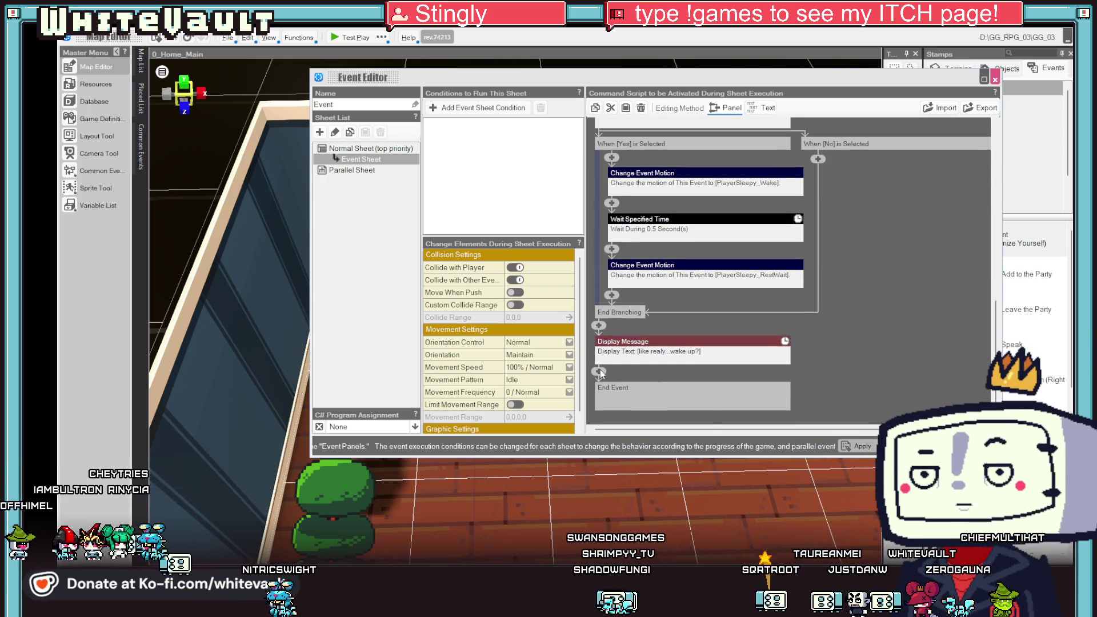
click(598, 373)
click(623, 400)
click(852, 273)
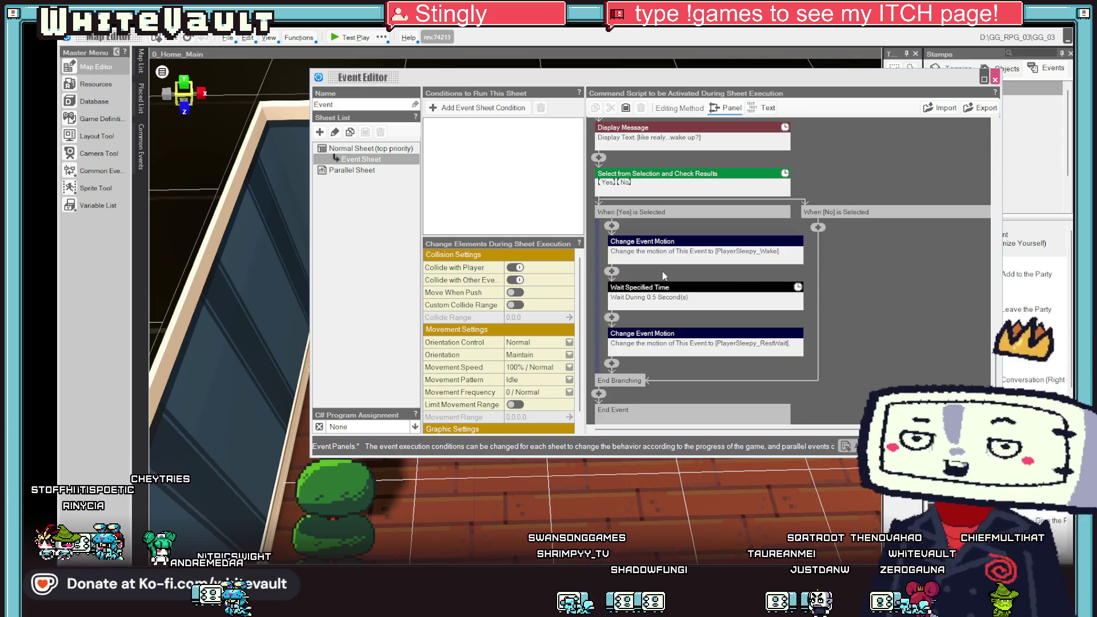
Change the first motion in the new Yes branch to Walk.
click(704, 251)
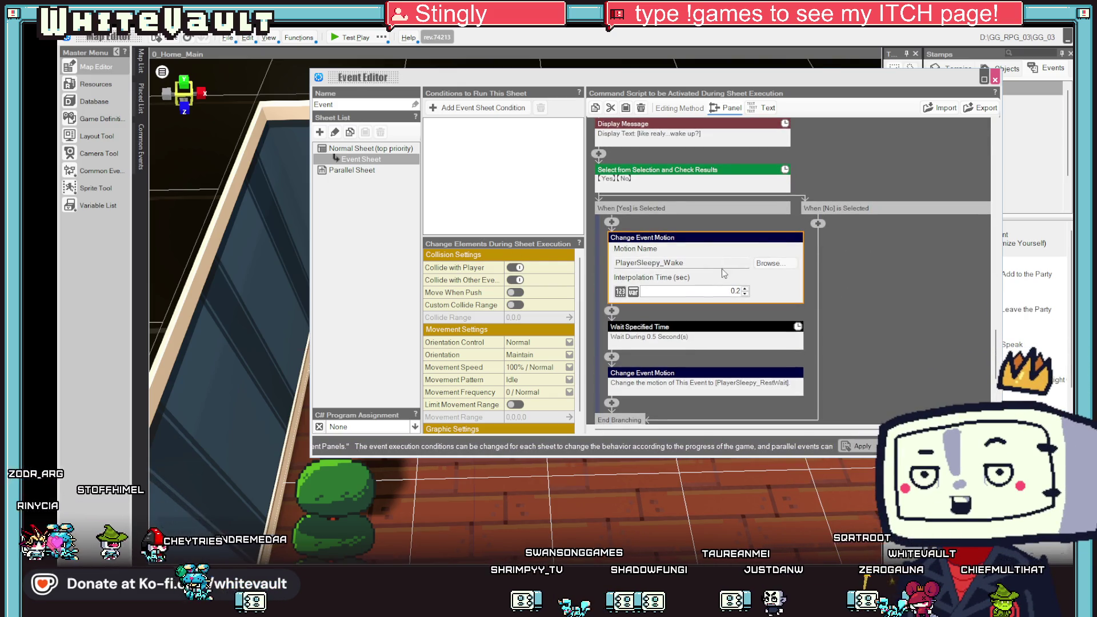
click(784, 264)
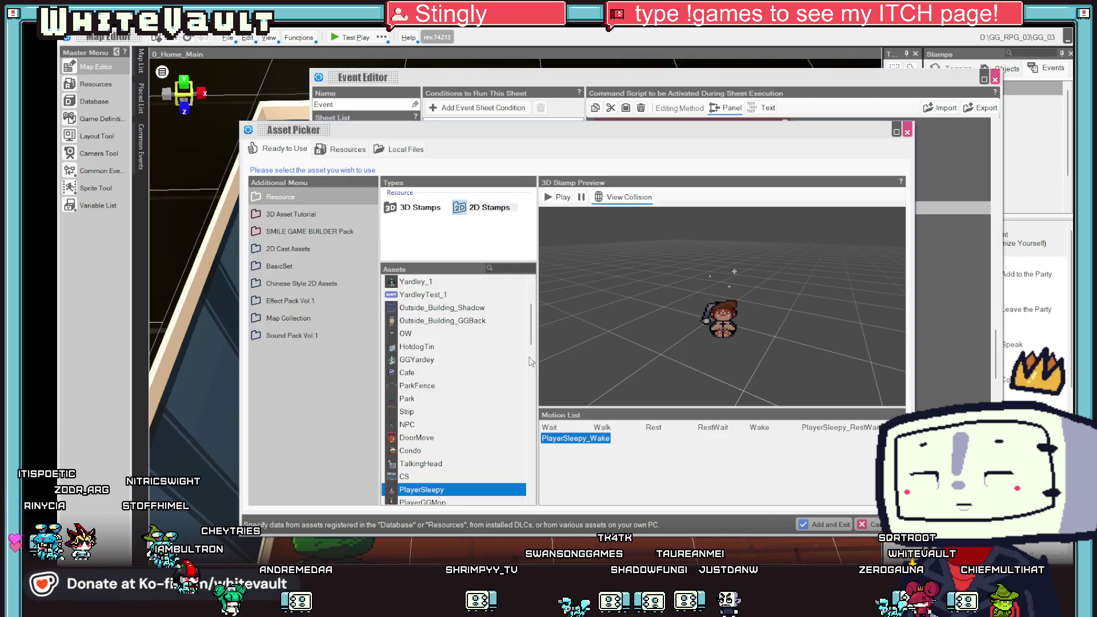
click(604, 429)
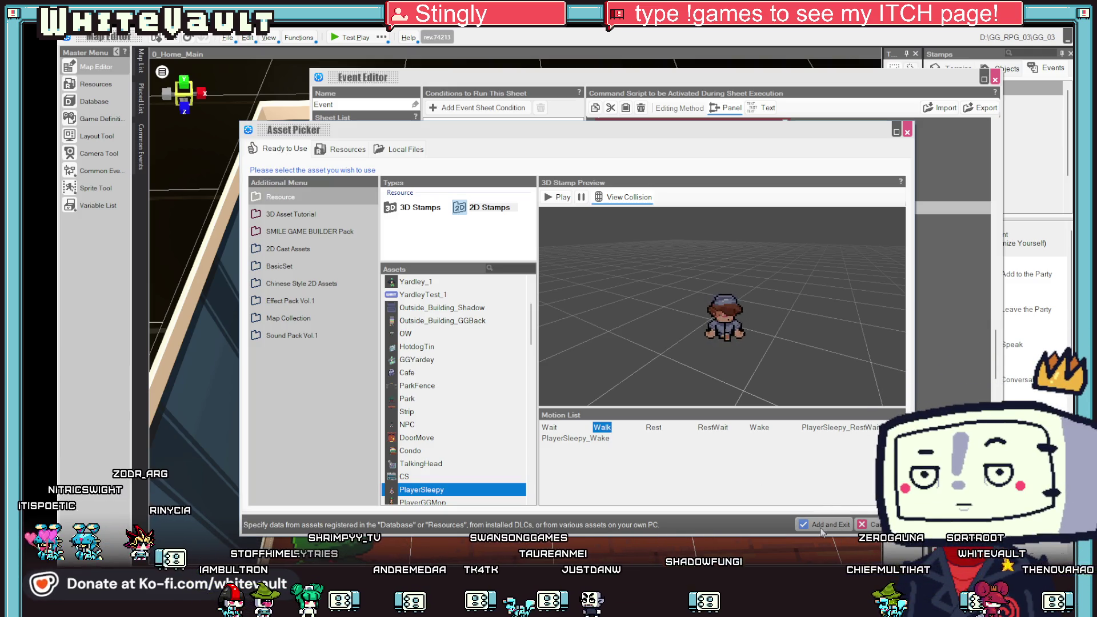
click(826, 527)
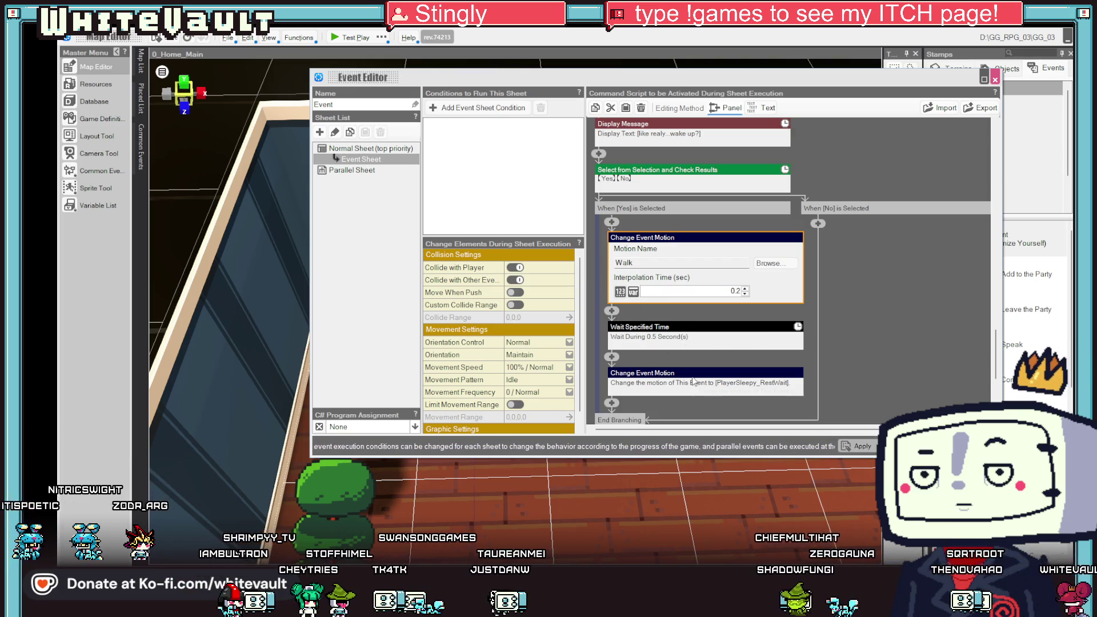
Remove the PlayerSleepy_RestWait motion step from the new Yes branch.
click(673, 378)
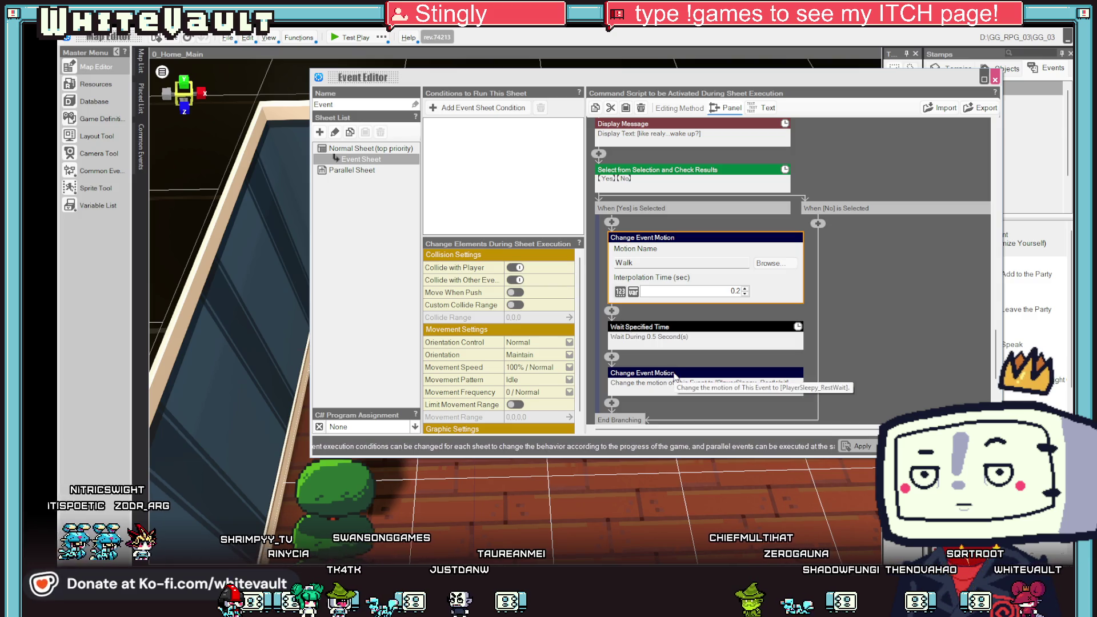
scroll(643, 285, down, 1)
click(769, 292)
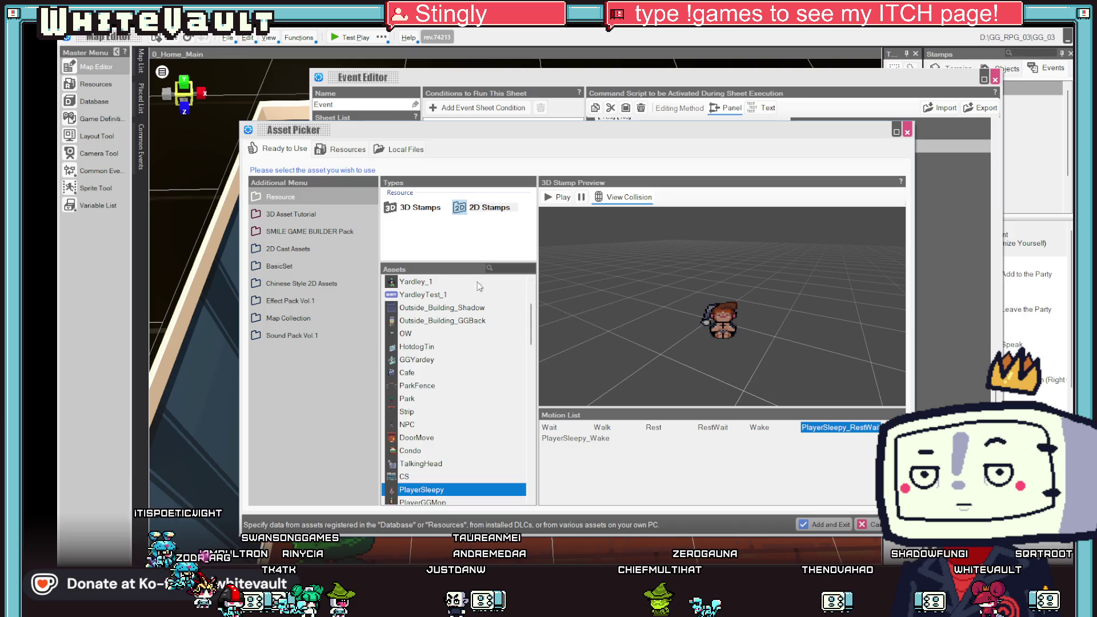
click(869, 524)
right_click(639, 269)
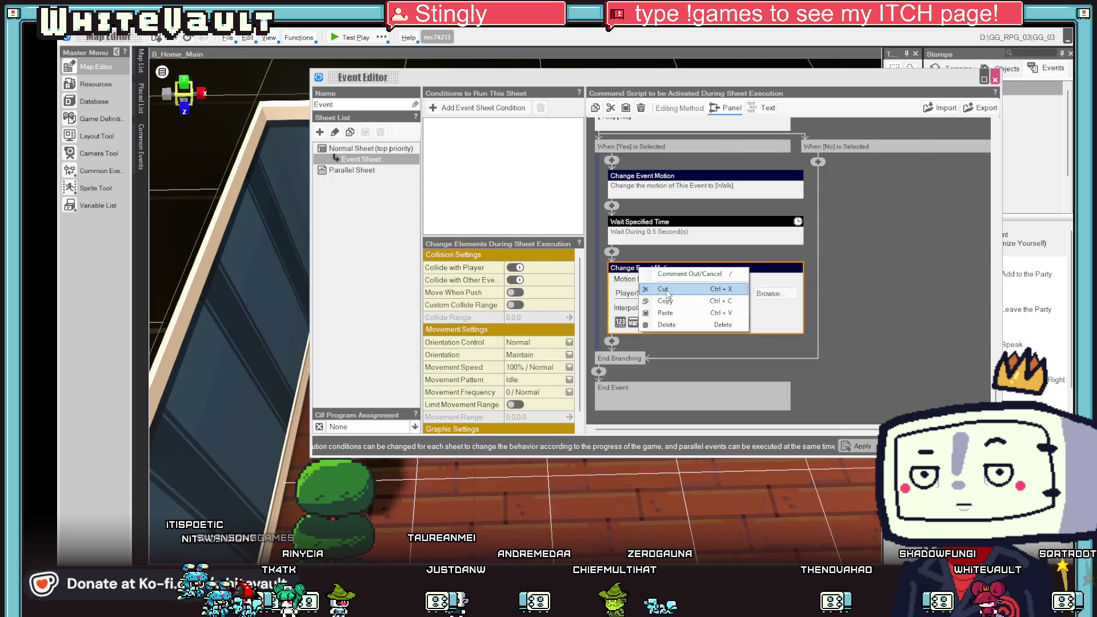
click(675, 291)
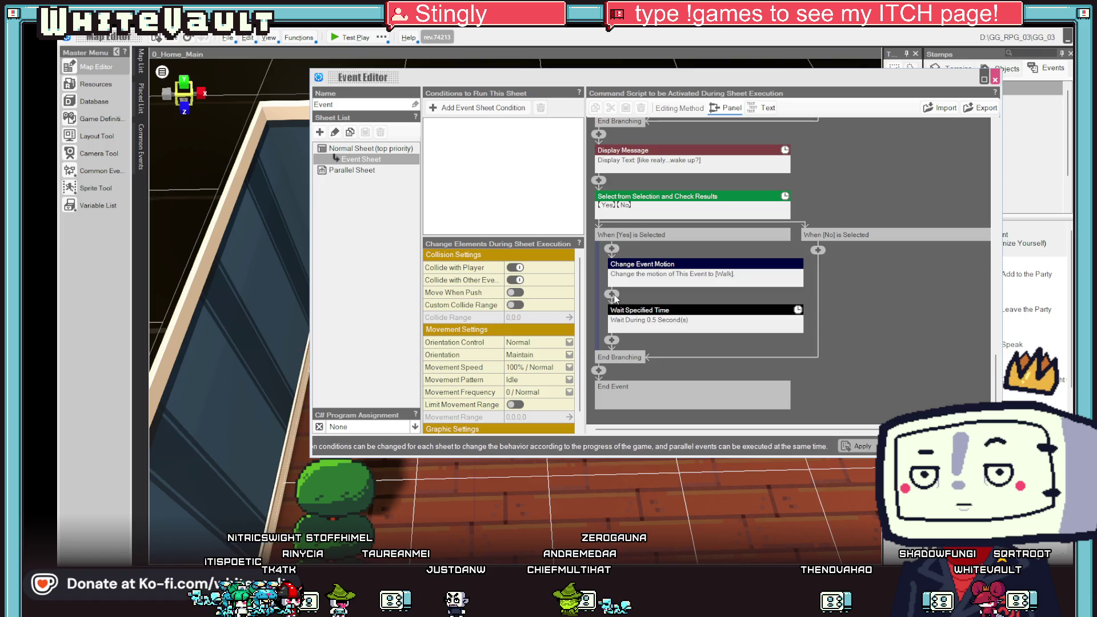
Insert a Change Event Orientation command after the Walk motion, then close the editor.
click(612, 295)
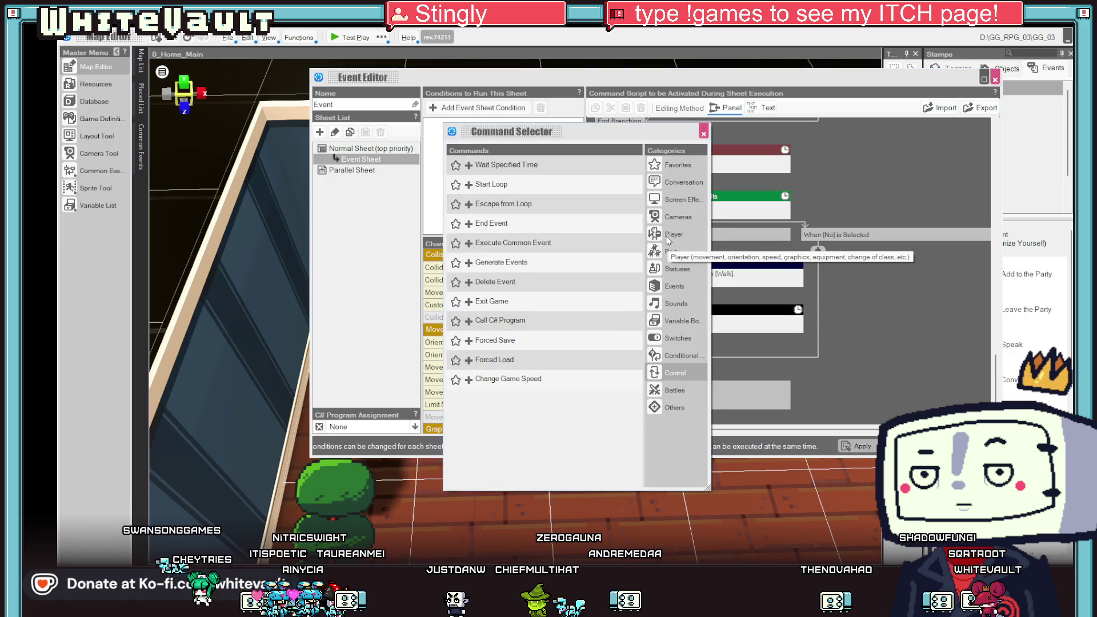
click(673, 251)
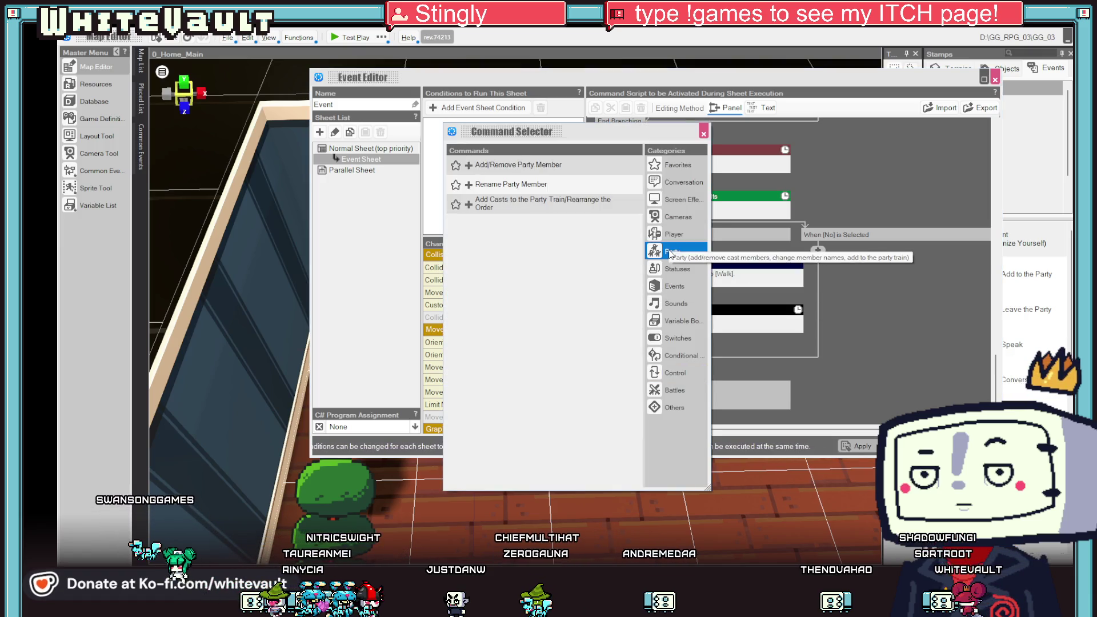
click(674, 286)
click(571, 180)
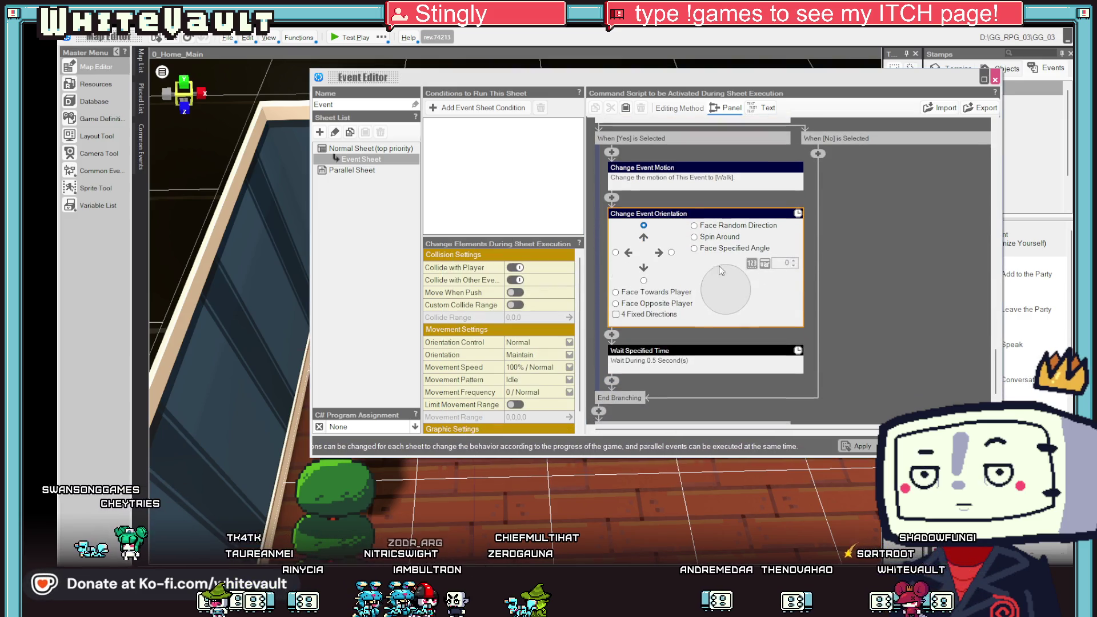
key(Escape)
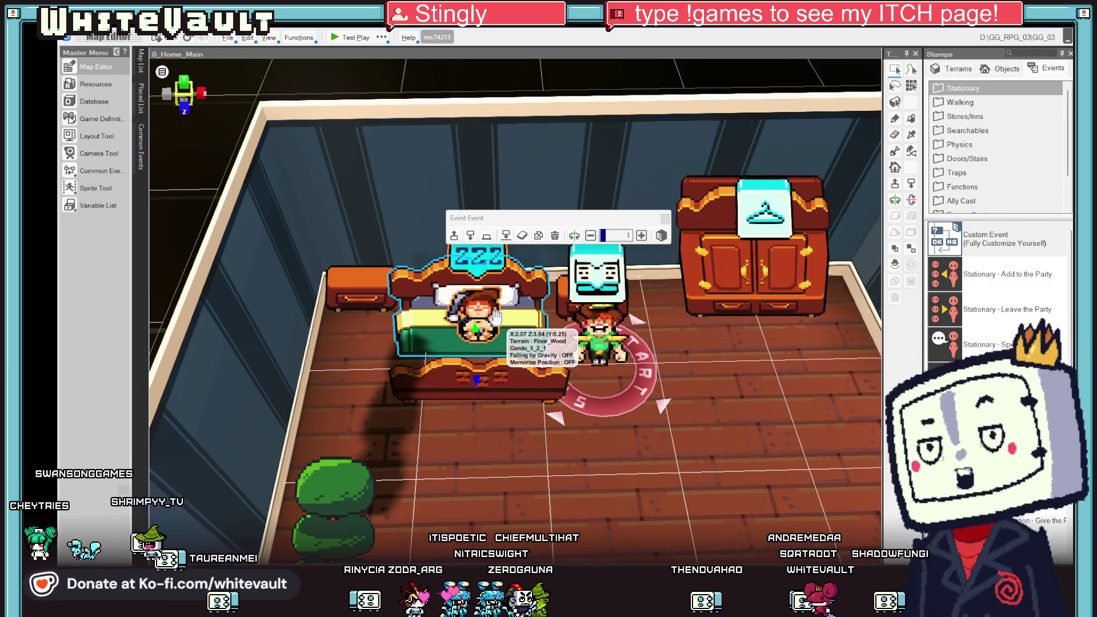
double_click(494, 318)
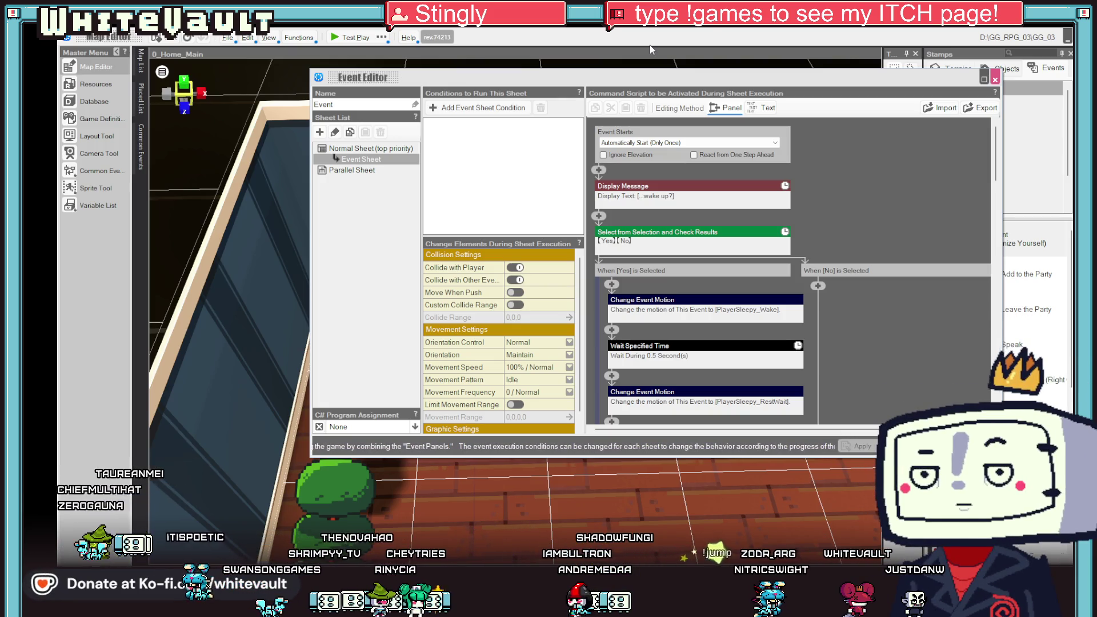
scroll(806, 293, down, 2)
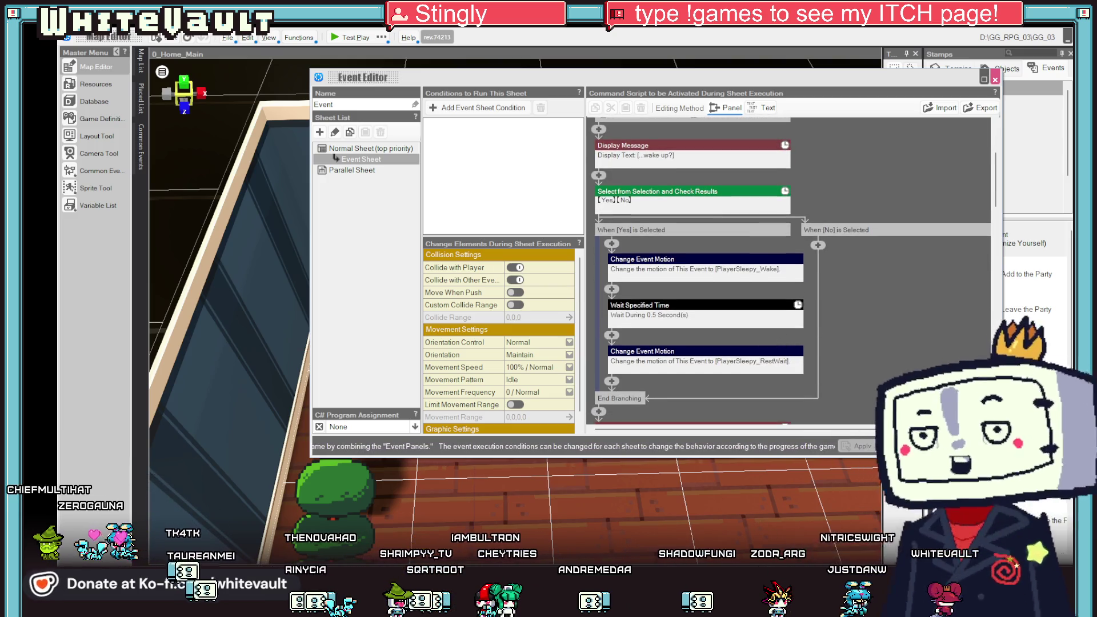
Insert a Change Event Y Coordinate command before the wait, with collision checking turned off.
scroll(890, 283, down, 15)
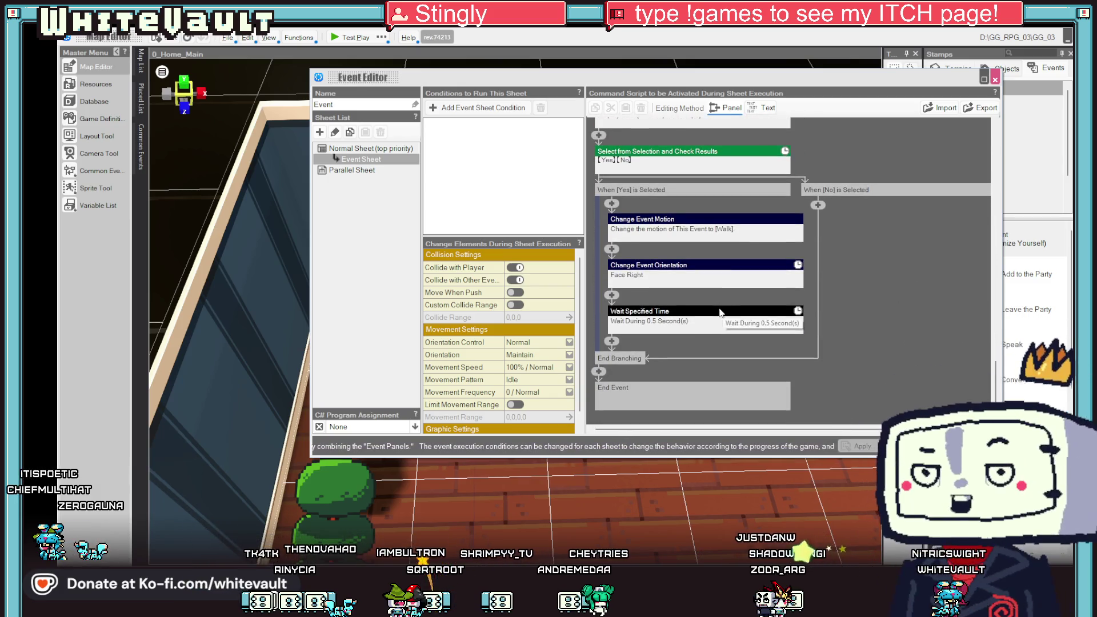
click(612, 296)
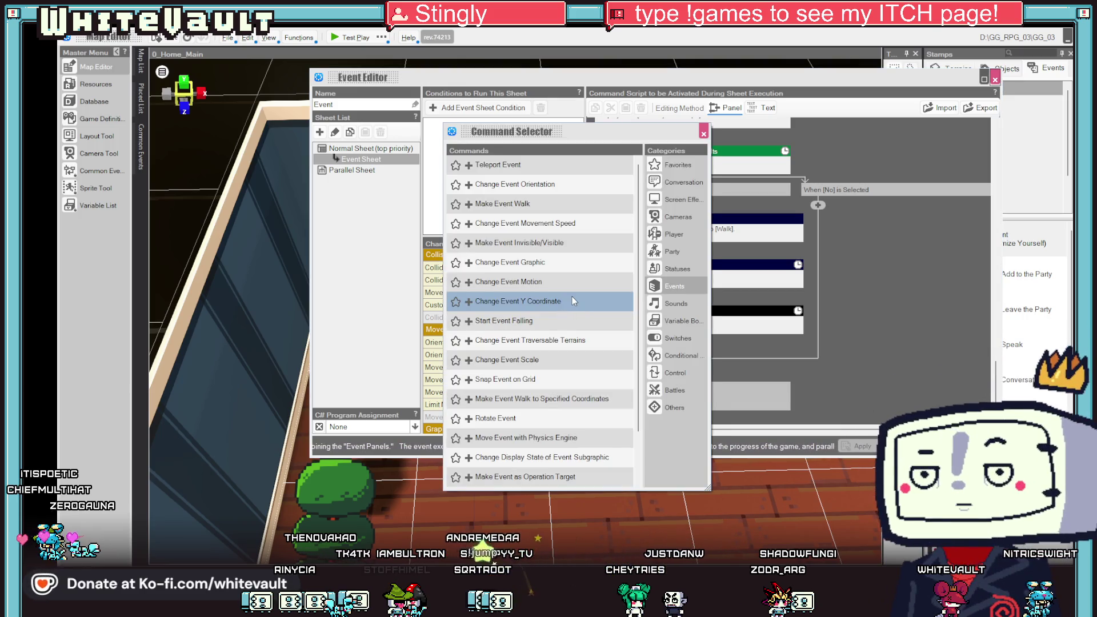
click(691, 286)
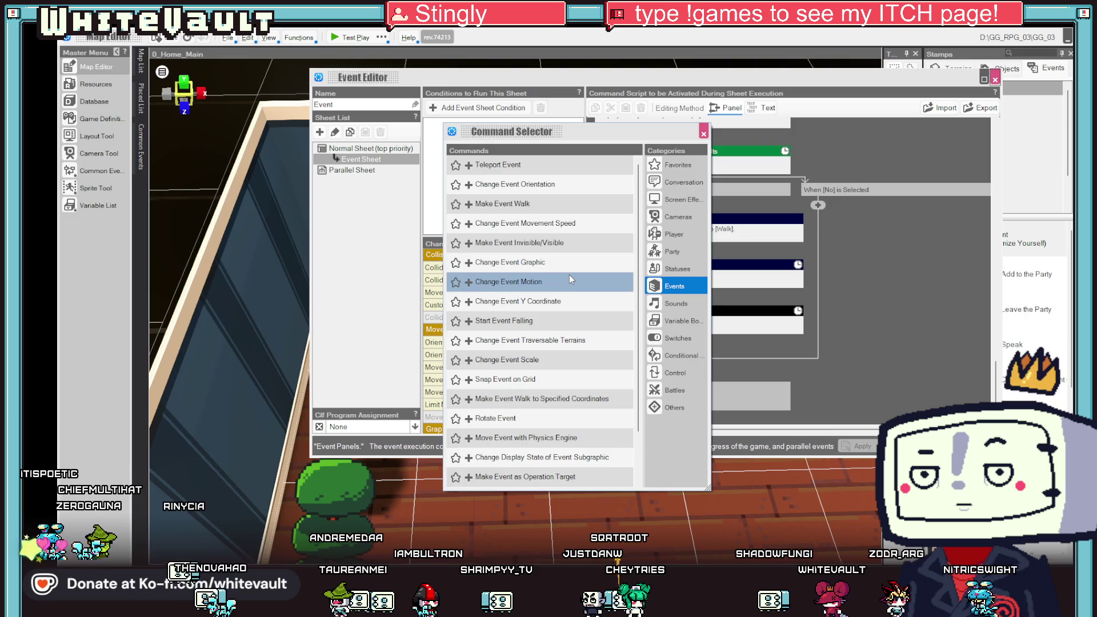
click(518, 305)
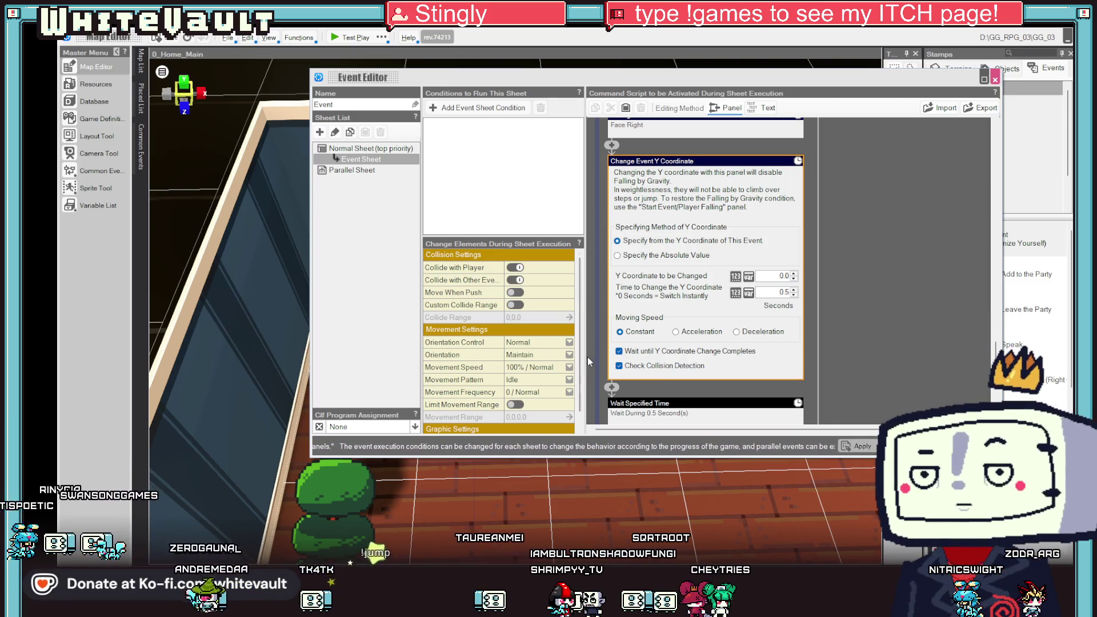
click(632, 366)
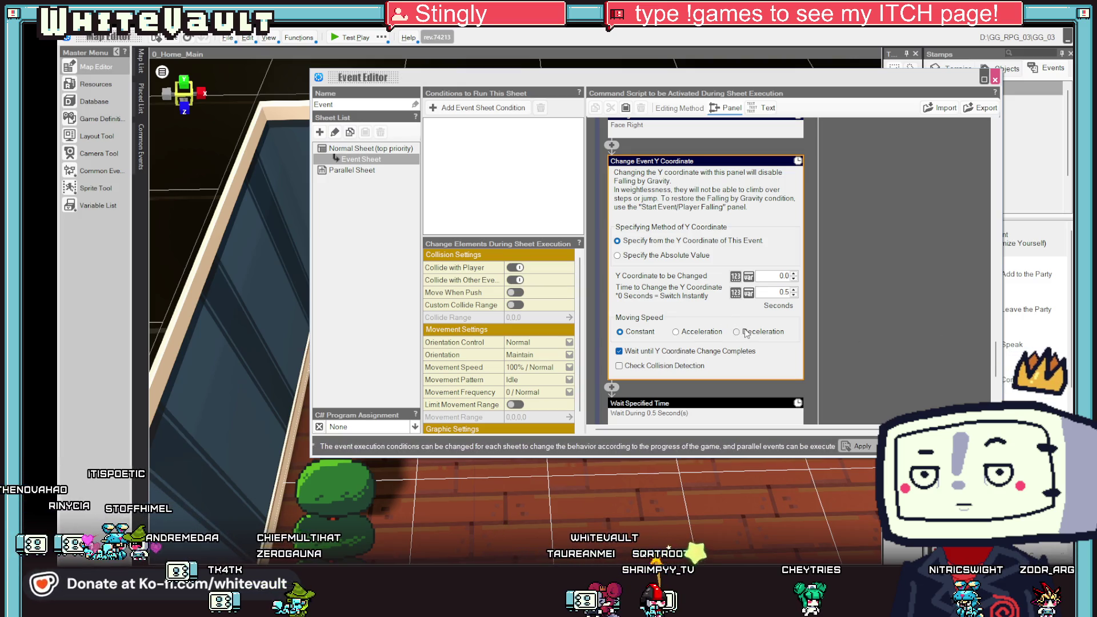
click(863, 327)
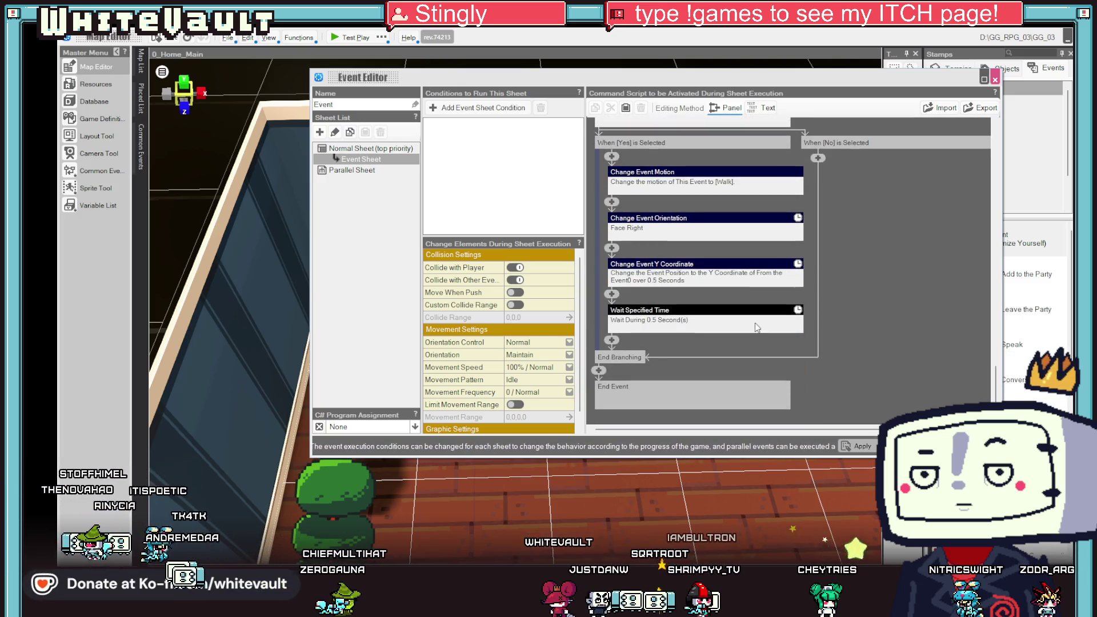
Add a Make Event Walk command after the orientation change, walking 1 grid right.
click(612, 249)
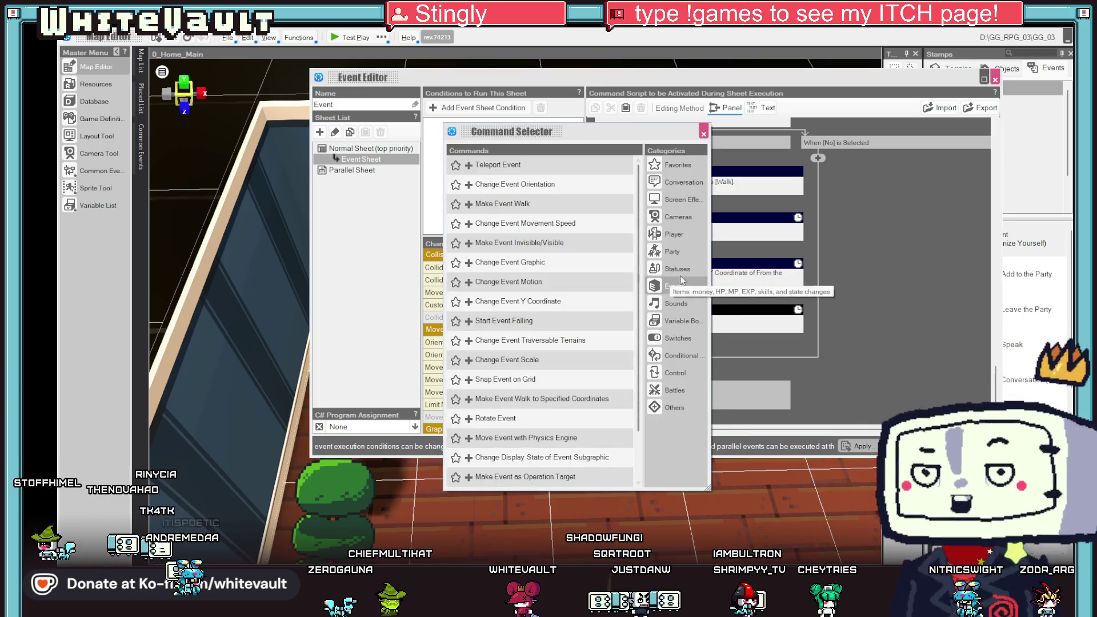
double_click(574, 200)
scroll(696, 240, down, 1)
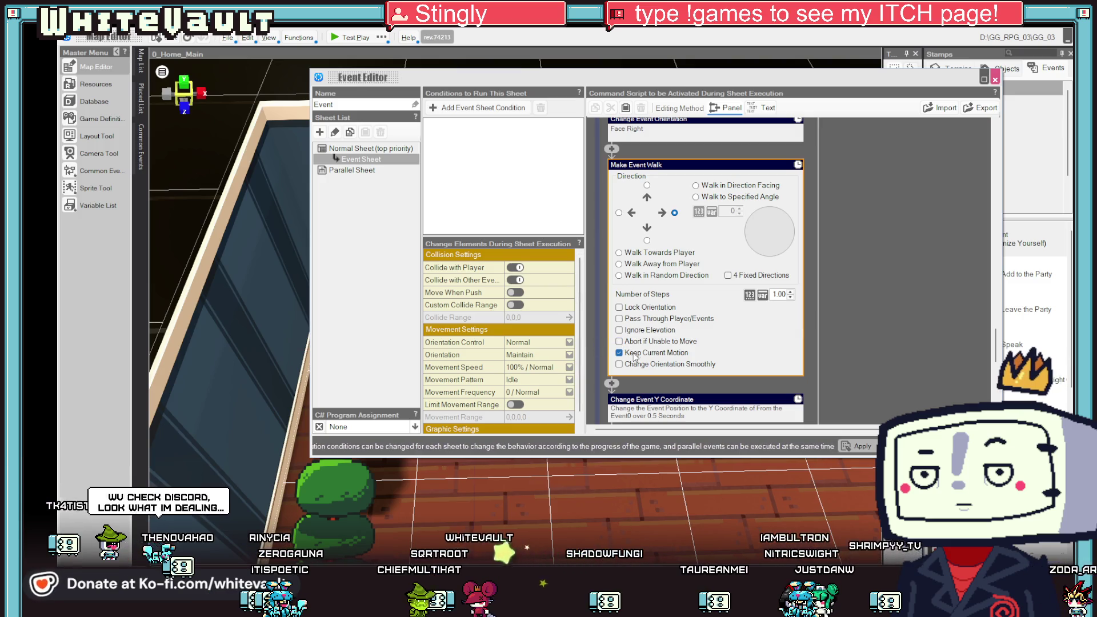
click(886, 319)
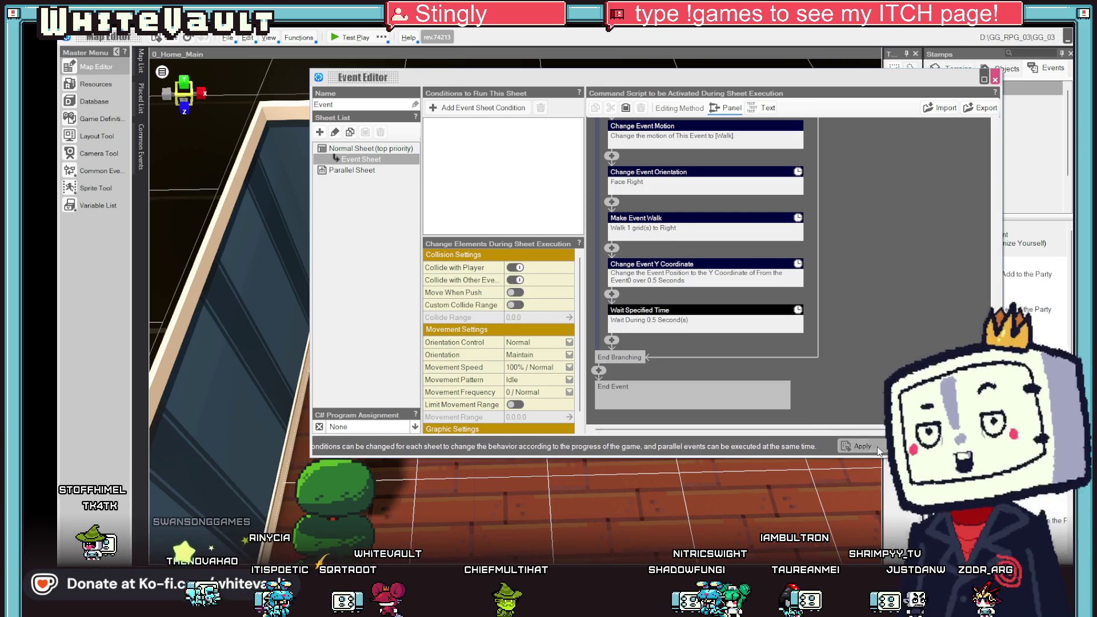
click(695, 220)
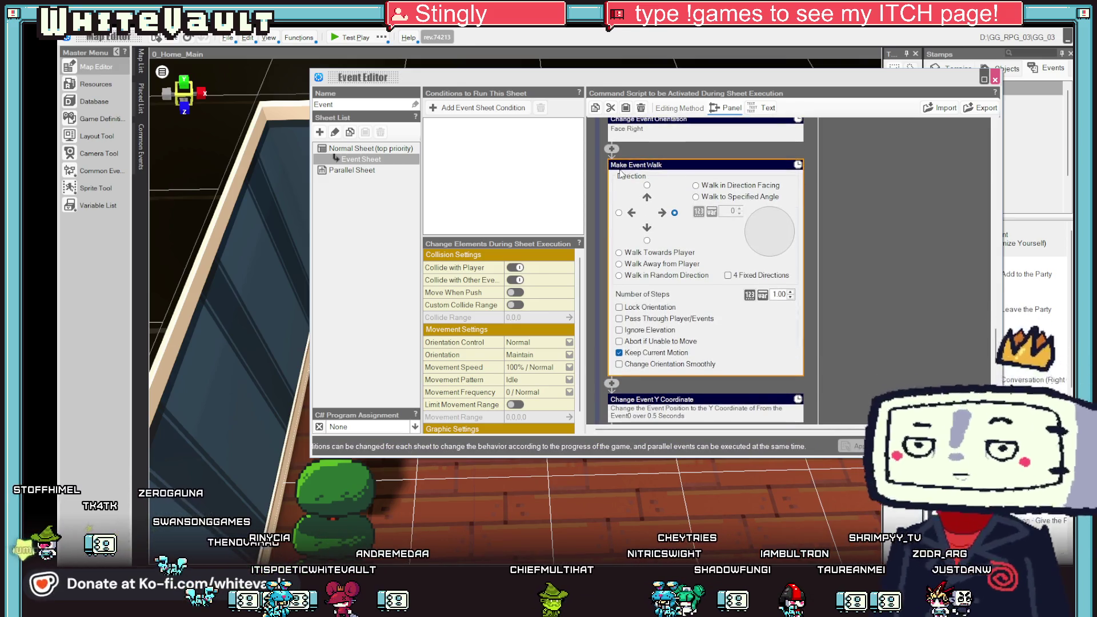
Delete the Make Event Walk command and insert a Start Event Falling command.
right_click(636, 165)
click(660, 185)
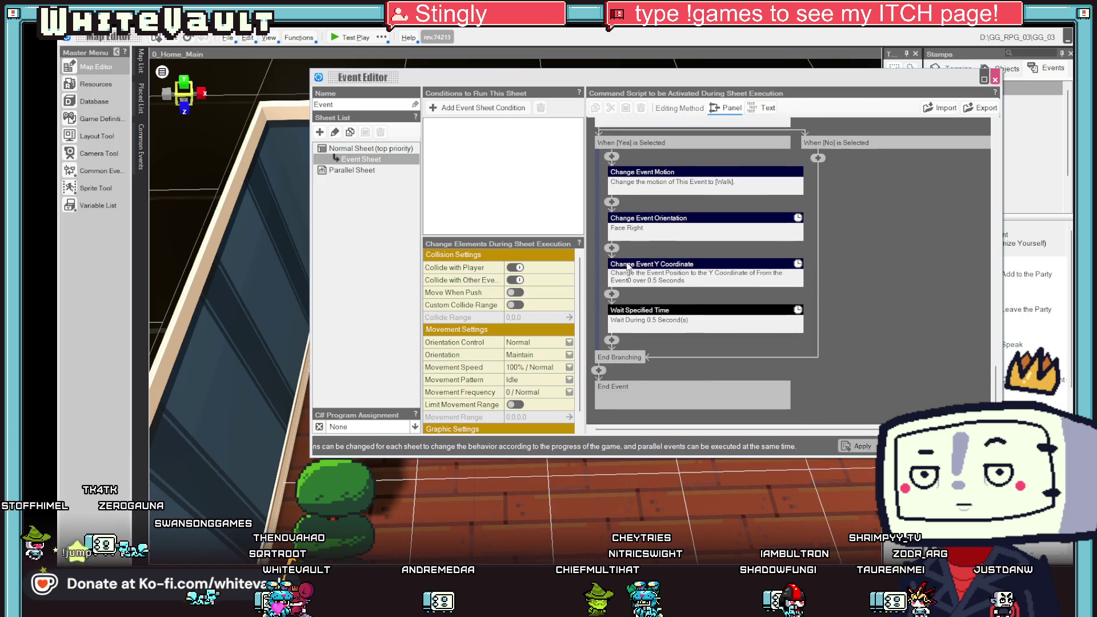
click(613, 249)
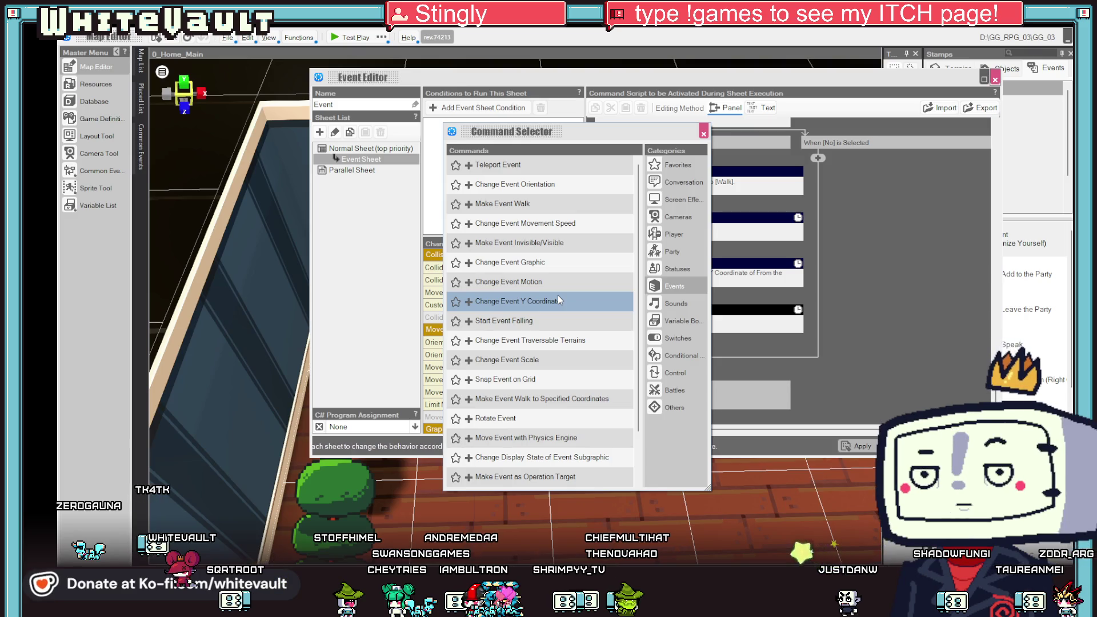
scroll(571, 318, down, 1)
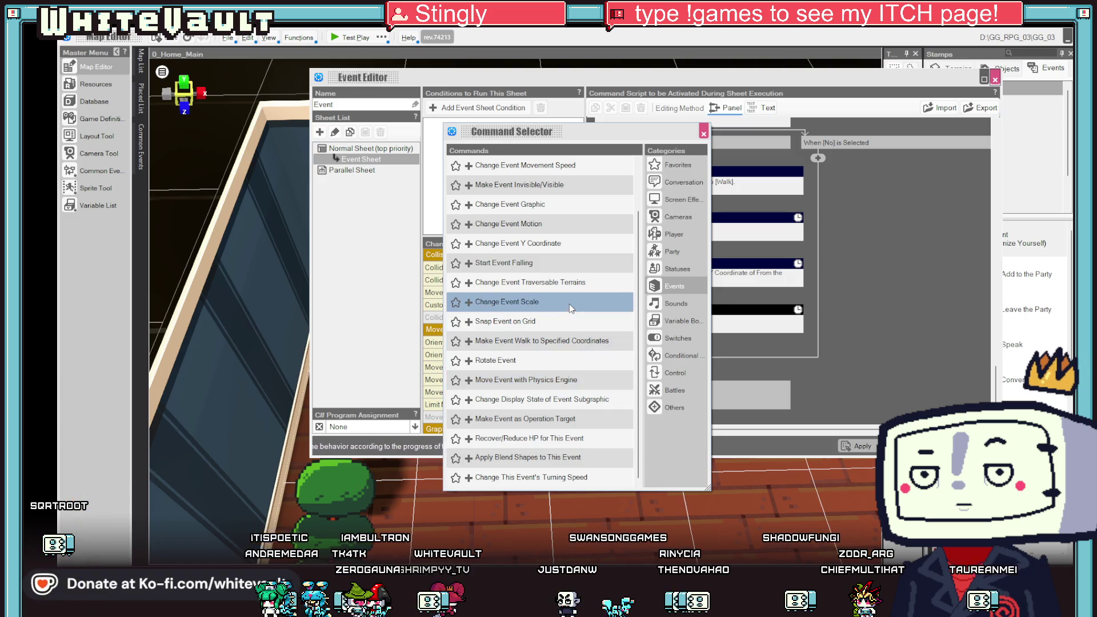
double_click(569, 265)
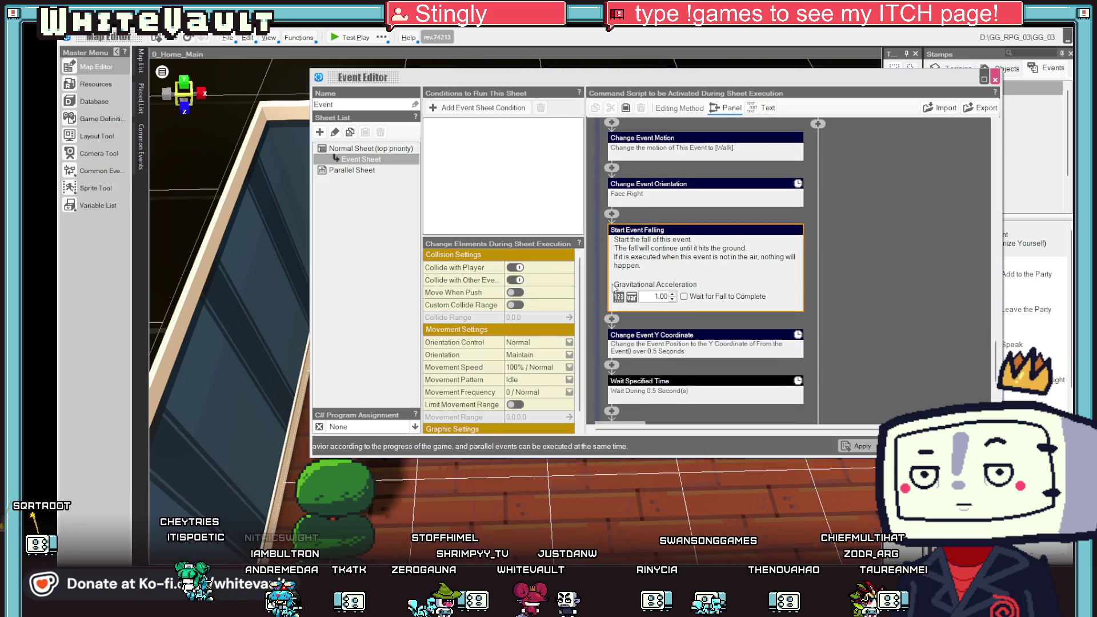
Delete the Change Event Y Coordinate command and insert a new Make Event Walk command.
right_click(713, 338)
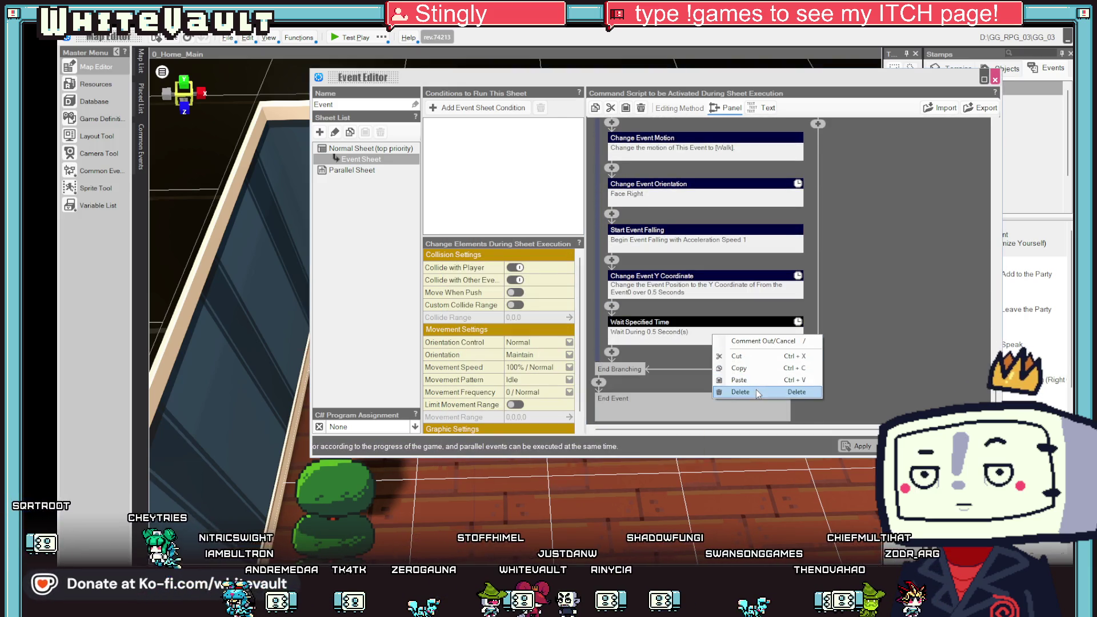
click(738, 386)
click(613, 250)
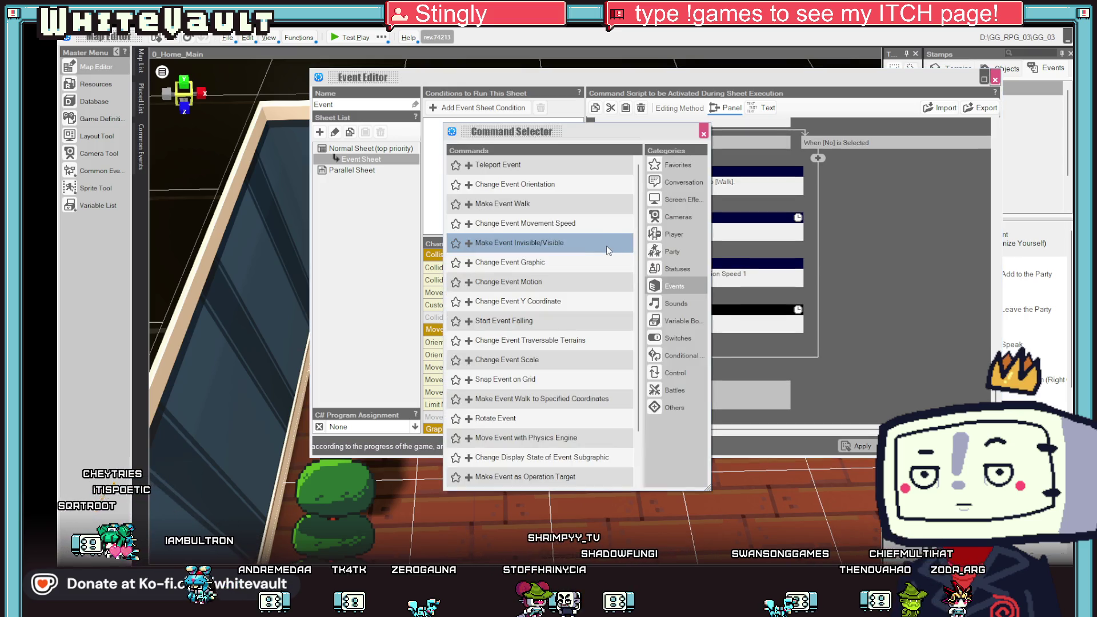
click(520, 206)
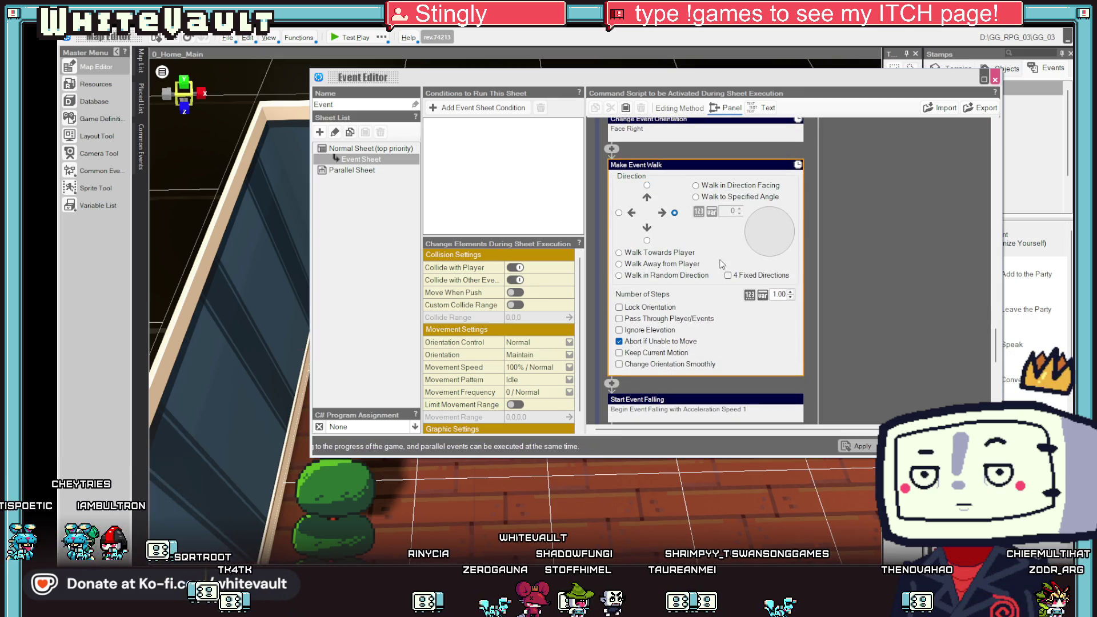
Set the Make Event Walk command to Walk in Direction Facing.
click(696, 186)
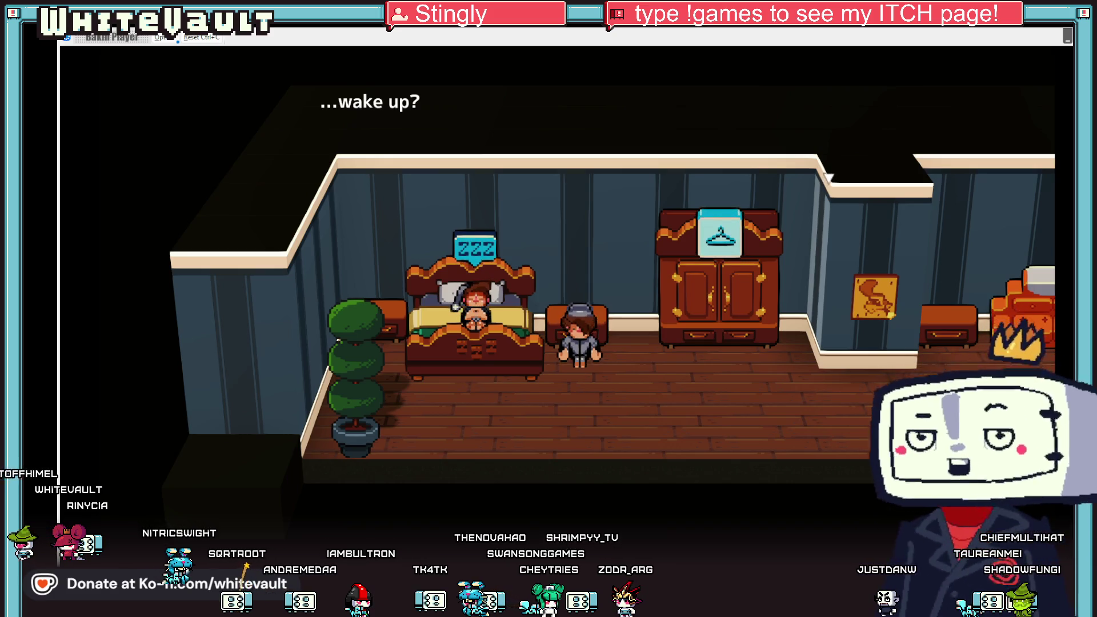
In Aseprite, create a new blank sprite and paste the cat photo into it.
key(alt+Tab)
click(73, 46)
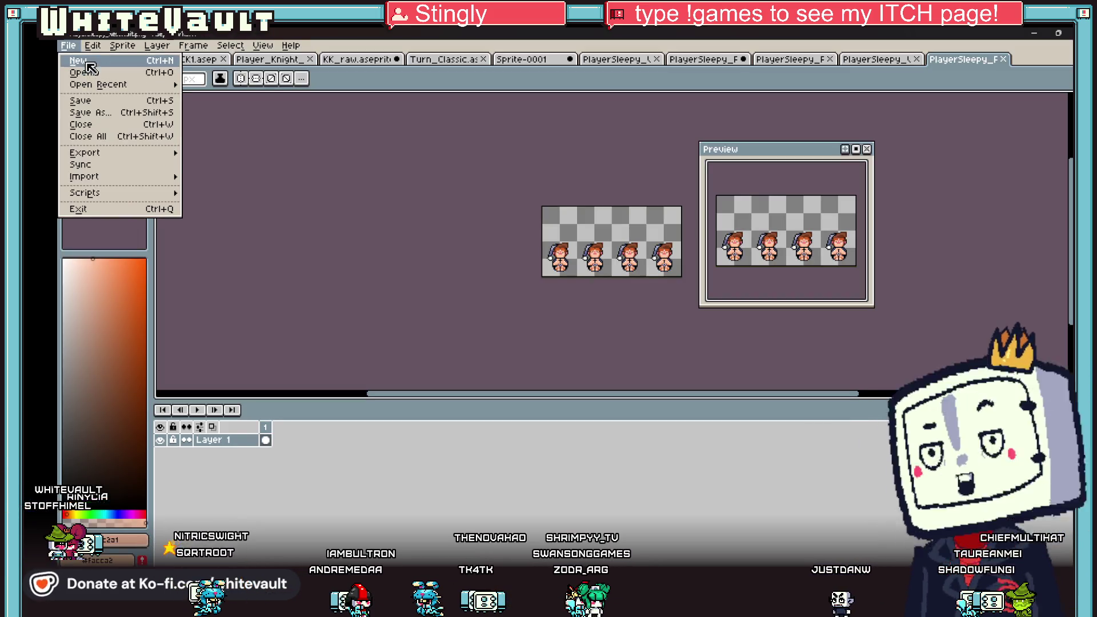
click(80, 60)
click(553, 416)
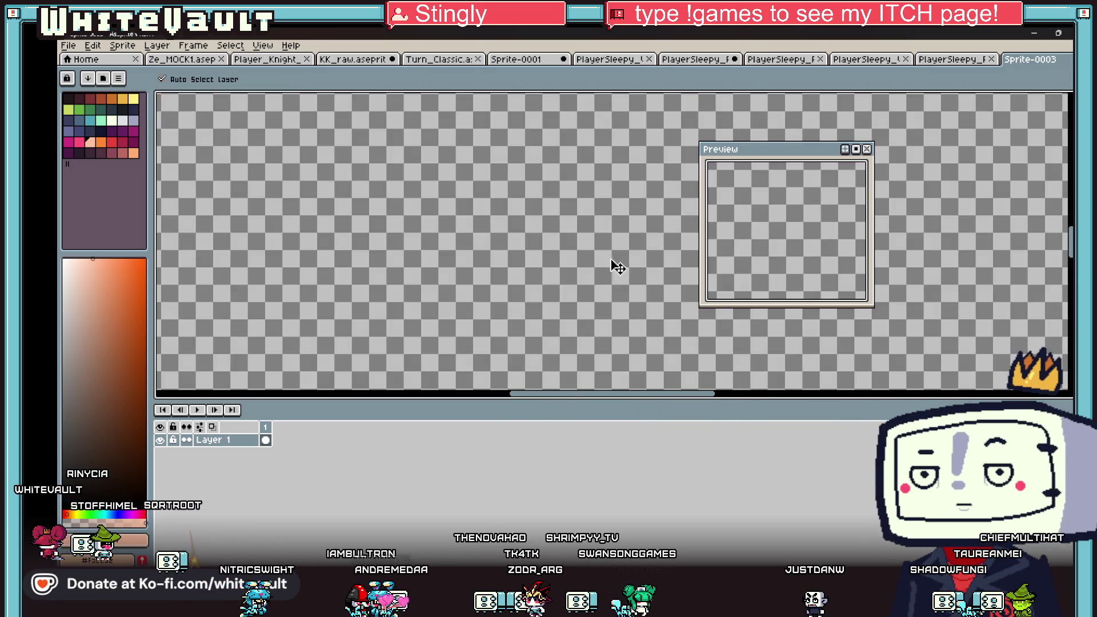
key(ctrl+v)
drag(723, 394, 783, 394)
scroll(594, 345, up, 3)
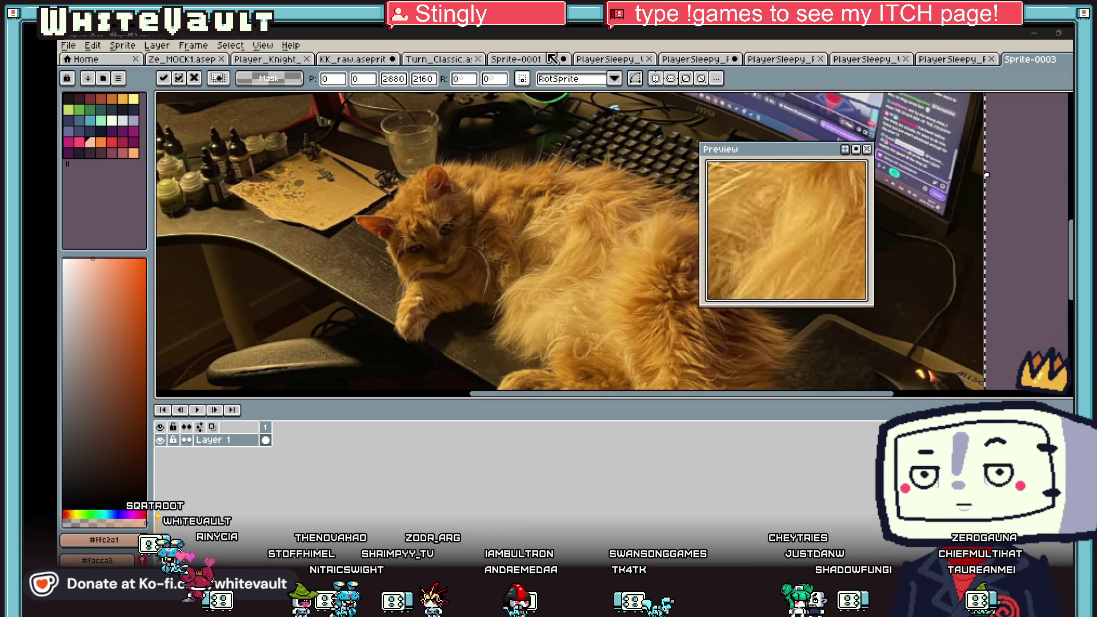
scroll(617, 209, down, 1)
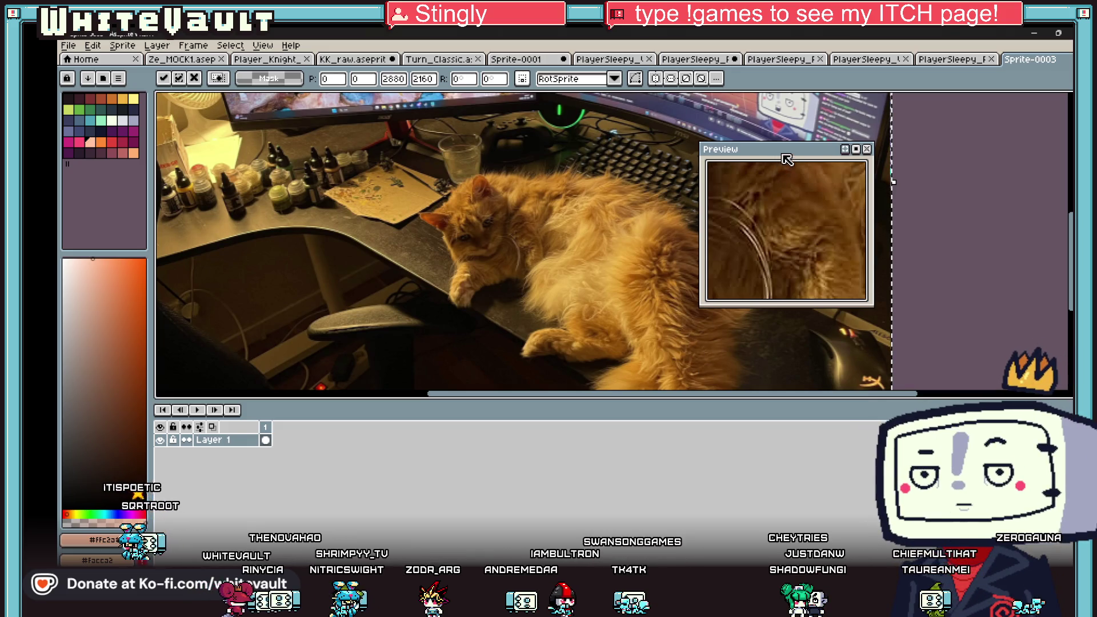
Move the Preview panel aside, return to the PlayerSleepy sheet, and bring the test play forward.
drag(782, 155, 978, 178)
scroll(600, 279, up, 1)
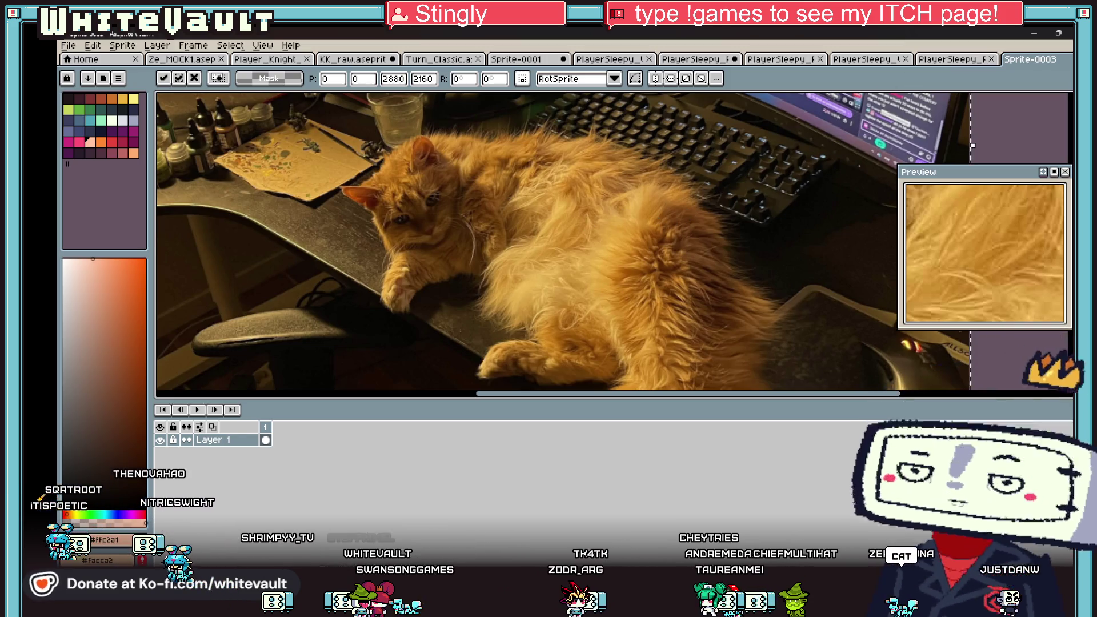
click(951, 59)
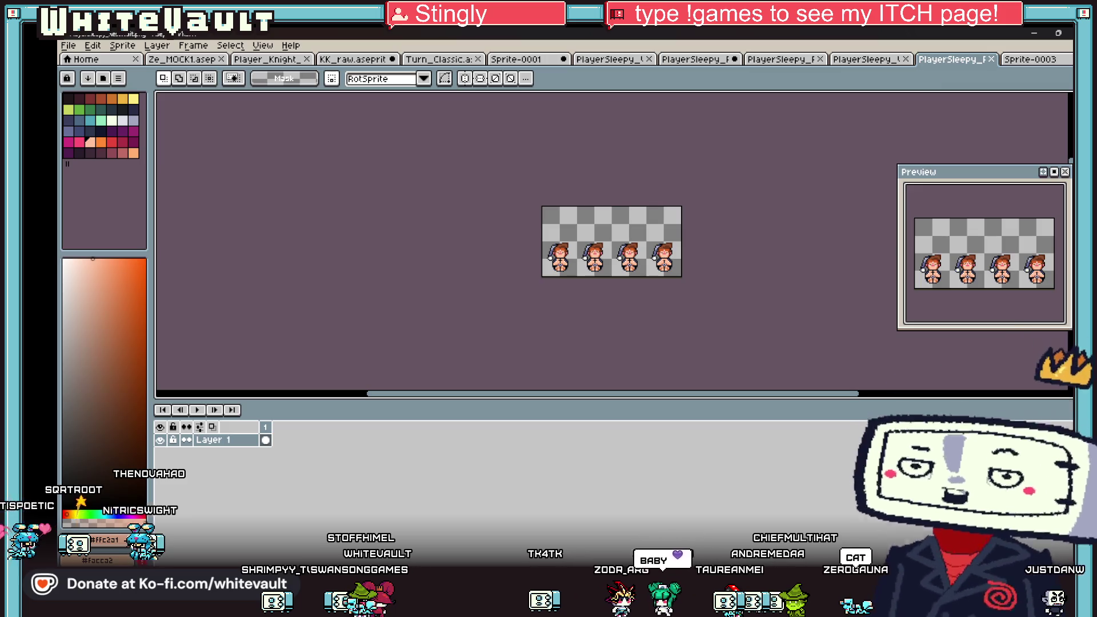
mouse_move(648, 606)
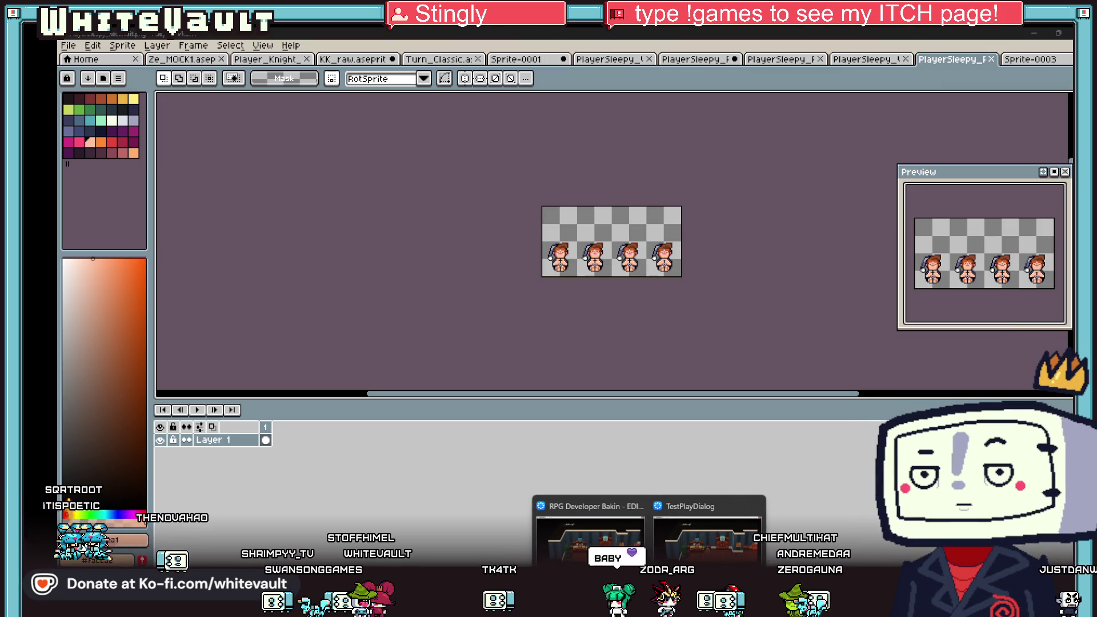
click(707, 540)
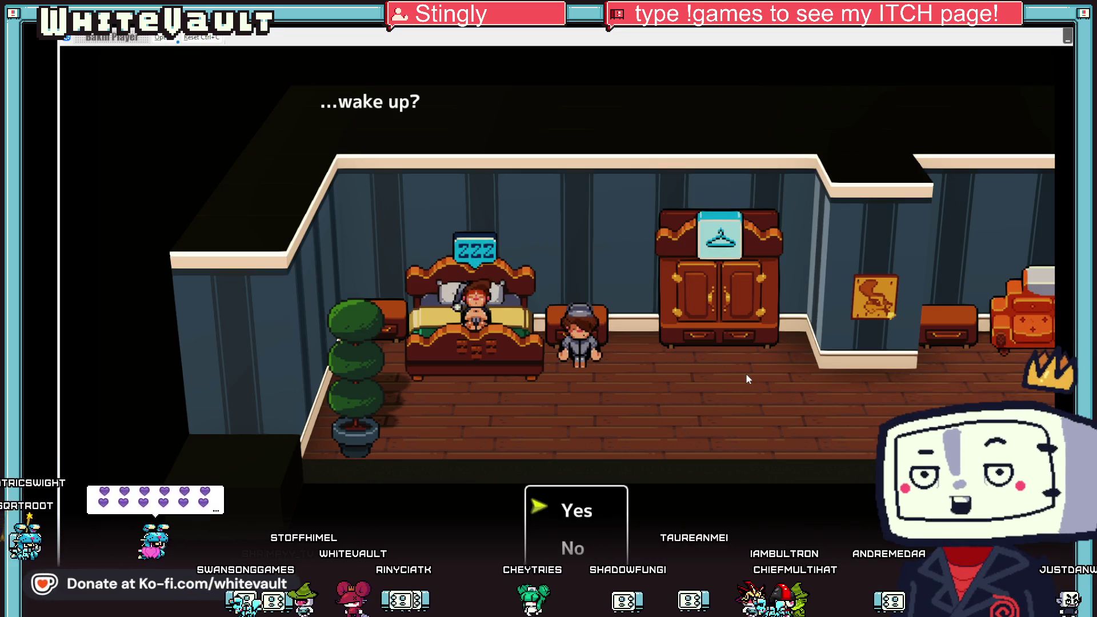
Answer both wake-up Yes/No prompts in the test play, then reopen the bed event's script.
key(Return)
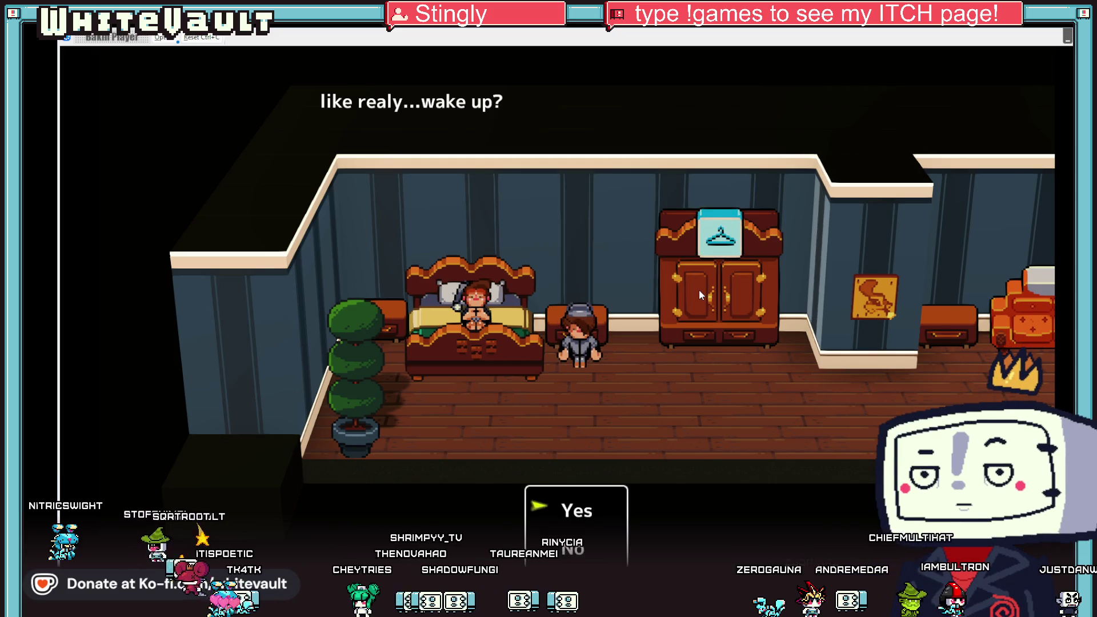
key(Return)
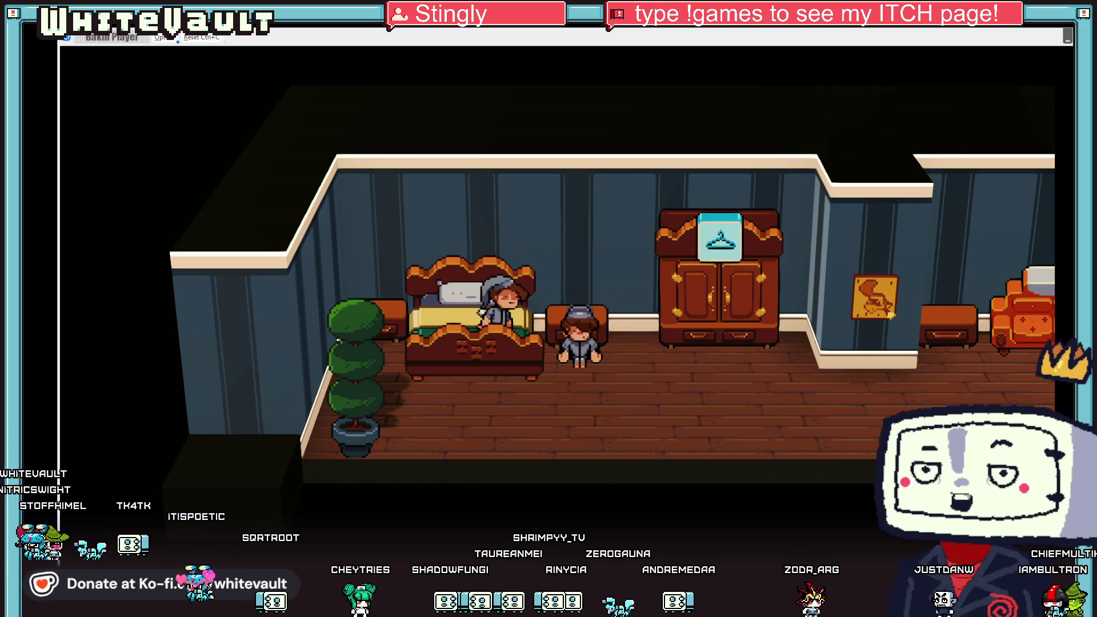
key(alt+Tab)
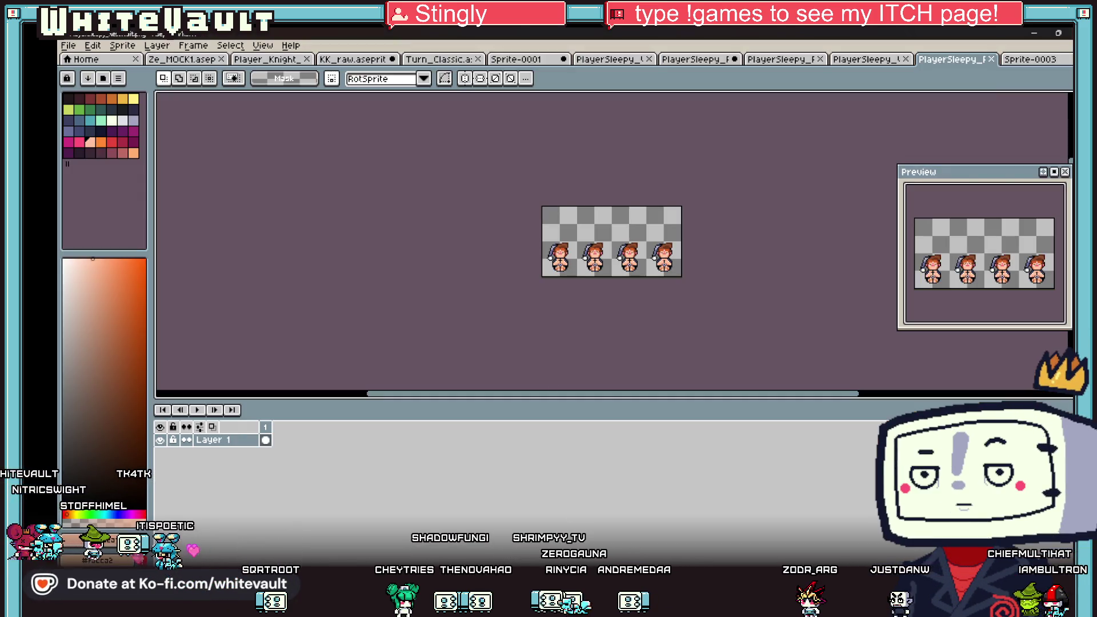
key(alt+Tab)
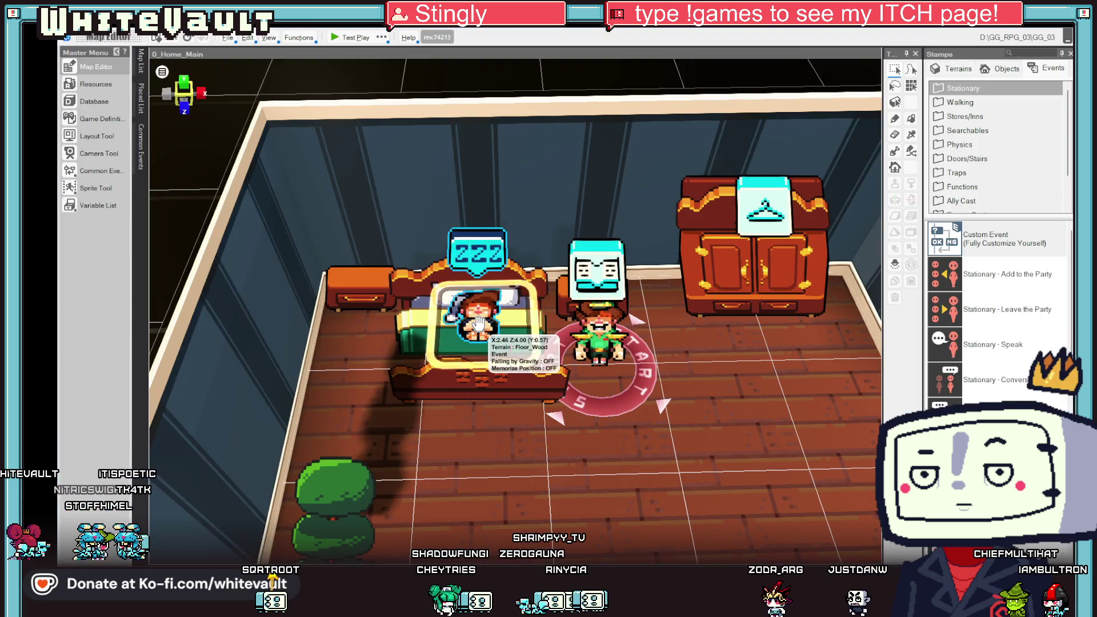
double_click(479, 324)
scroll(786, 217, down, 1)
scroll(733, 288, down, 10)
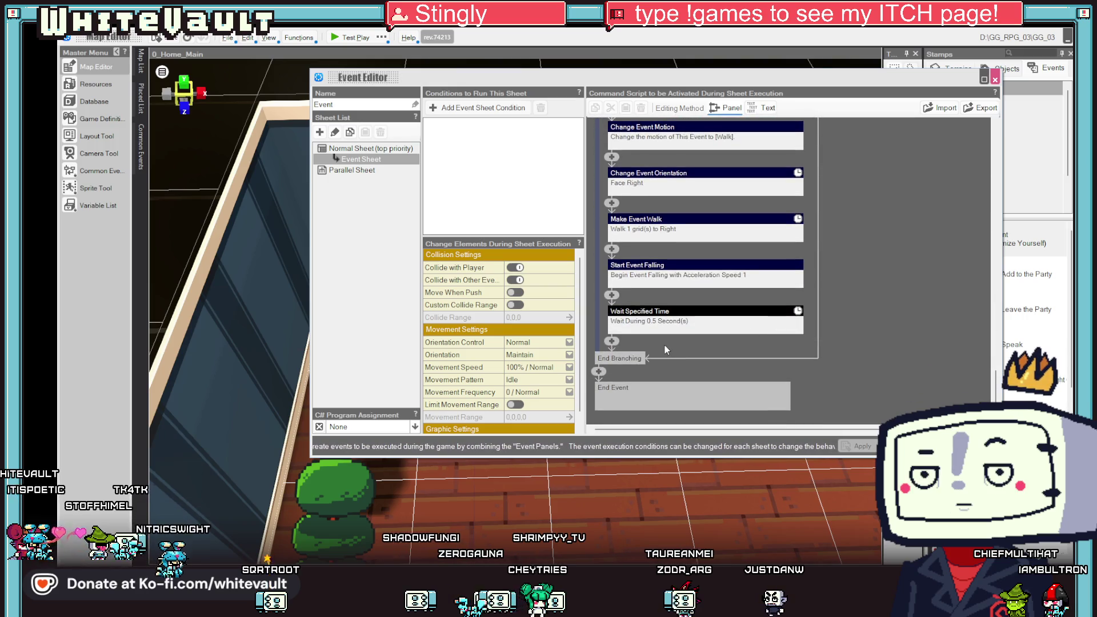
Add a walk-to-specified-coordinates command and pick its destination on the map near the bed.
click(677, 221)
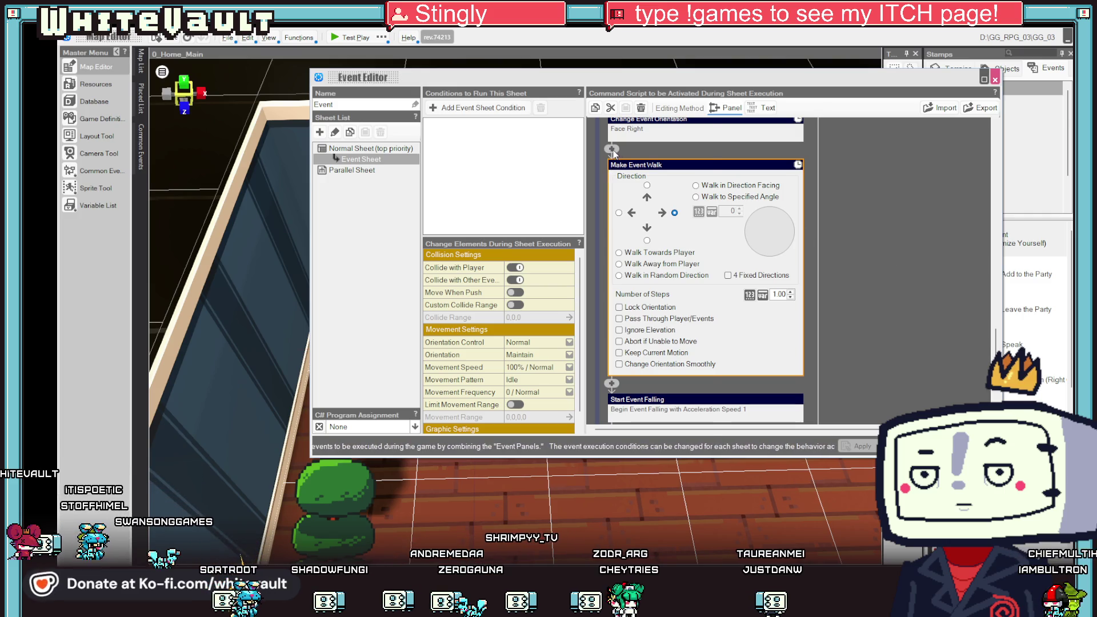
click(612, 149)
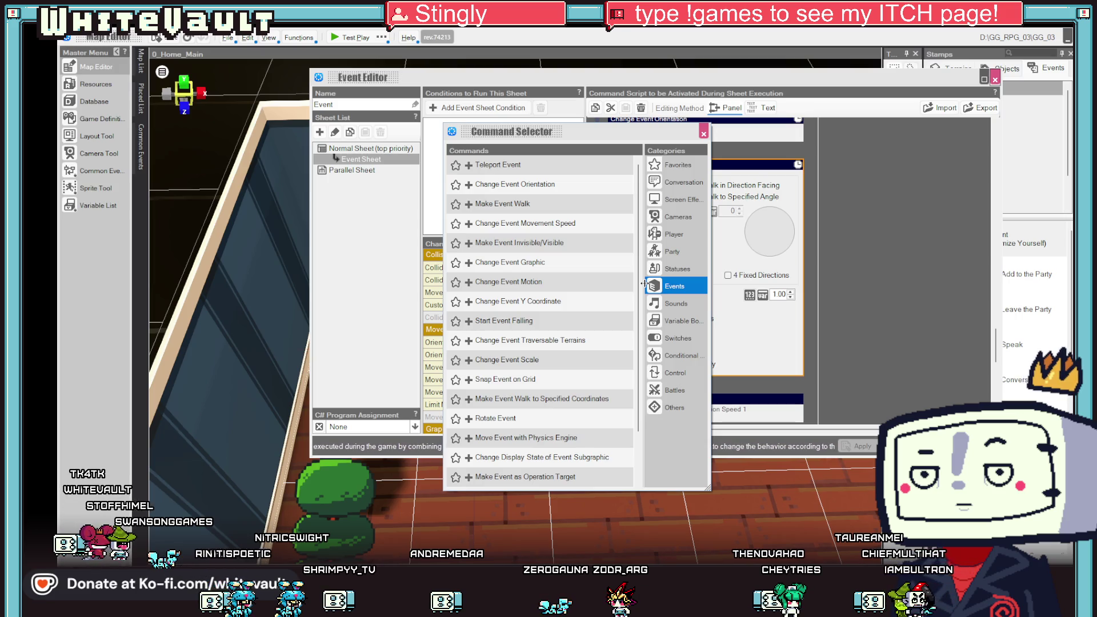
click(588, 400)
click(695, 150)
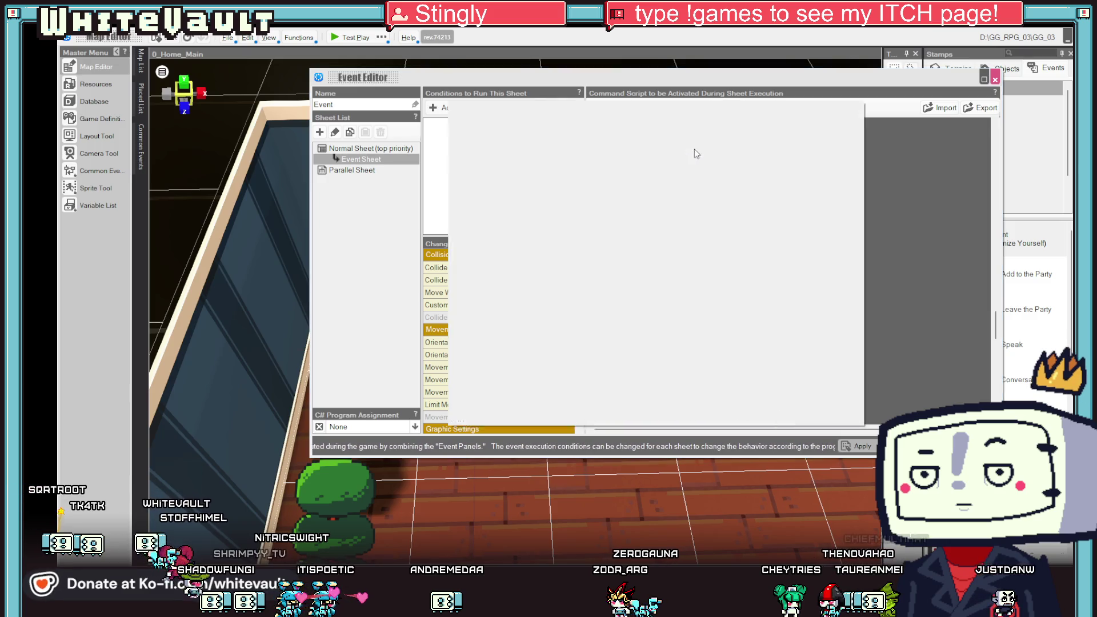
scroll(715, 329, up, 2)
mouse_move(720, 339)
mouse_down()
mouse_move(711, 289)
mouse_move(704, 340)
mouse_move(663, 311)
mouse_up()
scroll(660, 313, up, 5)
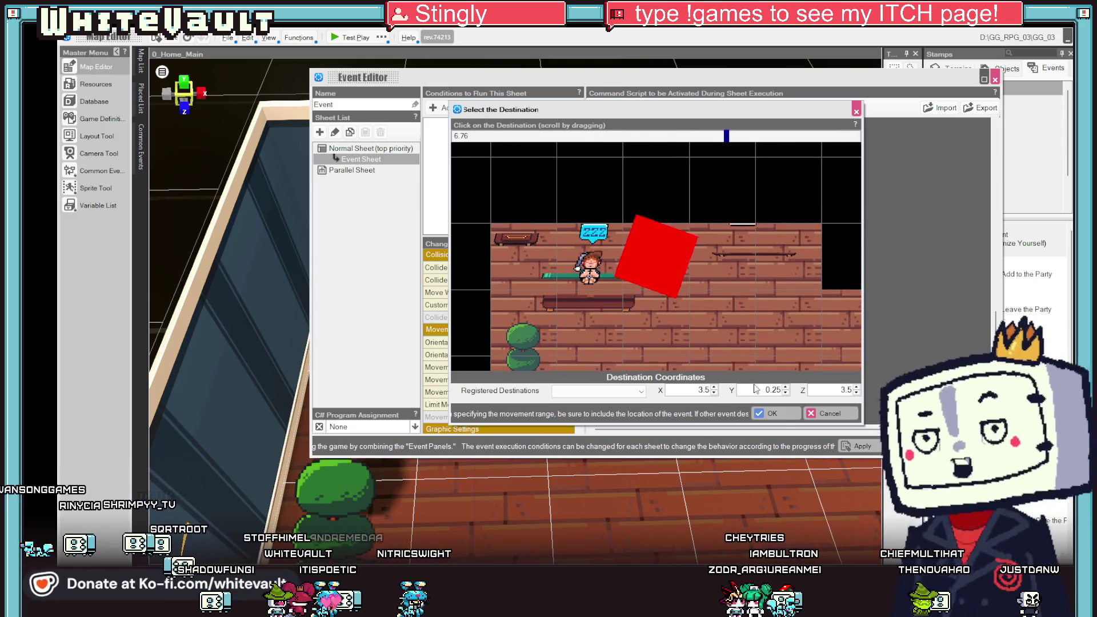
click(776, 415)
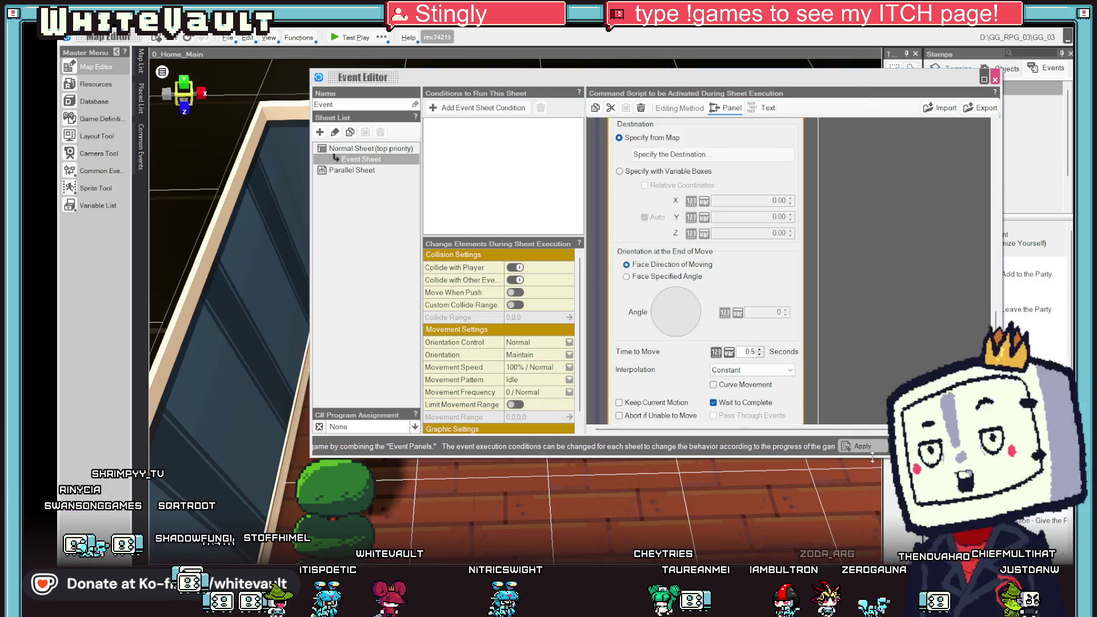
Close the editor and reopen the sleeping girl's bed event at the script's first insert point.
key(Escape)
key(Escape)
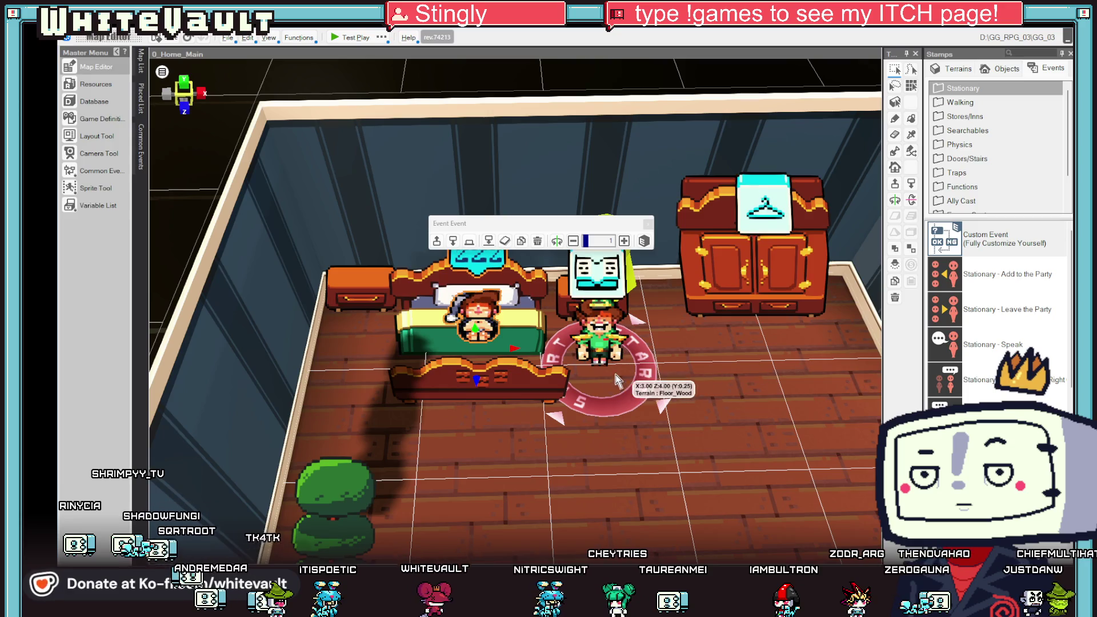
click(472, 304)
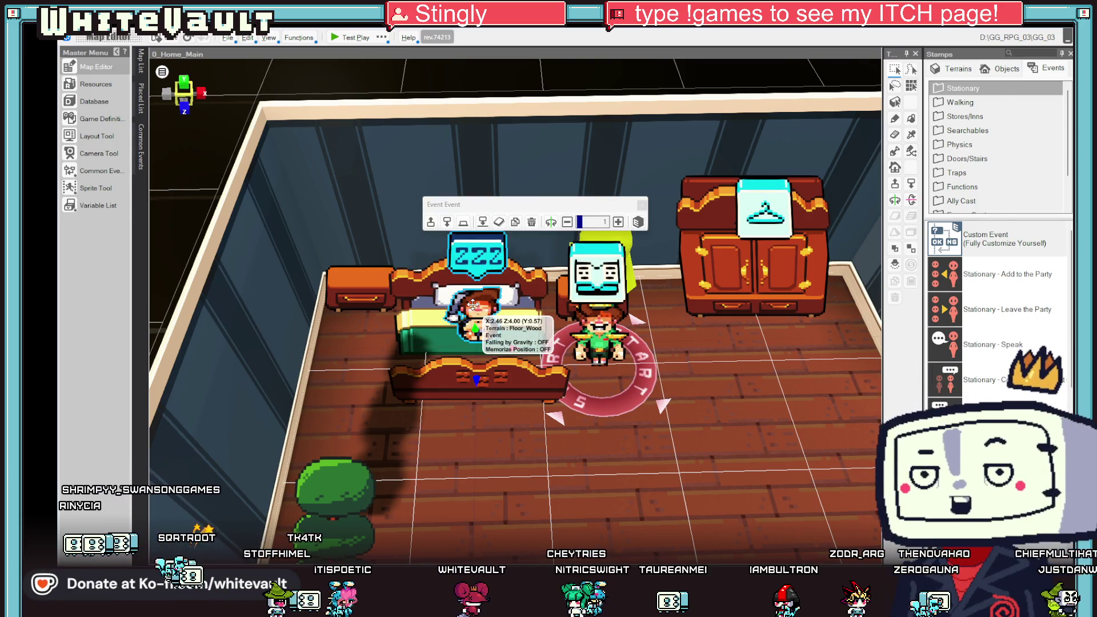
double_click(473, 304)
click(600, 170)
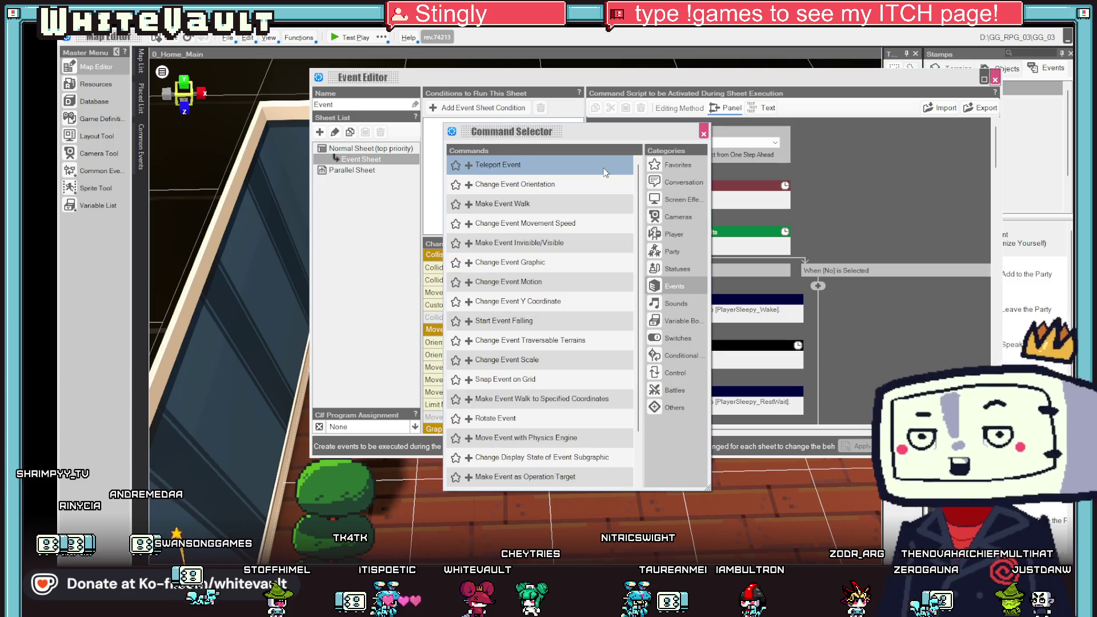
Add Player > Make Player Invisible/Visible set to Invisible at the top of the script.
click(661, 253)
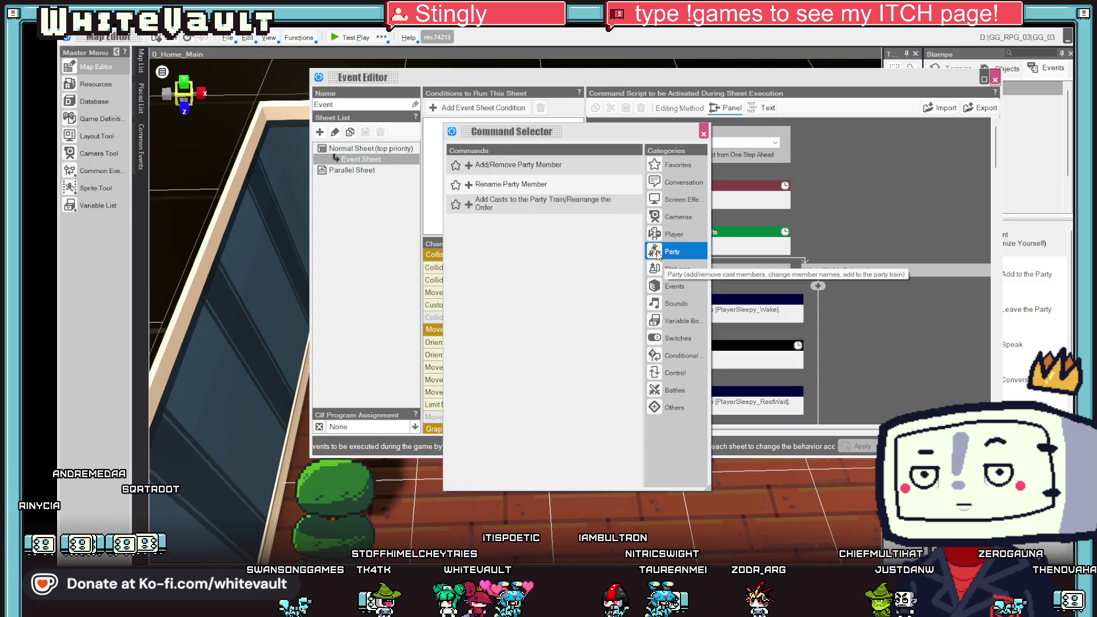
click(666, 234)
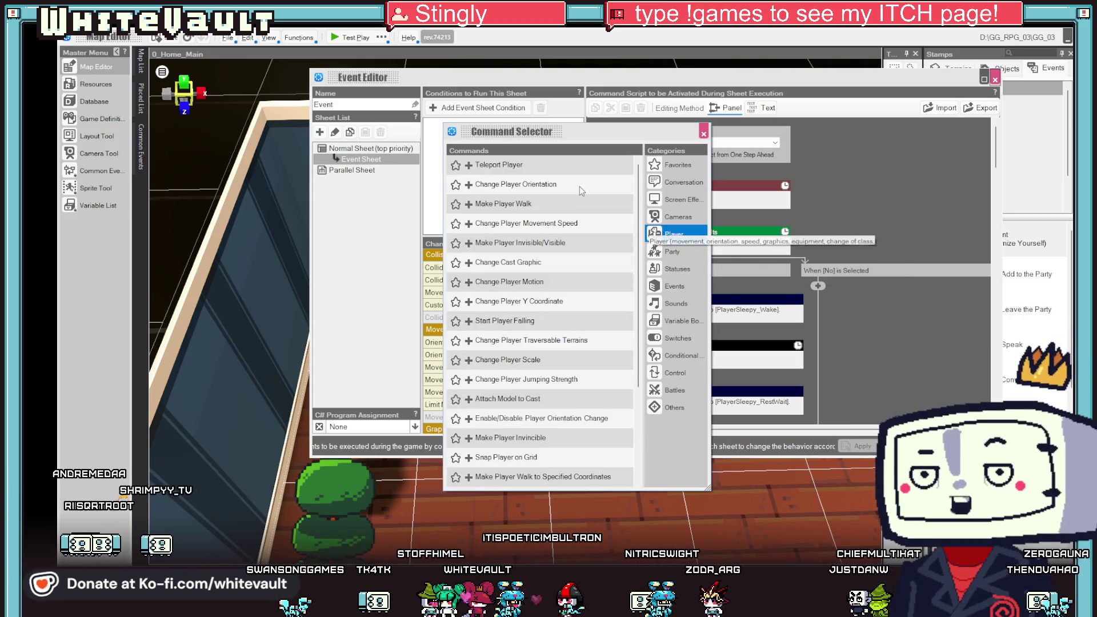
click(579, 242)
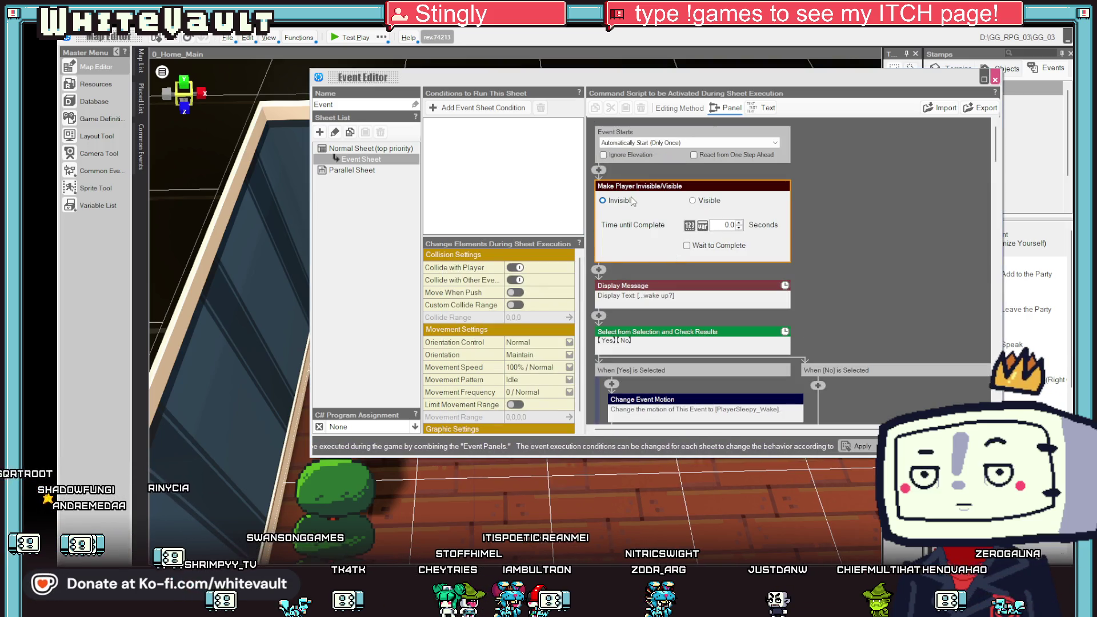
click(835, 239)
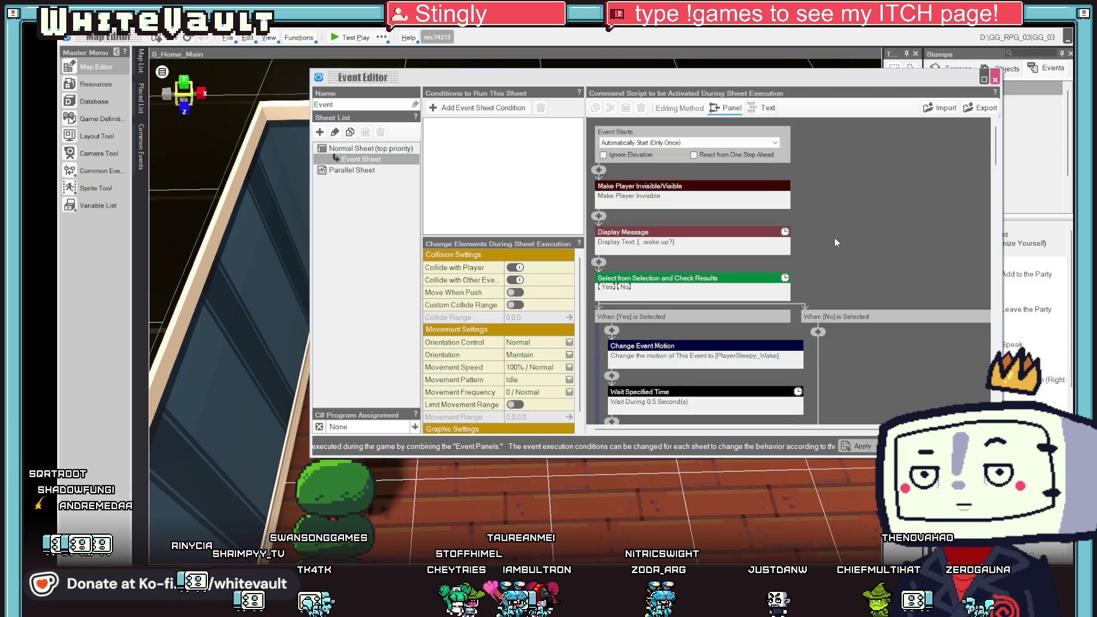
click(601, 217)
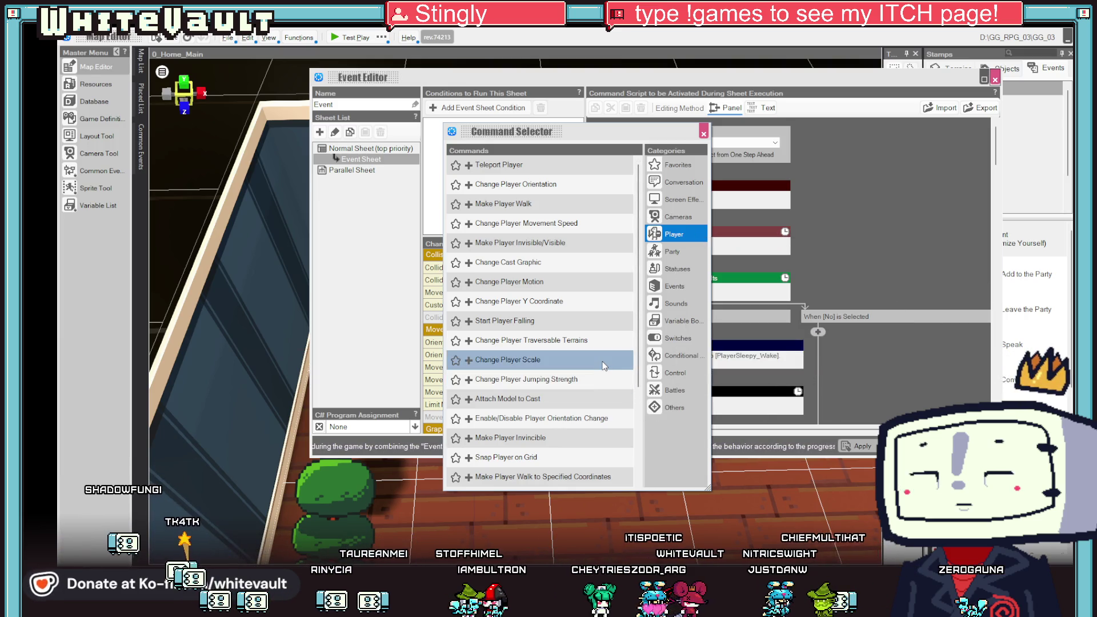
scroll(601, 361, down, 2)
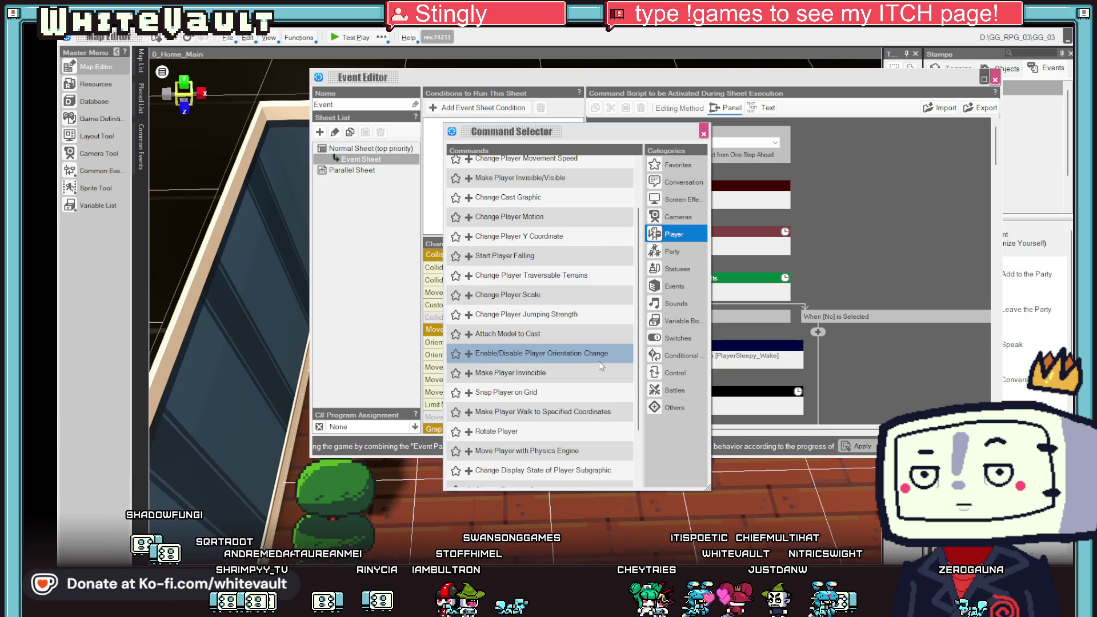
scroll(598, 366, down, 2)
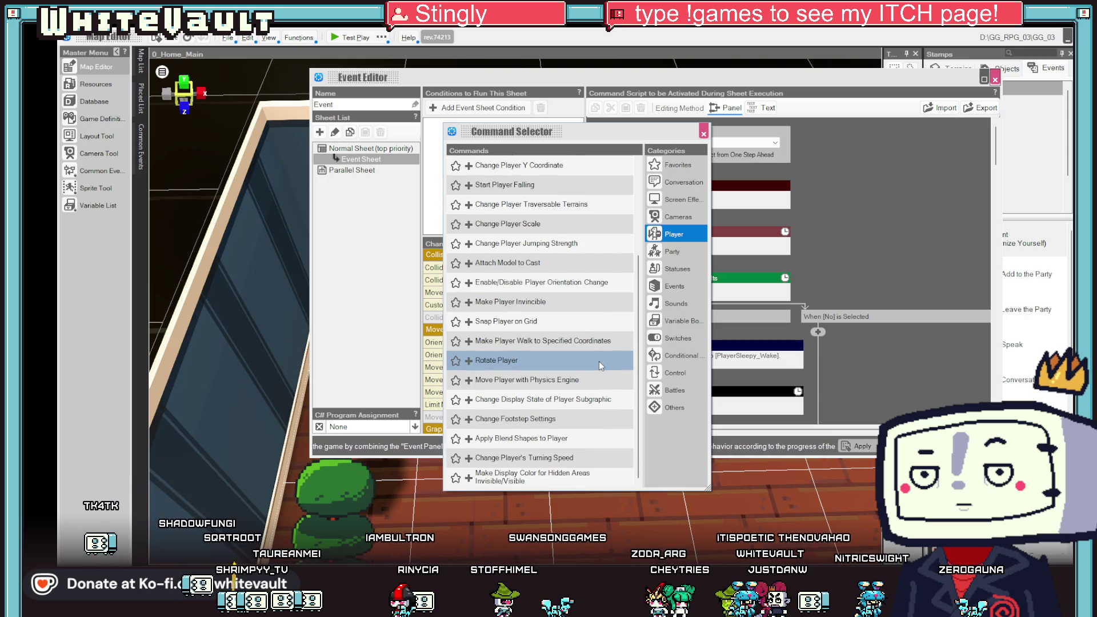
click(704, 134)
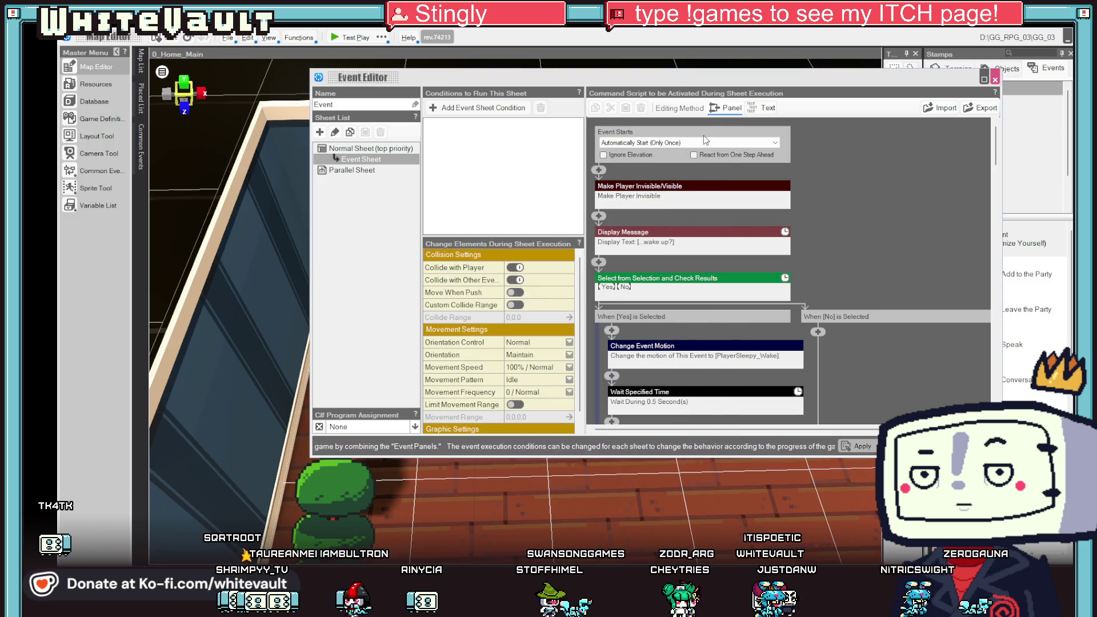
Copy the Make Player Invisible command and paste it after the Wait in the Yes branch.
right_click(687, 186)
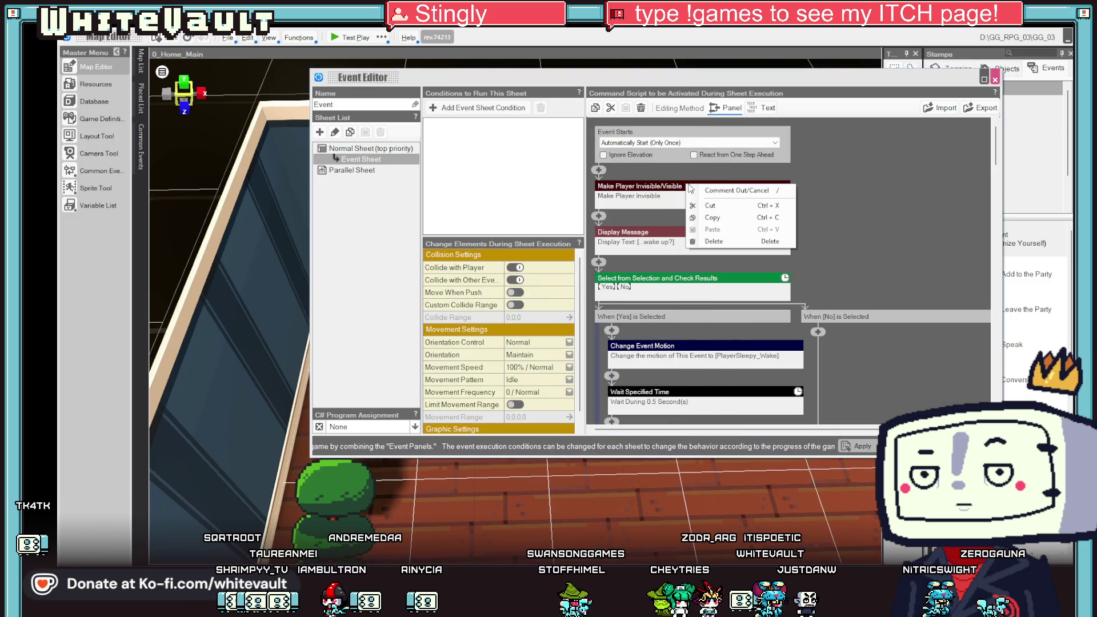
click(723, 216)
scroll(752, 295, down, 5)
scroll(752, 295, down, 5)
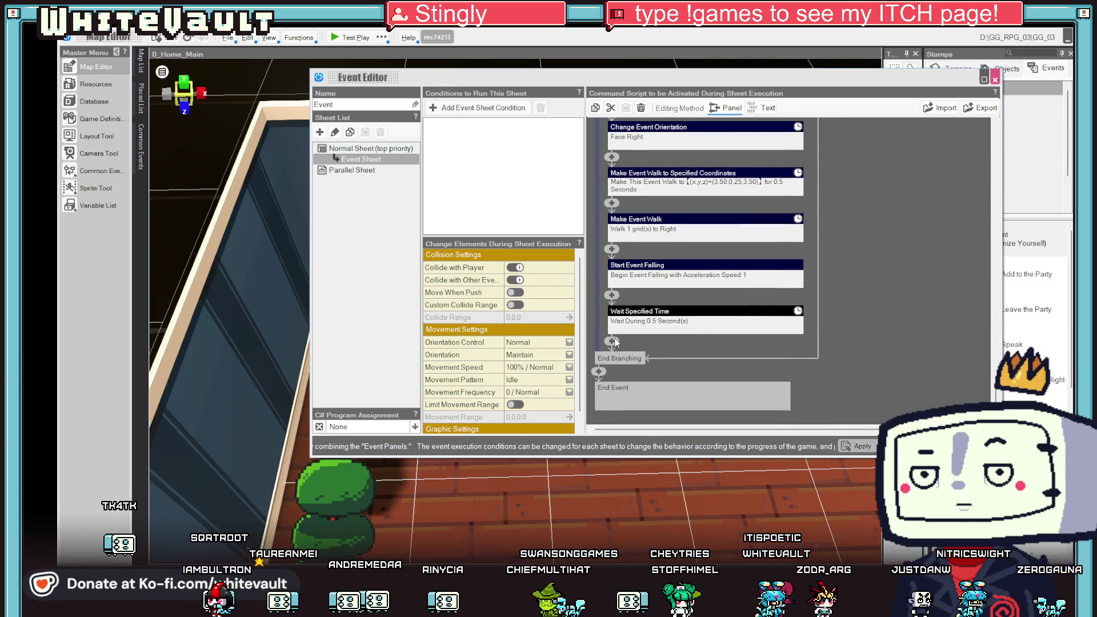
right_click(612, 342)
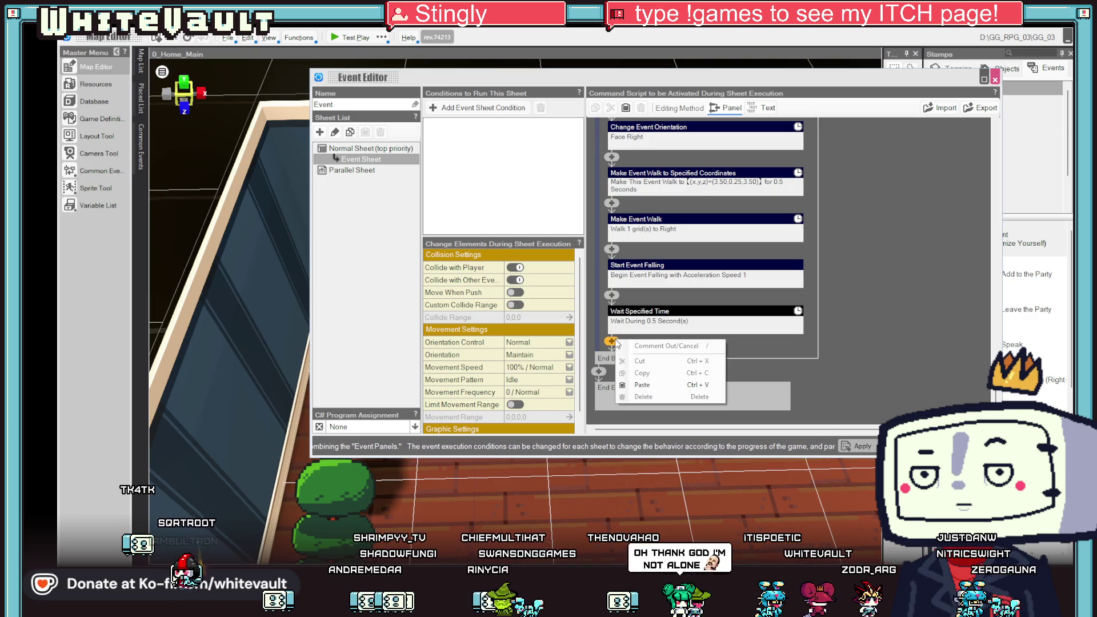
click(661, 385)
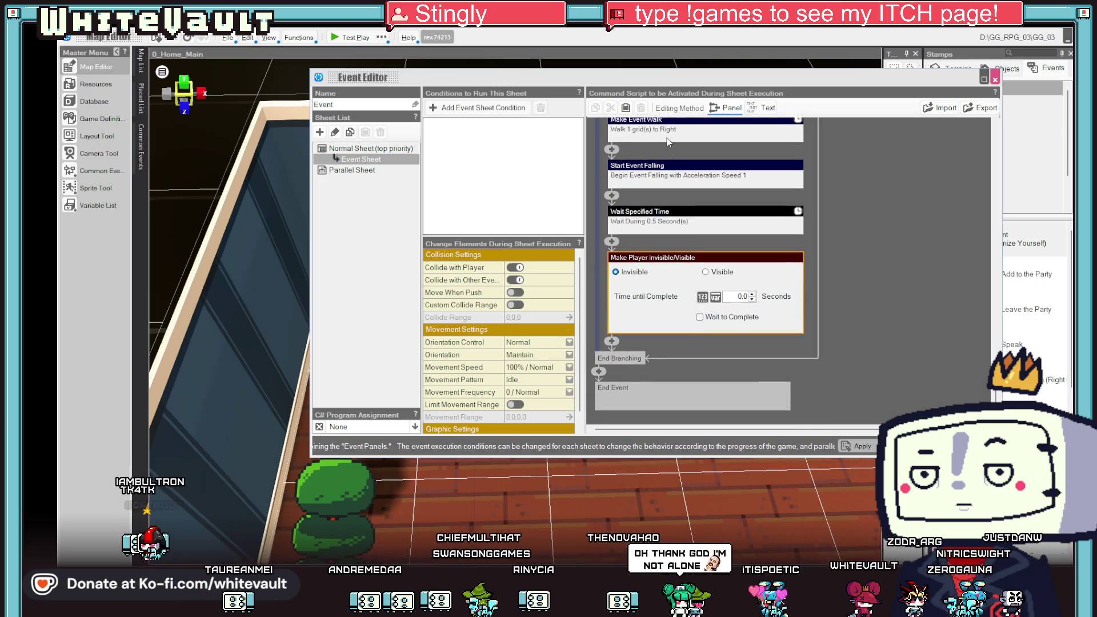
Delete the one-grid Make Event Walk right command.
click(669, 132)
right_click(667, 166)
click(691, 186)
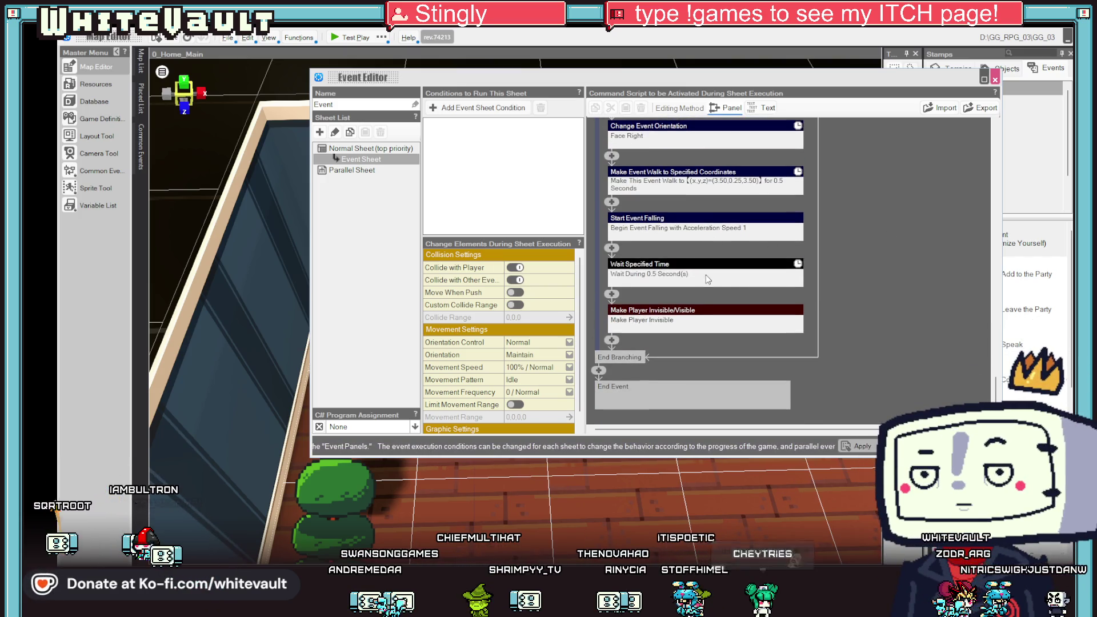
click(707, 224)
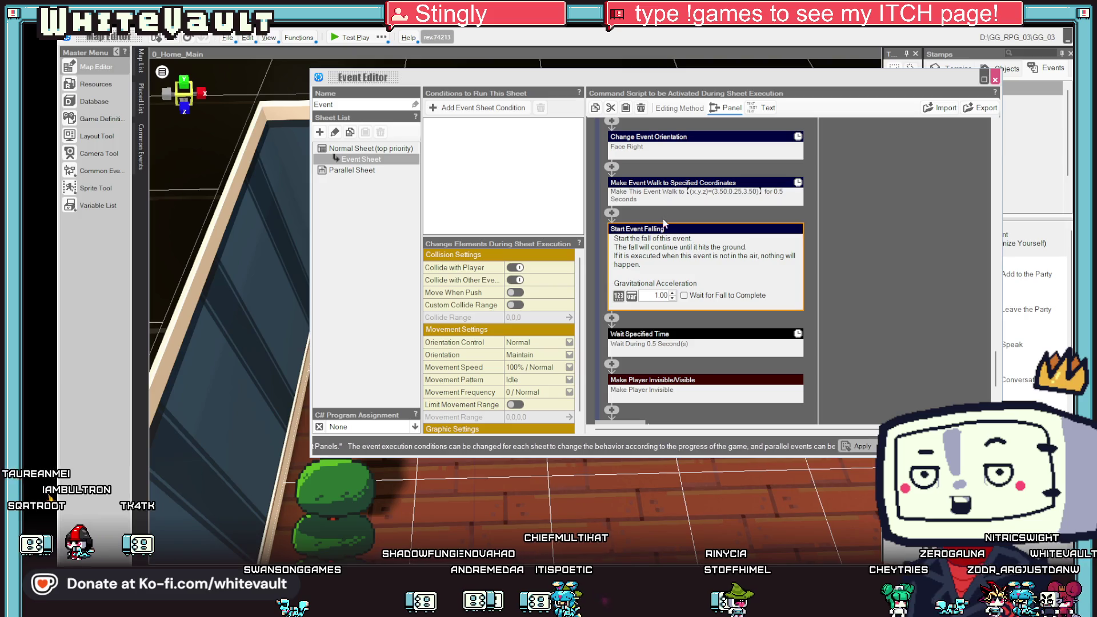
Delete the Start Event Falling command and the 0.5-second Wait.
right_click(662, 233)
click(692, 256)
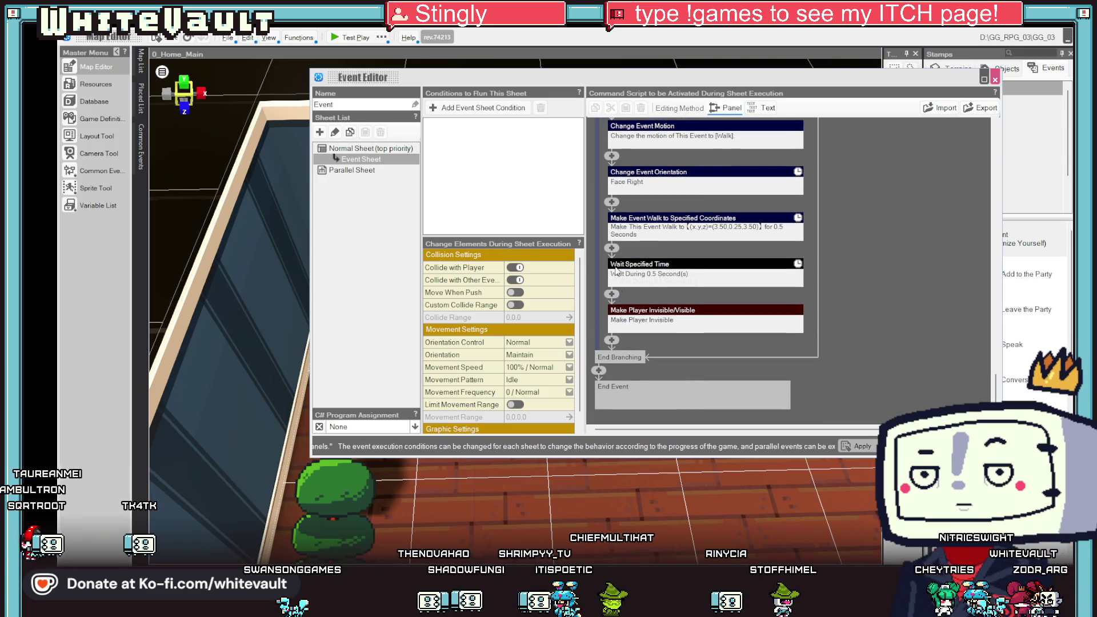
right_click(647, 273)
click(678, 314)
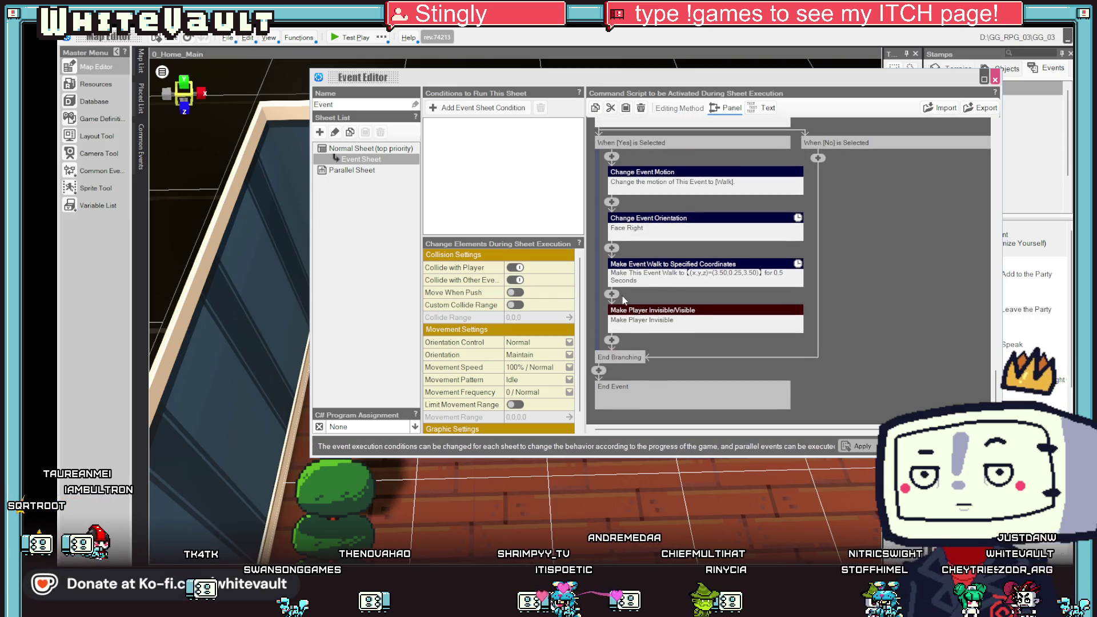
Add Events > Change Event Y Coordinate set to -2.0, save, and start a test play.
click(613, 293)
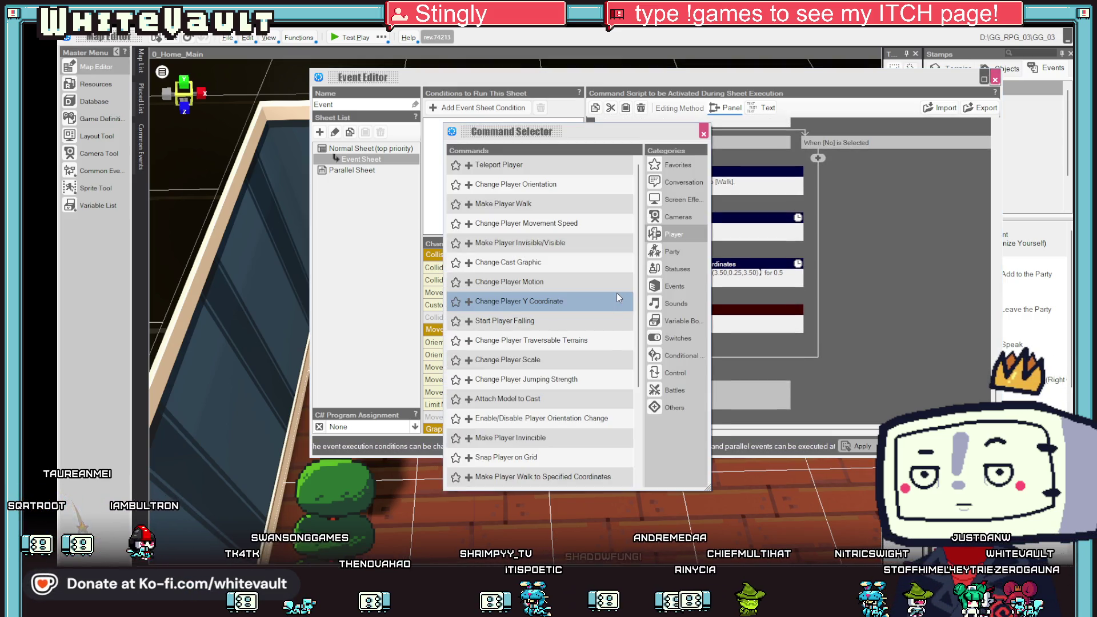
click(668, 287)
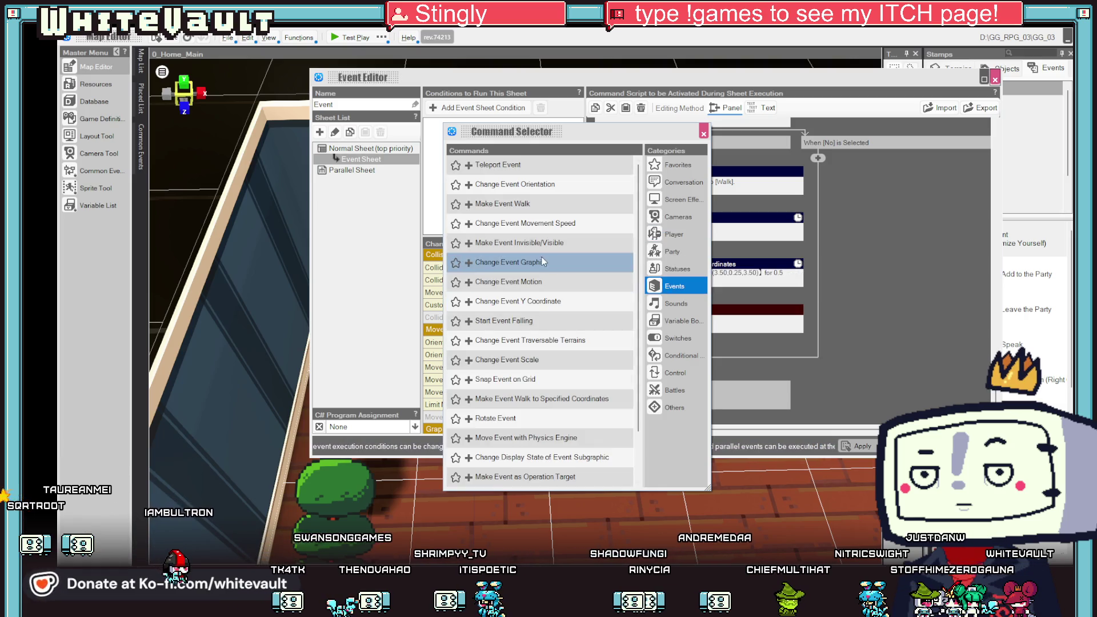
click(565, 294)
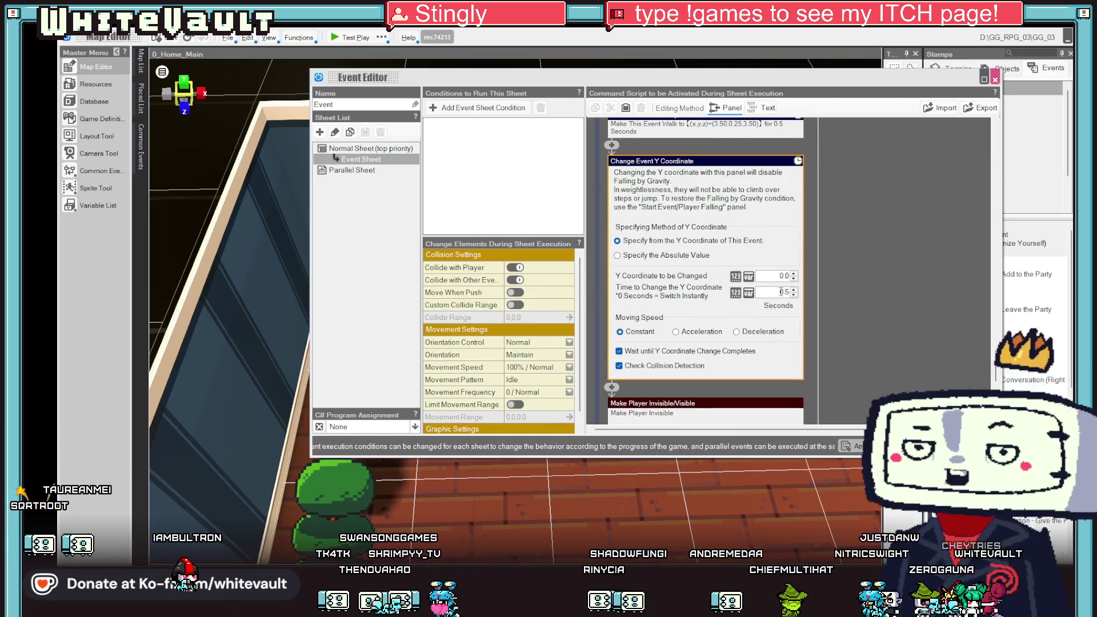
double_click(794, 278)
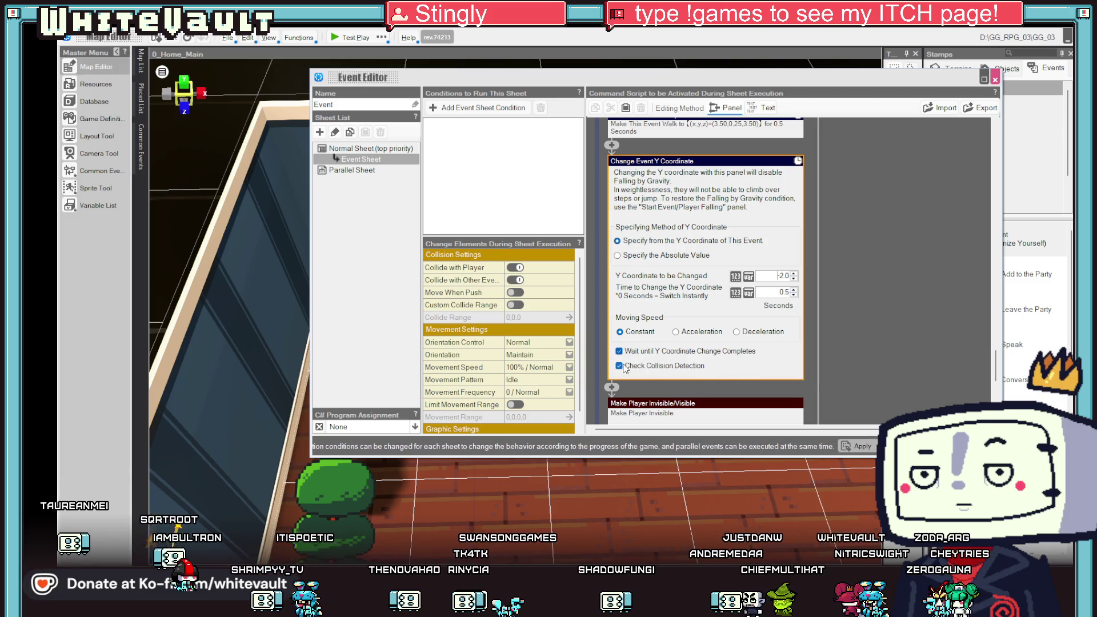
key(ctrl+s)
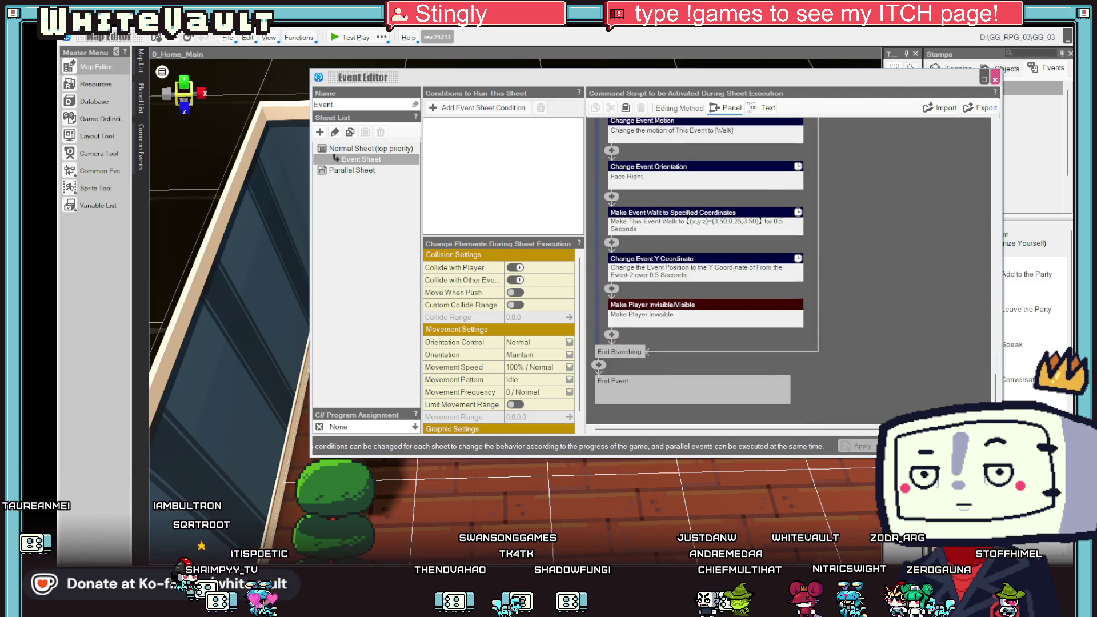
click(995, 79)
click(347, 39)
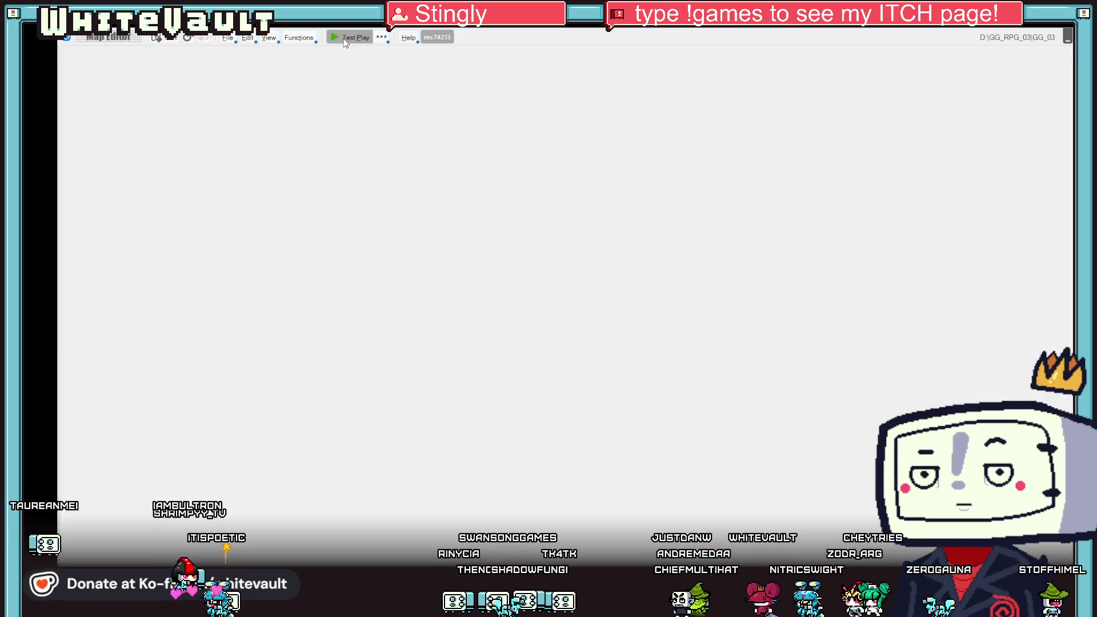
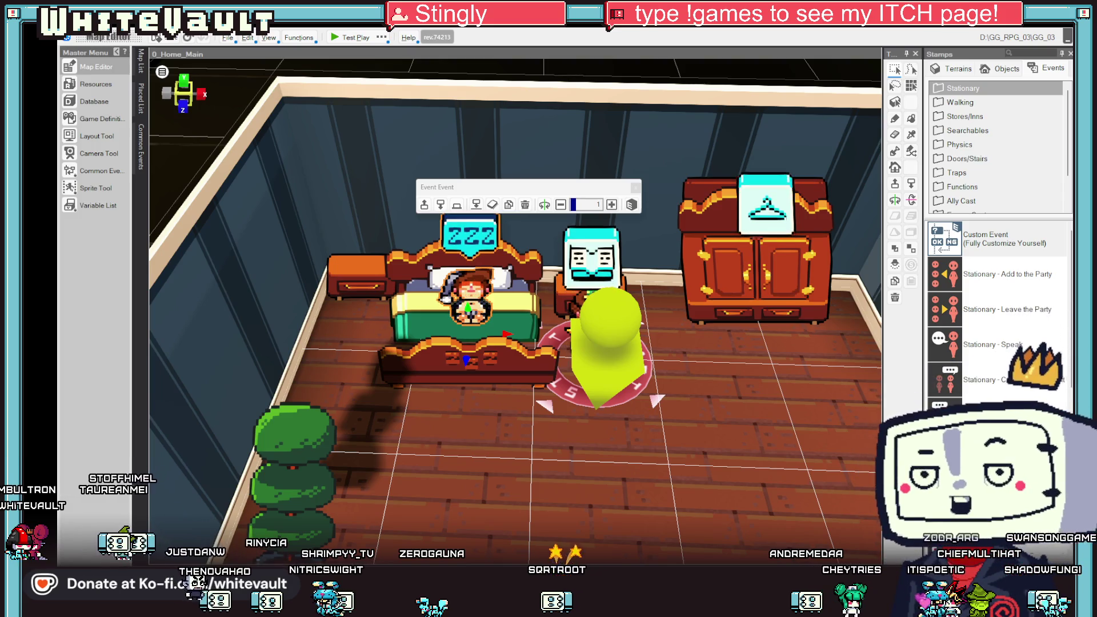
Run a quick test play, then add an Event Switch run condition to the bed event's sheet.
click(338, 41)
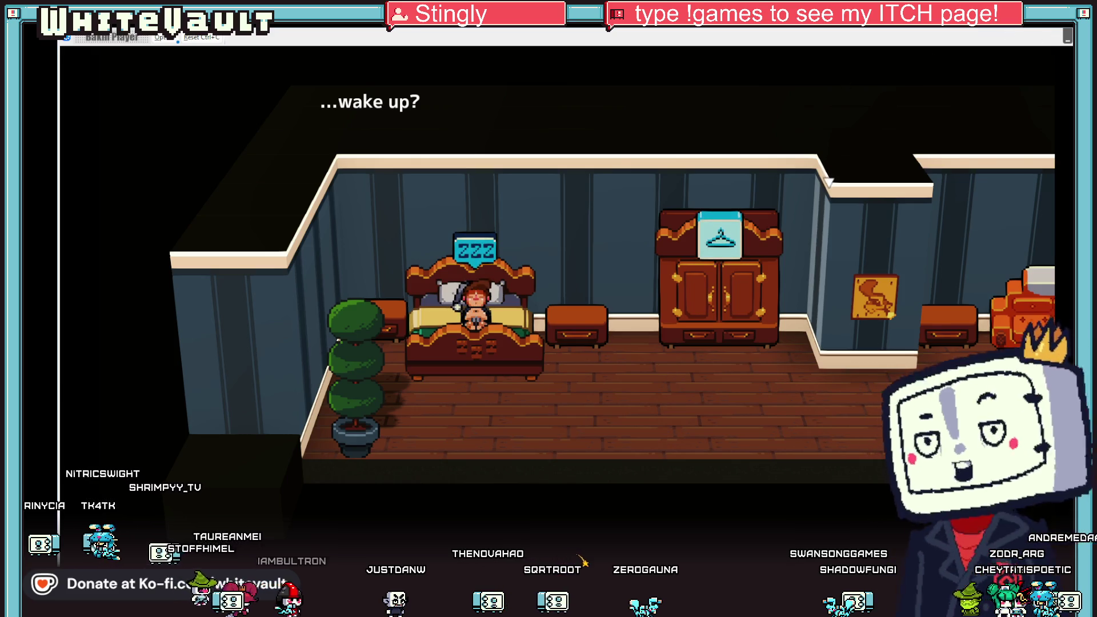
key(alt+F4)
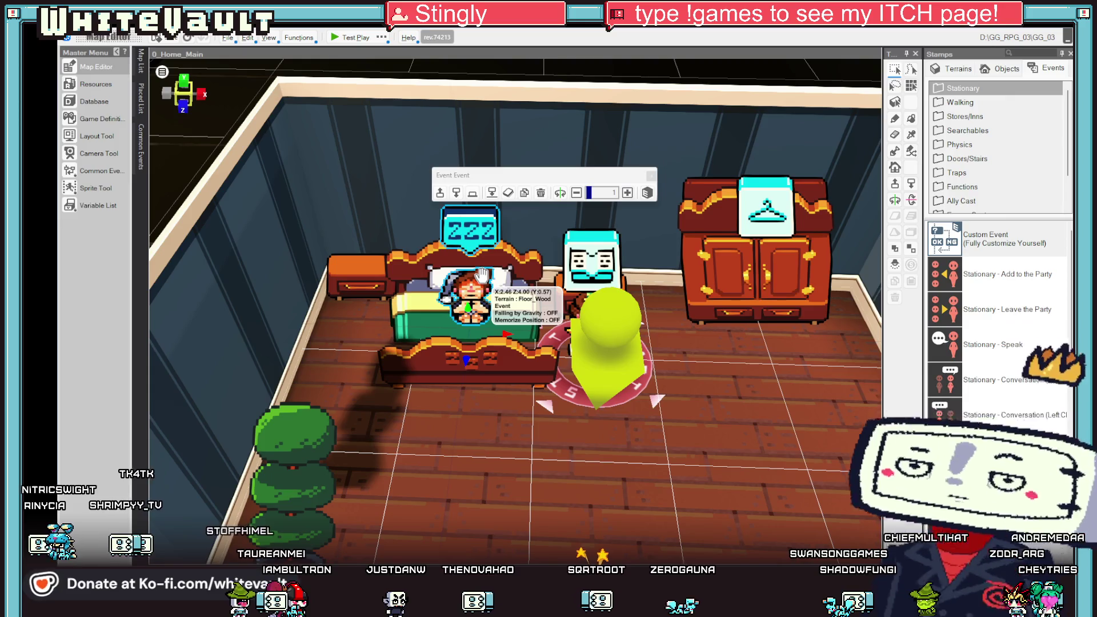
double_click(481, 278)
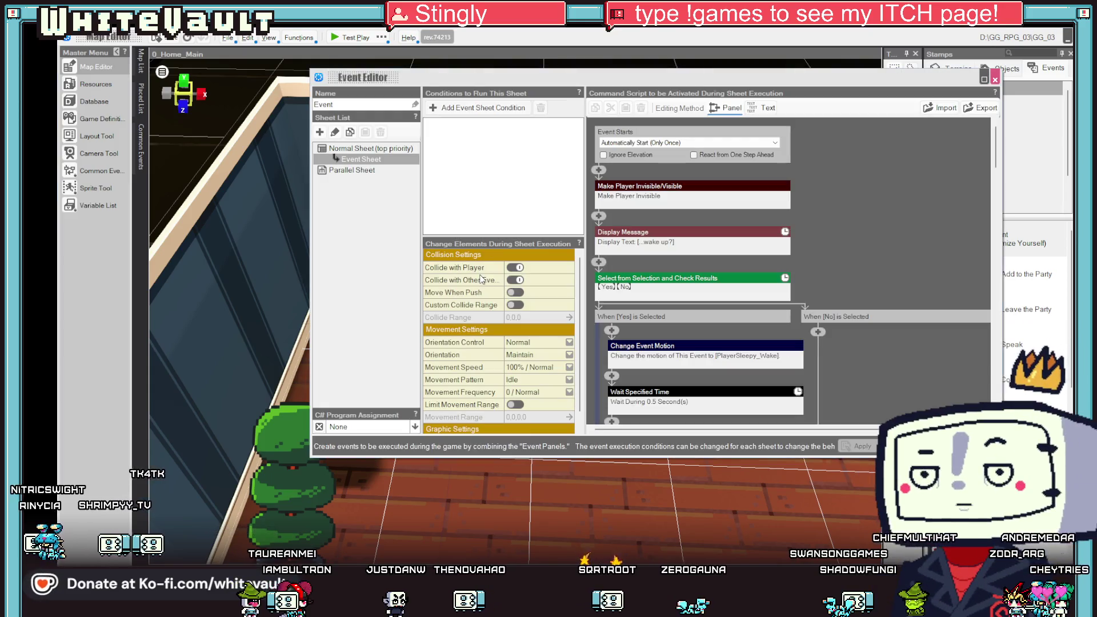
click(447, 108)
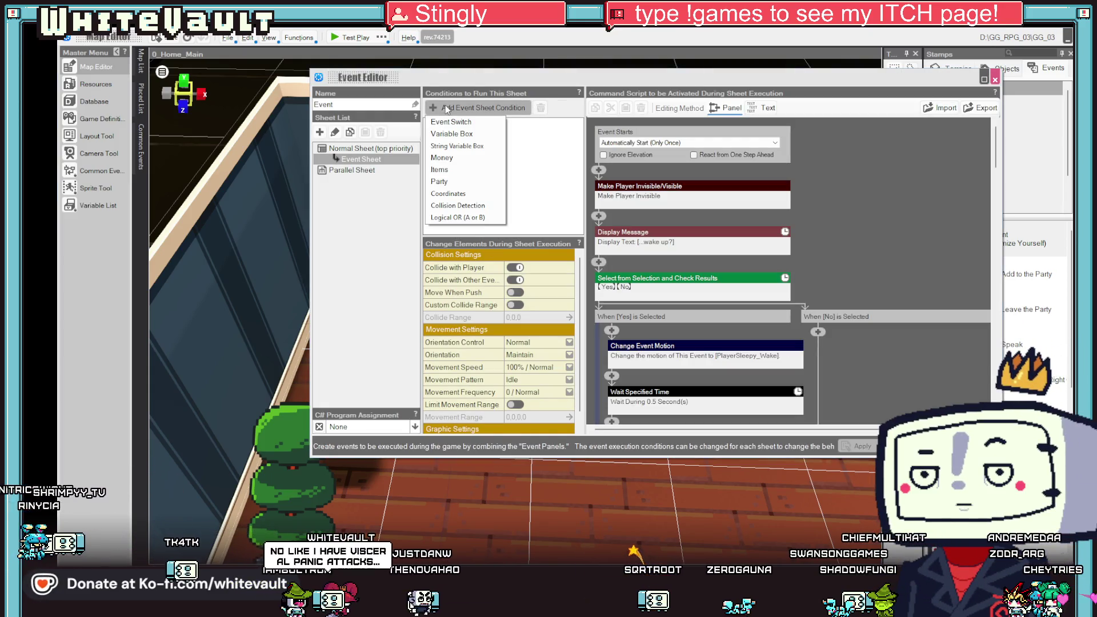
click(483, 122)
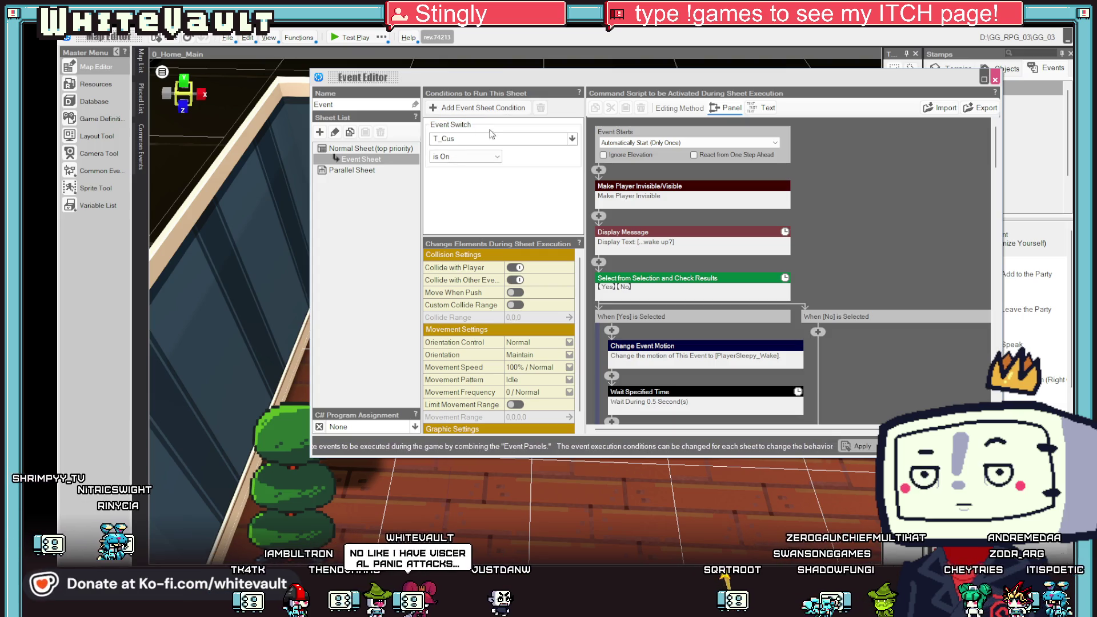
Create a local switch named NewDay and select it as the condition's switch.
click(488, 139)
click(490, 181)
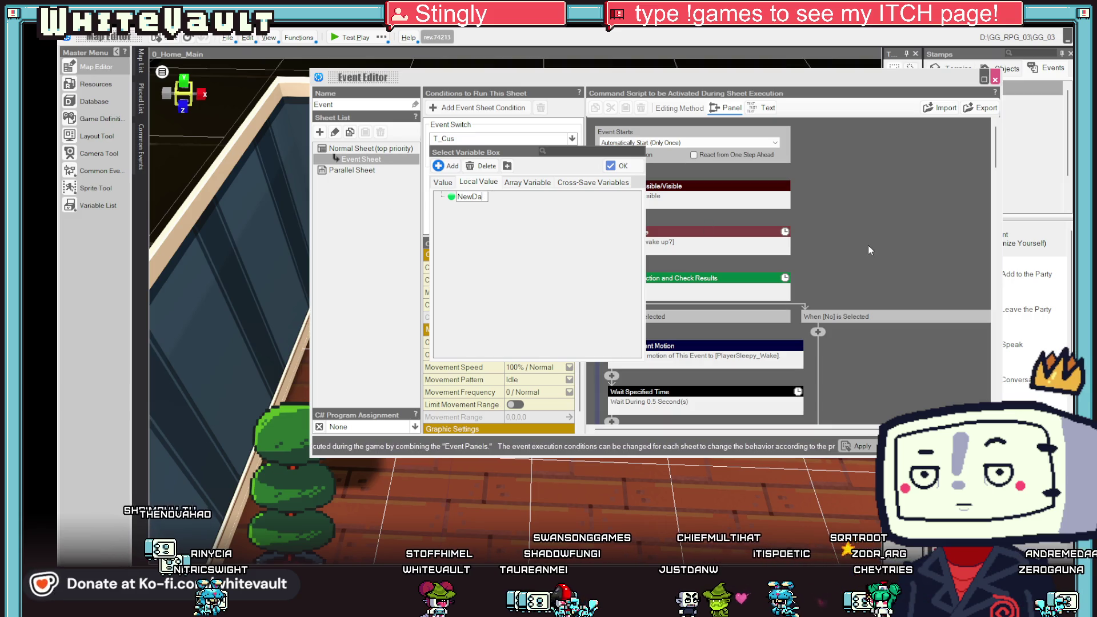
text(y)
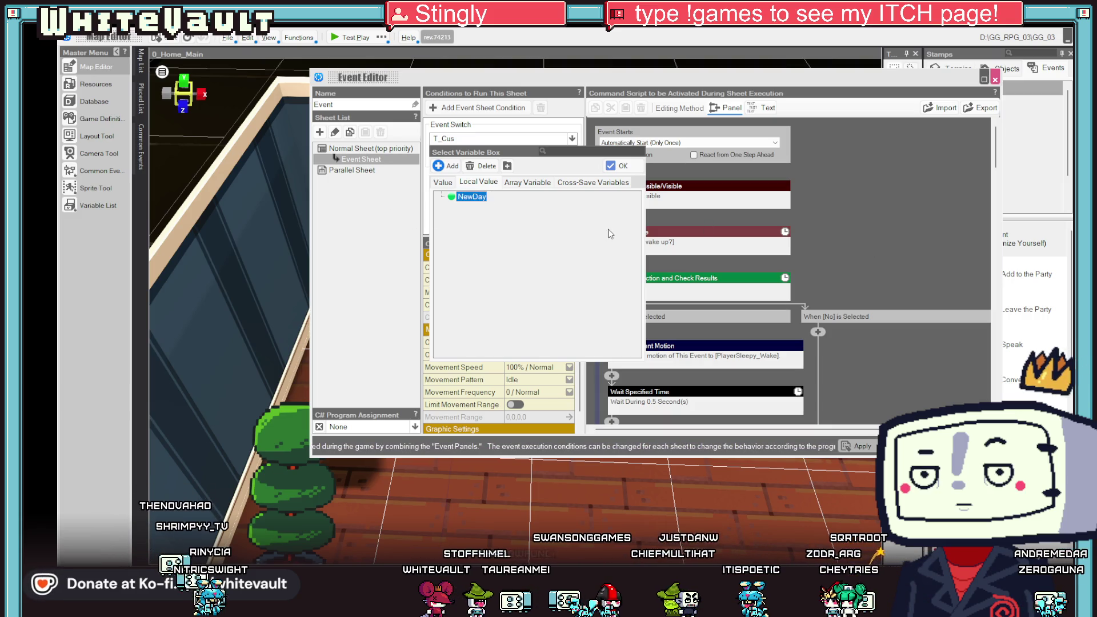
click(623, 166)
click(492, 157)
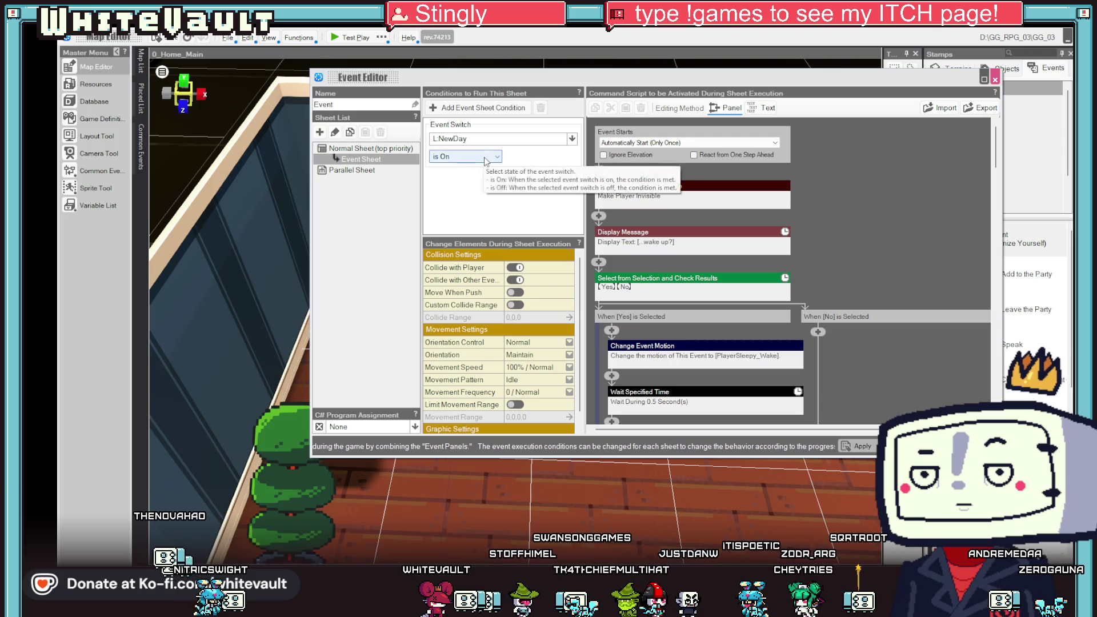
Set the sheet condition to NewDay is Off.
click(493, 177)
scroll(813, 231, down, 3)
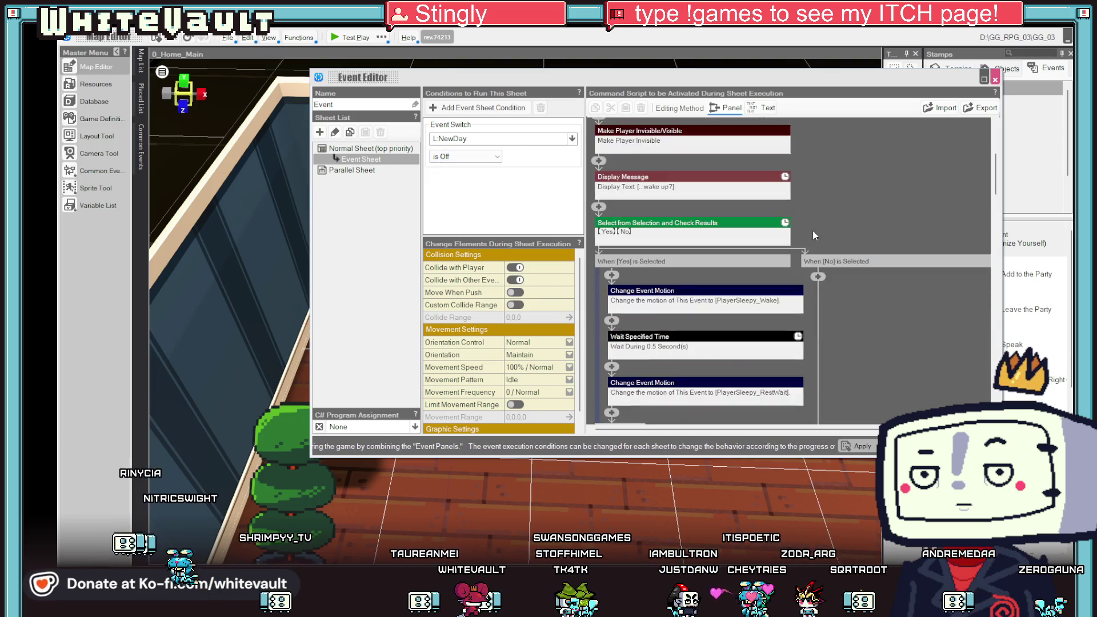
scroll(835, 258, up, 3)
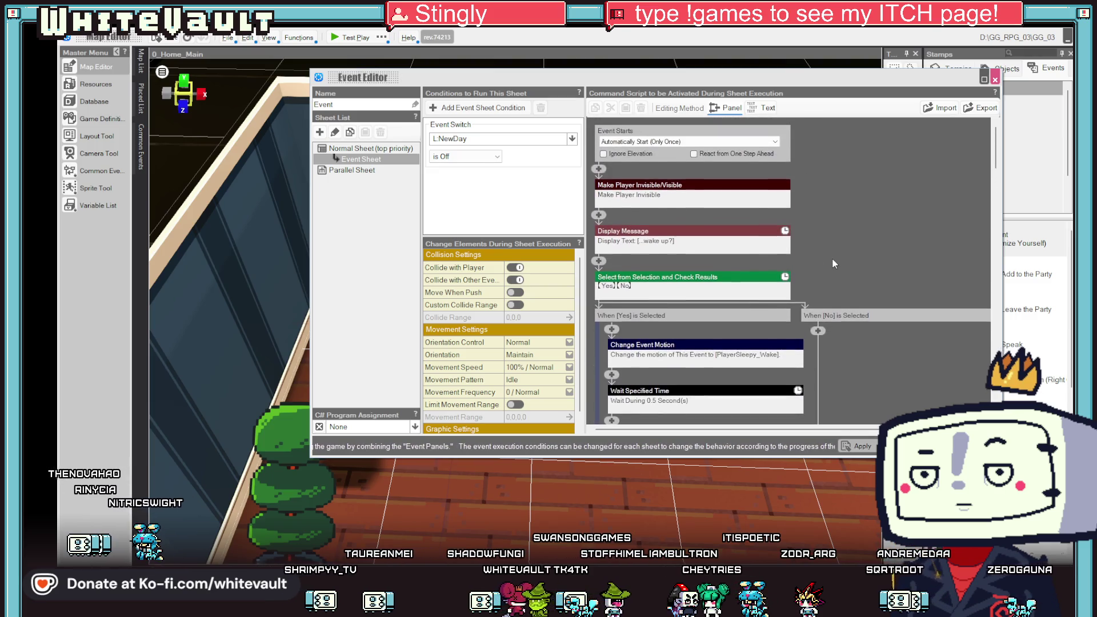
Insert an Event Switch On/Off command at the top of the bed event's script.
click(603, 174)
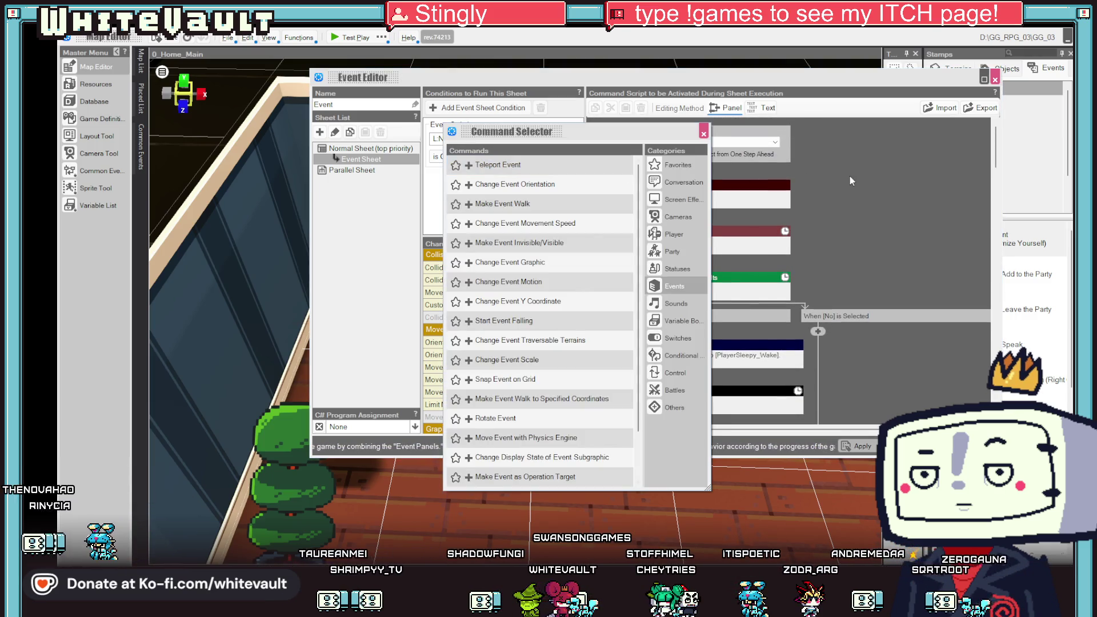
key(Escape)
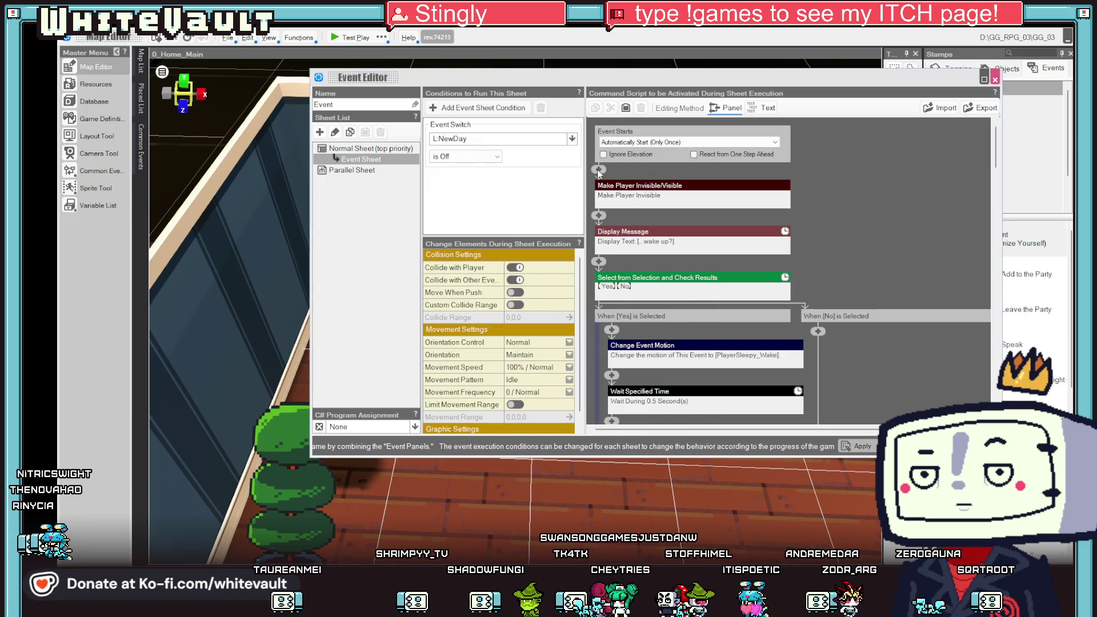
click(598, 170)
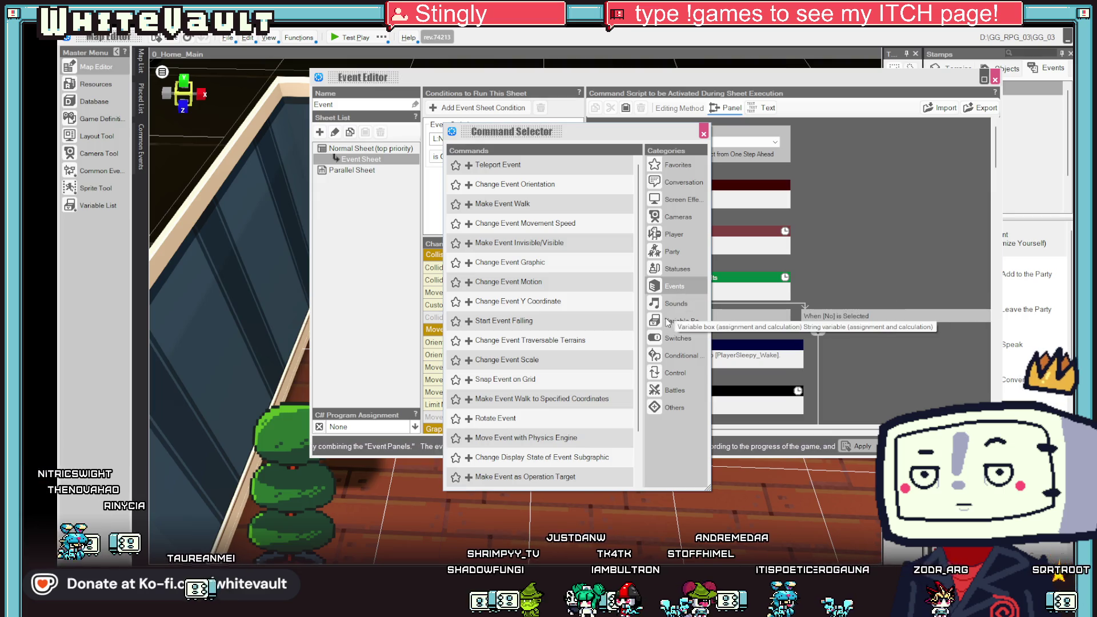
click(674, 286)
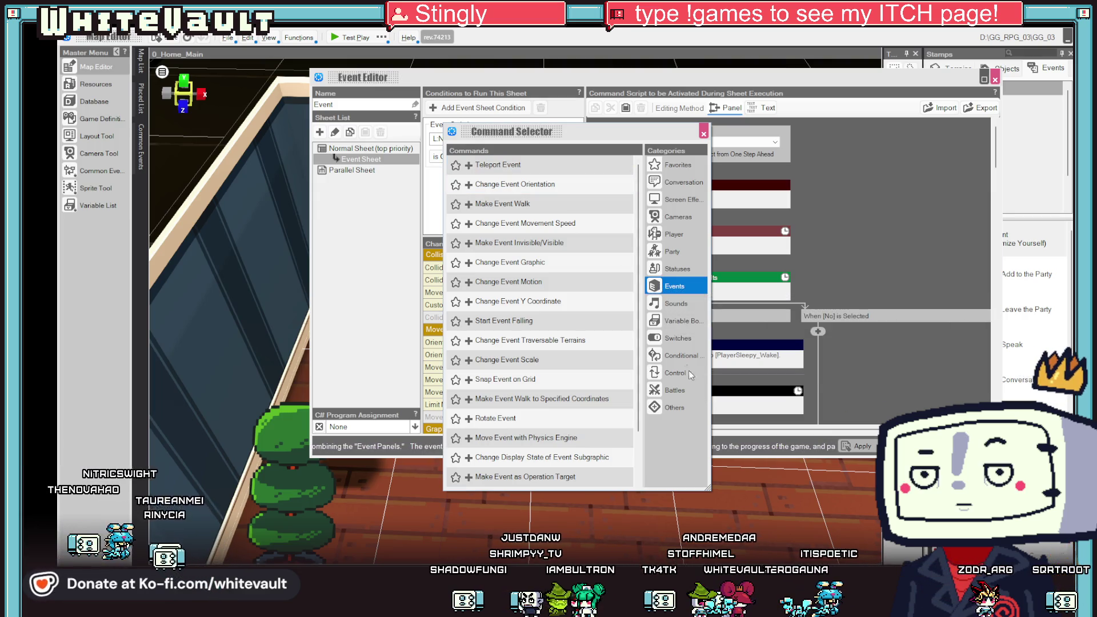
click(677, 337)
click(548, 170)
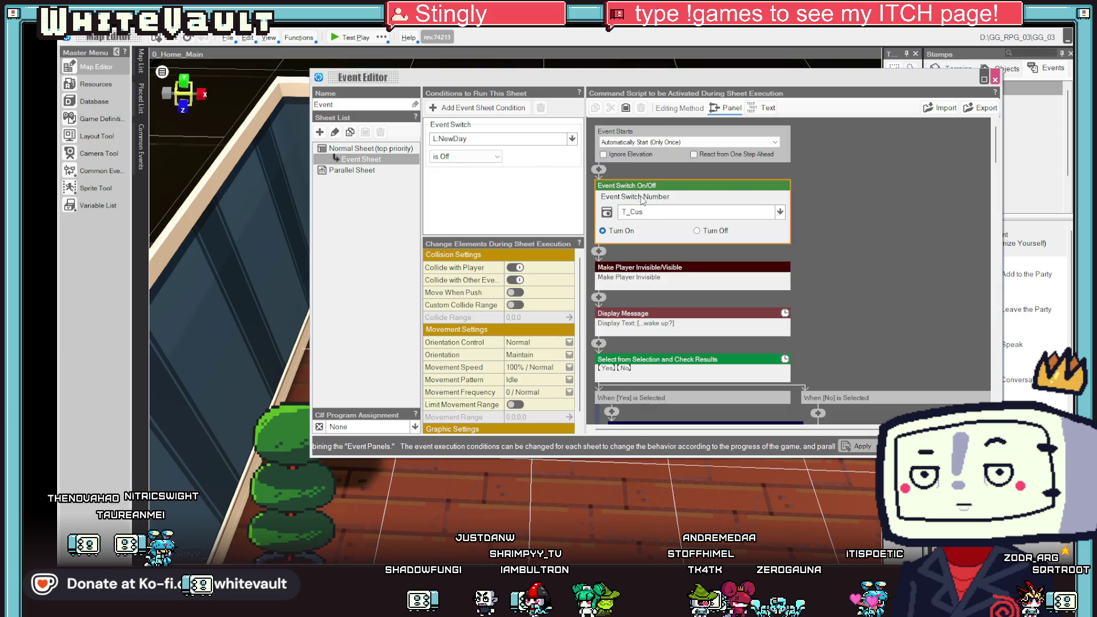
Set the command to turn local switch NewDay On, and apply the changes.
click(780, 212)
click(686, 258)
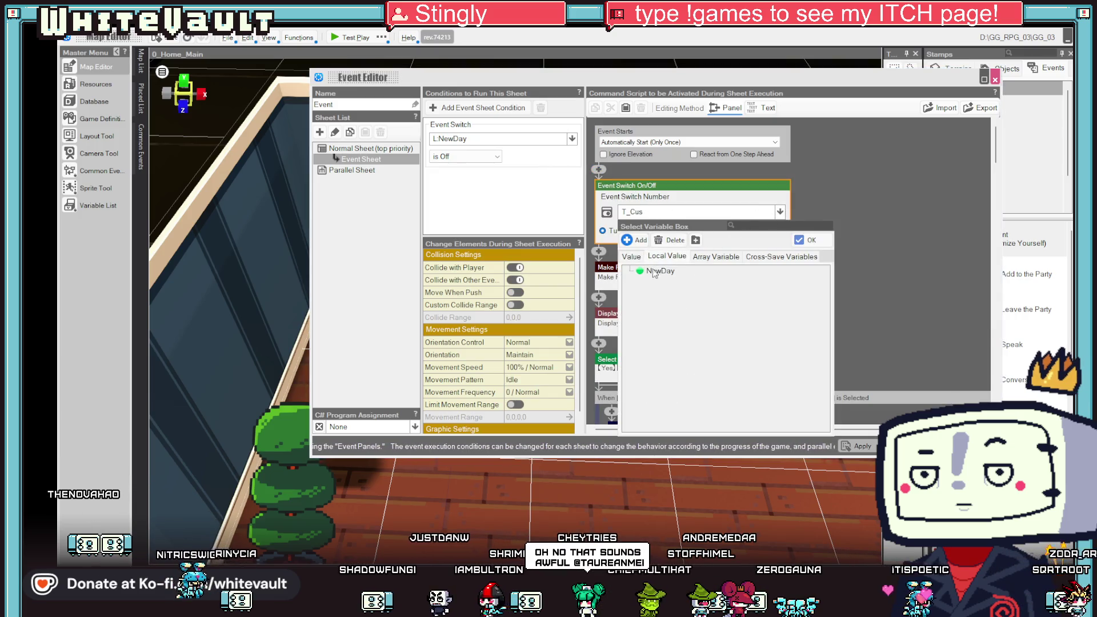
double_click(655, 272)
click(872, 227)
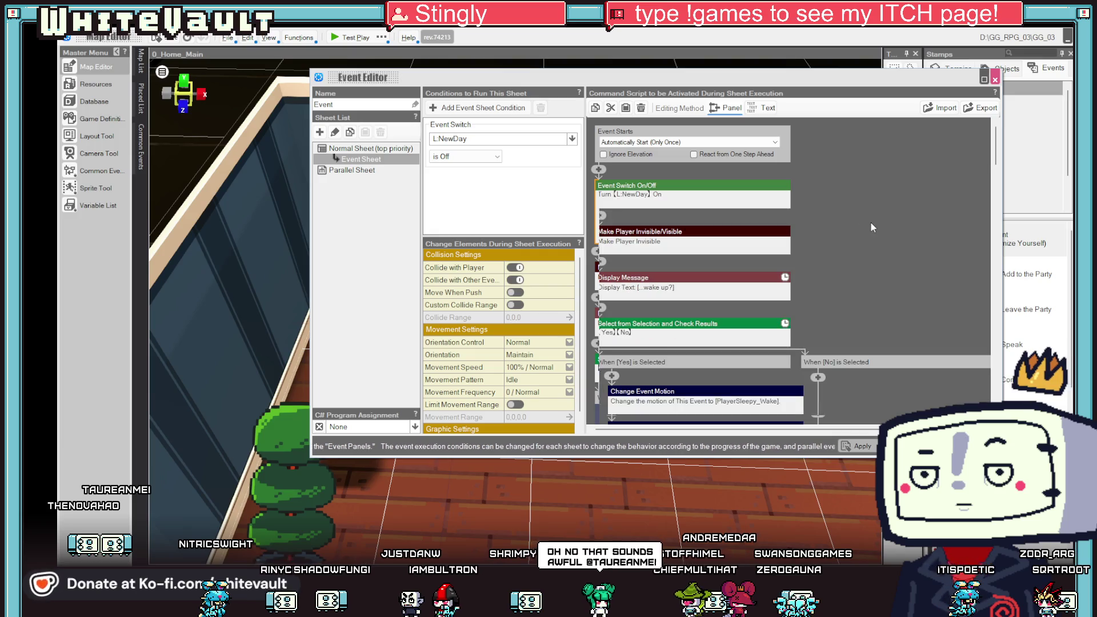
scroll(462, 314, down, 1)
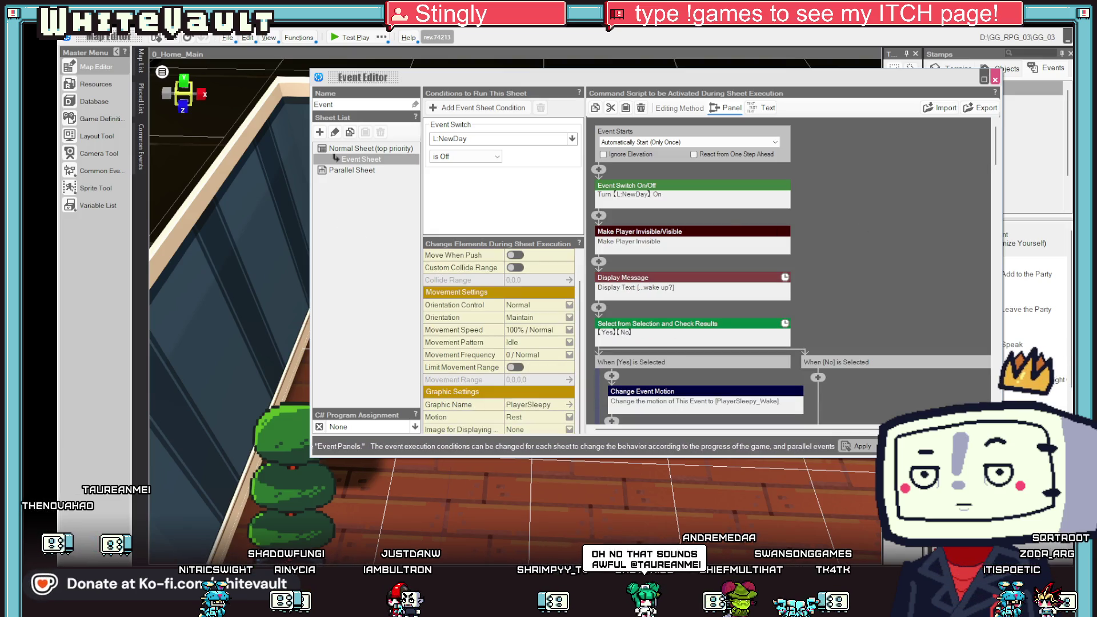
click(995, 79)
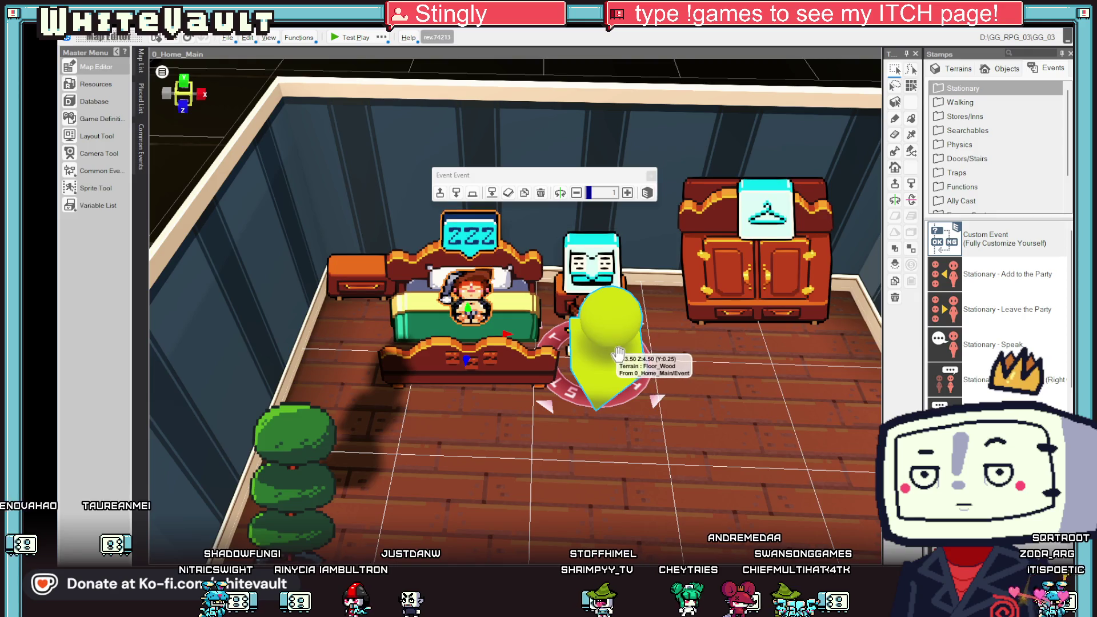
Set the bed event to Automatically Start (Only Once in Parallel) and apply.
double_click(486, 285)
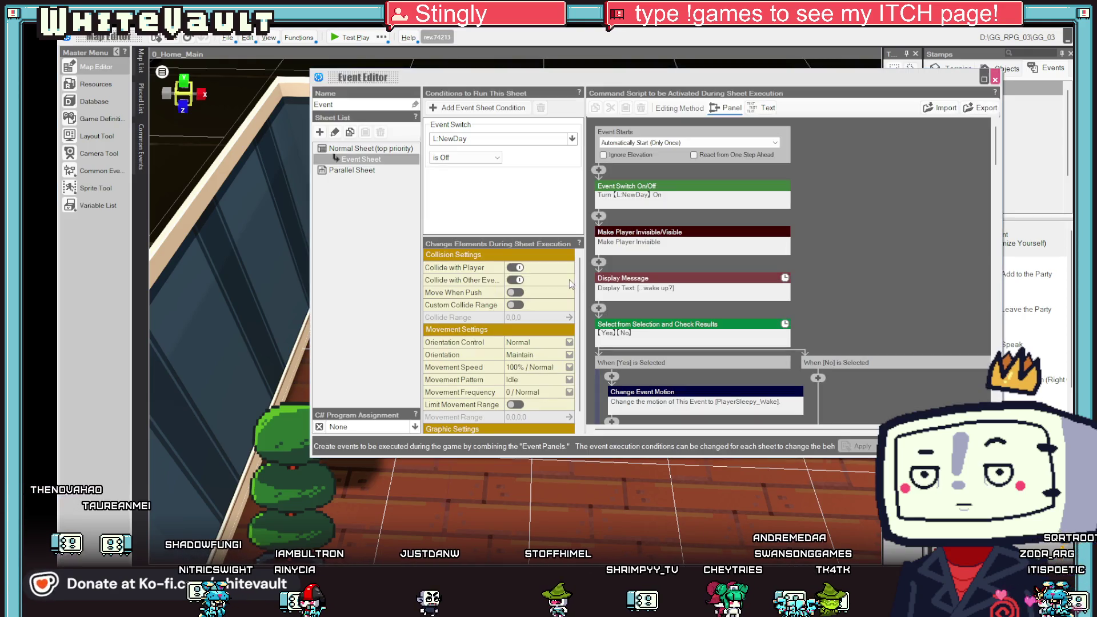
click(667, 143)
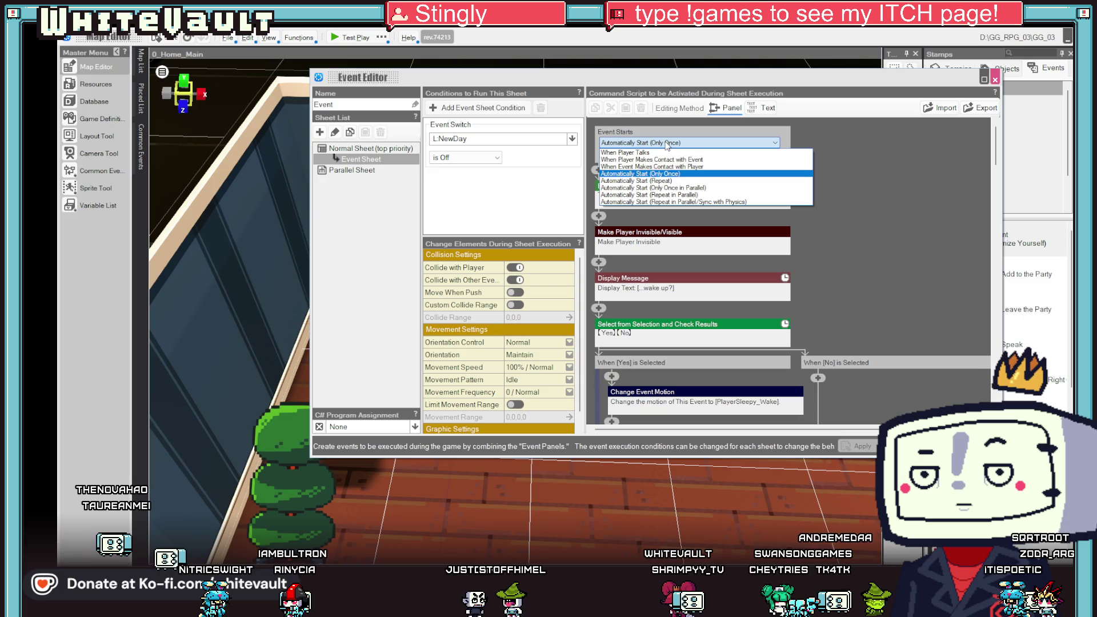
click(653, 188)
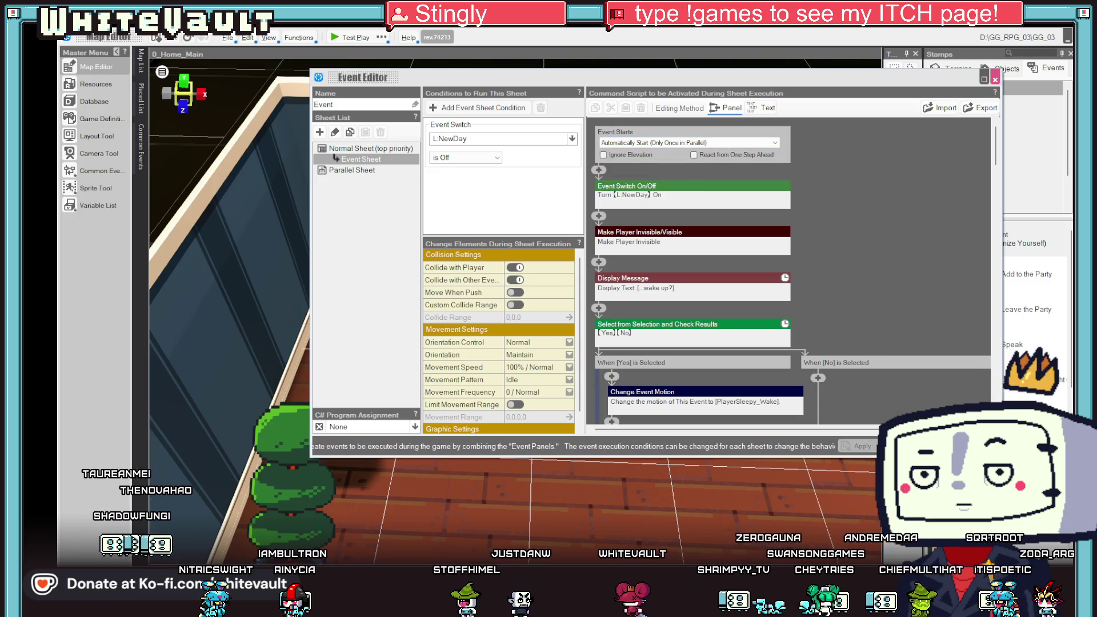
click(995, 80)
Test-play the game and walk the character left to check the wake-up scene.
click(346, 38)
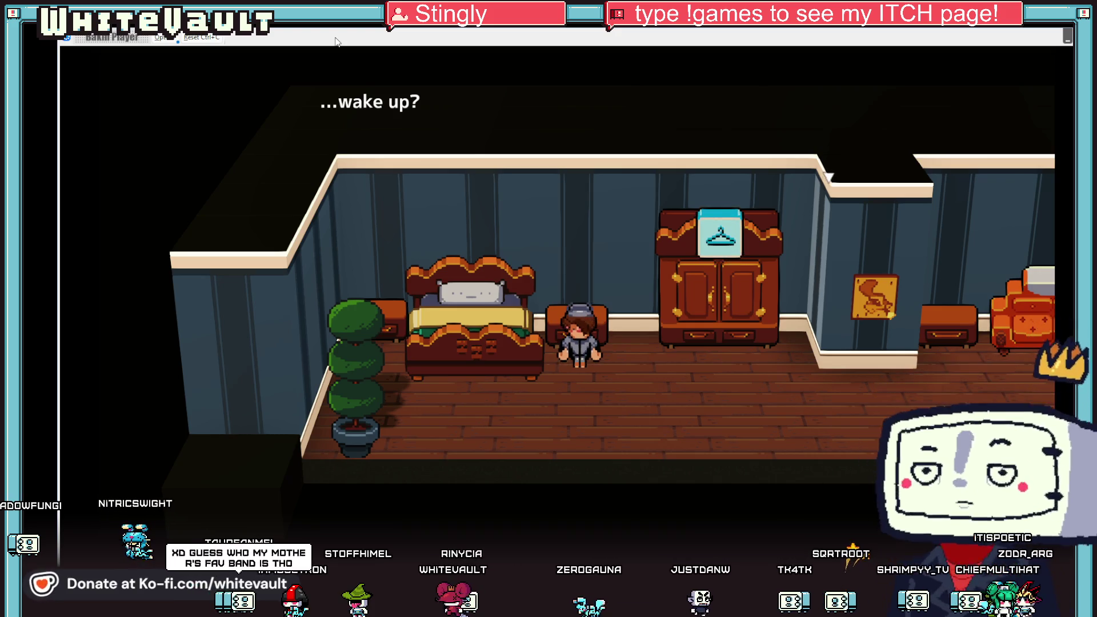
key(Left)
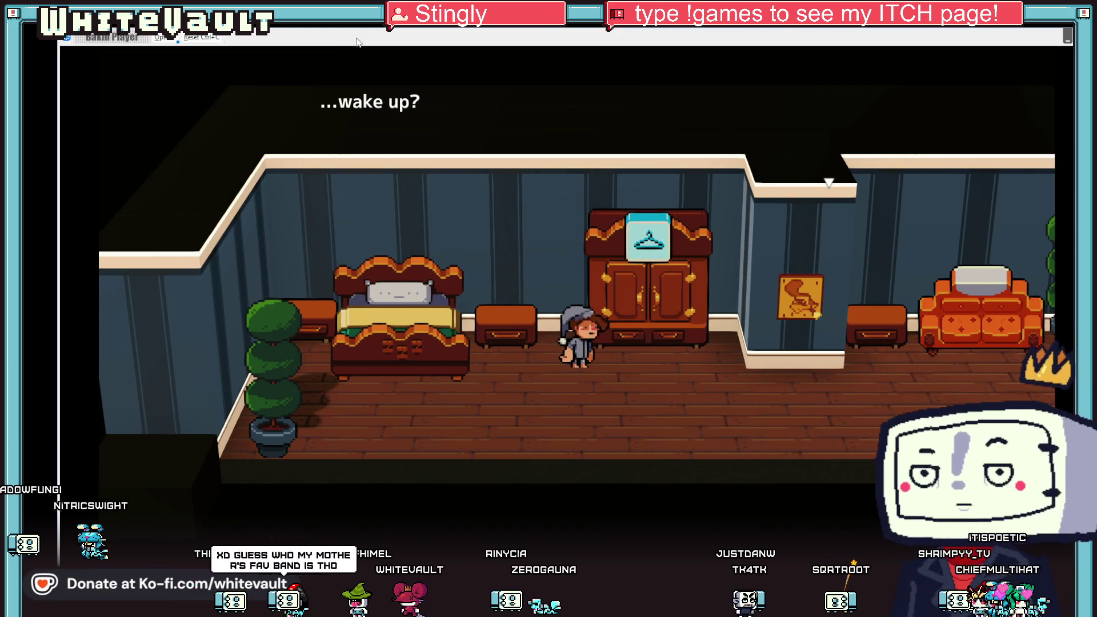
key(Left)
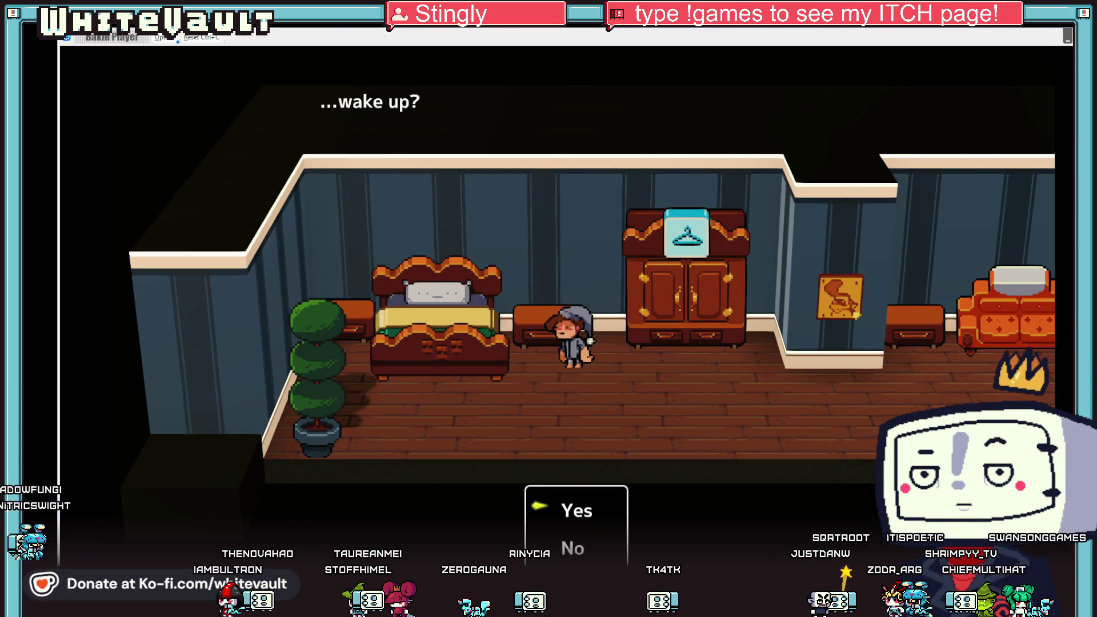
End the test play and cut the NewDay switch command from the script start.
key(alt+F4)
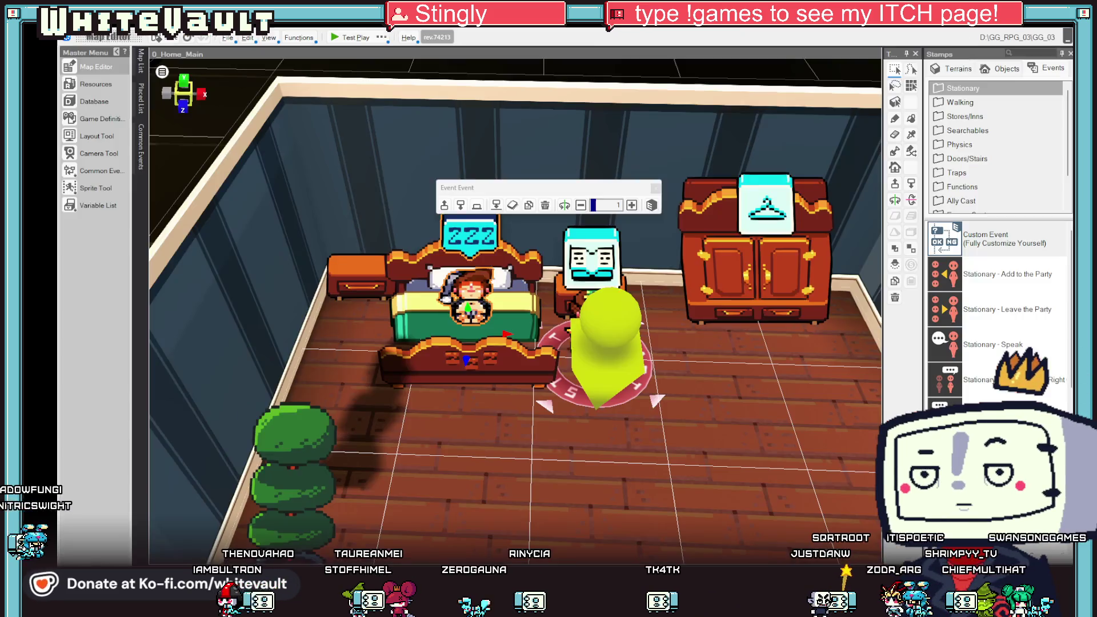
double_click(483, 294)
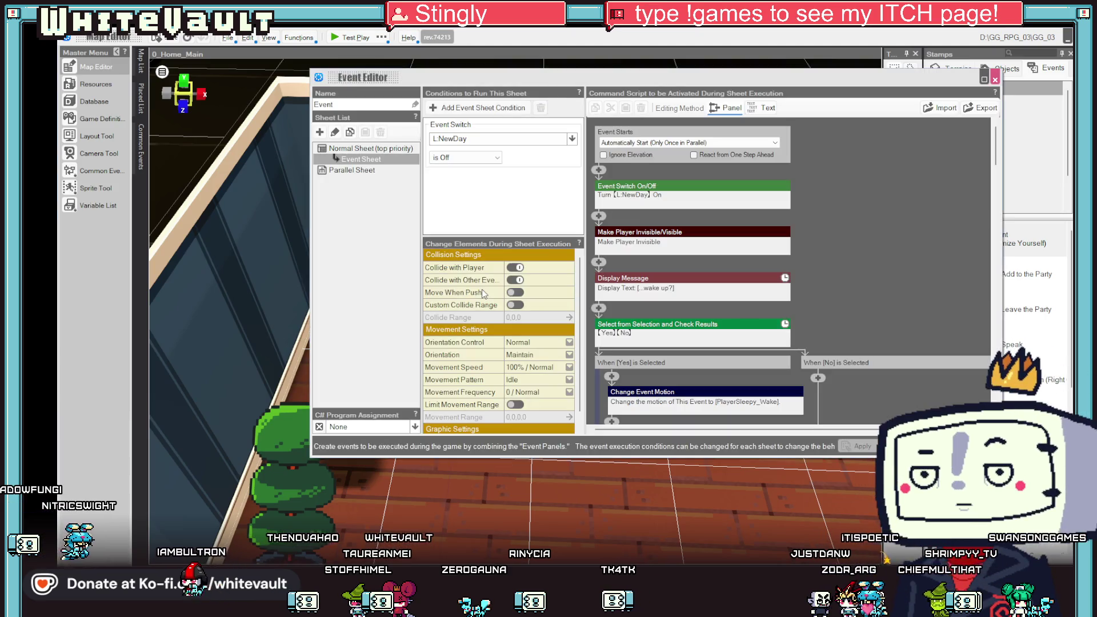
right_click(745, 197)
click(746, 210)
Paste the NewDay command after the branching ends, apply, and test-play past the first prompt.
scroll(744, 237, down, 10)
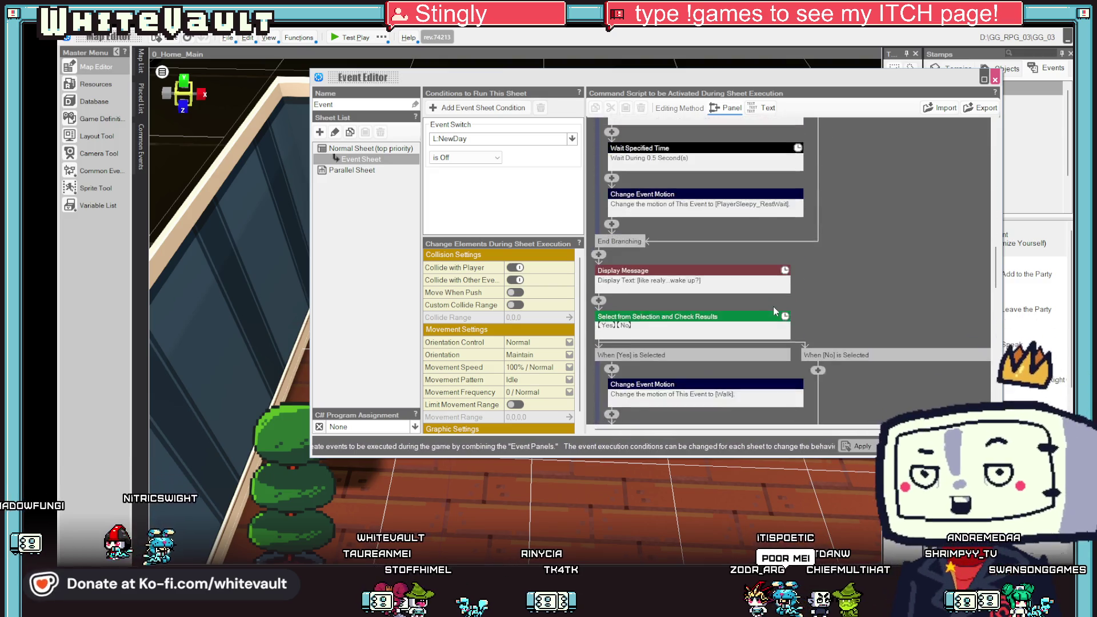
scroll(782, 309, down, 5)
right_click(599, 371)
click(630, 419)
click(864, 446)
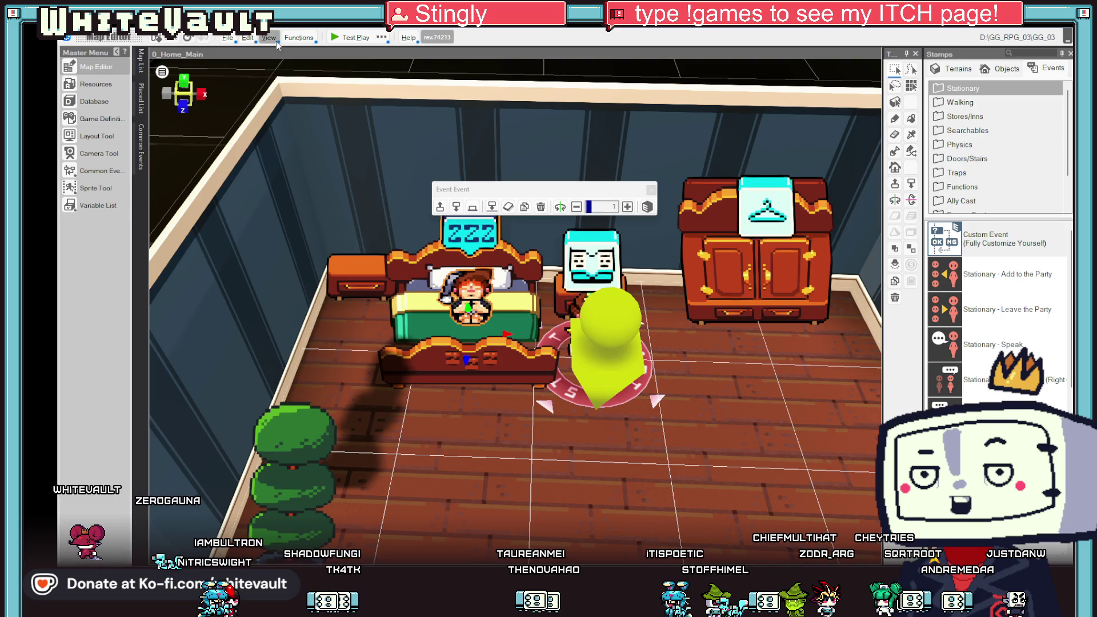
click(337, 40)
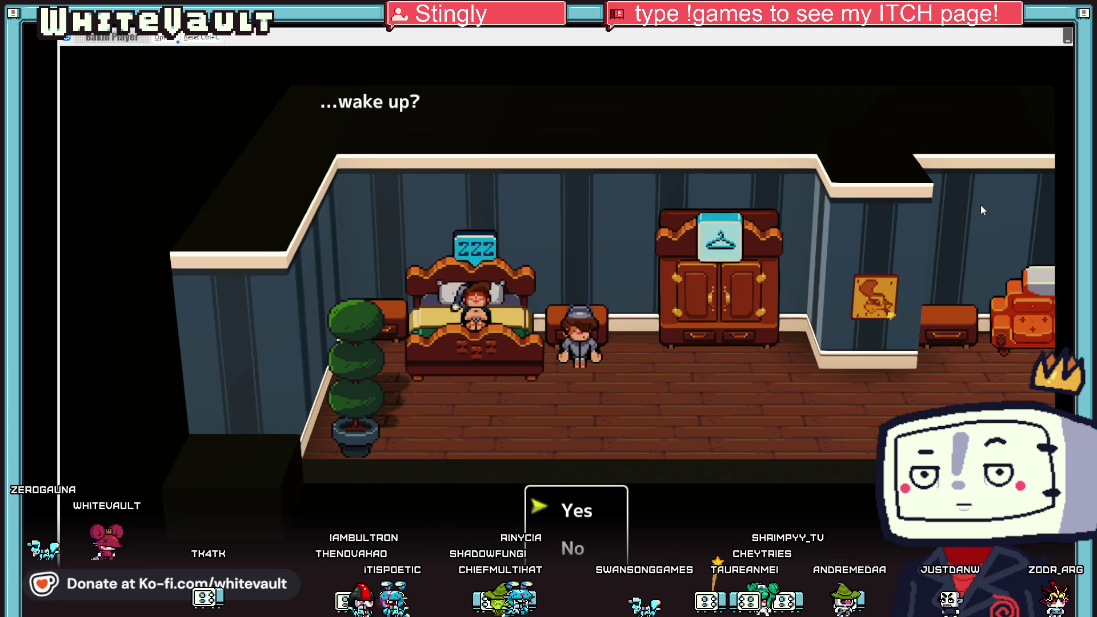
key(Return)
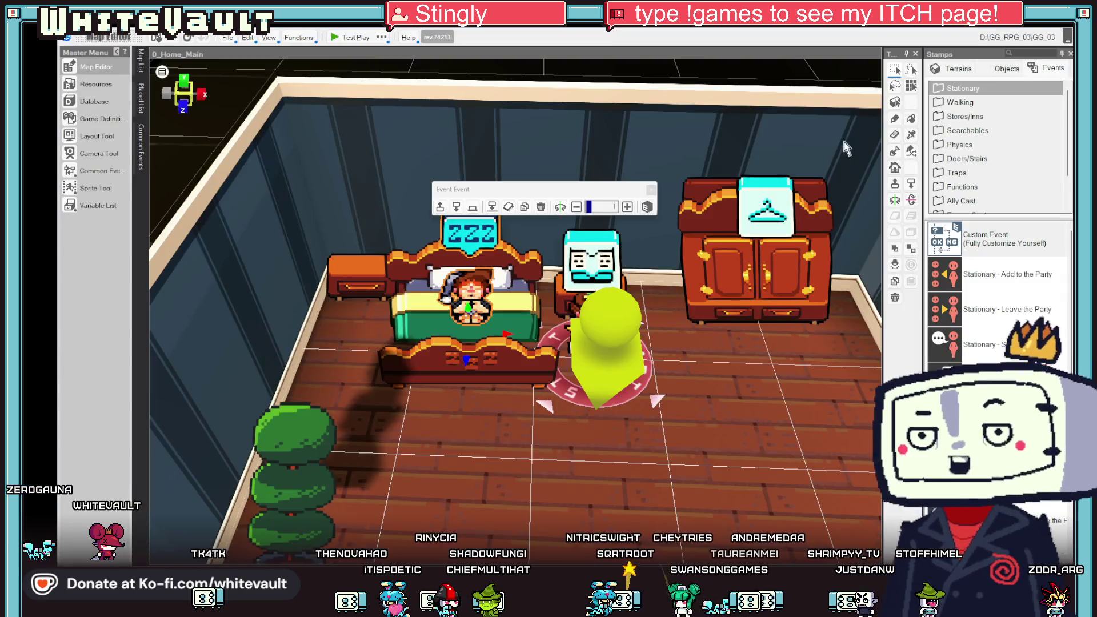
Set the wake-up event to Automatically Start (Only Once), apply, and start a test play.
click(460, 295)
double_click(460, 296)
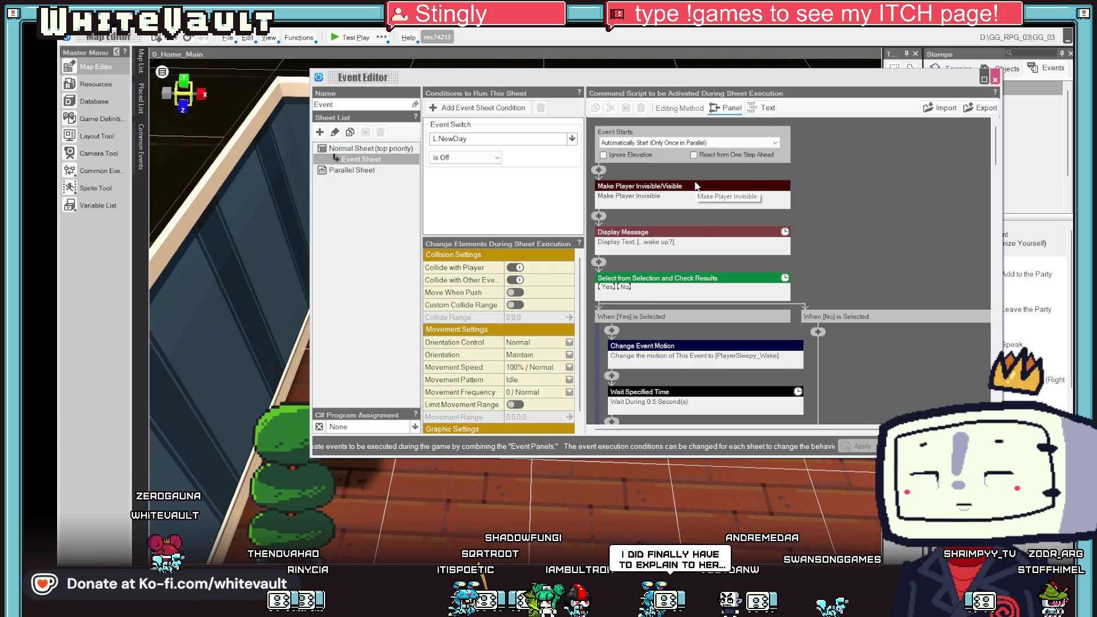
click(708, 143)
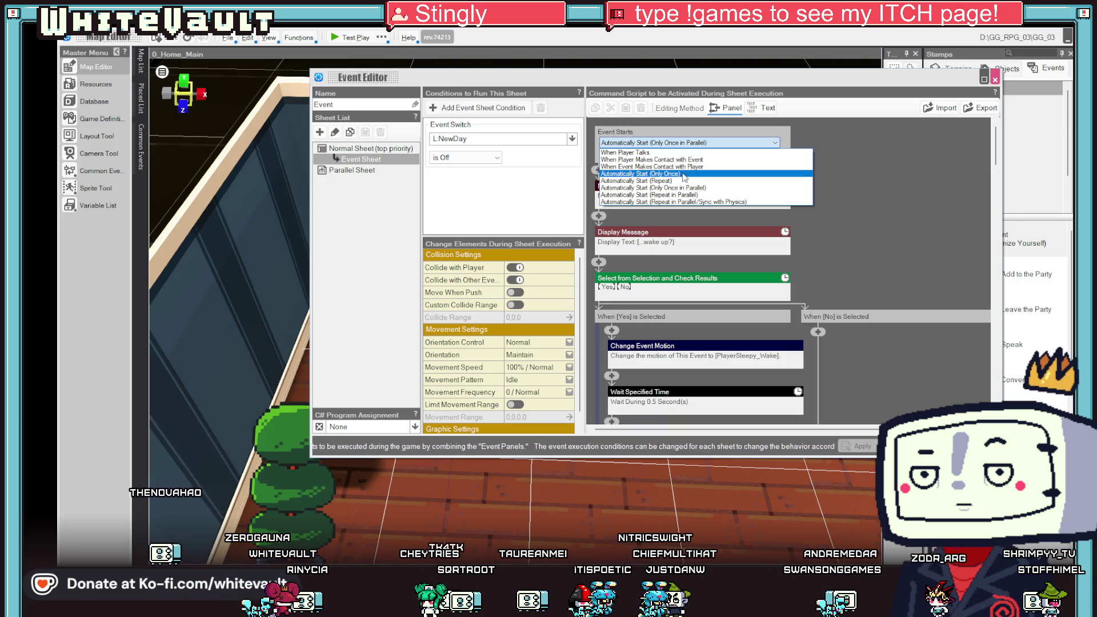
click(684, 174)
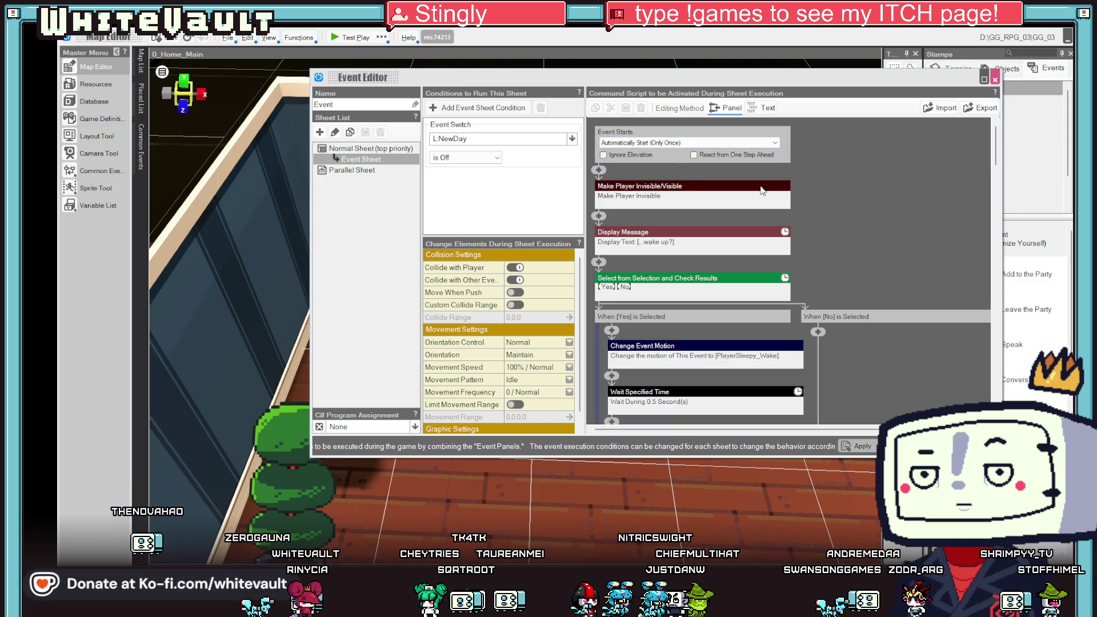
click(868, 446)
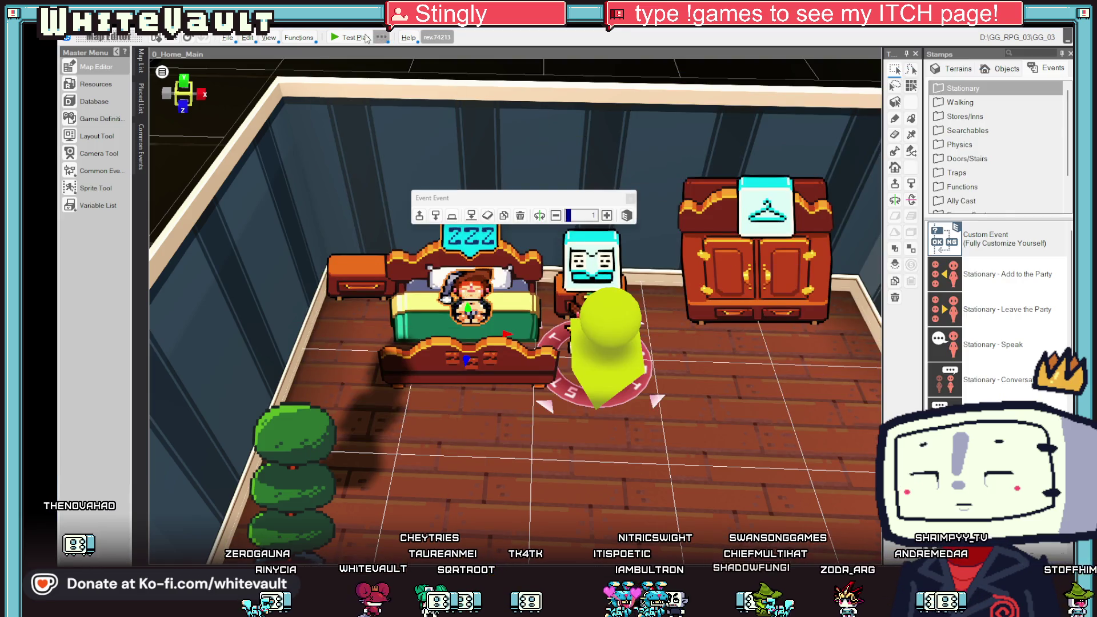
click(350, 37)
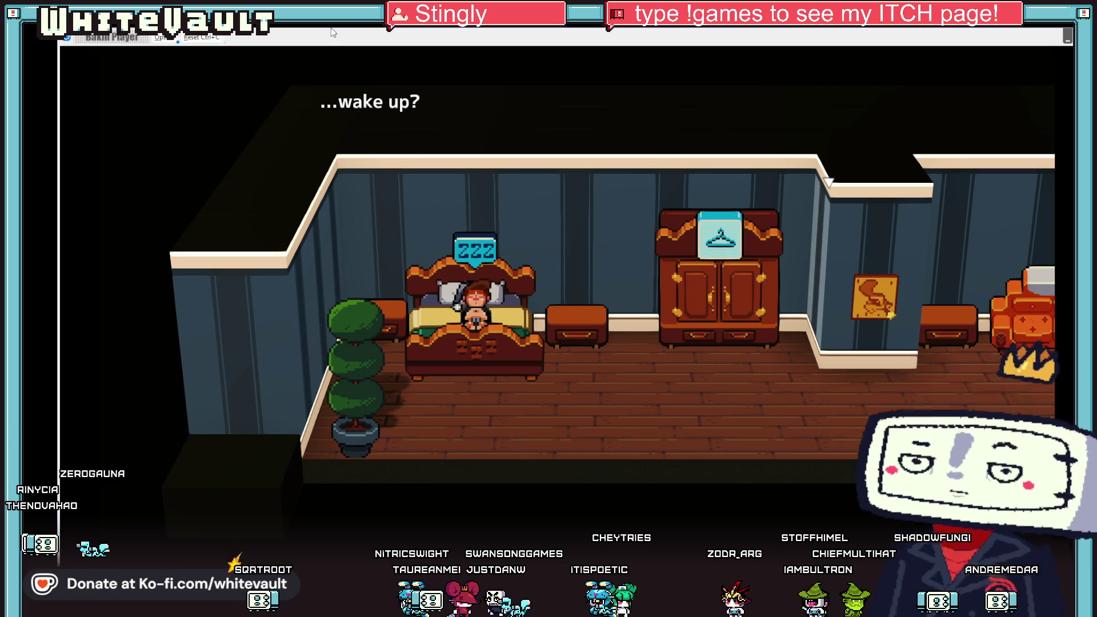
Advance the wake-up dialogue, answer Yes so the character rises, then end the test play.
key(Return)
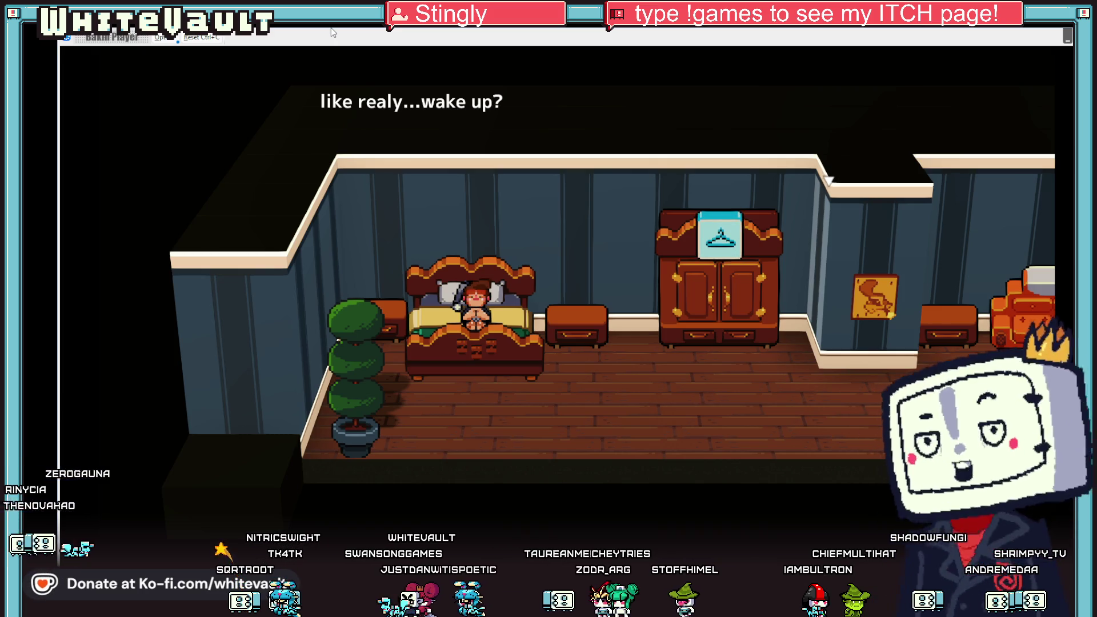
key(Return)
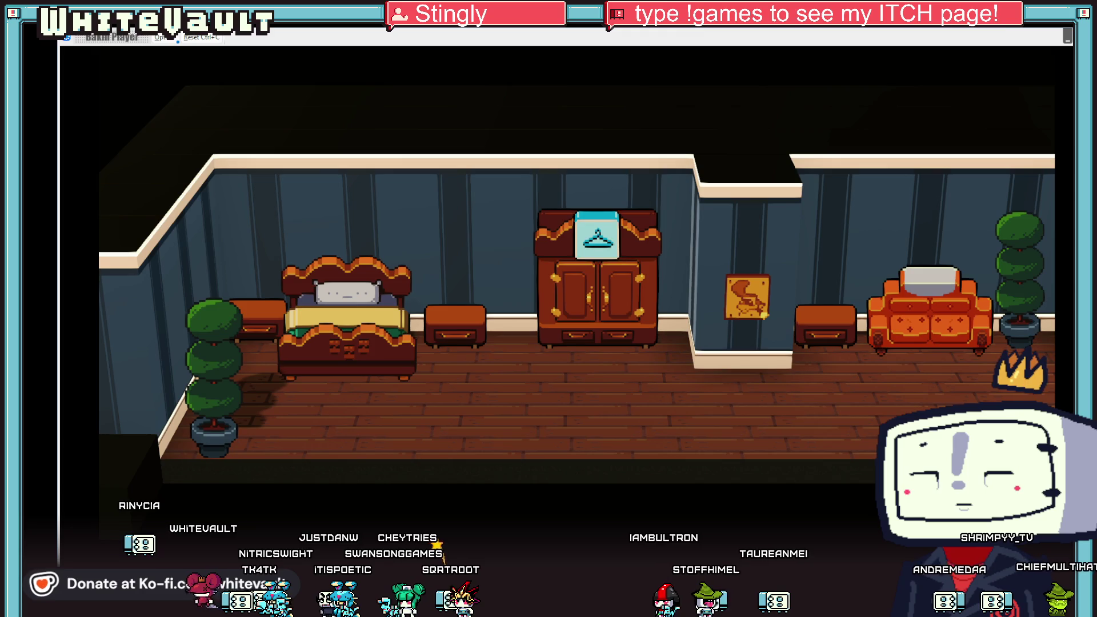
key(alt+F4)
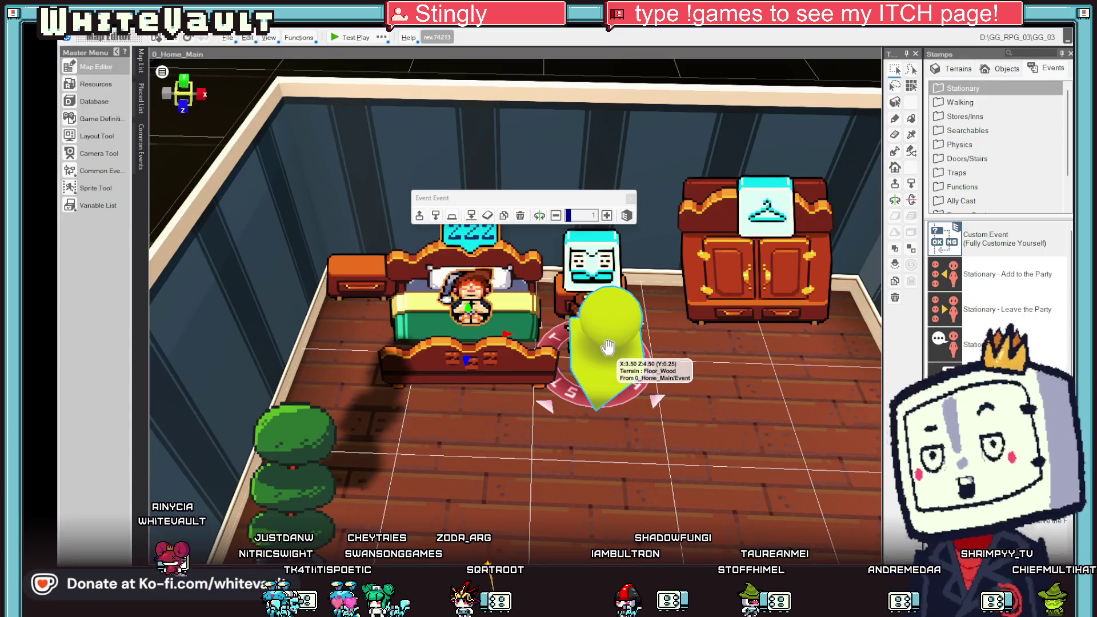
Change the bed event's Make Player Invisible/Visible step to Visible.
click(473, 292)
double_click(473, 292)
scroll(736, 345, down, 10)
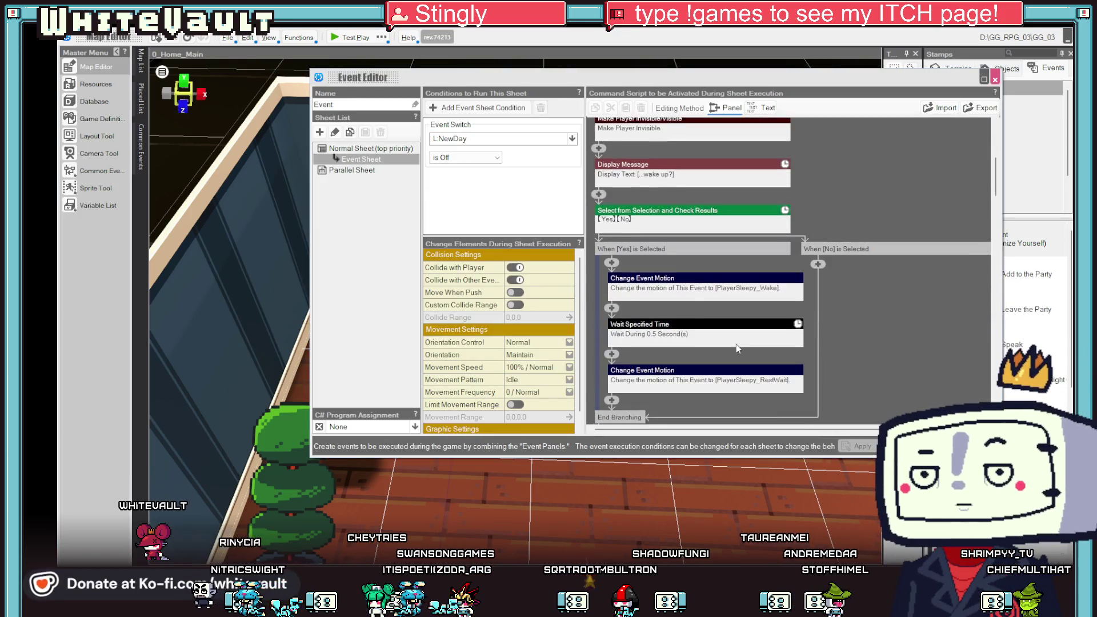
scroll(742, 352, down, 5)
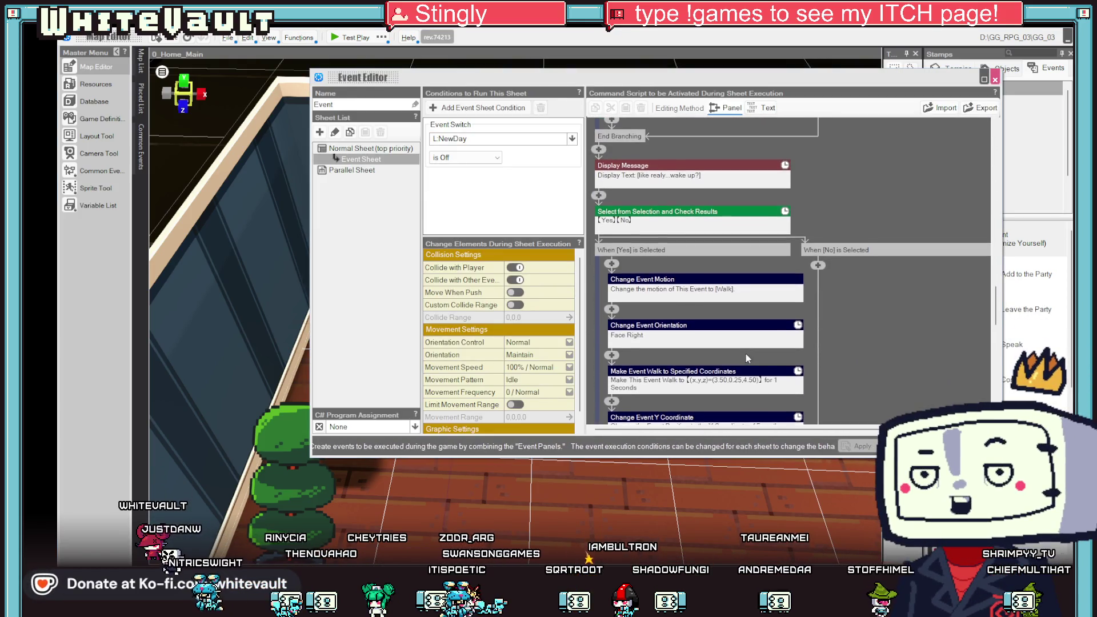
scroll(744, 348, down, 3)
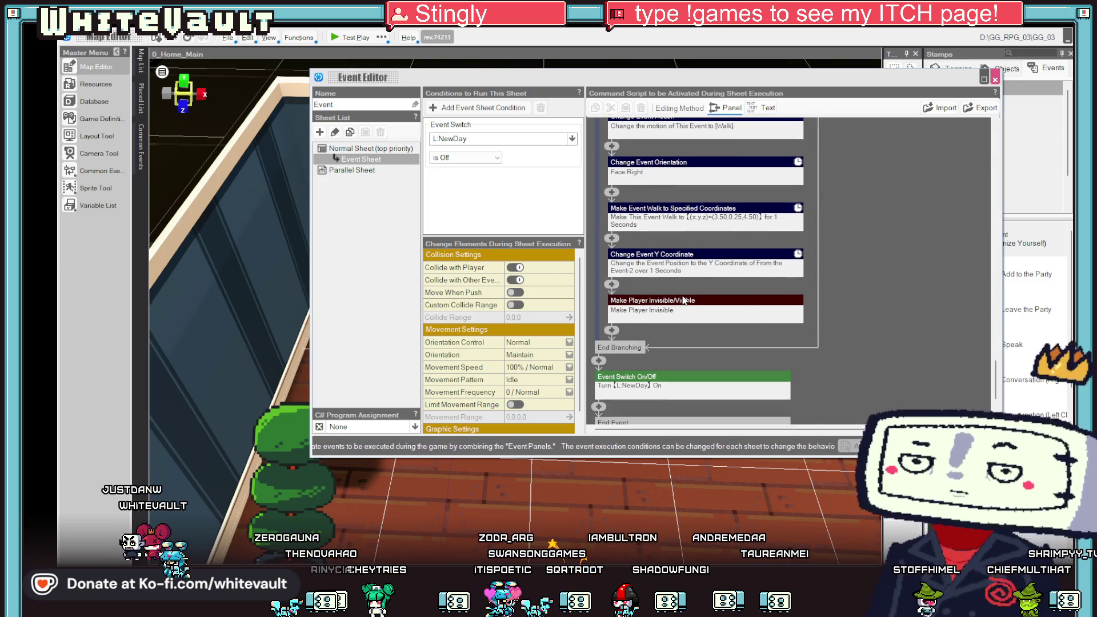
click(679, 304)
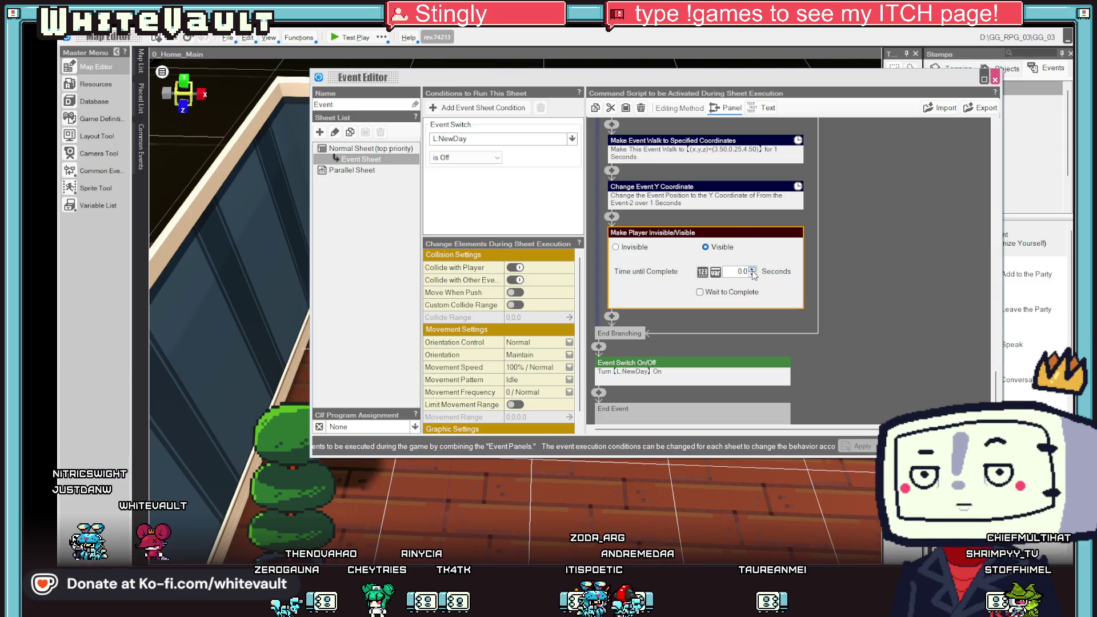
click(862, 271)
Set the Change Event Y Coordinate step to rise 1.0 over 0.4 seconds.
scroll(695, 338, up, 3)
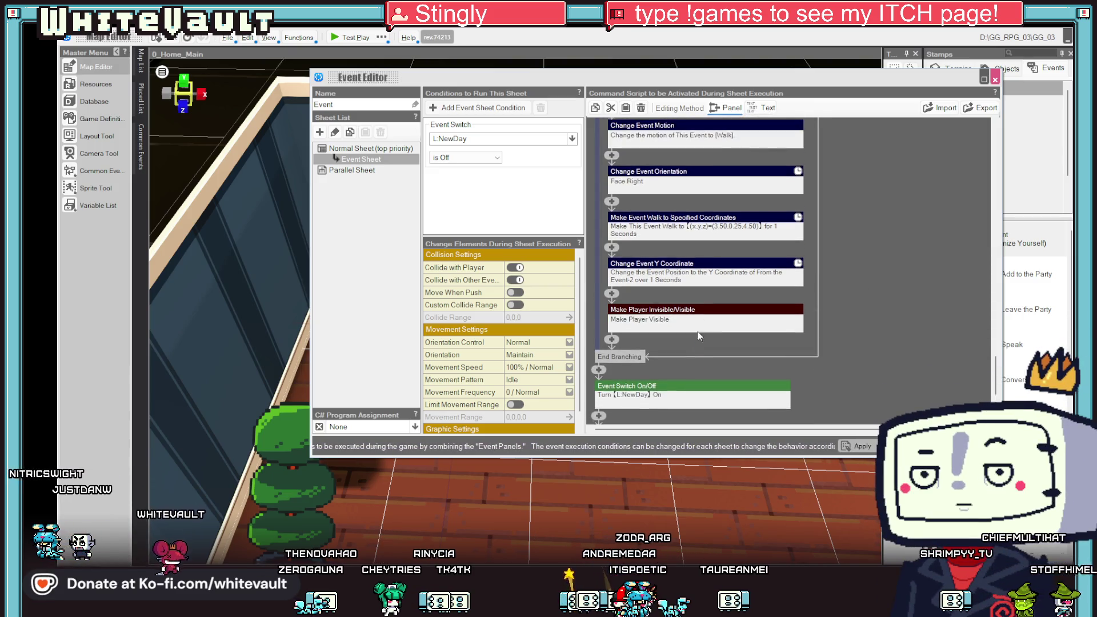
click(725, 270)
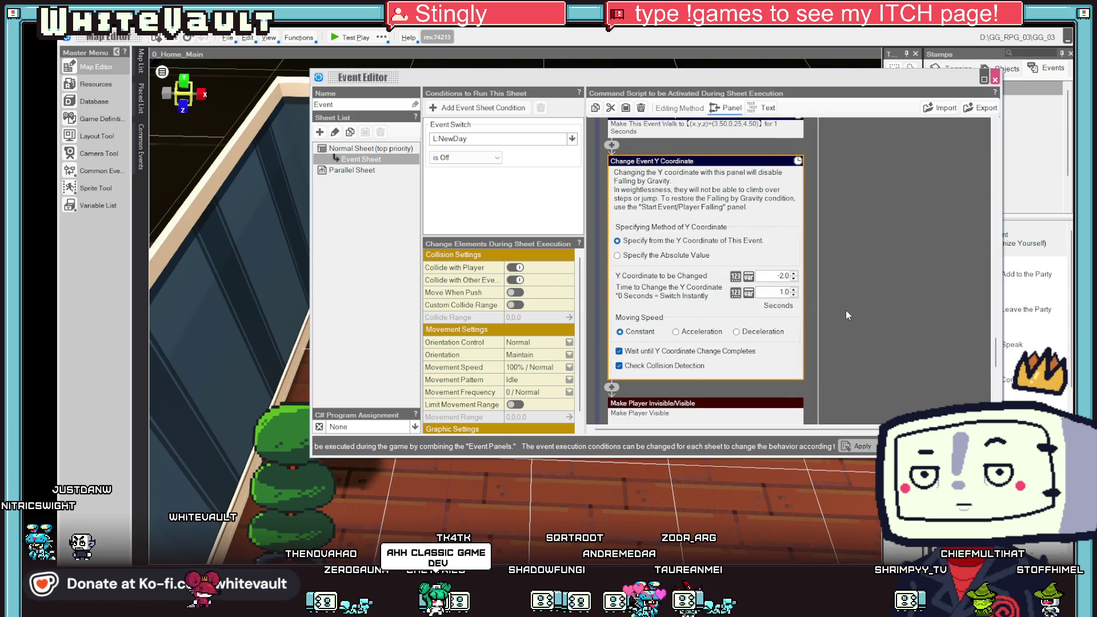
right_click(640, 163)
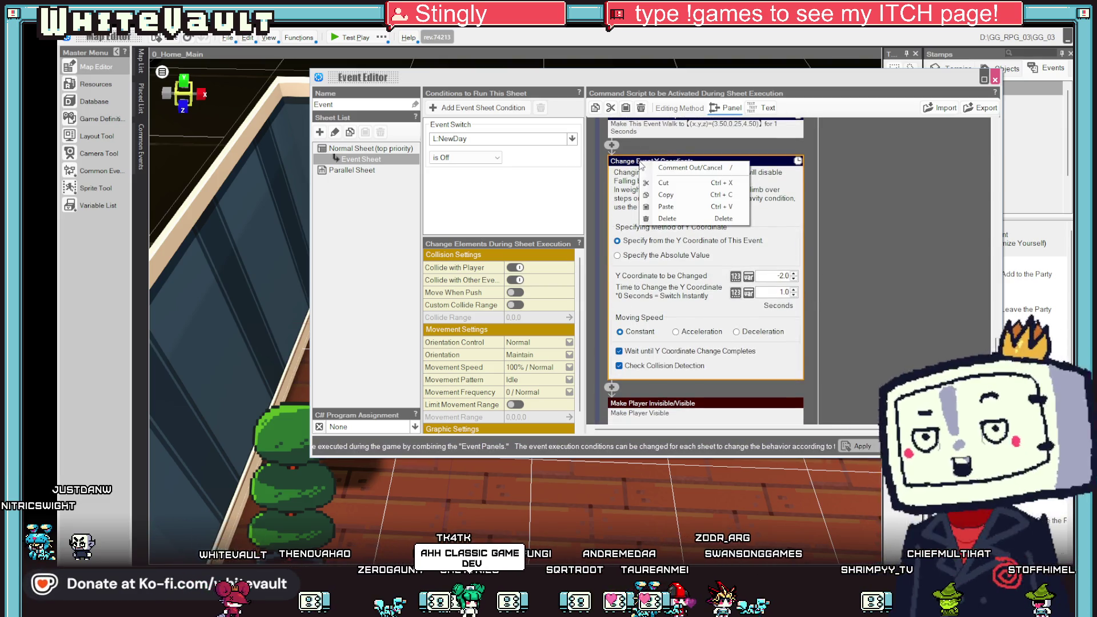
click(664, 183)
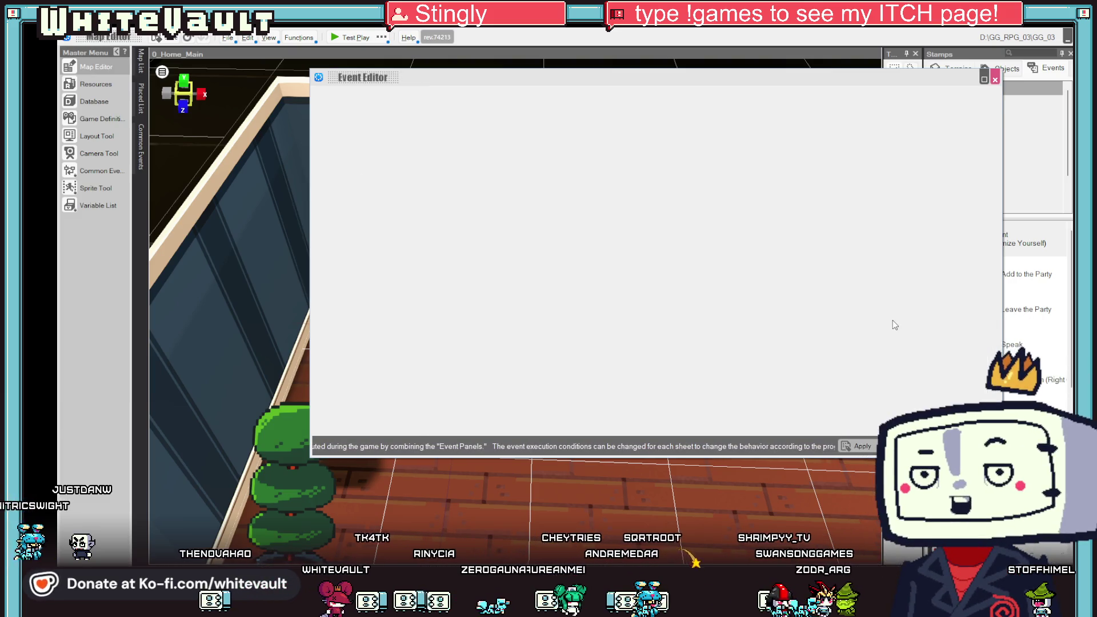
scroll(818, 318, down, 10)
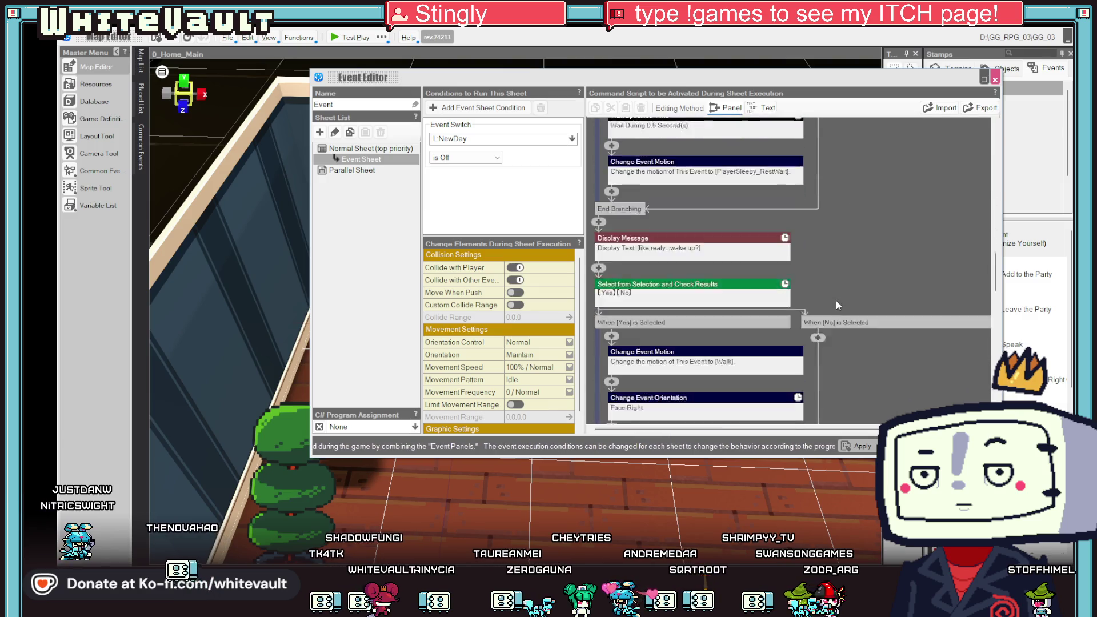
scroll(860, 343, down, 2)
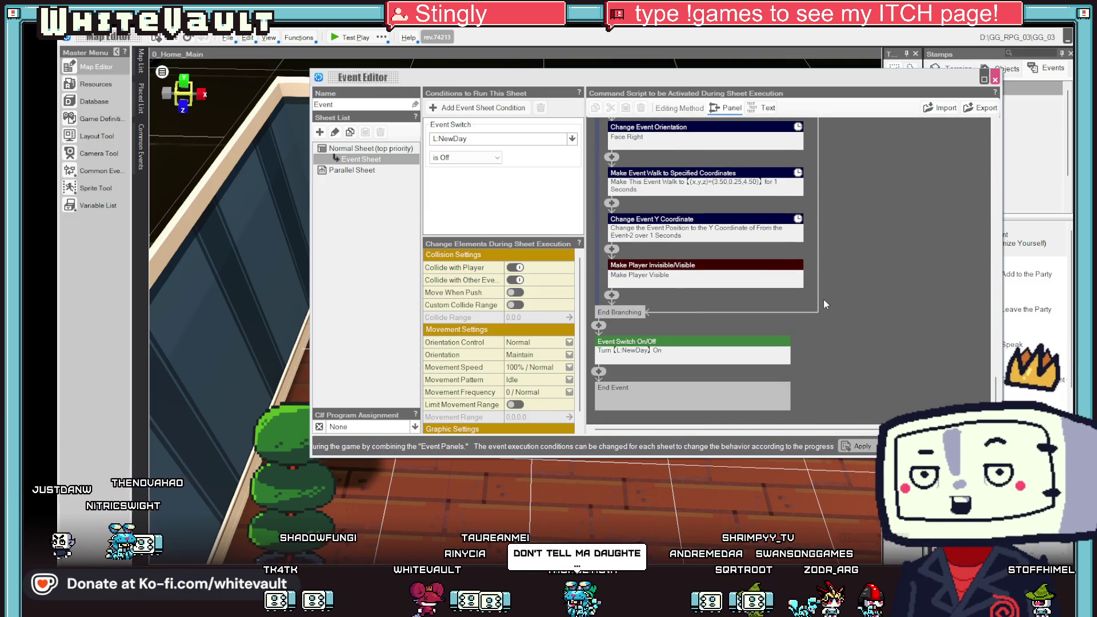
click(693, 233)
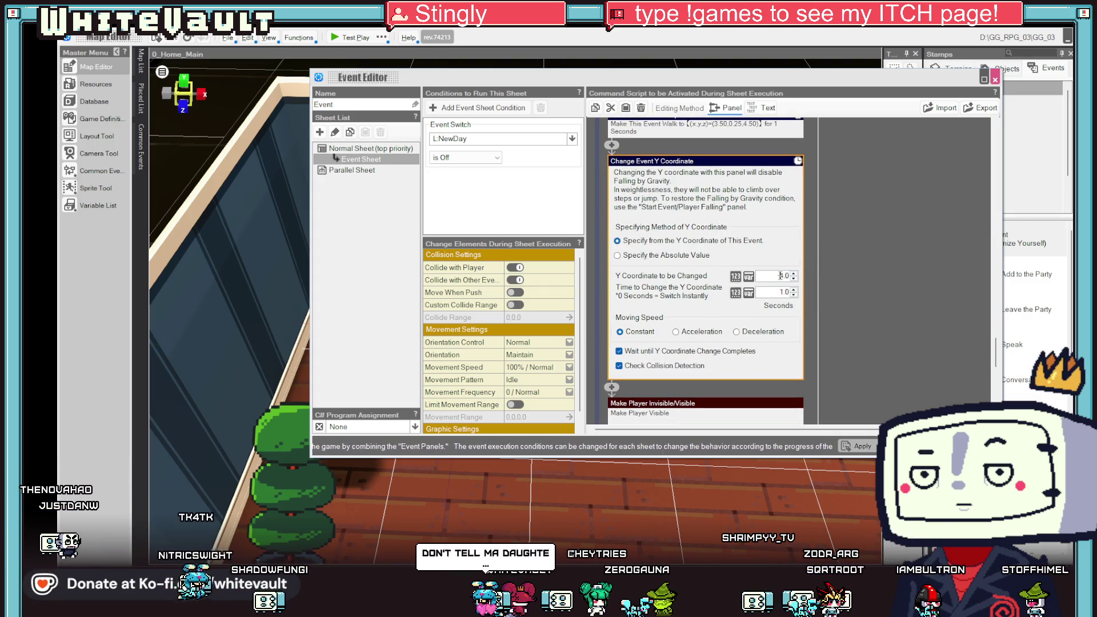
text(1)
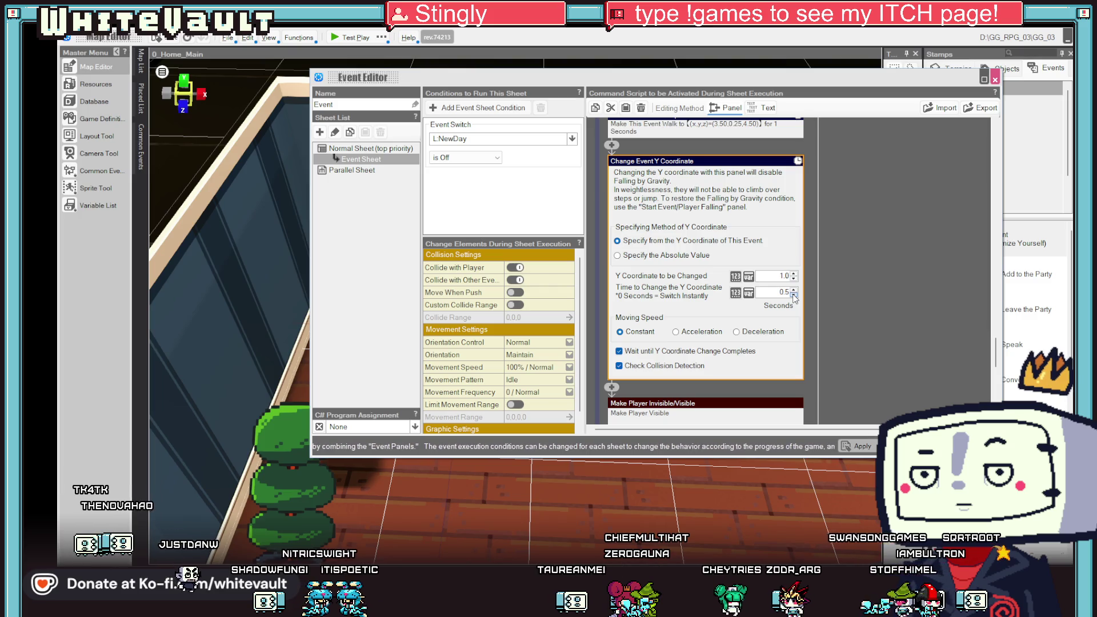
click(851, 306)
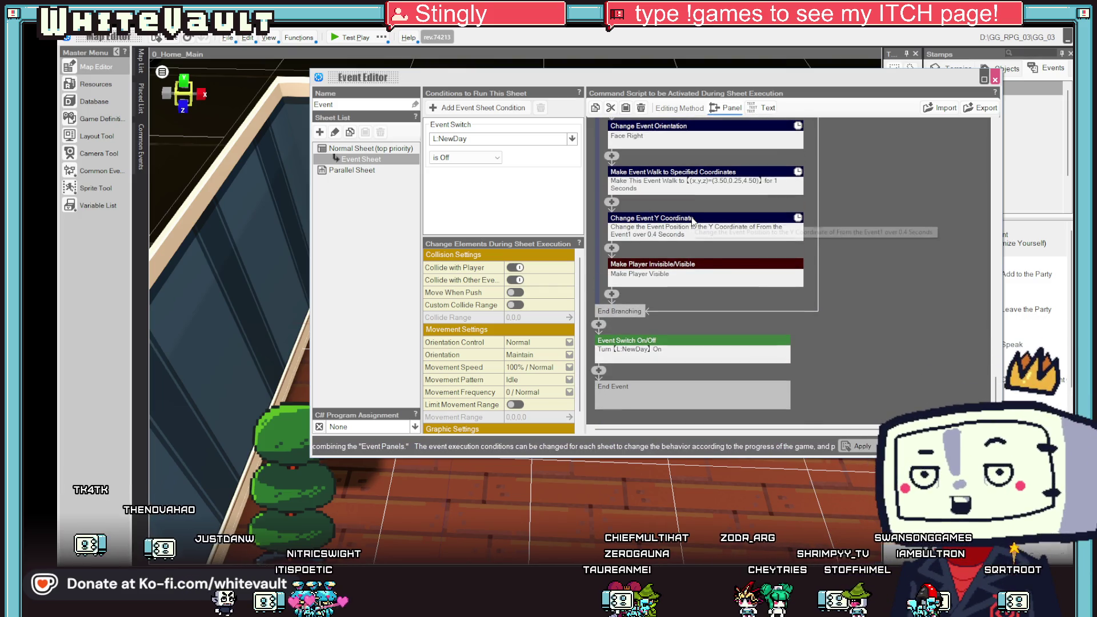
Move the Y coordinate step above Make Event Walk.
right_click(693, 220)
click(719, 240)
click(612, 207)
click(652, 254)
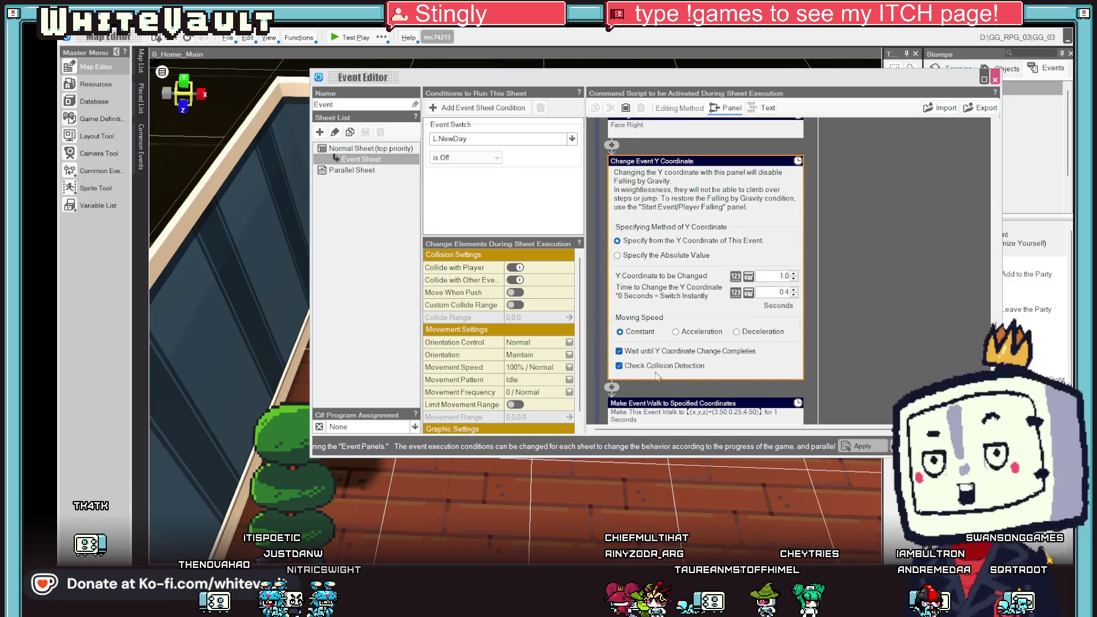
Insert a Start Event Falling step after Make Event Walk, apply and close, then test-play.
click(860, 395)
double_click(615, 252)
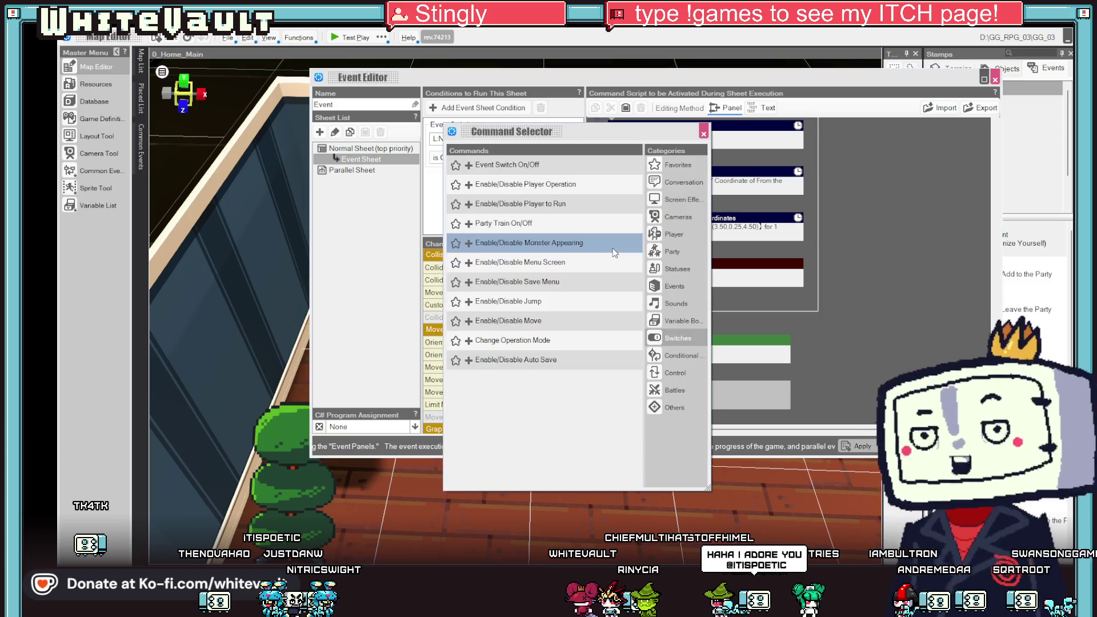
click(674, 237)
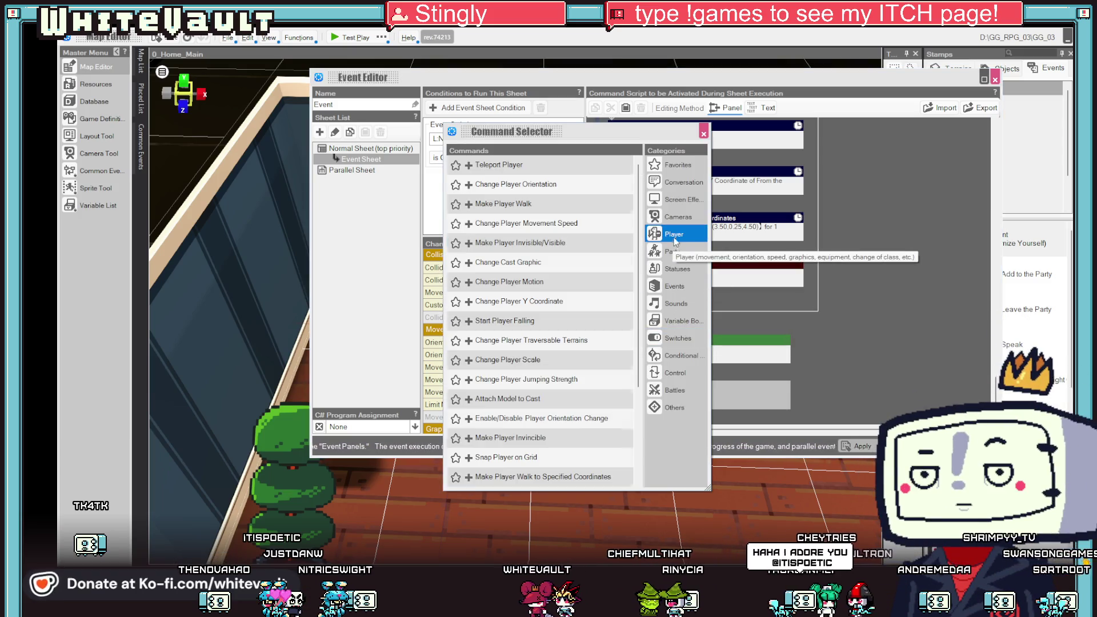
click(674, 286)
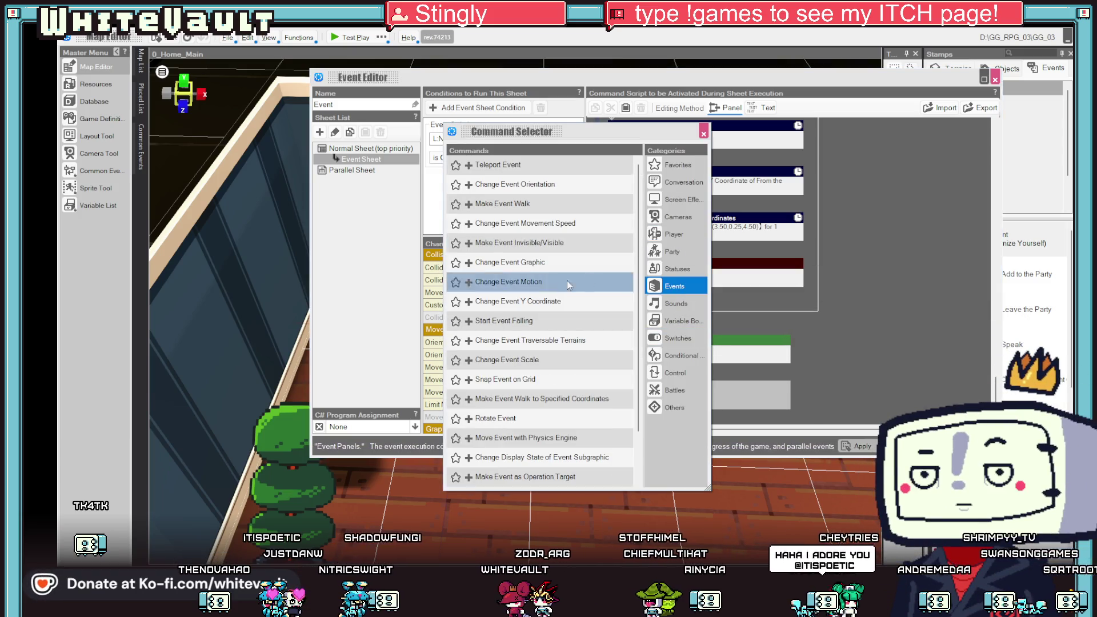
double_click(553, 320)
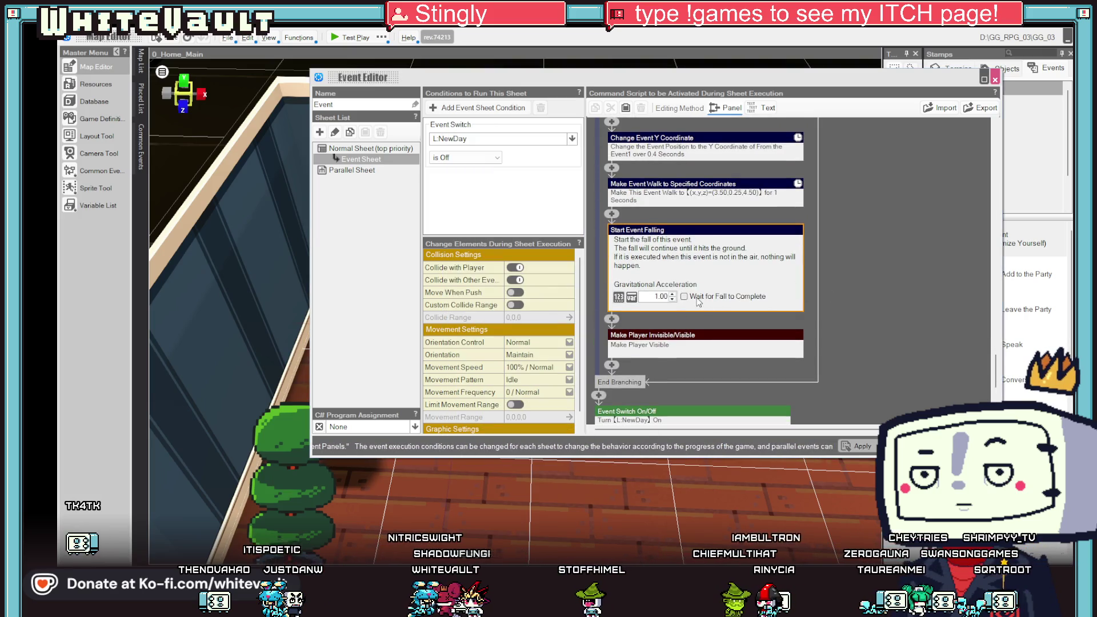
click(864, 447)
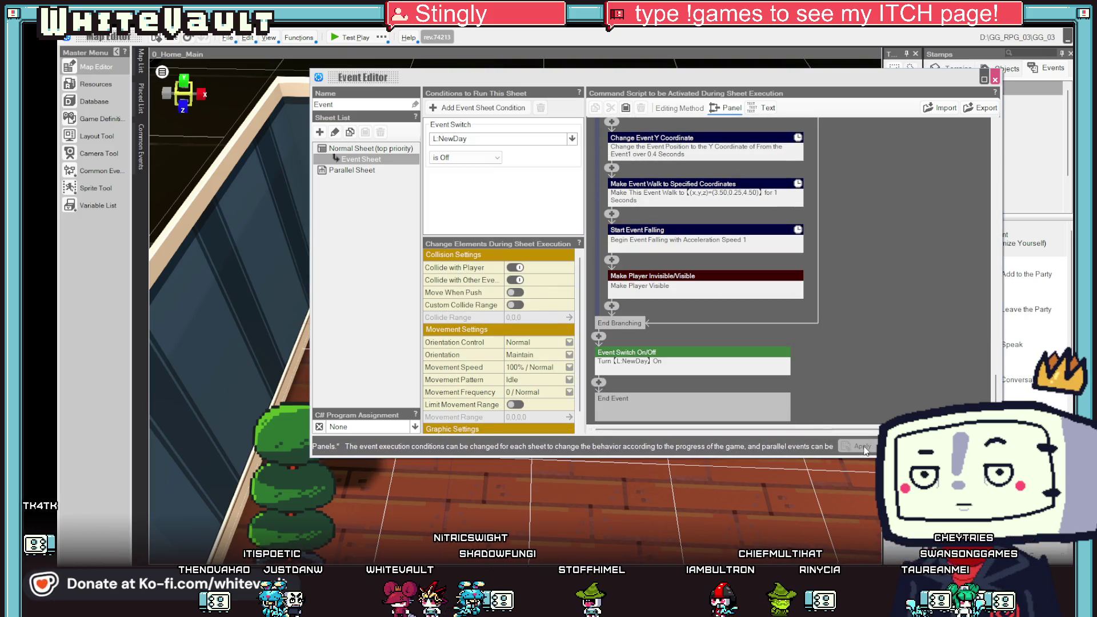
click(995, 79)
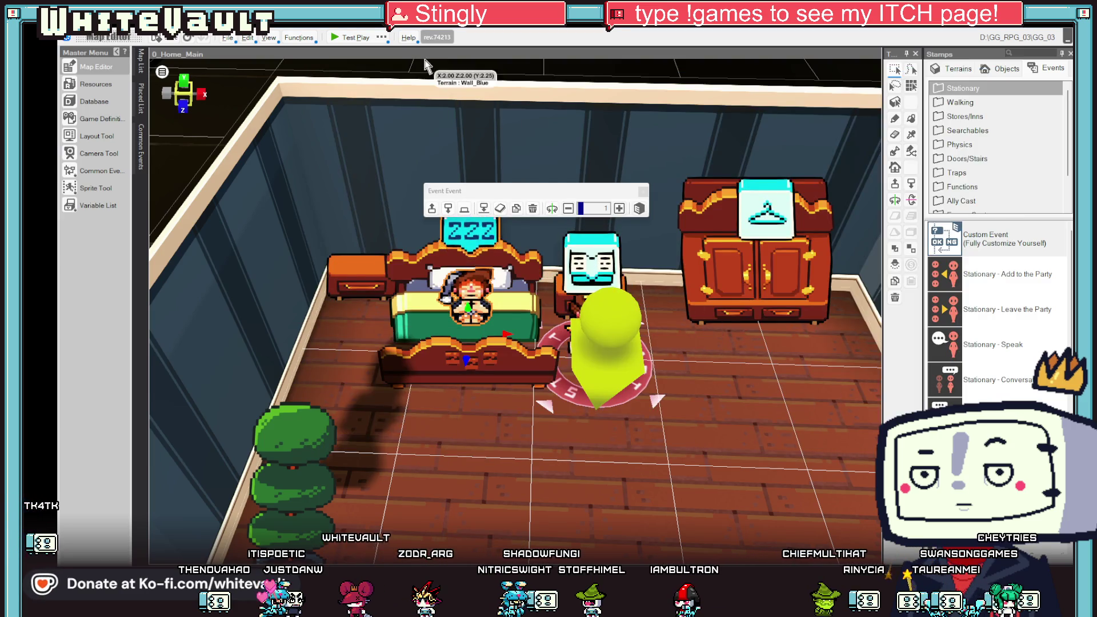
click(351, 38)
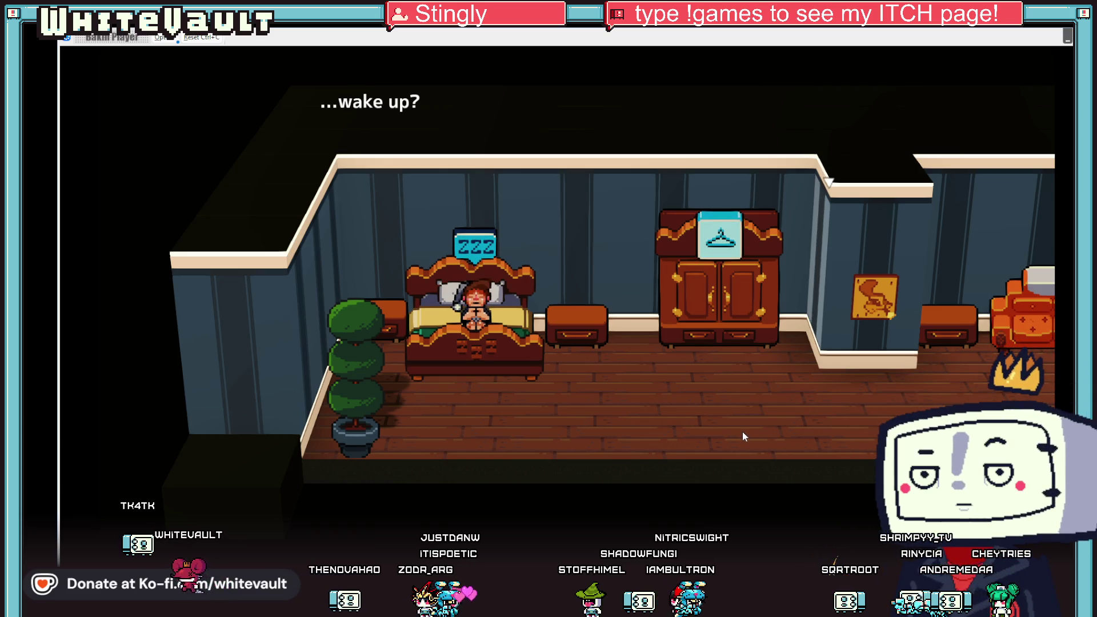
Answer Yes to both wake-up prompts, walk the character down, right and left, then end the test play.
key(Return)
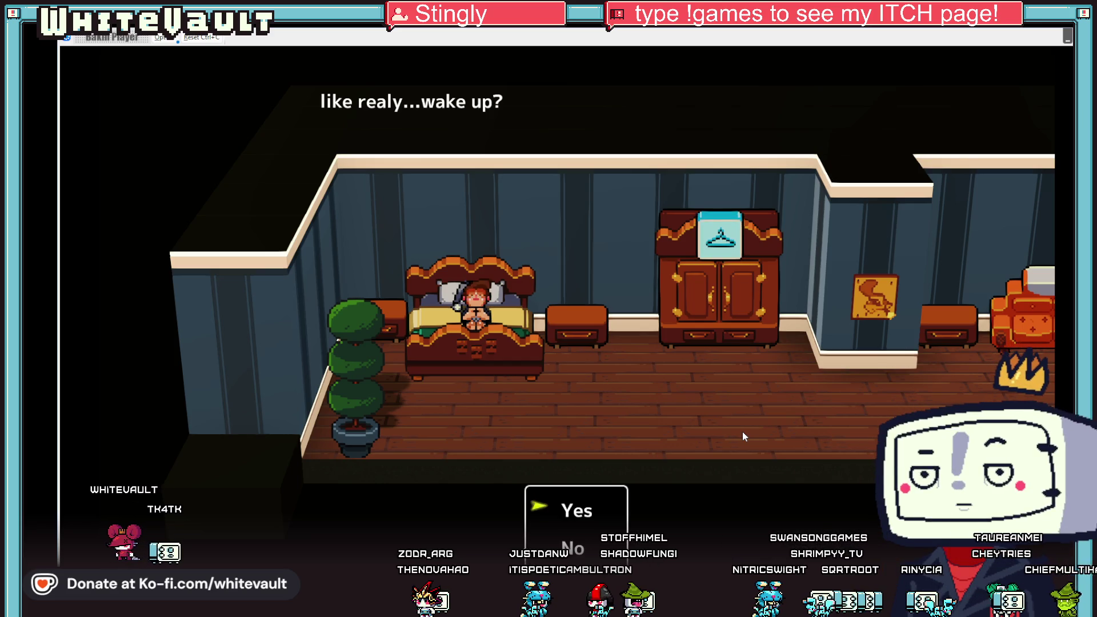
key(Return)
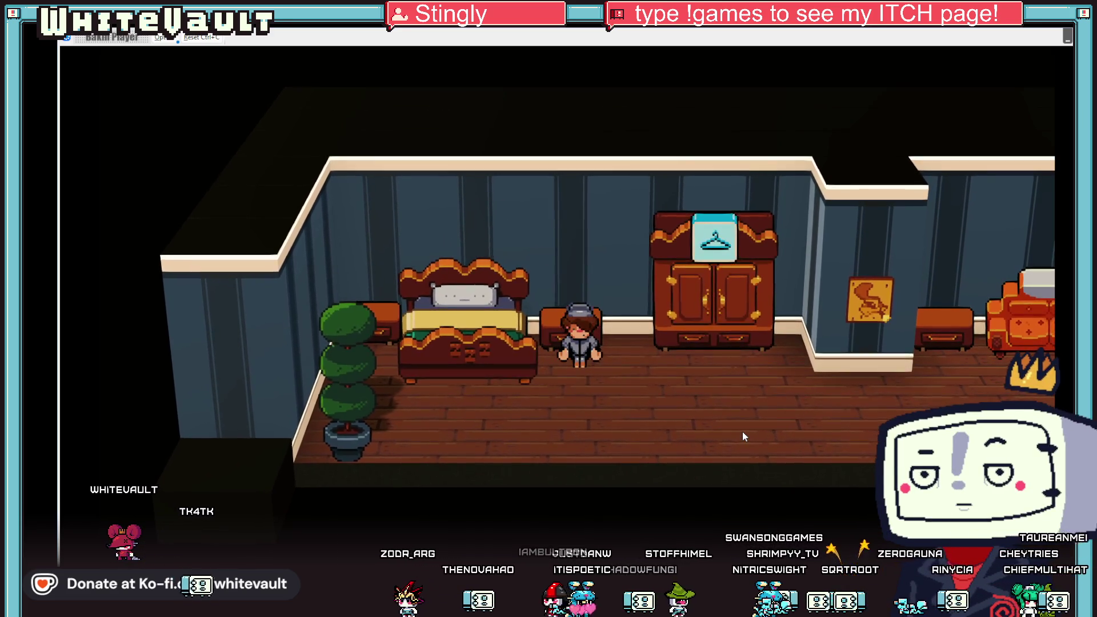
key(Down)
key(Right)
key(Left)
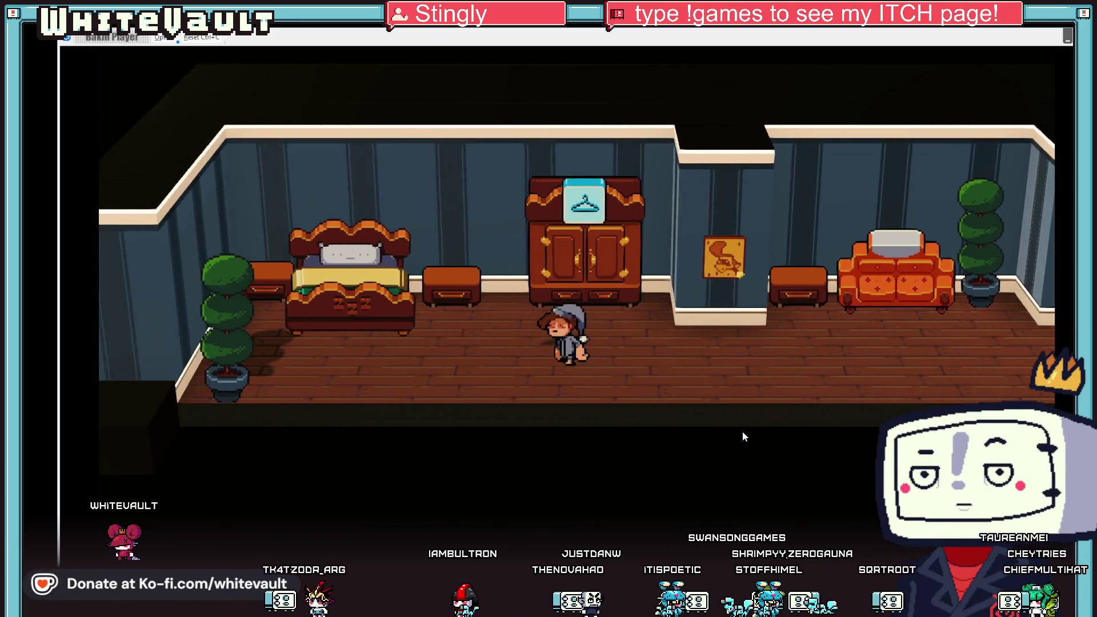
key(Left)
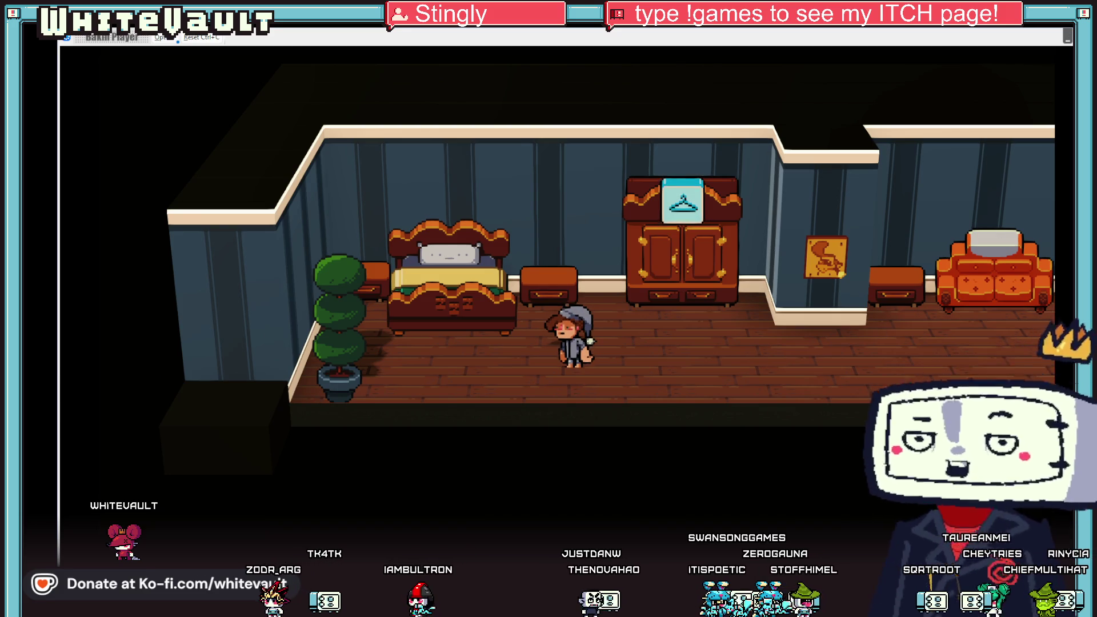
key(alt+F4)
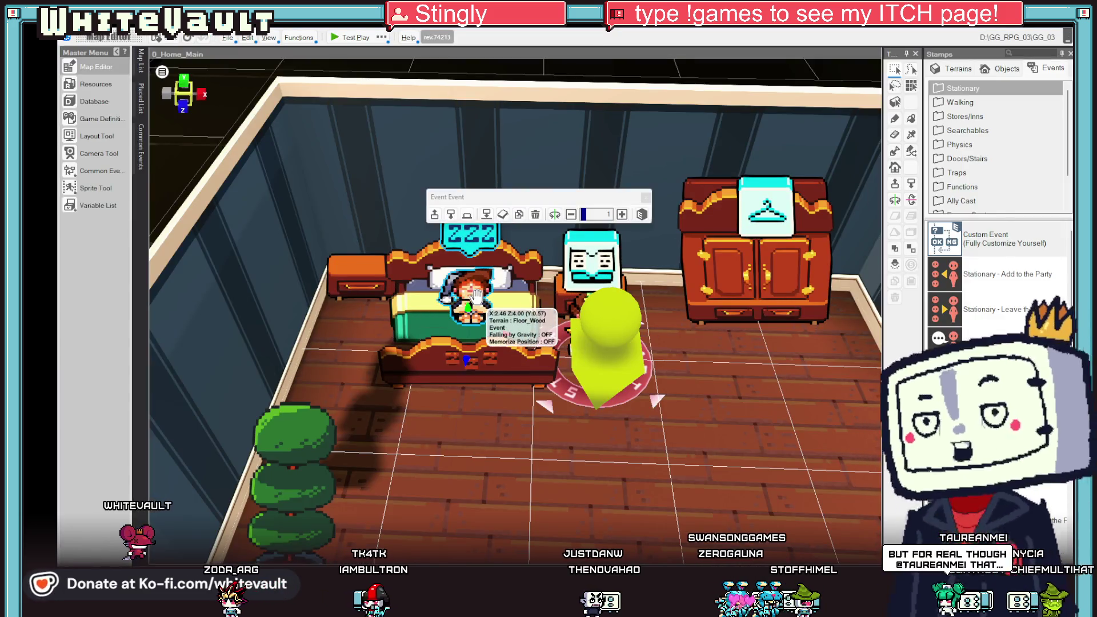
Open the bed event's script and review the Make Event Walk timing settings.
double_click(476, 296)
scroll(829, 347, down, 10)
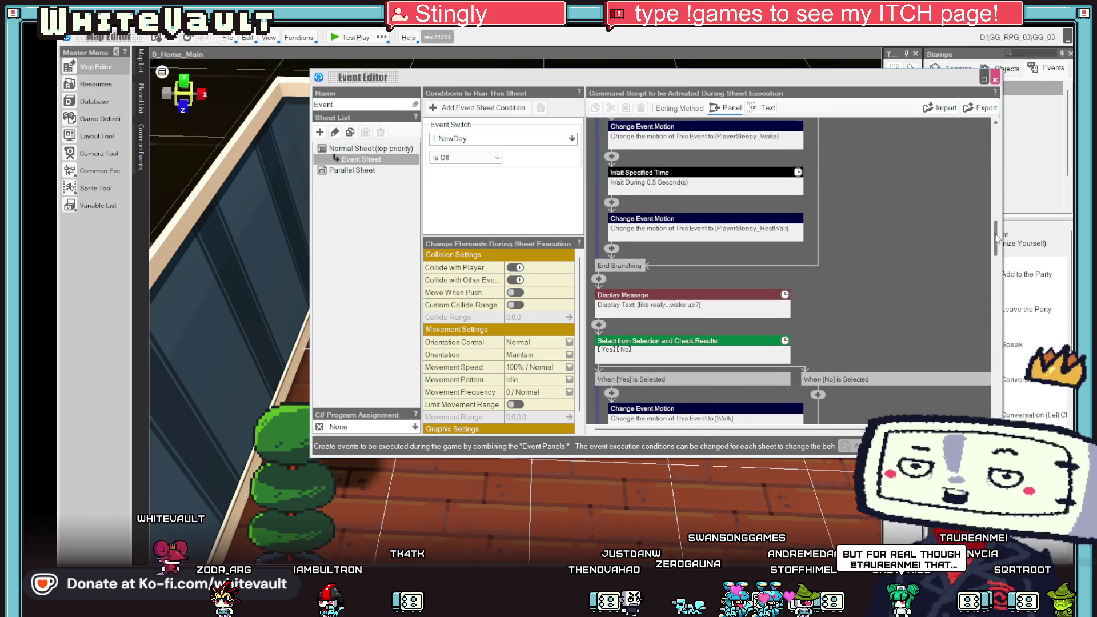
scroll(997, 242, down, 10)
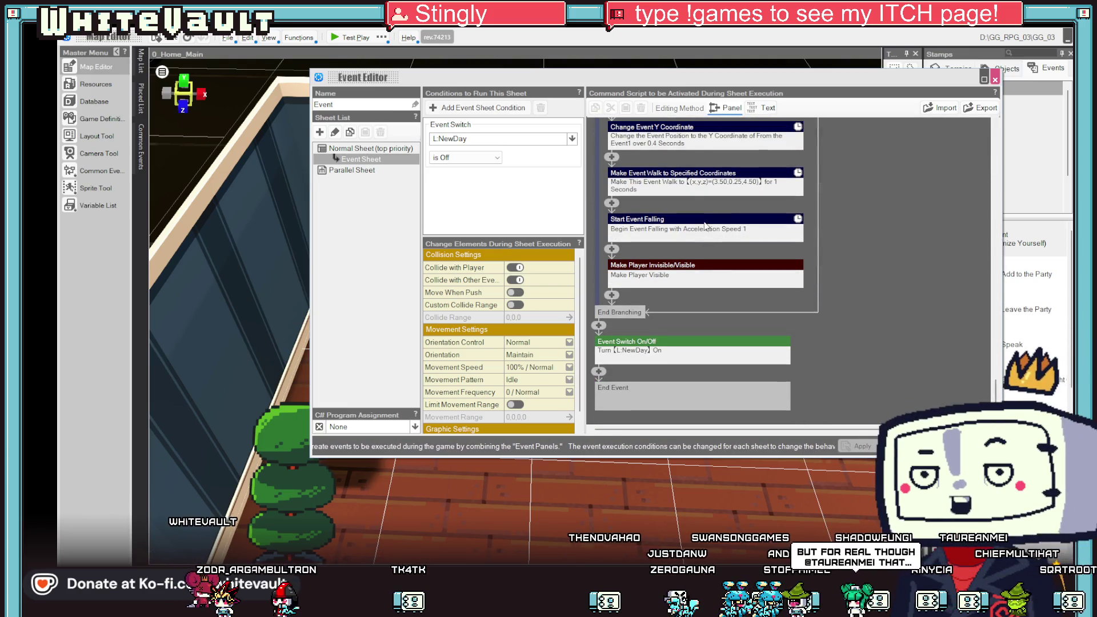
double_click(707, 178)
click(881, 258)
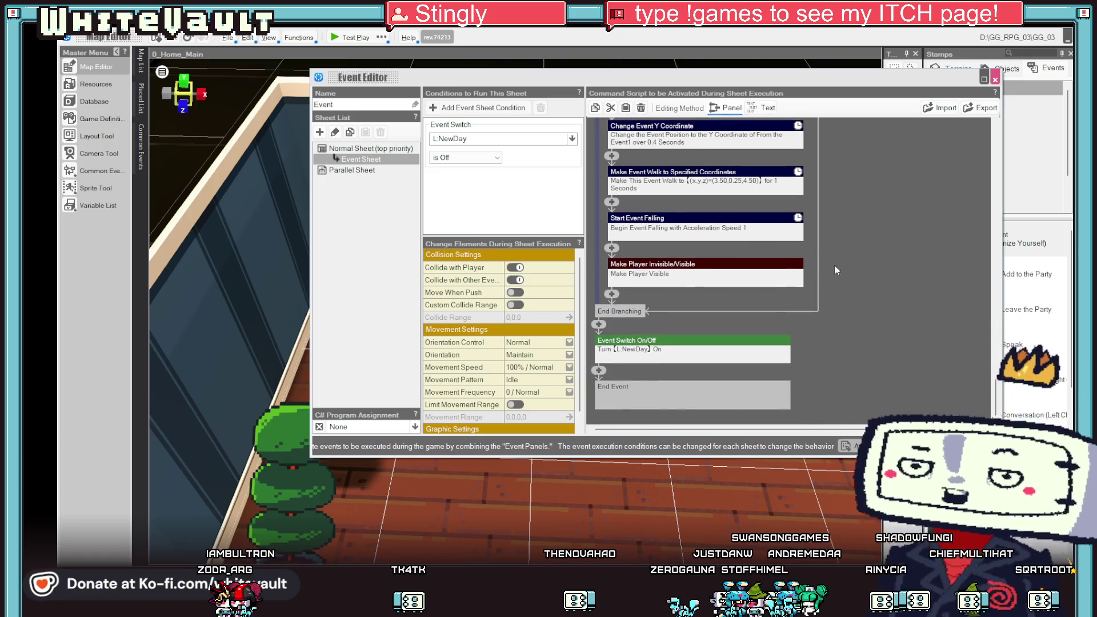
double_click(767, 179)
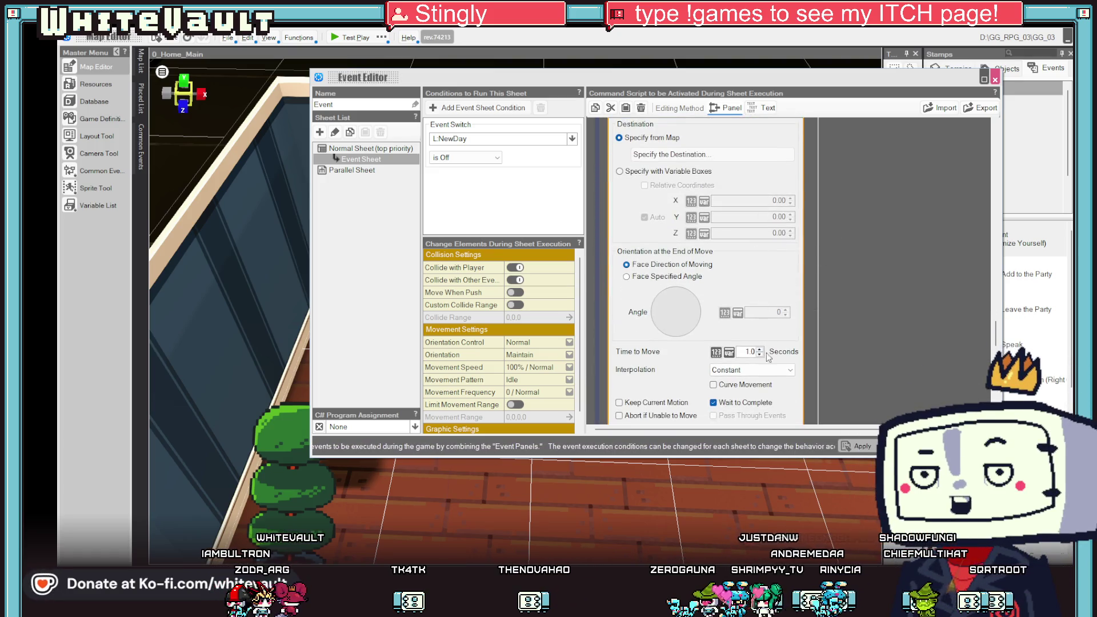
click(886, 230)
scroll(853, 260, up, 3)
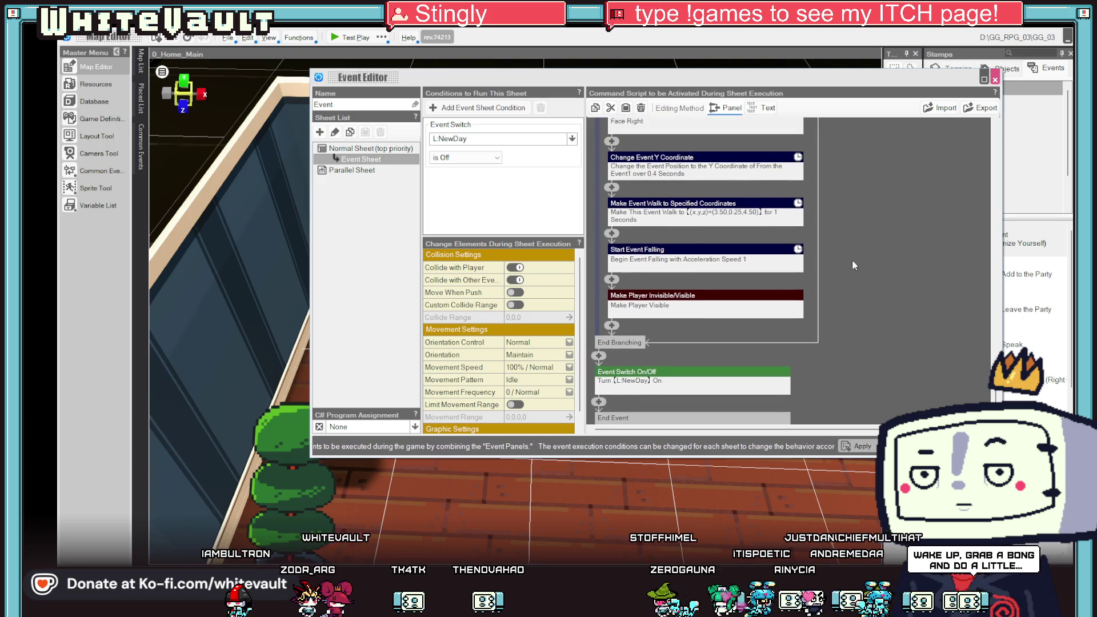
Make the Y coordinate change rise 0.5 over 0.1 seconds with Wait unticked.
double_click(738, 205)
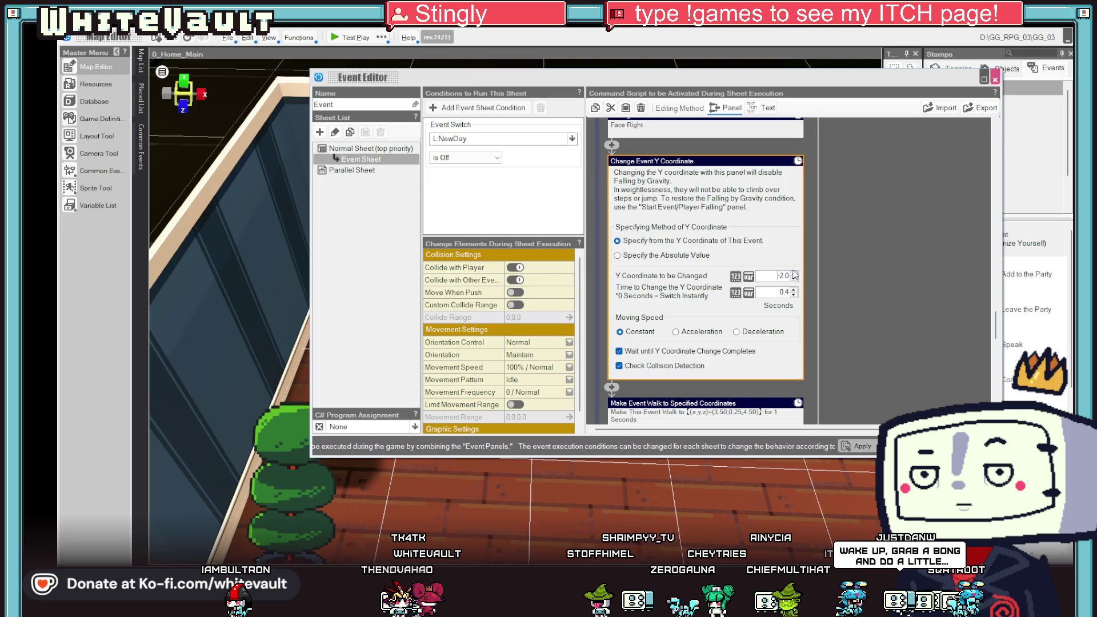
click(795, 274)
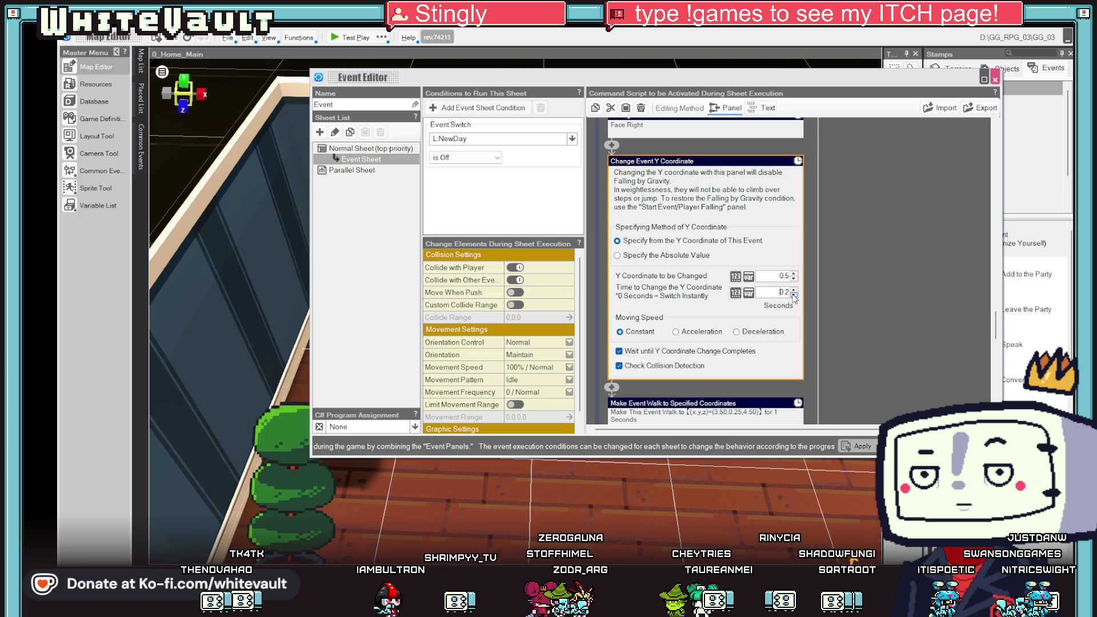
click(620, 352)
click(911, 337)
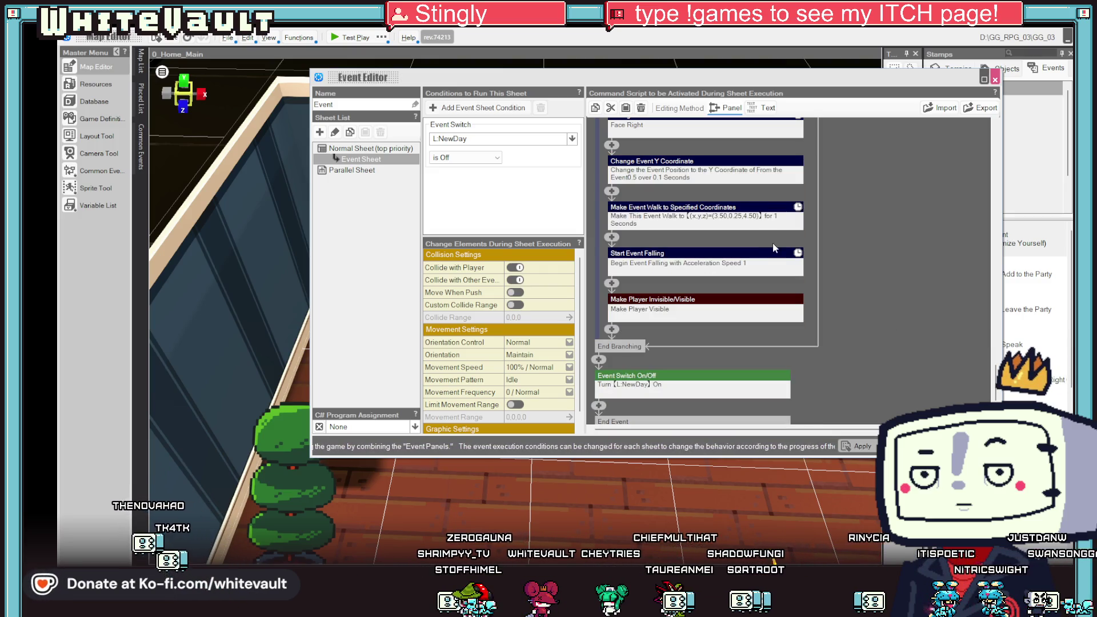
Set the walk's Time to Move to 0.8 seconds, apply, and close the editor.
click(752, 215)
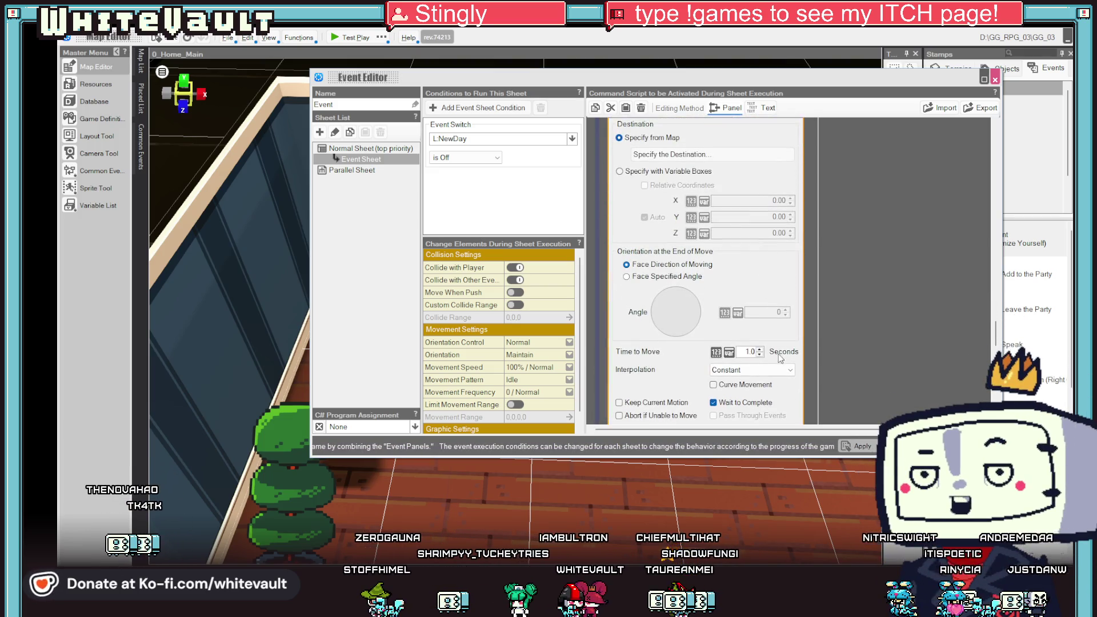
click(858, 445)
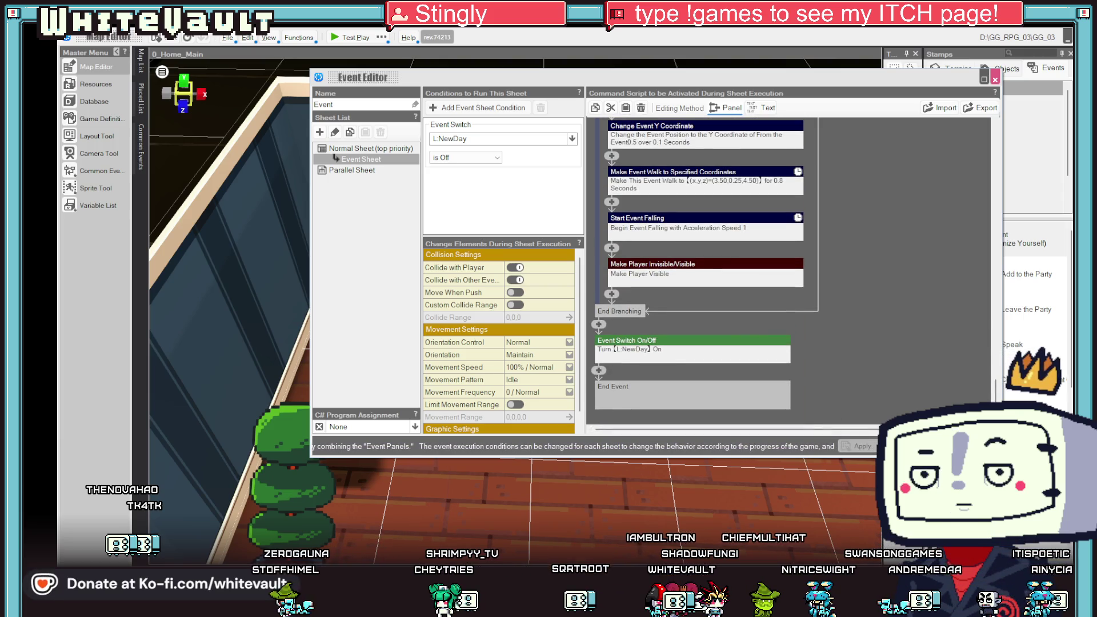
click(909, 446)
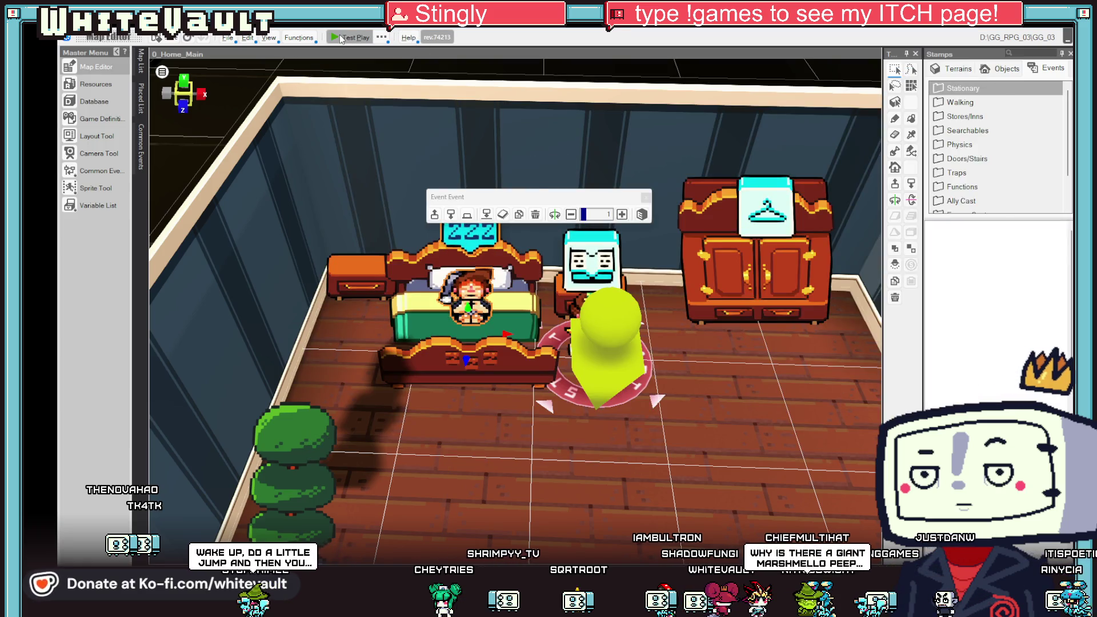
click(341, 37)
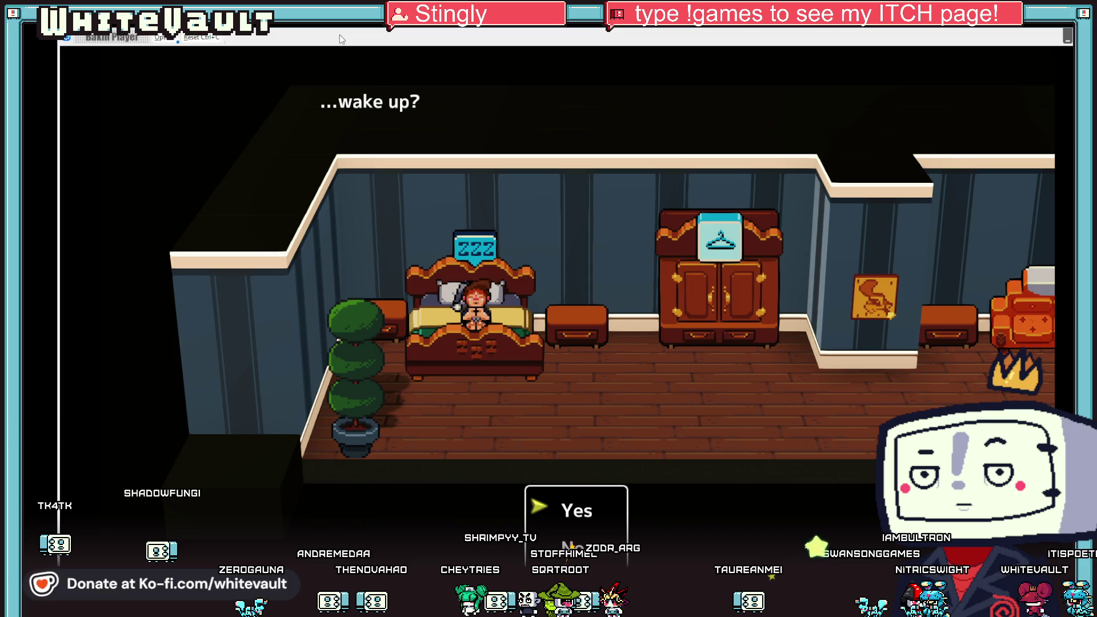
key(Return)
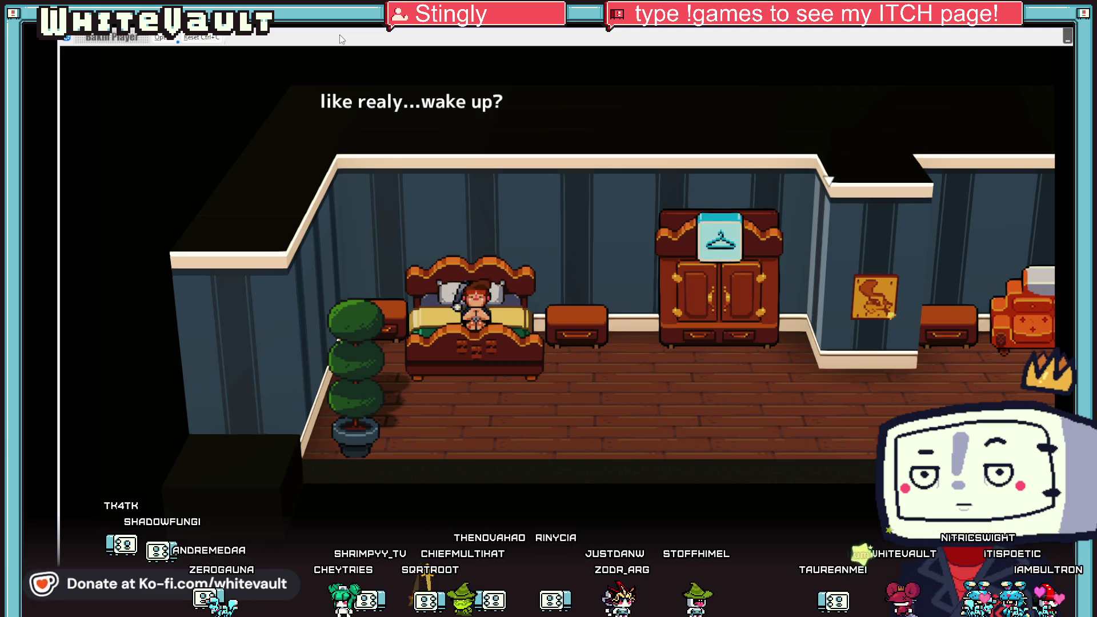
key(Return)
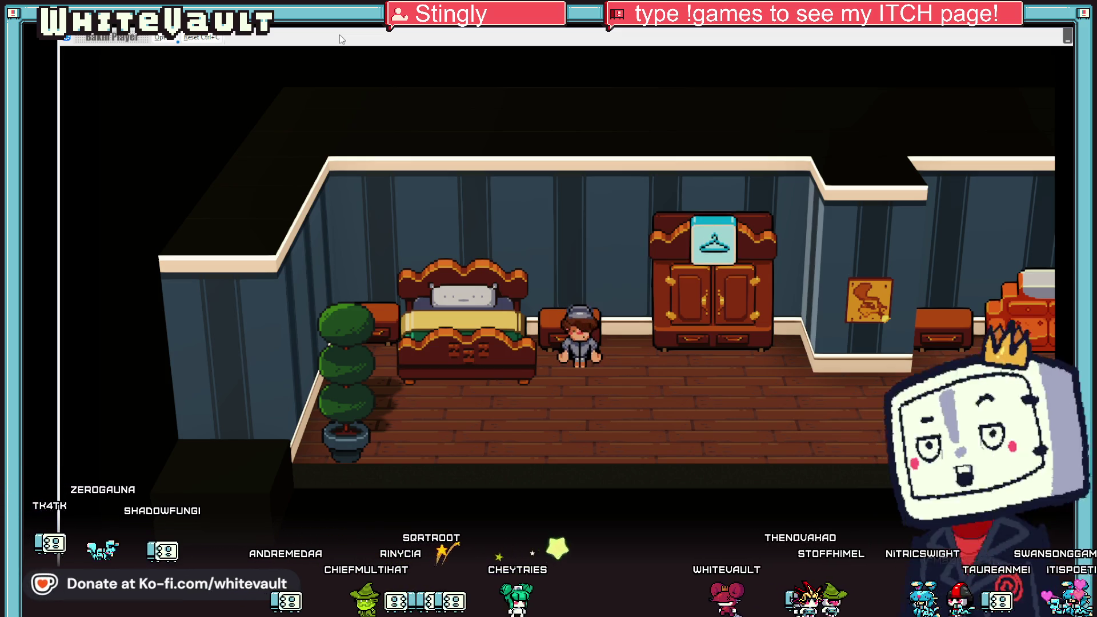
key(alt+F4)
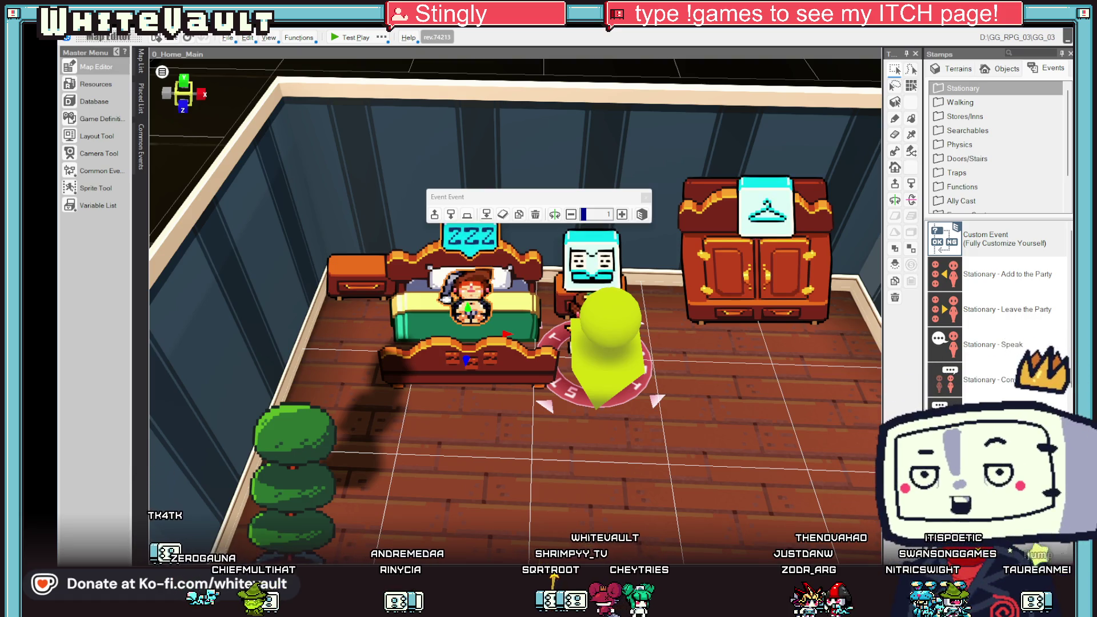
Open the bed event's script and lengthen the walk command's time to move.
click(481, 295)
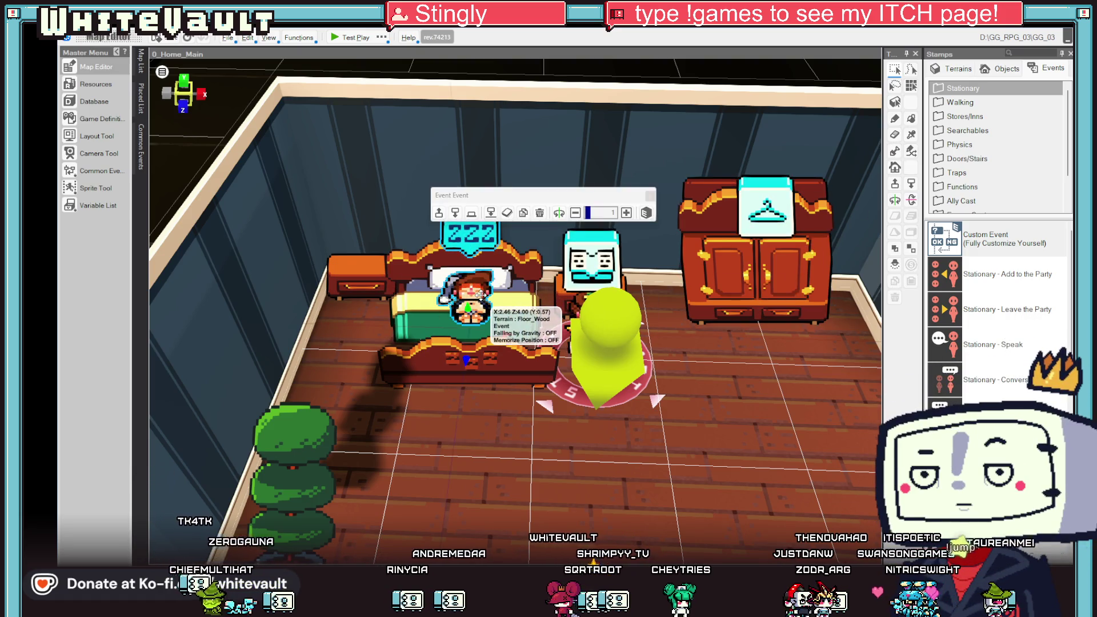
double_click(481, 294)
scroll(865, 311, down, 5)
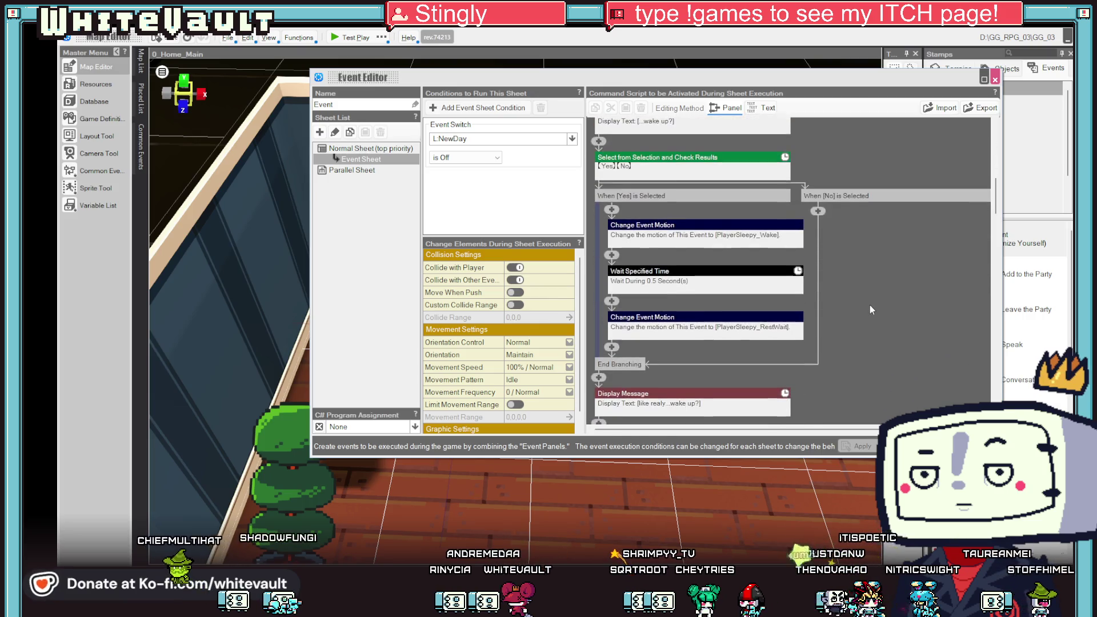
scroll(863, 309, down, 10)
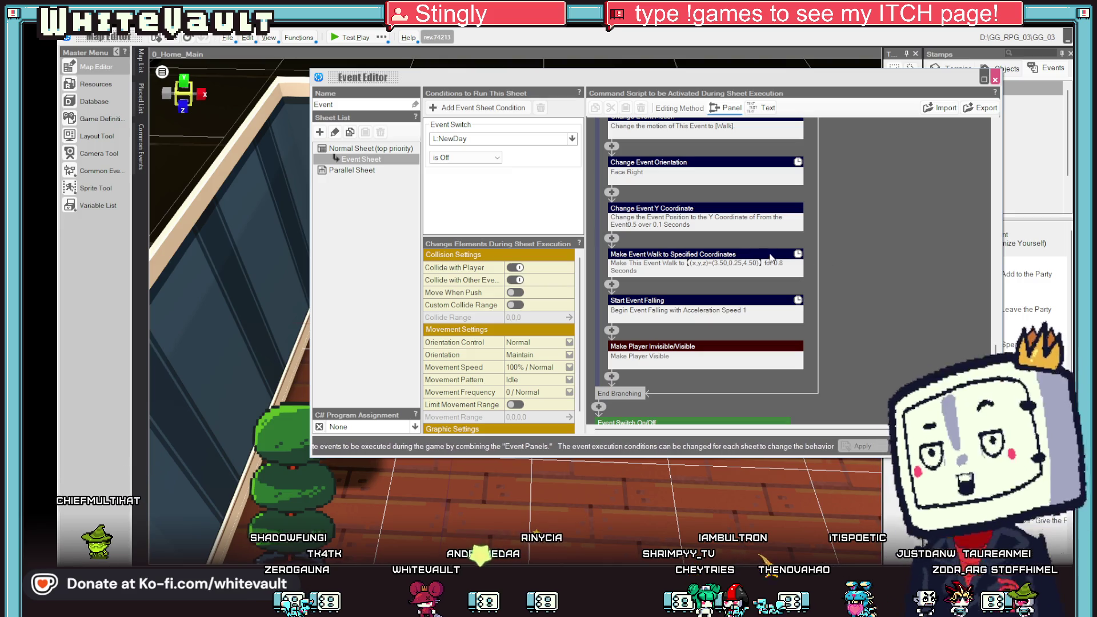
double_click(707, 258)
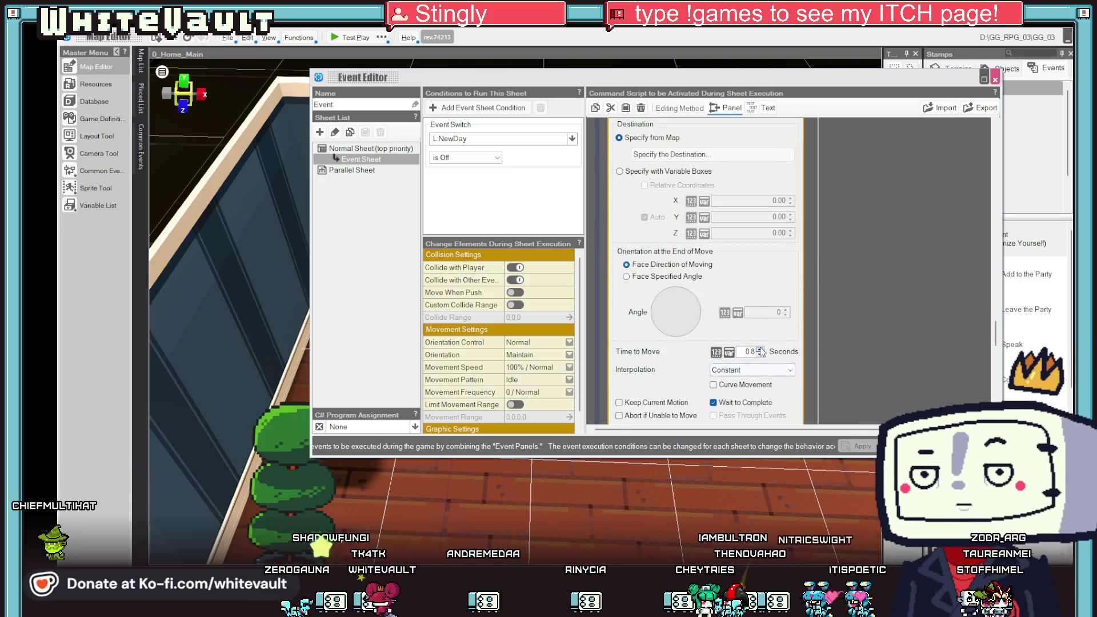
click(761, 351)
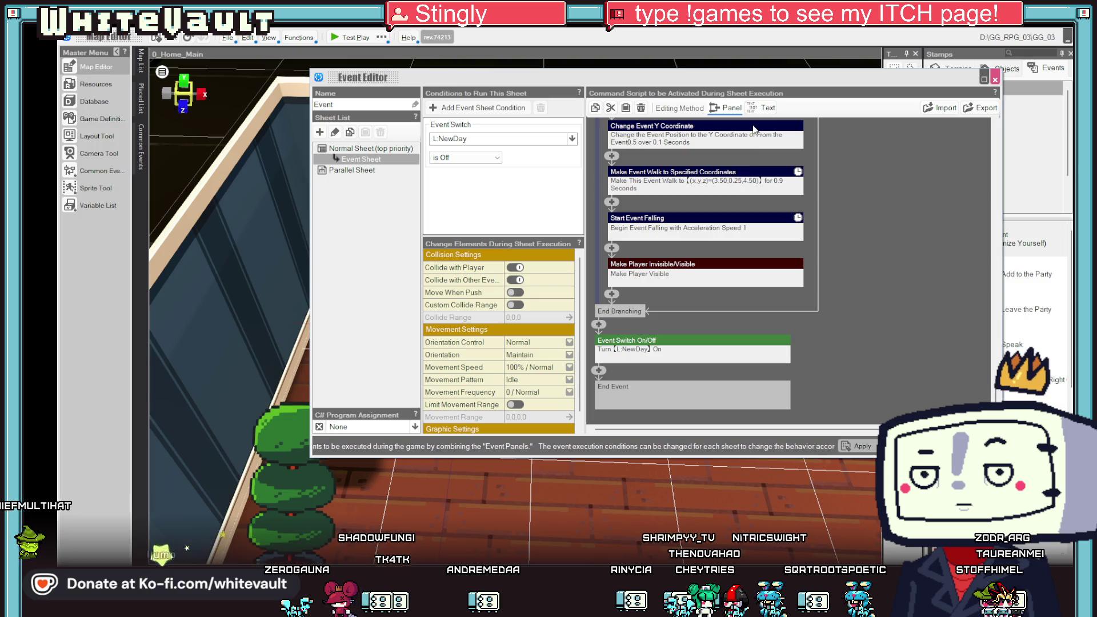
Set the Y coordinate change to rise 0.2 over 0.1 seconds.
double_click(754, 130)
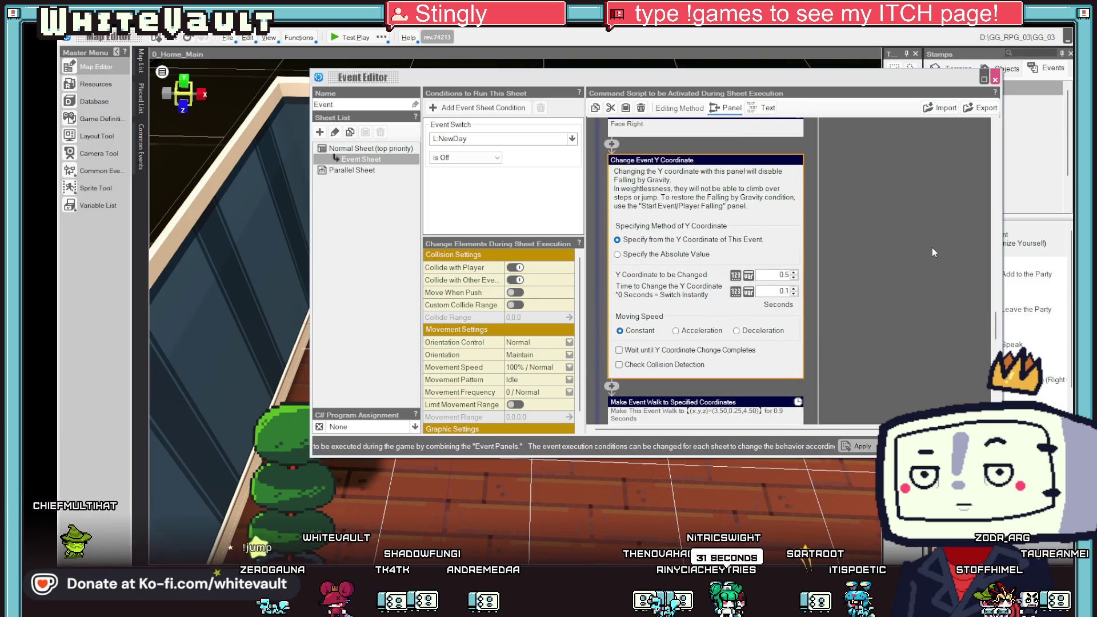
double_click(785, 275)
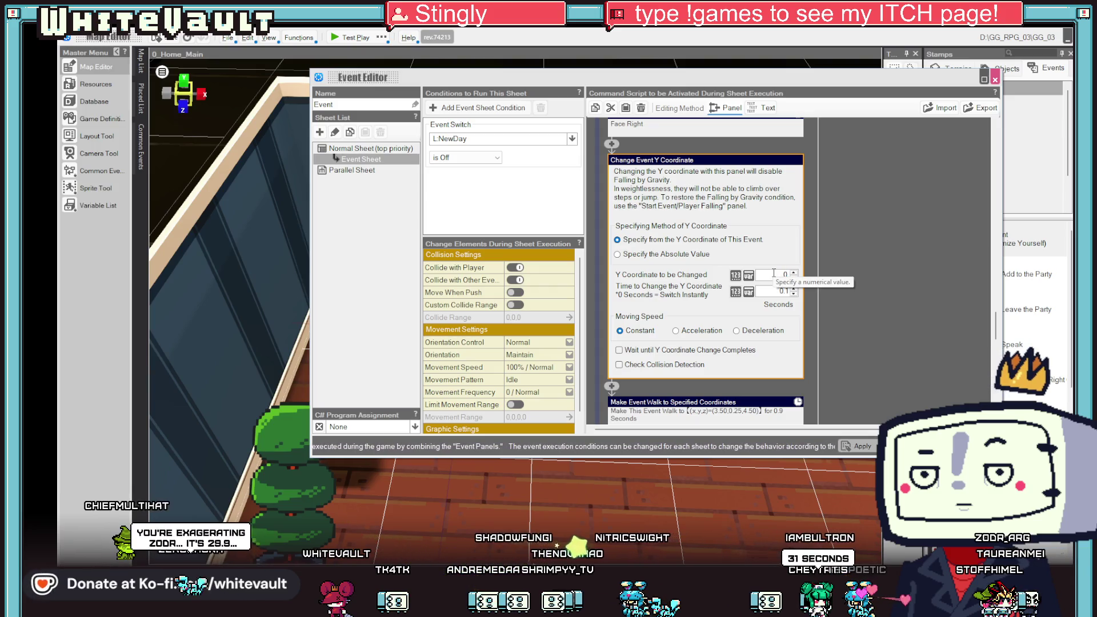
text(.2)
click(946, 272)
click(754, 223)
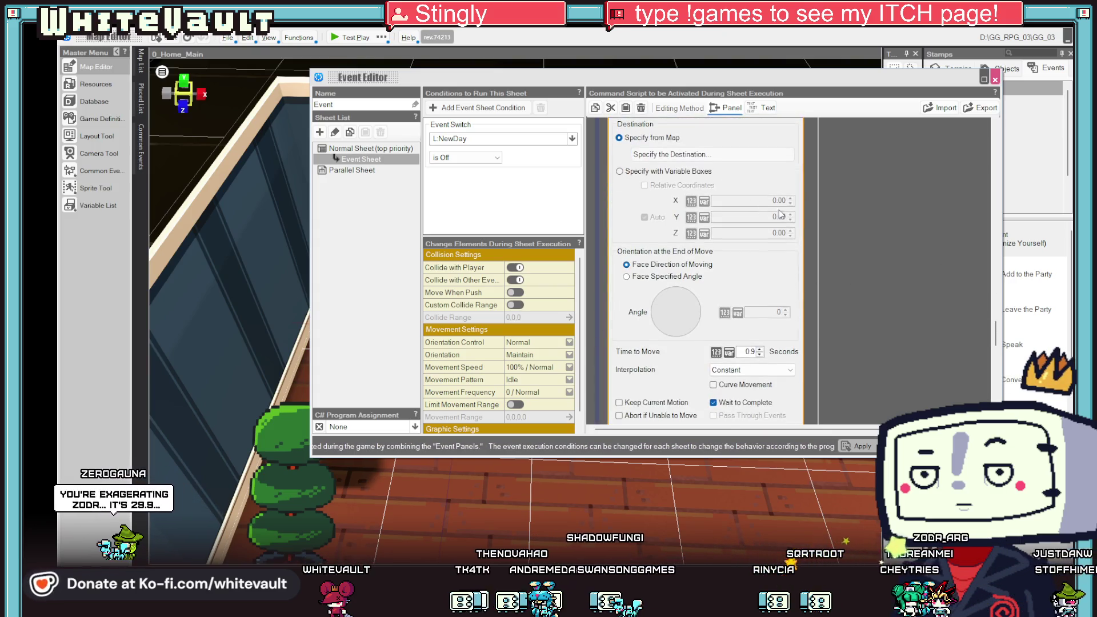
click(915, 254)
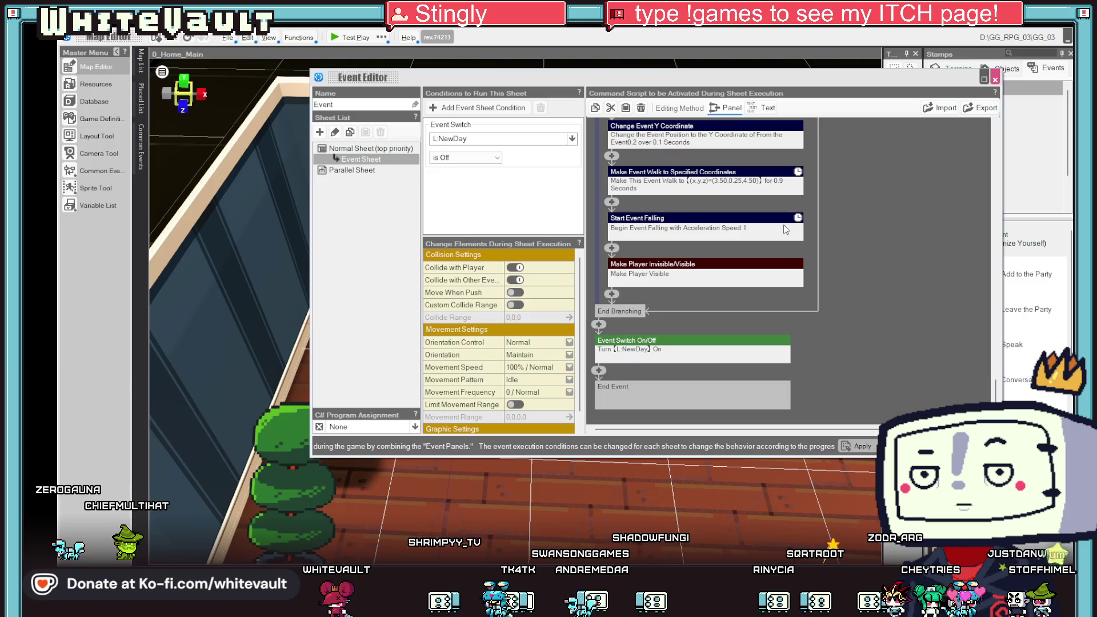
Expand and collapse the Make Event Walk to Specified Coordinates panel, then close the Event Editor.
click(784, 225)
click(959, 260)
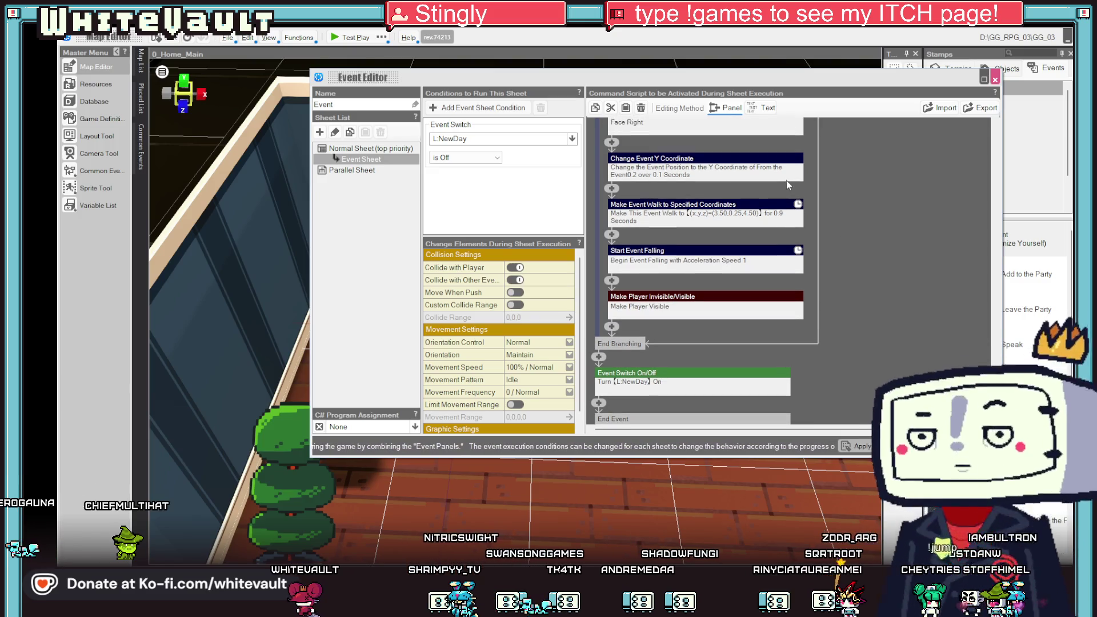
click(761, 209)
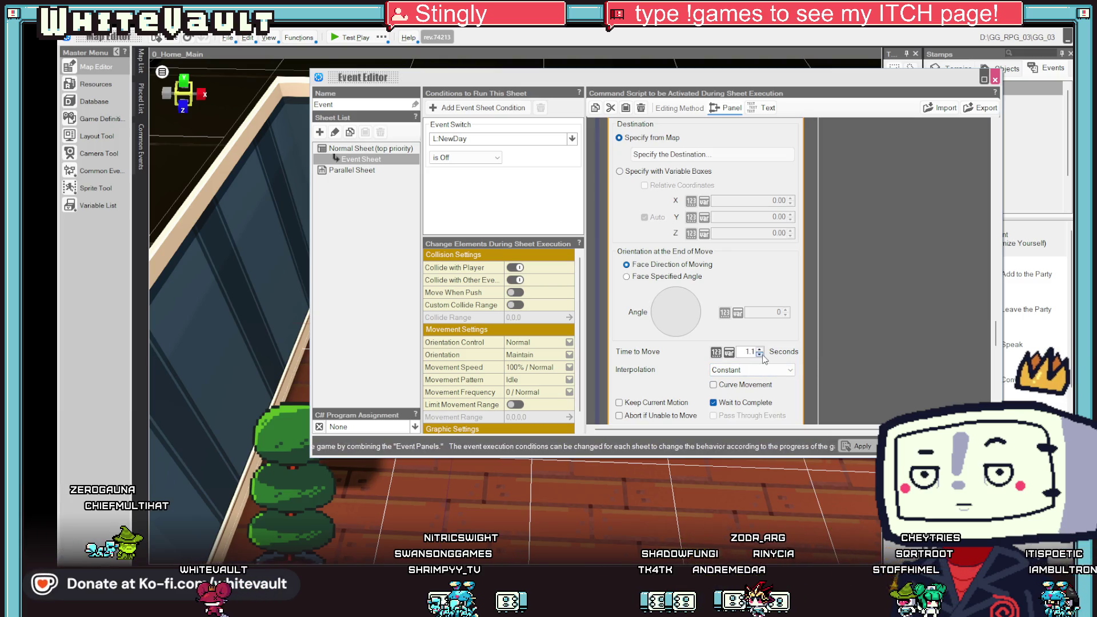
click(890, 376)
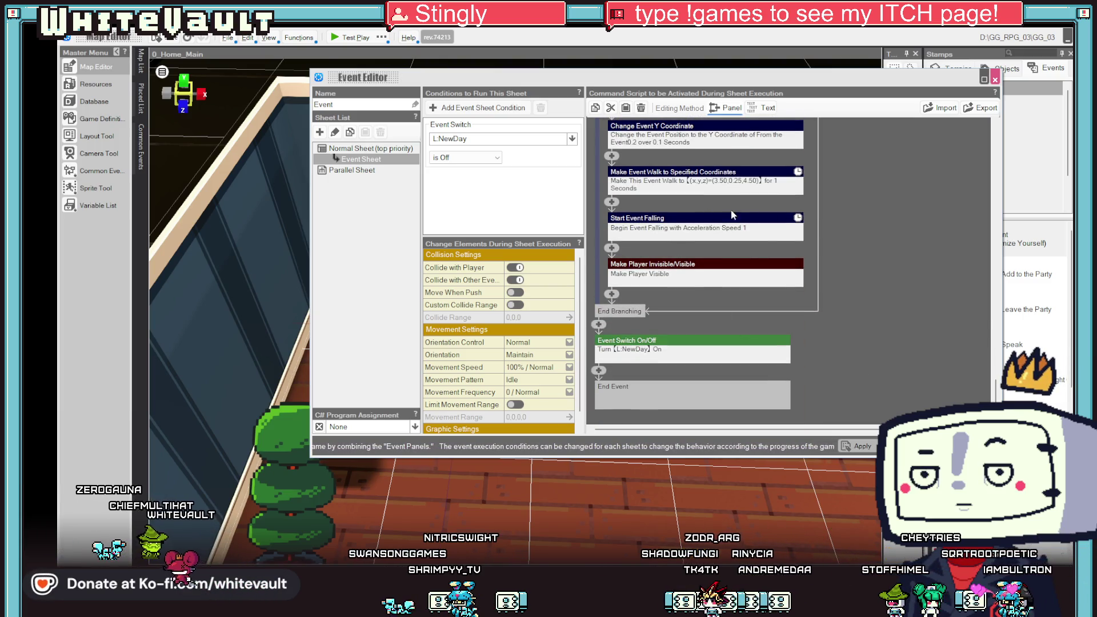
click(641, 192)
click(926, 341)
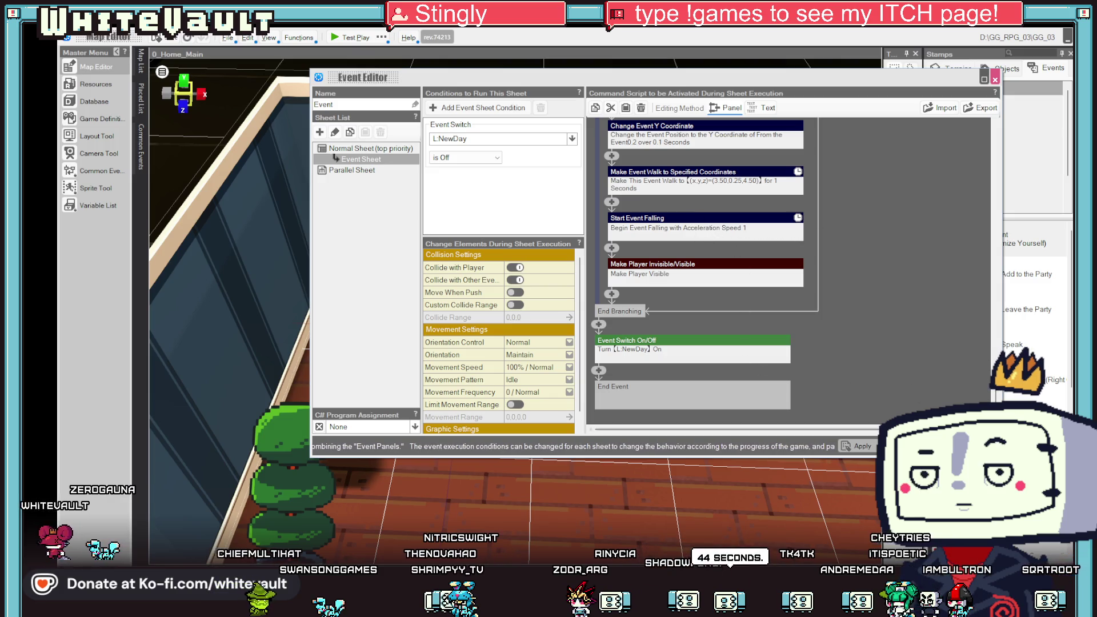
click(995, 79)
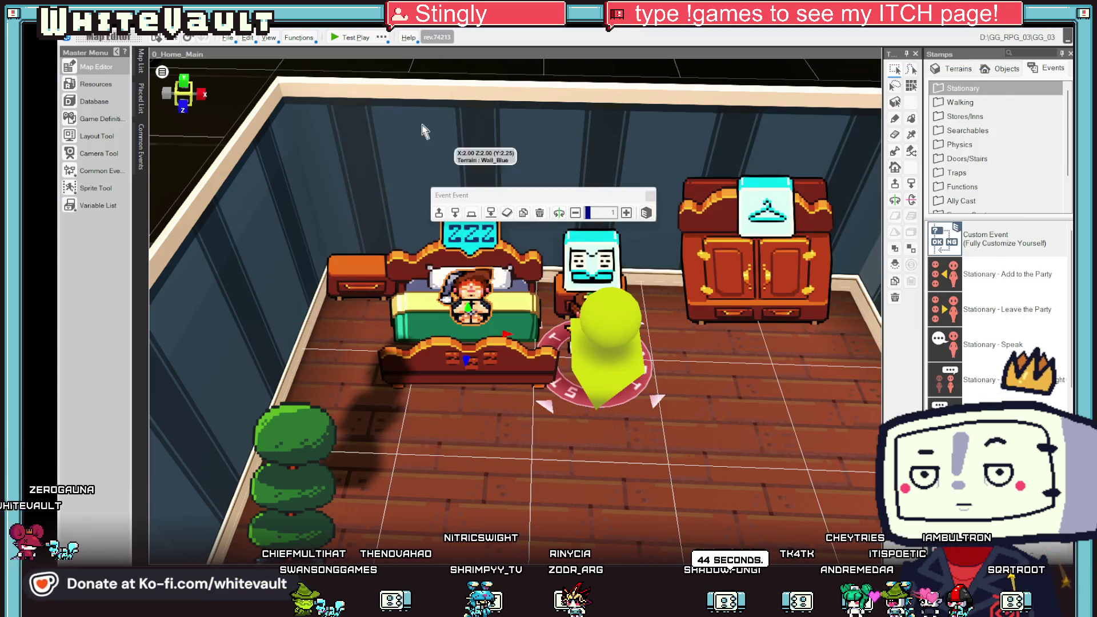
click(354, 38)
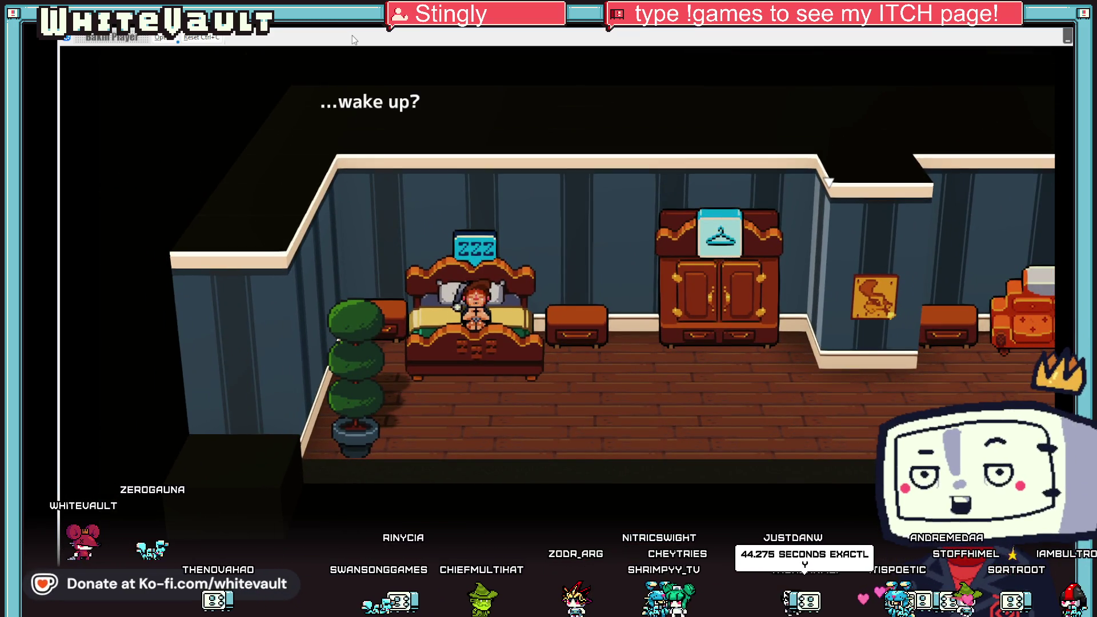
key(Return)
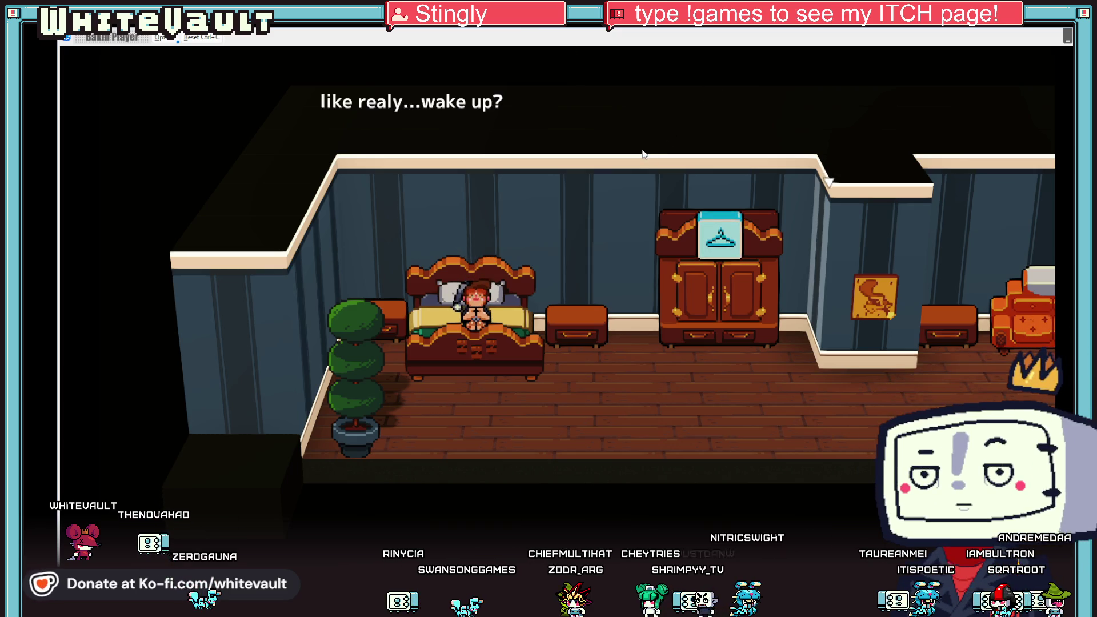
key(Return)
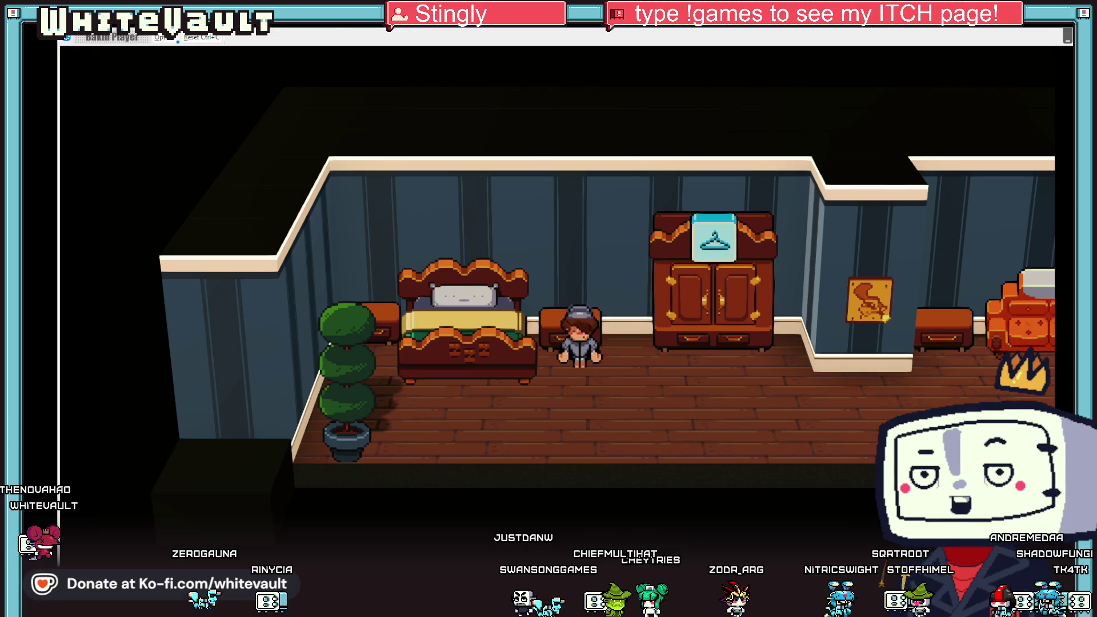
key(Escape)
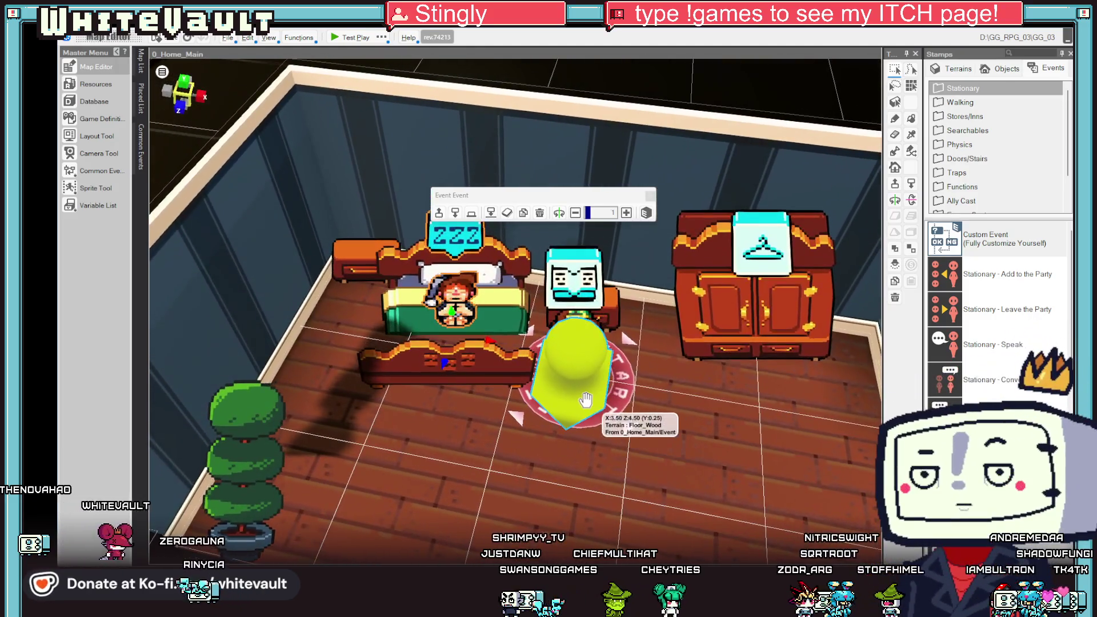
mouse_move(588, 420)
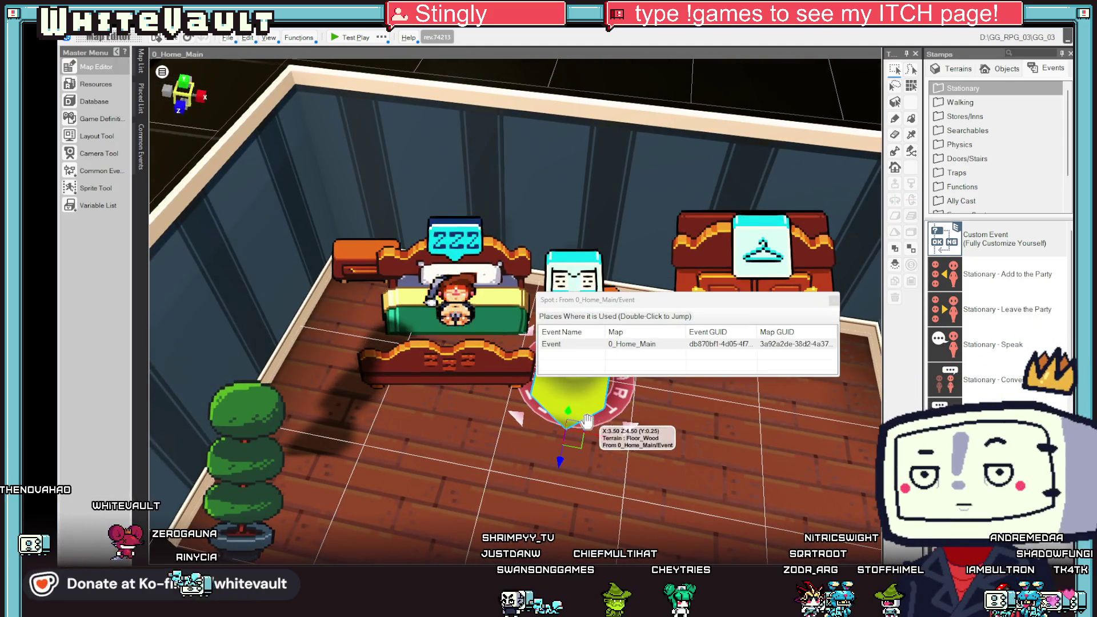
scroll(699, 435, up, 3)
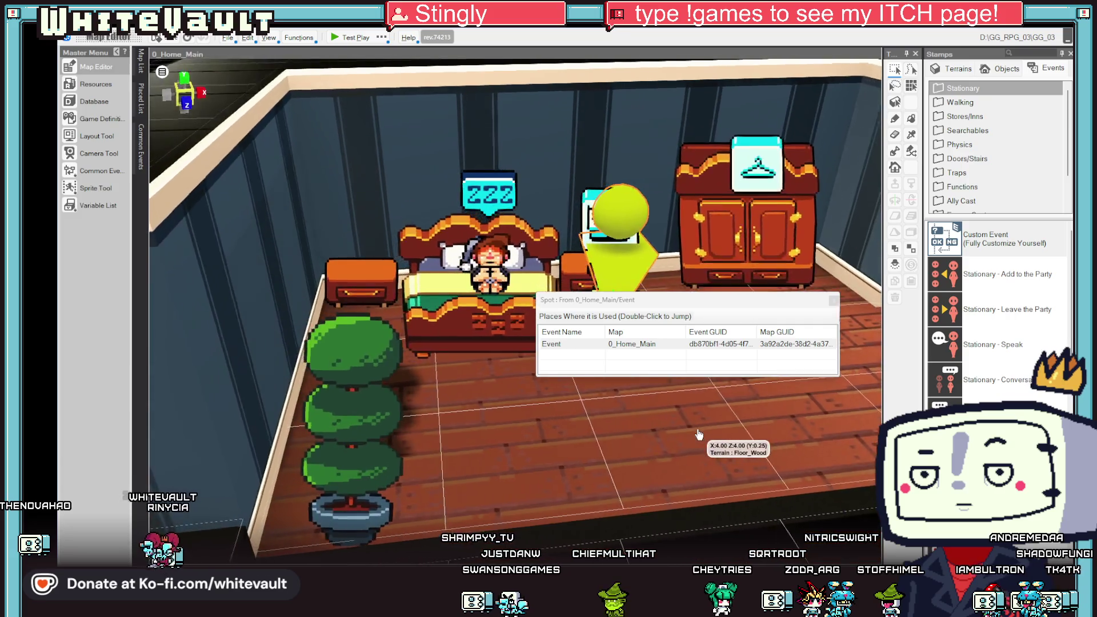
scroll(699, 435, up, 2)
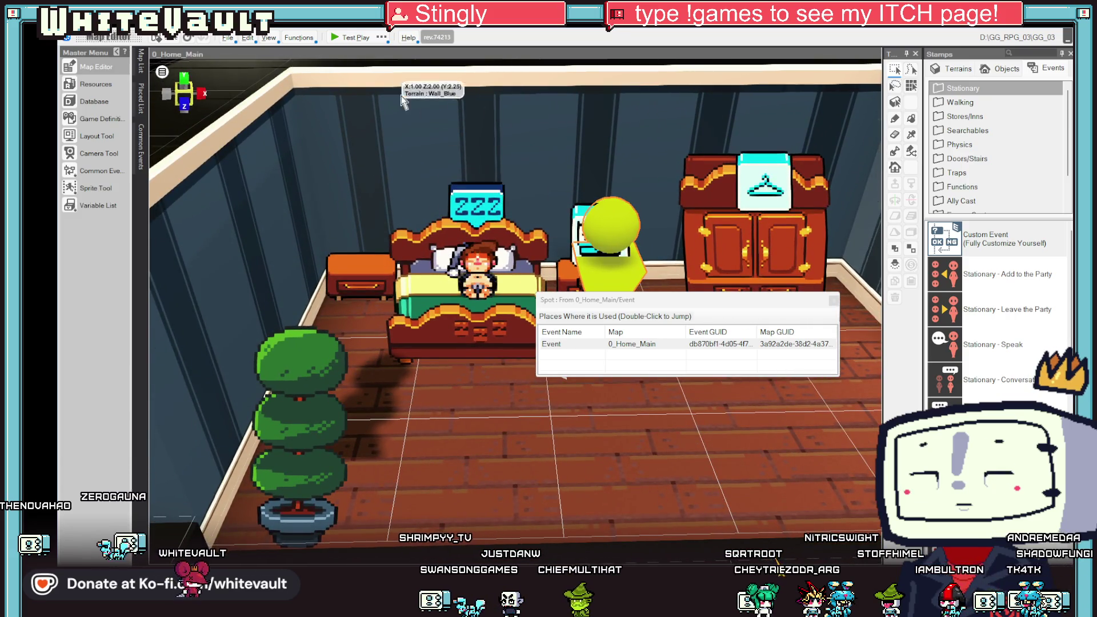
click(345, 41)
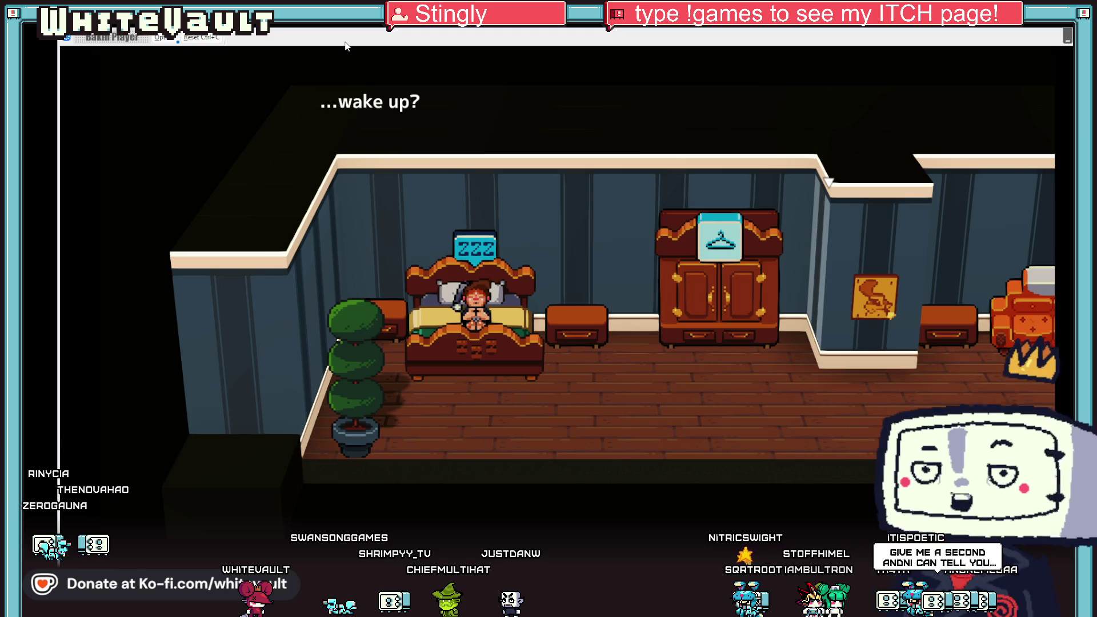
key(Return)
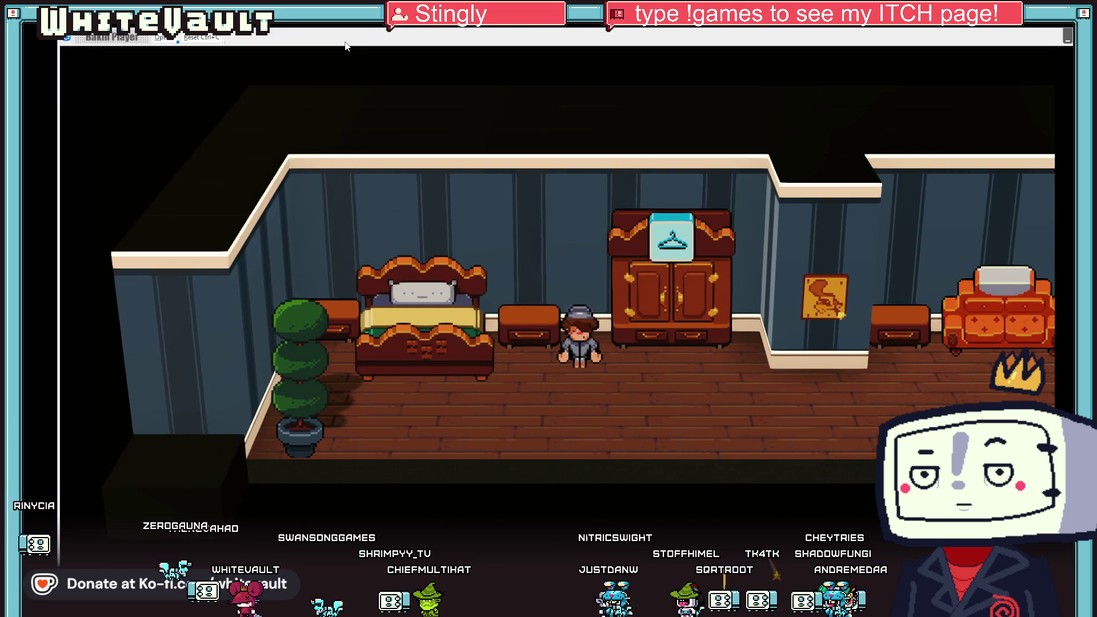
key(Right)
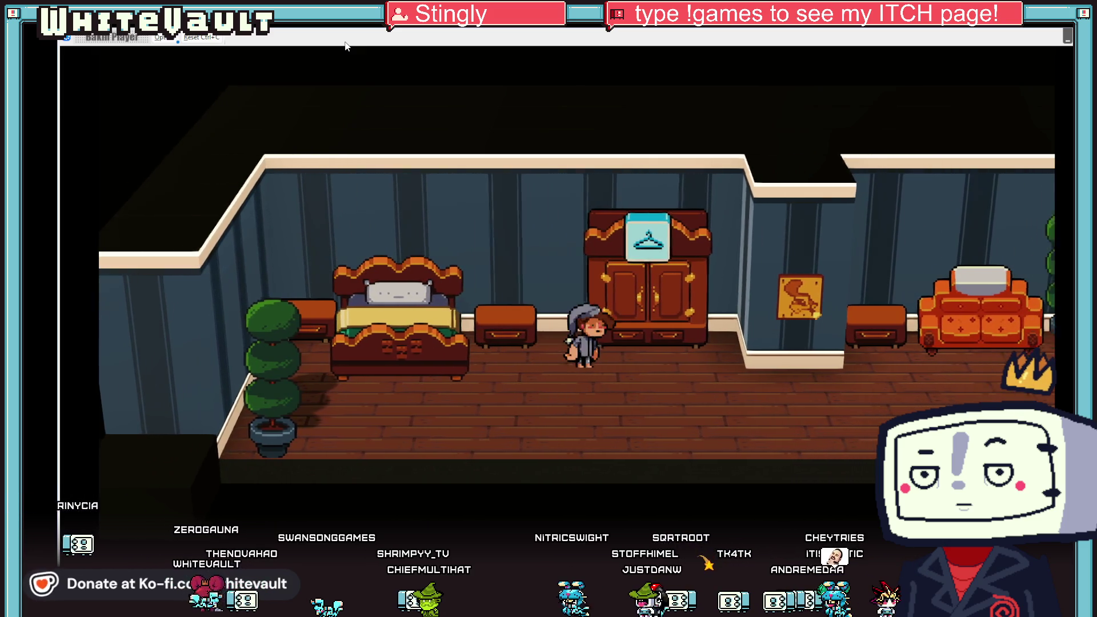
key(Left)
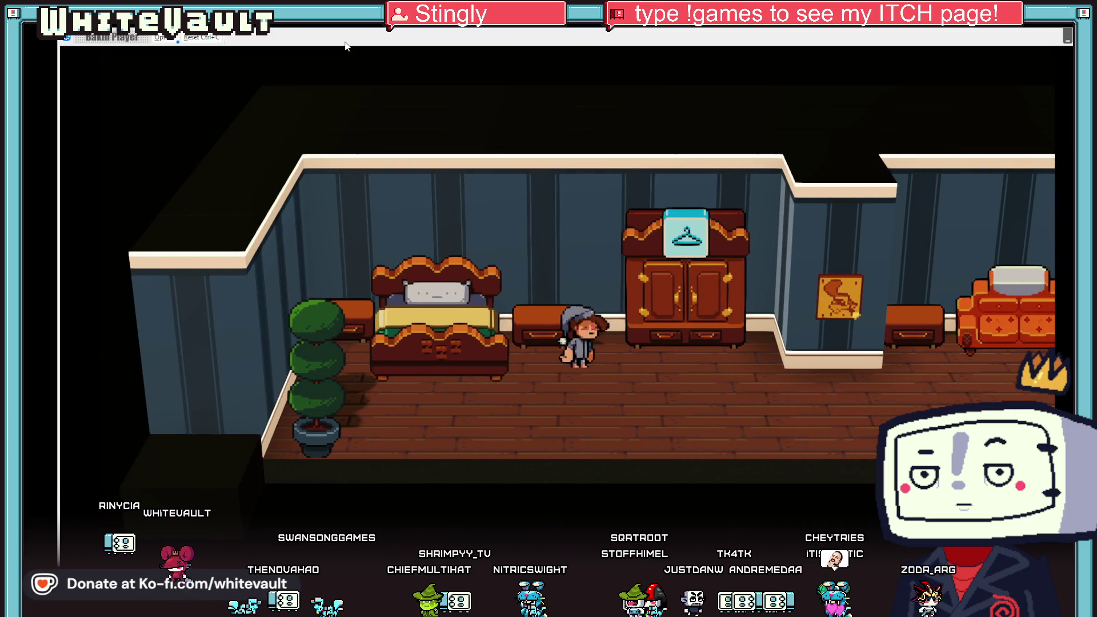
key(Right)
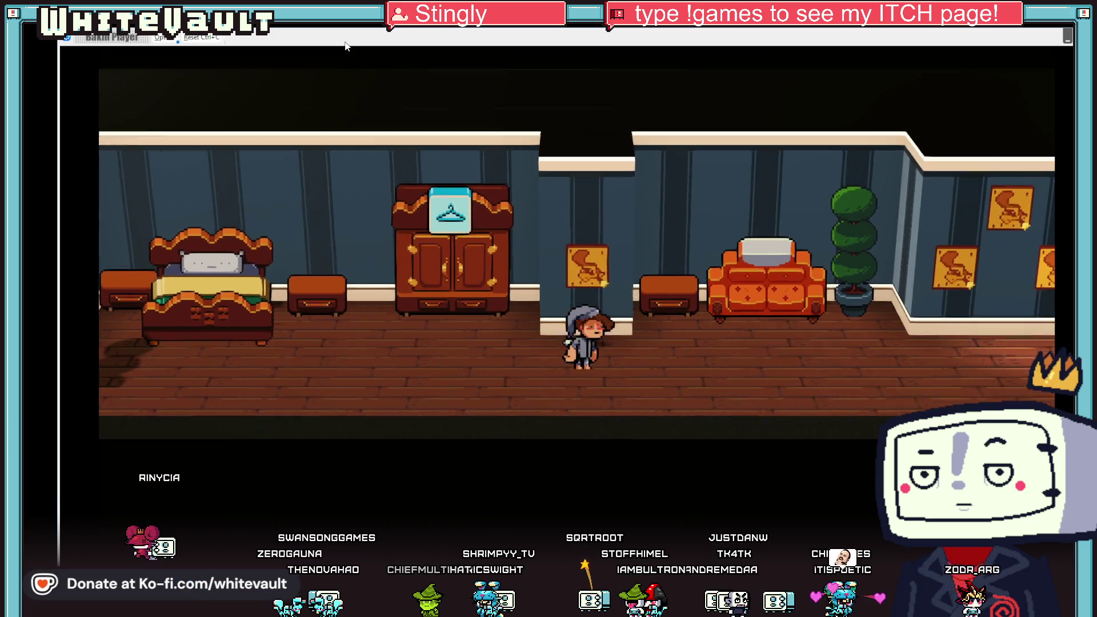
key(Left)
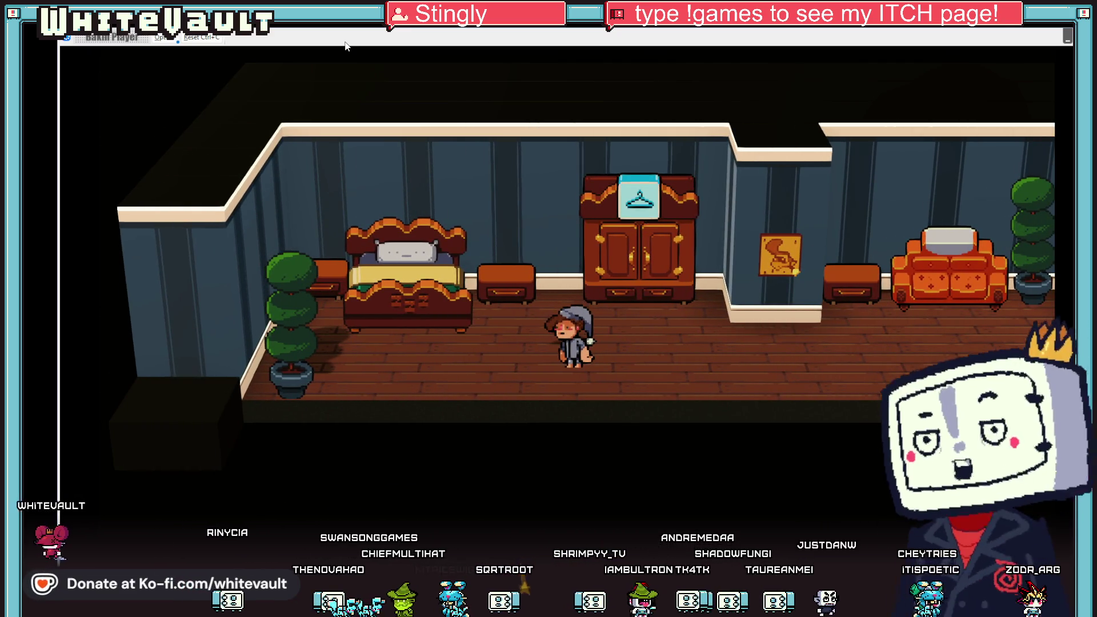
key(Left)
key(Up)
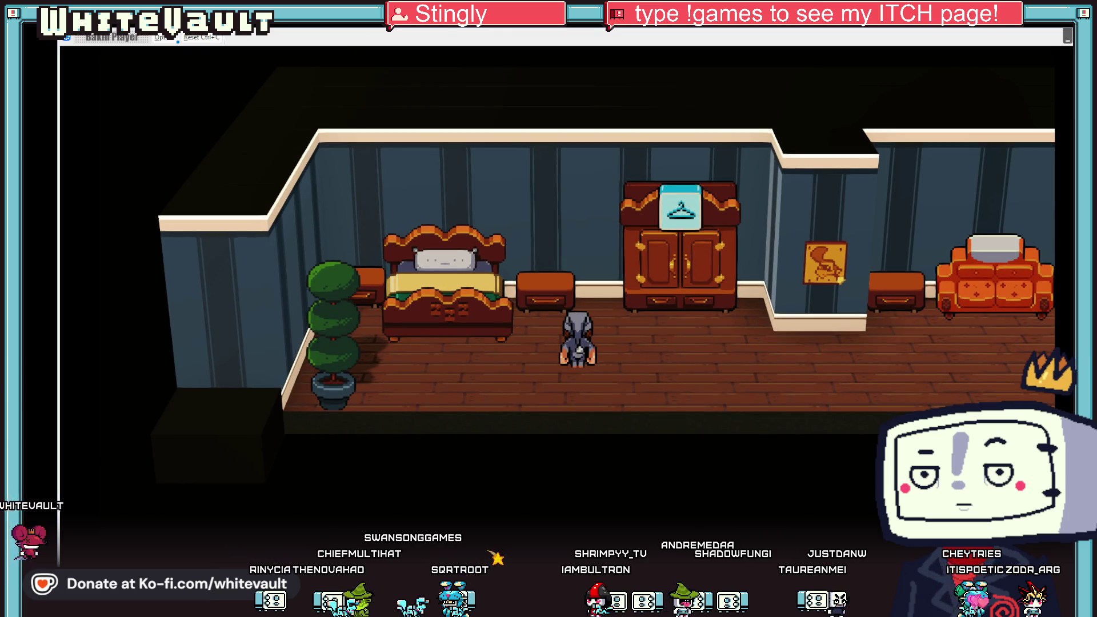
key(Escape)
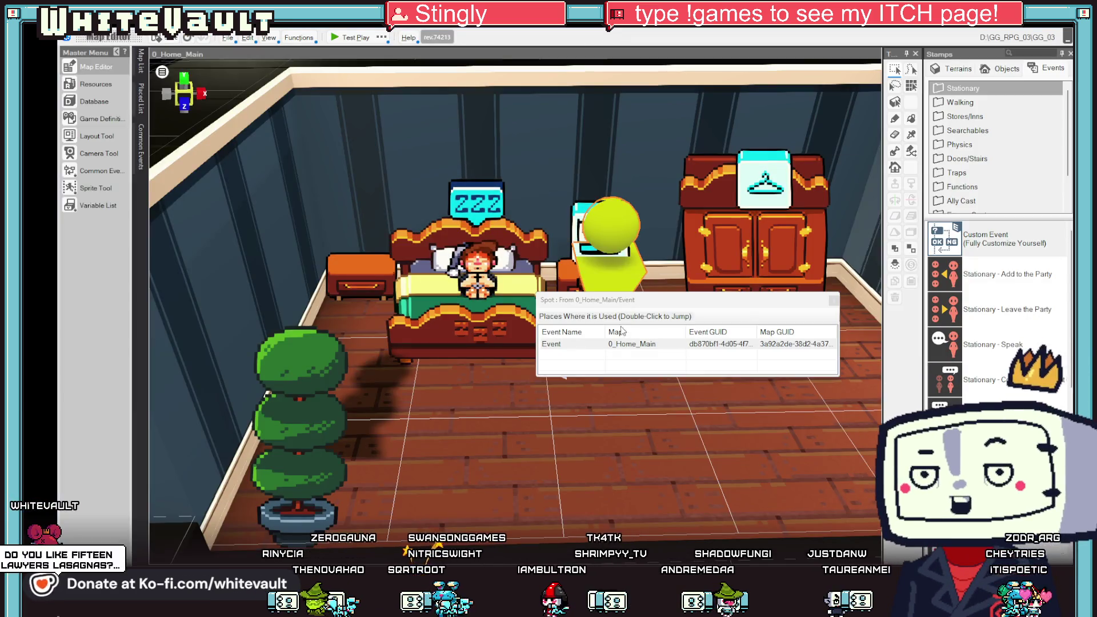
click(833, 302)
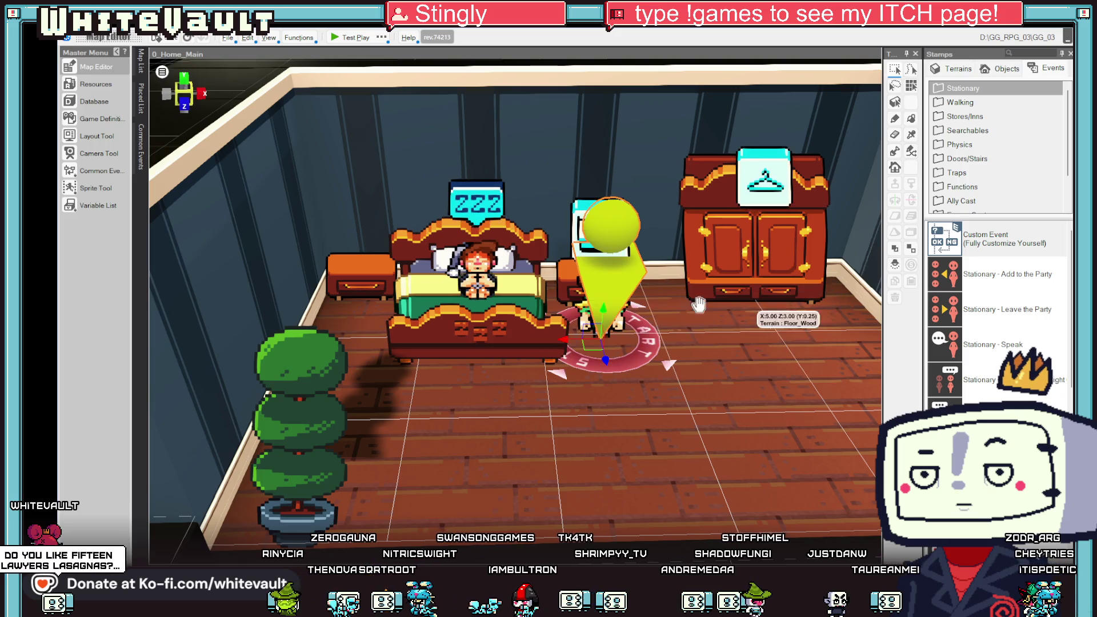
double_click(479, 272)
Cut the Change Event Y Coordinate command out of the bed event's script.
scroll(811, 371, down, 10)
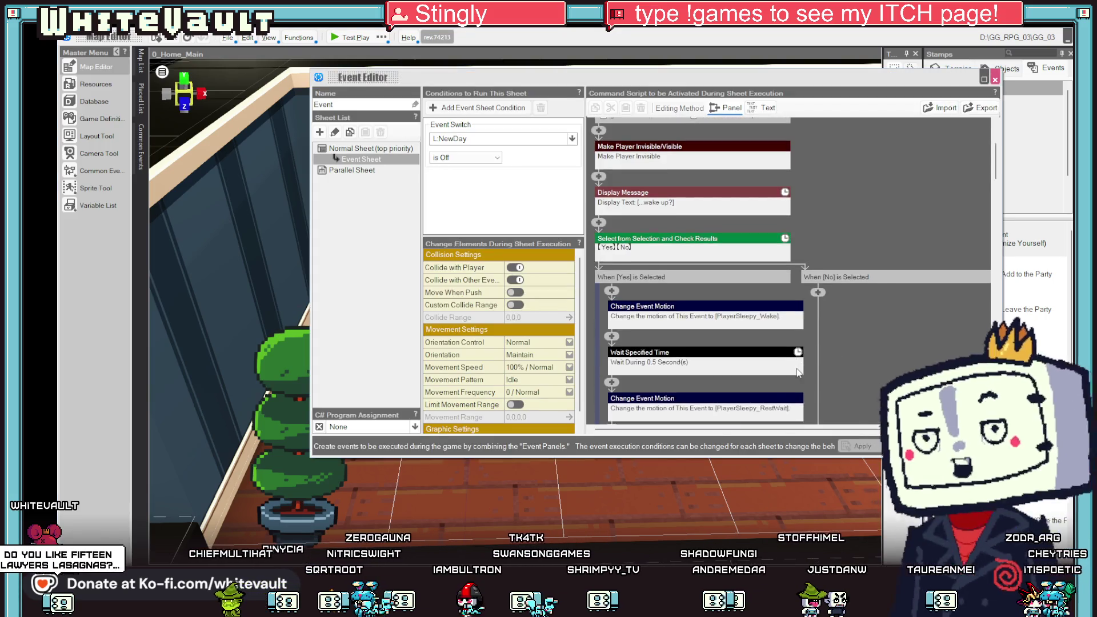
scroll(835, 364, down, 5)
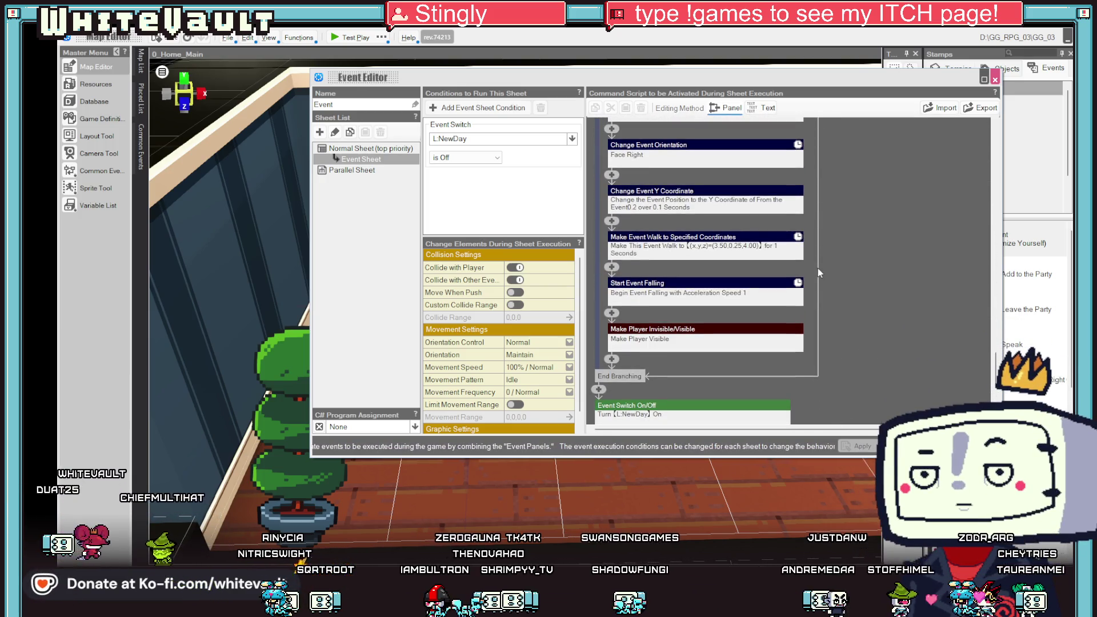
click(736, 196)
right_click(737, 160)
click(761, 178)
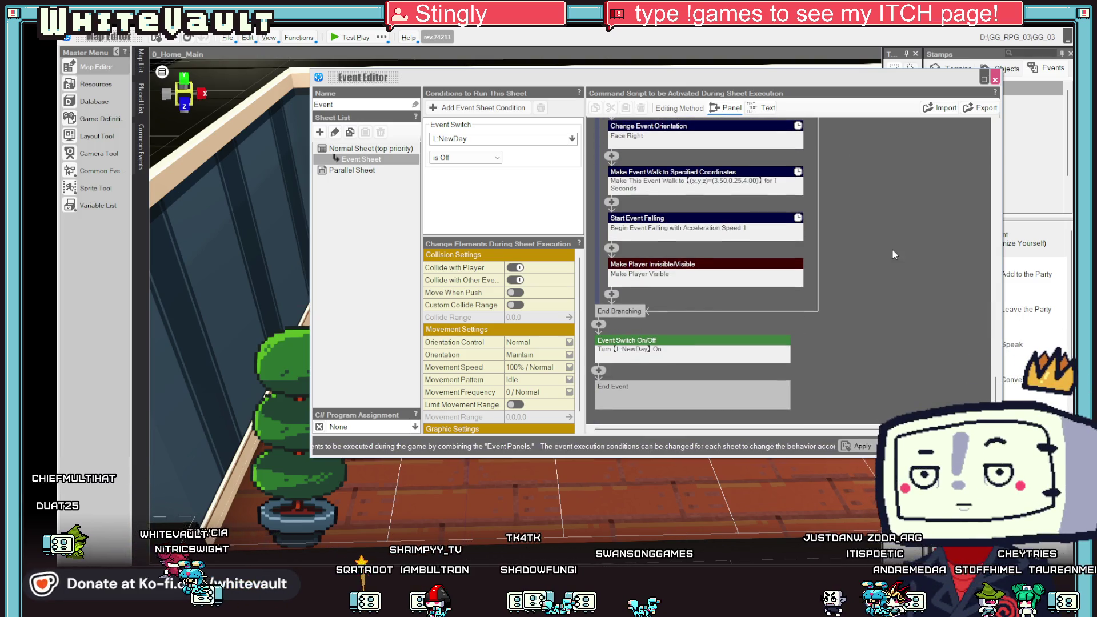
Raise the walk's Time to Move to 1.5 seconds, close the editor and start a test play.
click(727, 179)
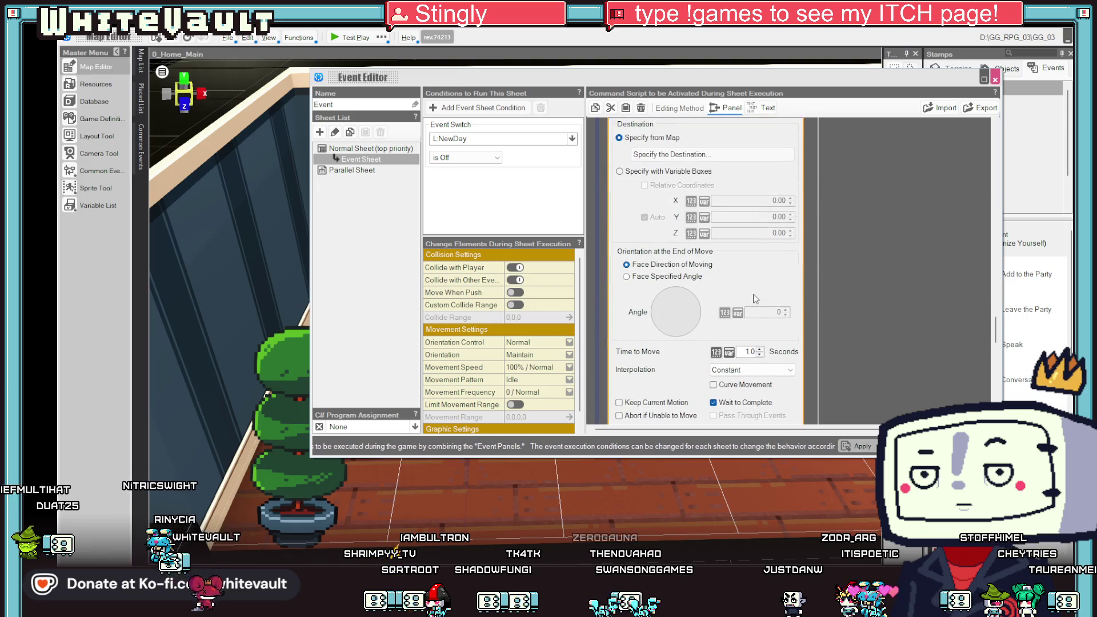
click(759, 349)
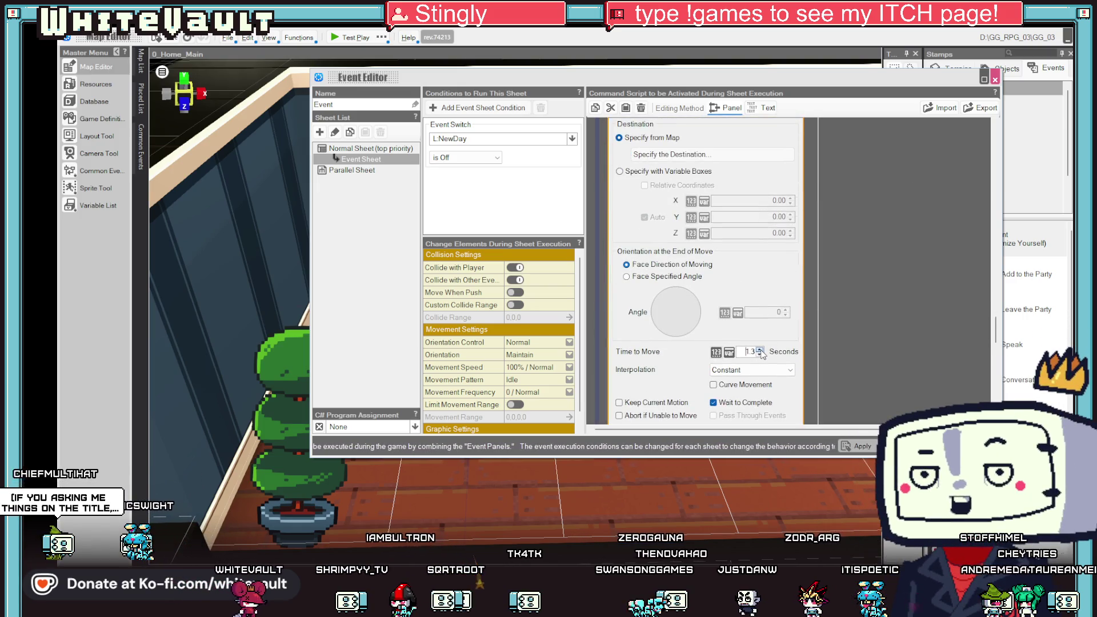
click(866, 451)
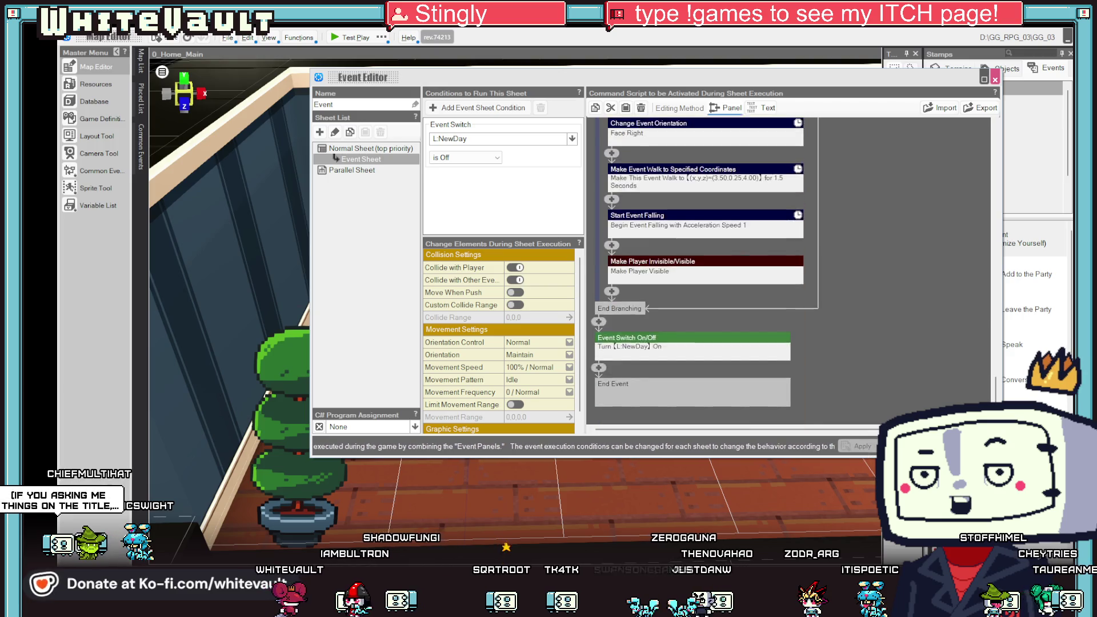
click(339, 38)
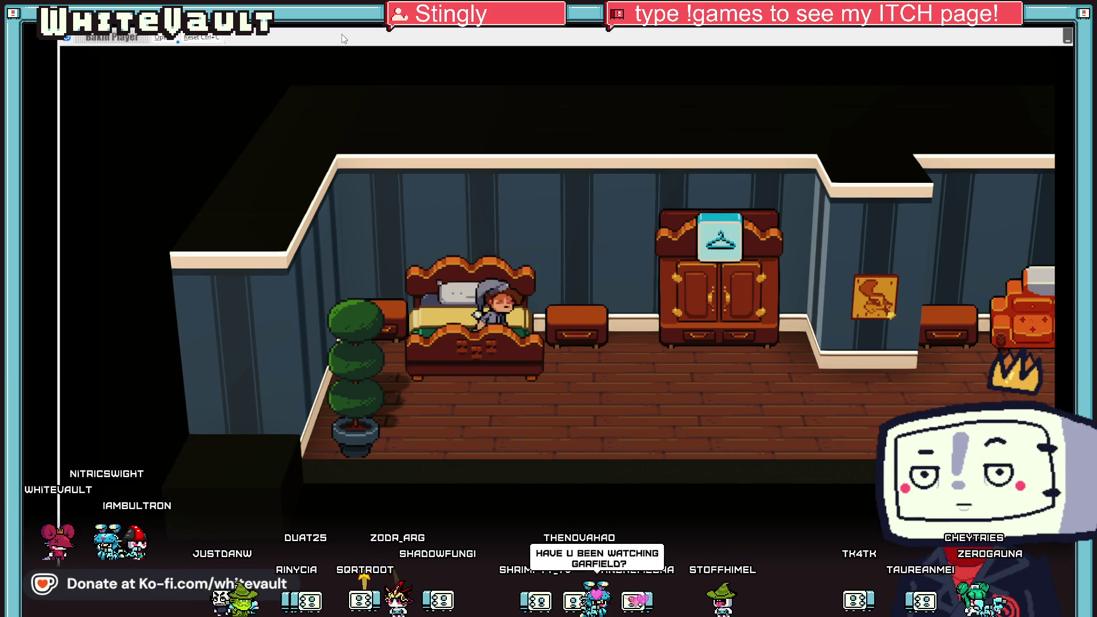
key(Right)
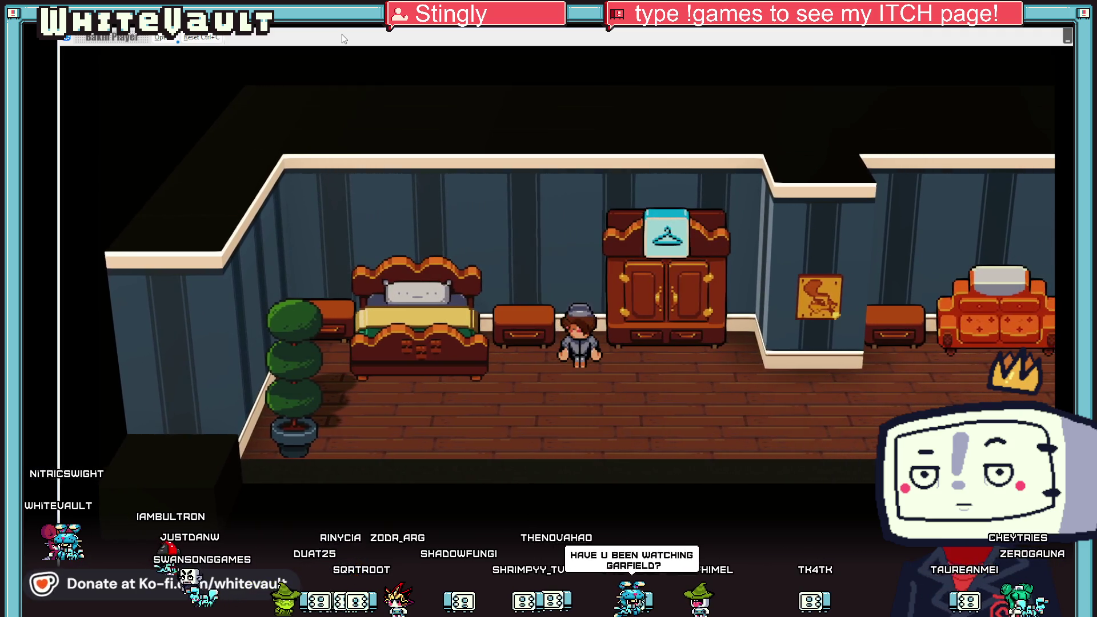
key(Left)
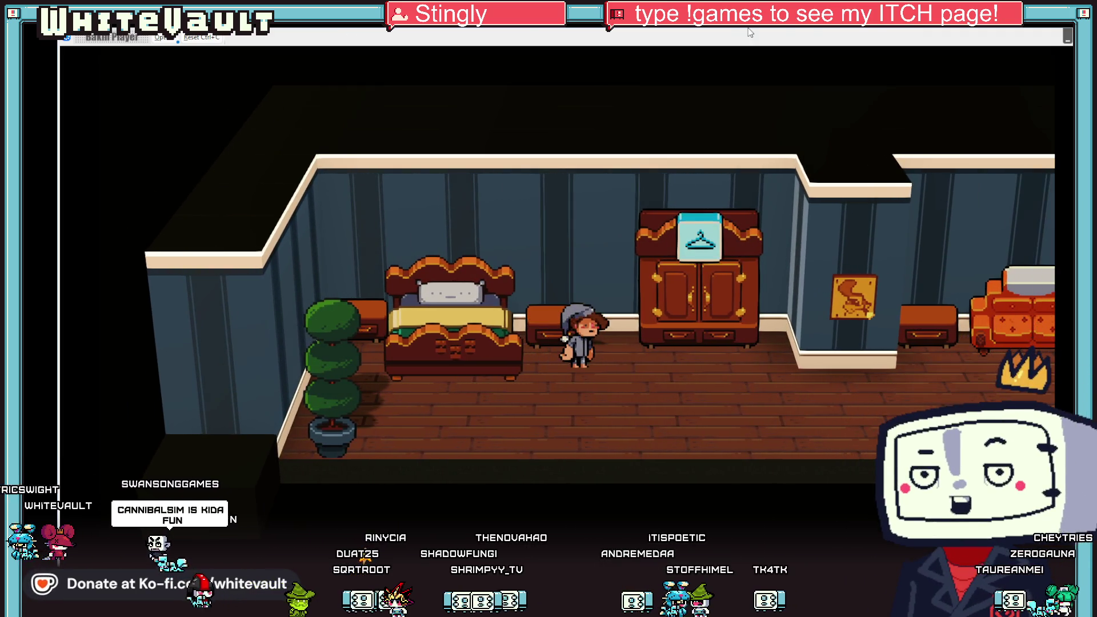
key(alt+F4)
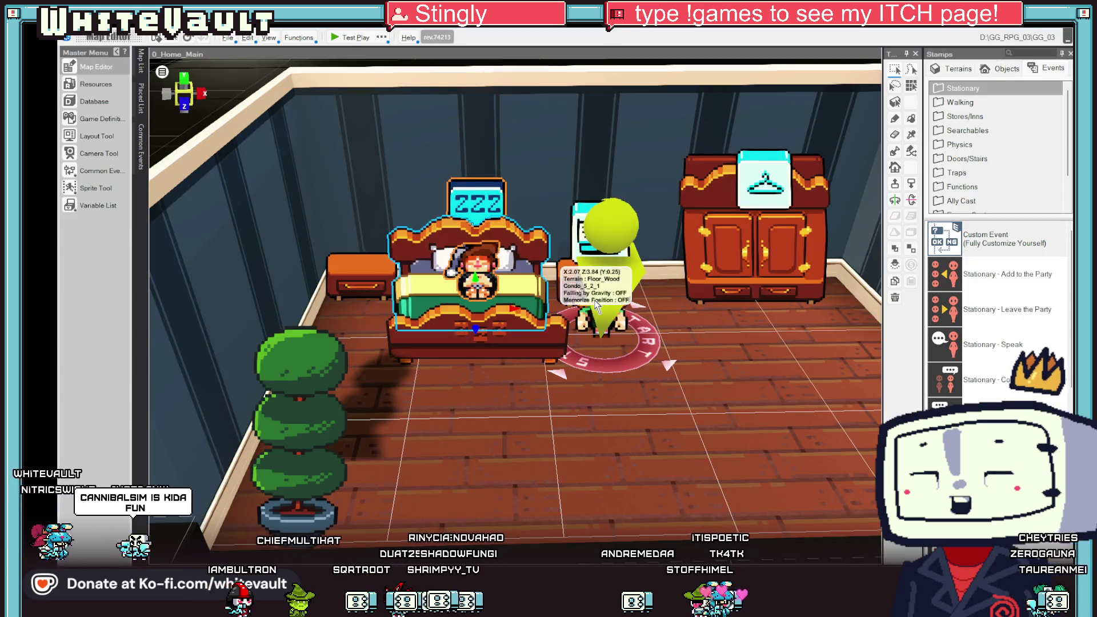
Open the bed event's Event Editor and bring up the command selector below Event Switch On/Off.
scroll(664, 409, up, 2)
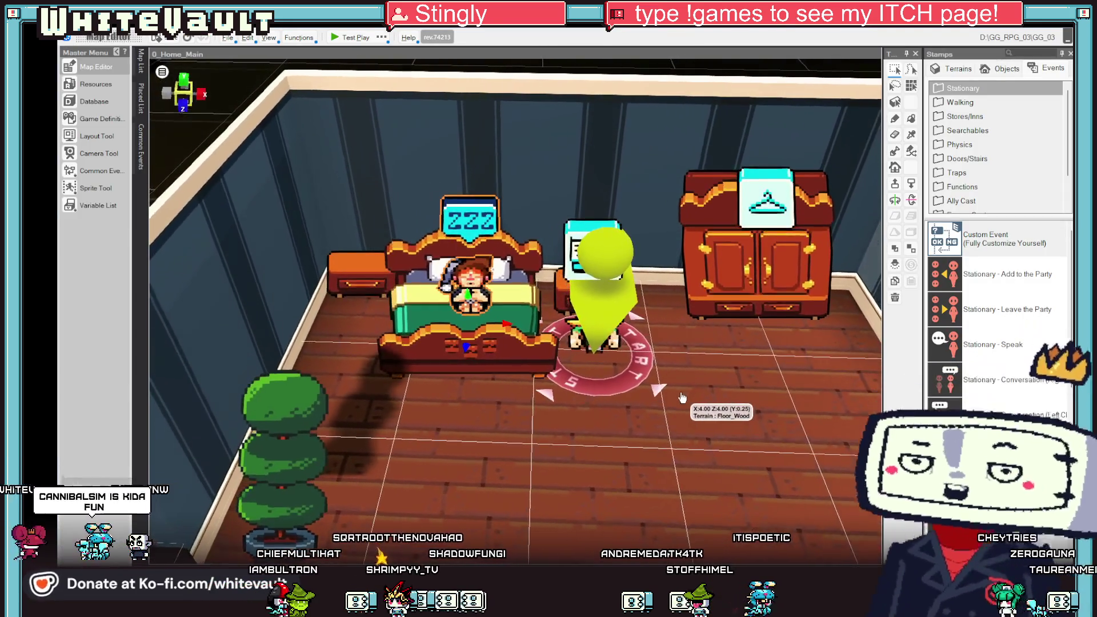
double_click(473, 280)
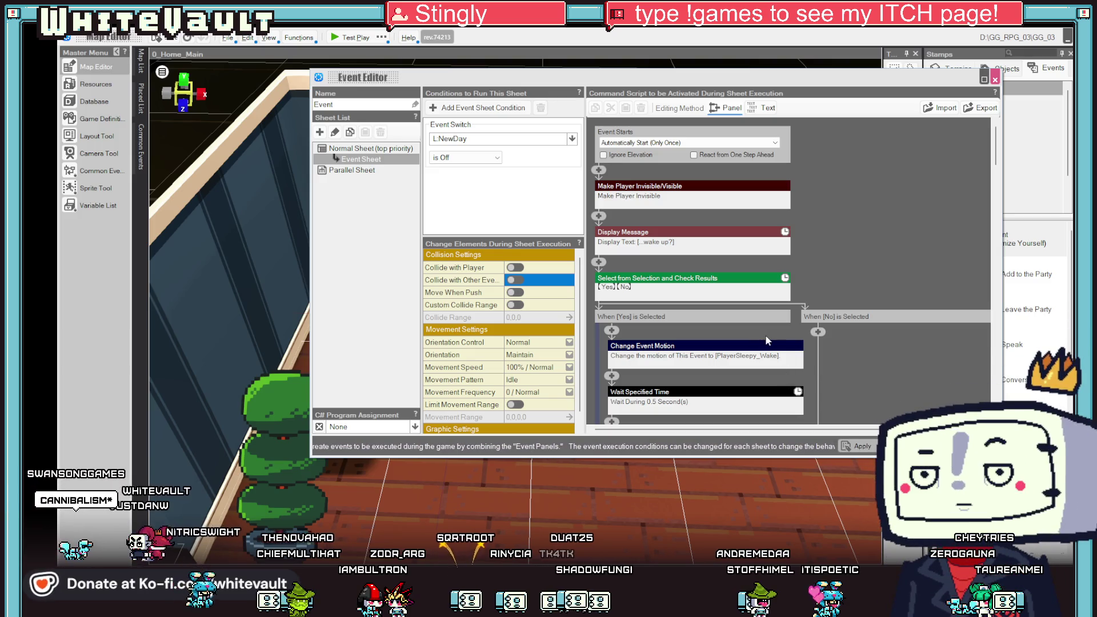
scroll(759, 331, down, 2)
scroll(760, 336, down, 10)
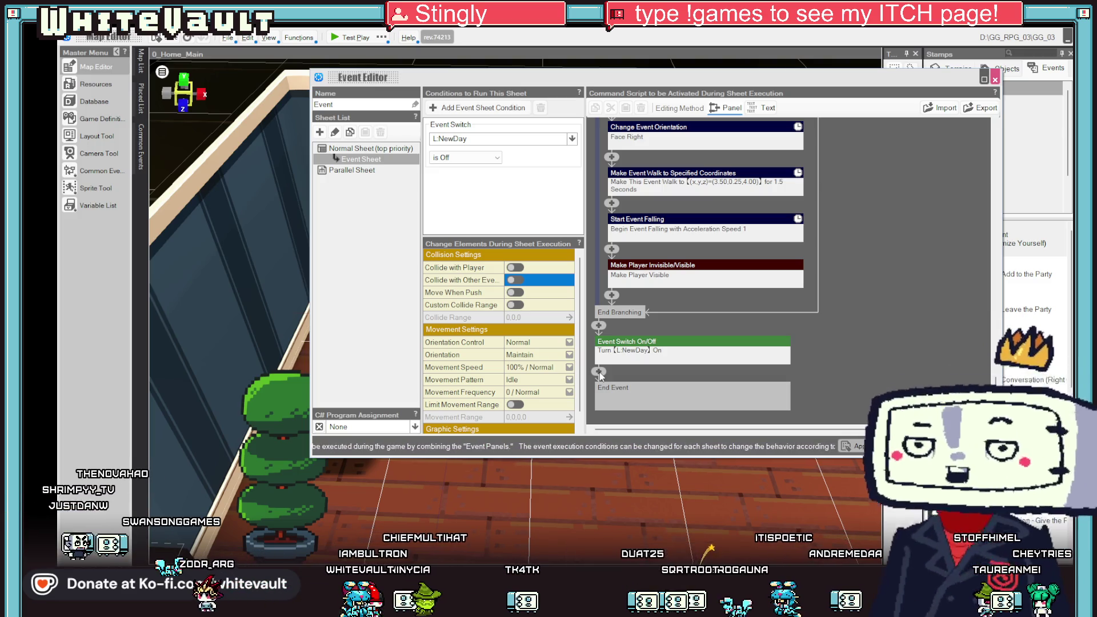
click(600, 372)
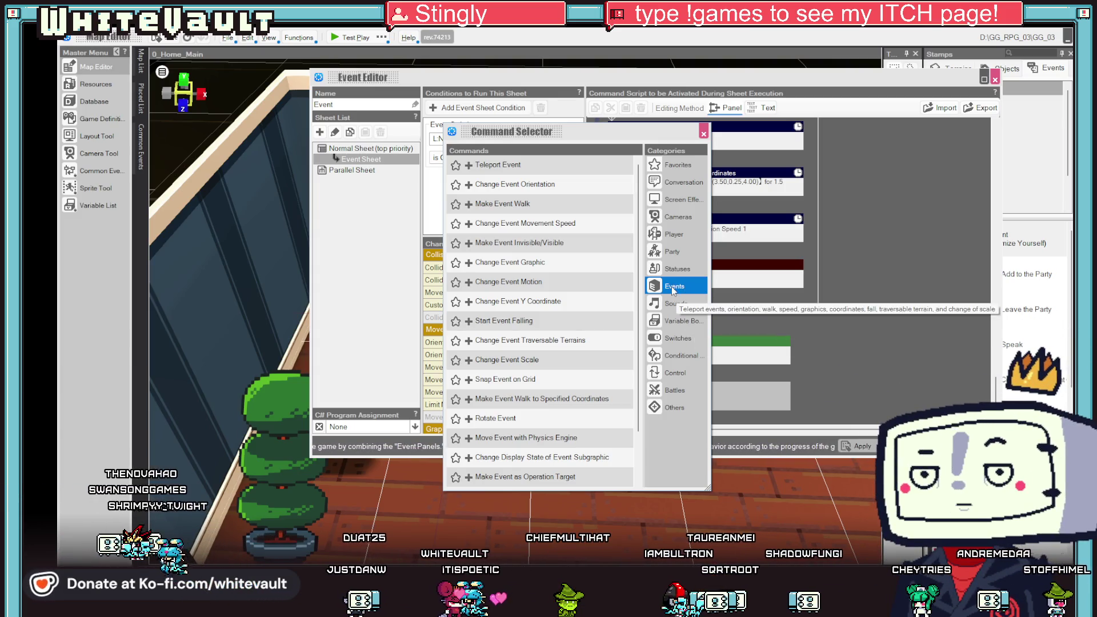
Browse the flow-control, battle and event command categories in the Command Selector.
scroll(598, 398, down, 1)
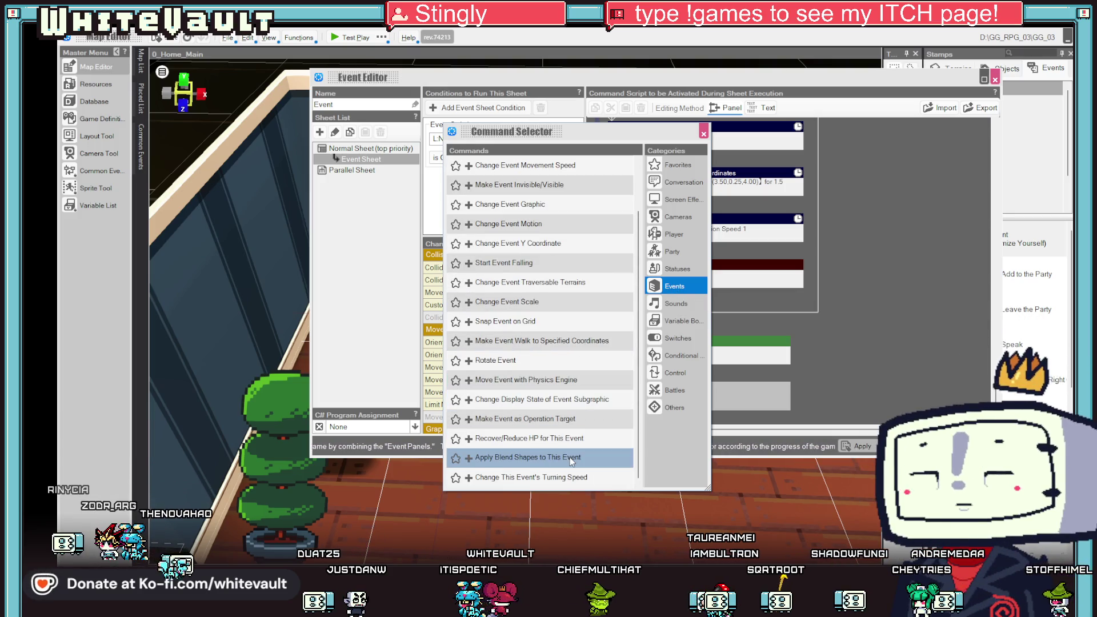
scroll(569, 380, up, 1)
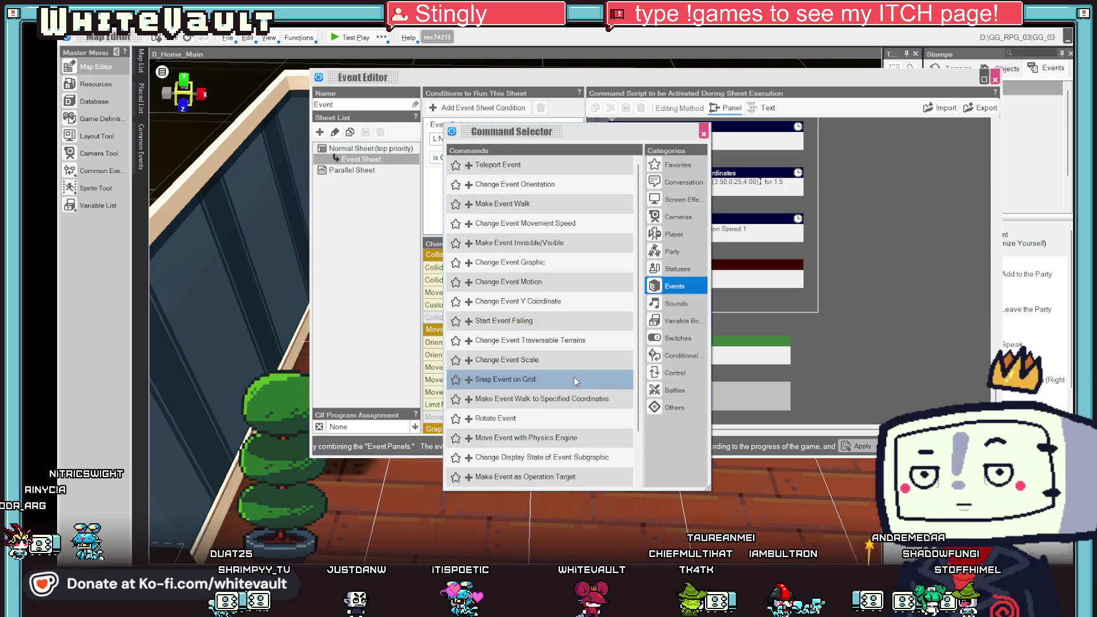
click(674, 374)
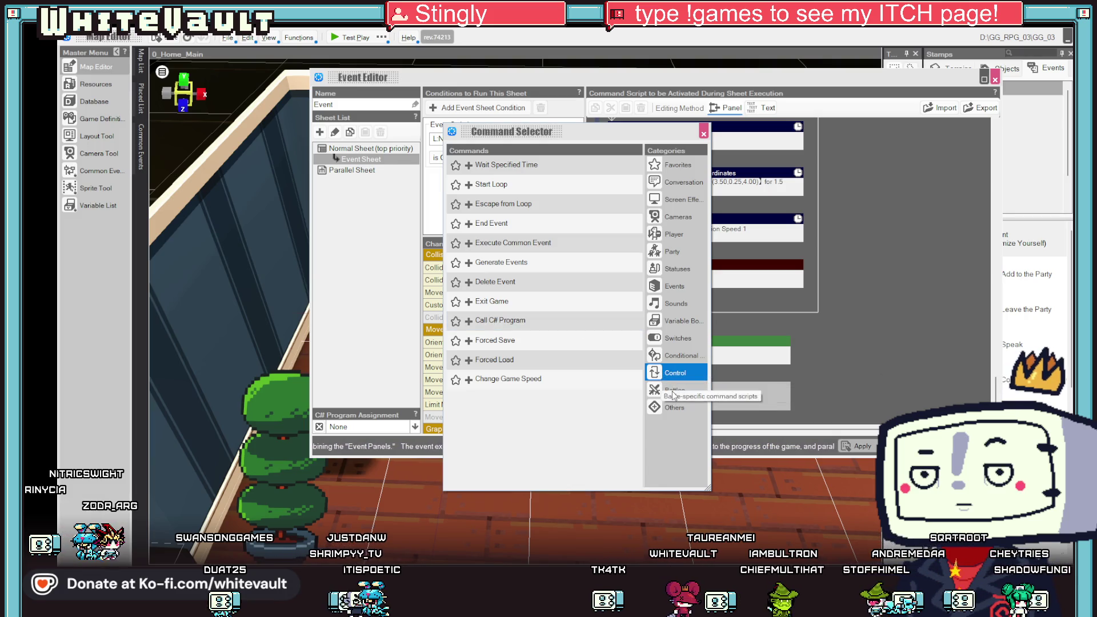
click(673, 393)
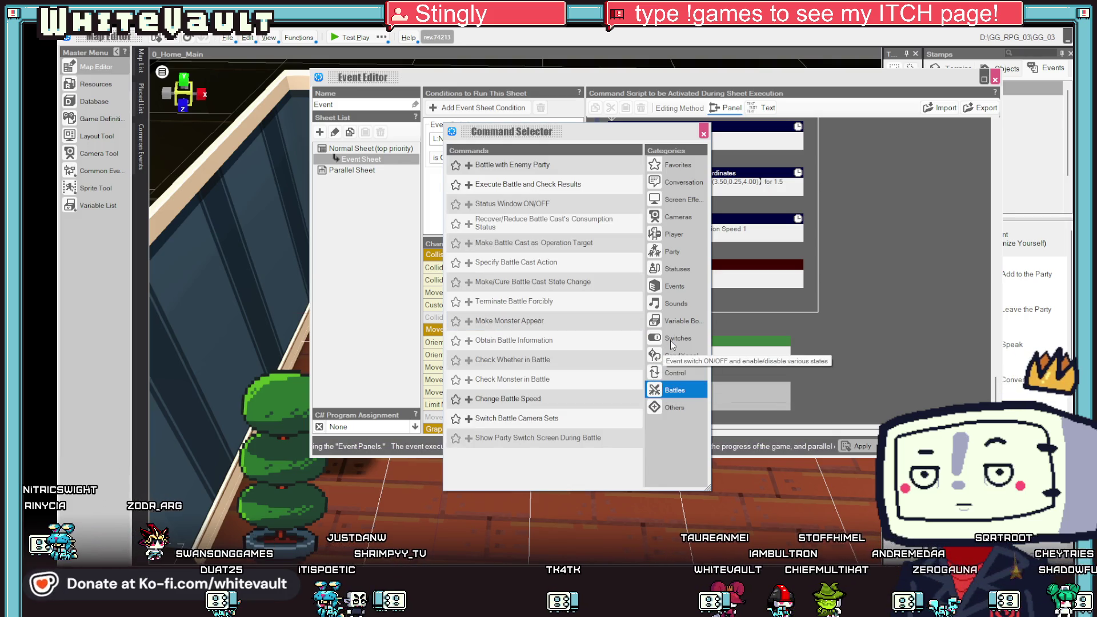
click(675, 287)
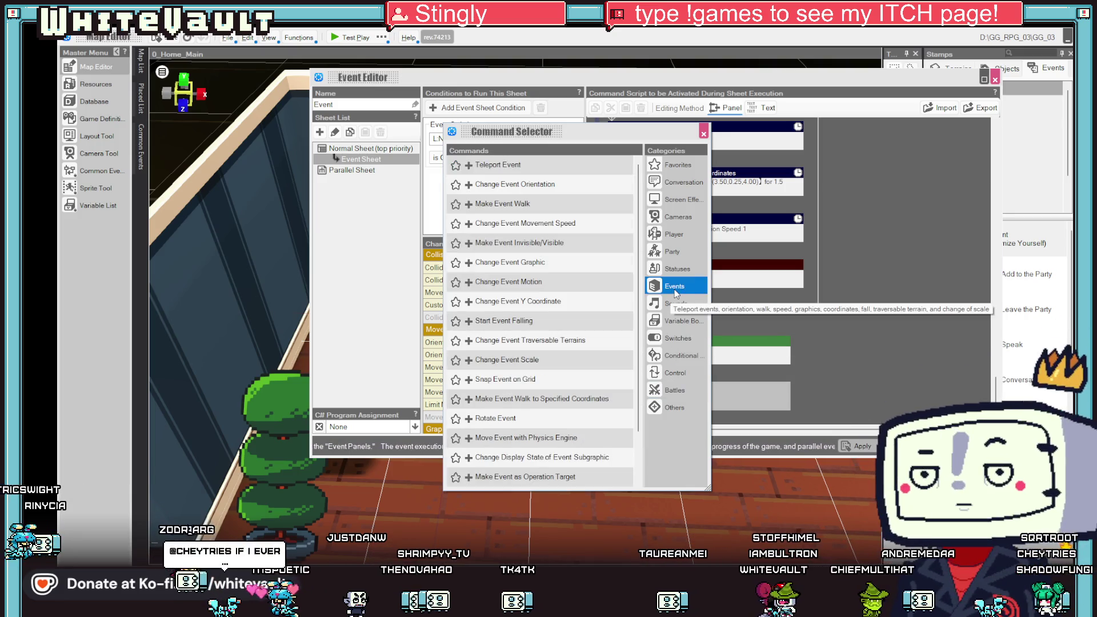
scroll(567, 295, down, 1)
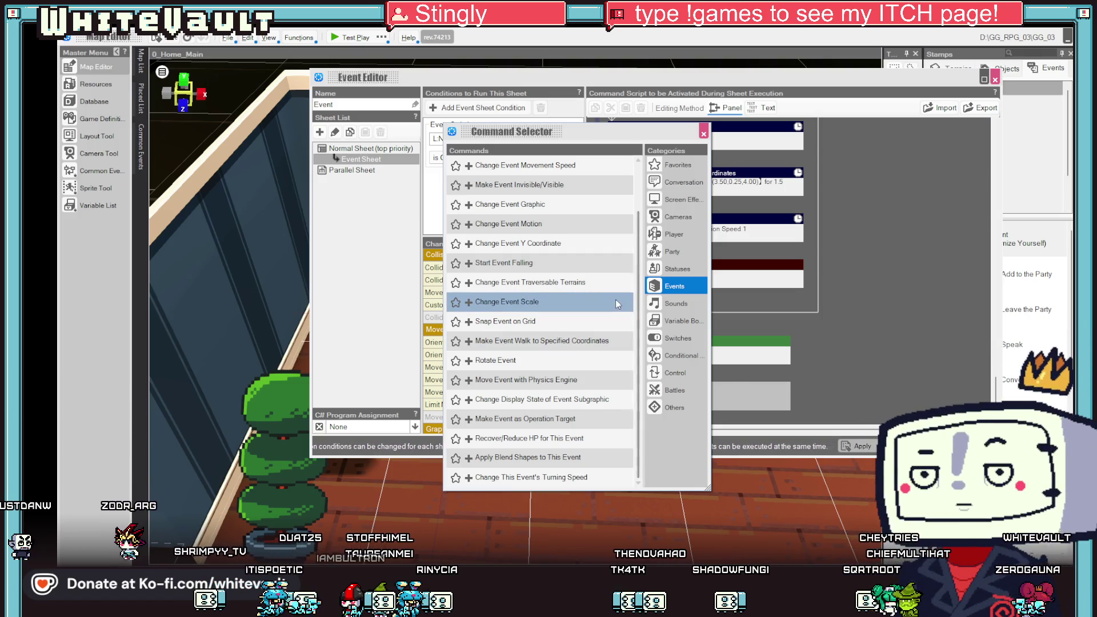
scroll(594, 262, up, 1)
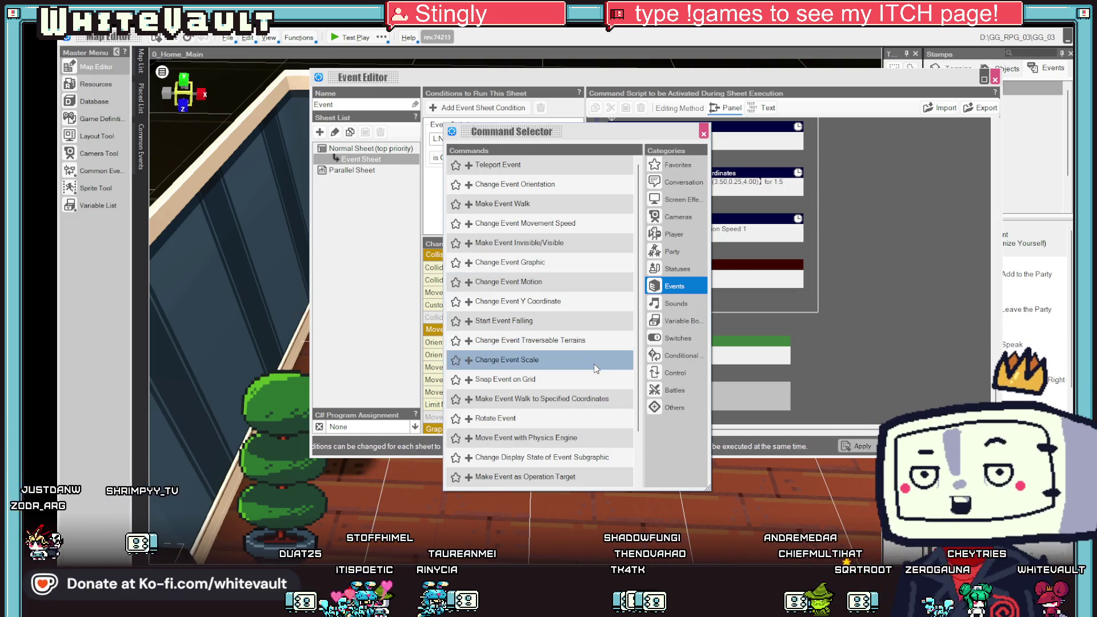
scroll(592, 389, down, 1)
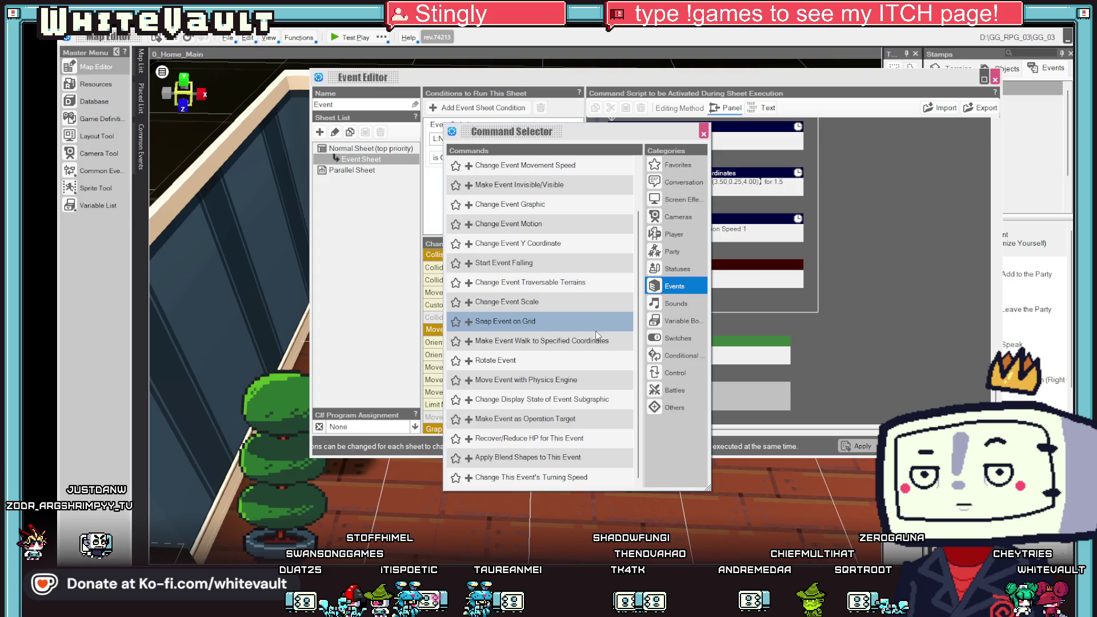
click(670, 407)
click(676, 391)
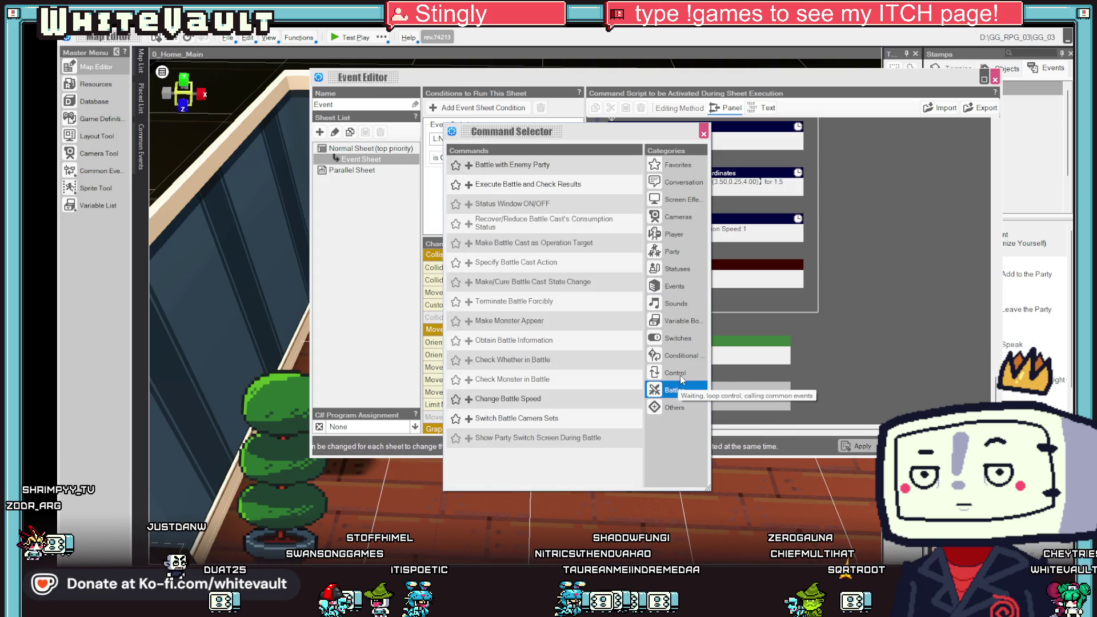
click(681, 375)
Insert Delete Event before End Event, apply the change, and close the Event Editor.
double_click(503, 282)
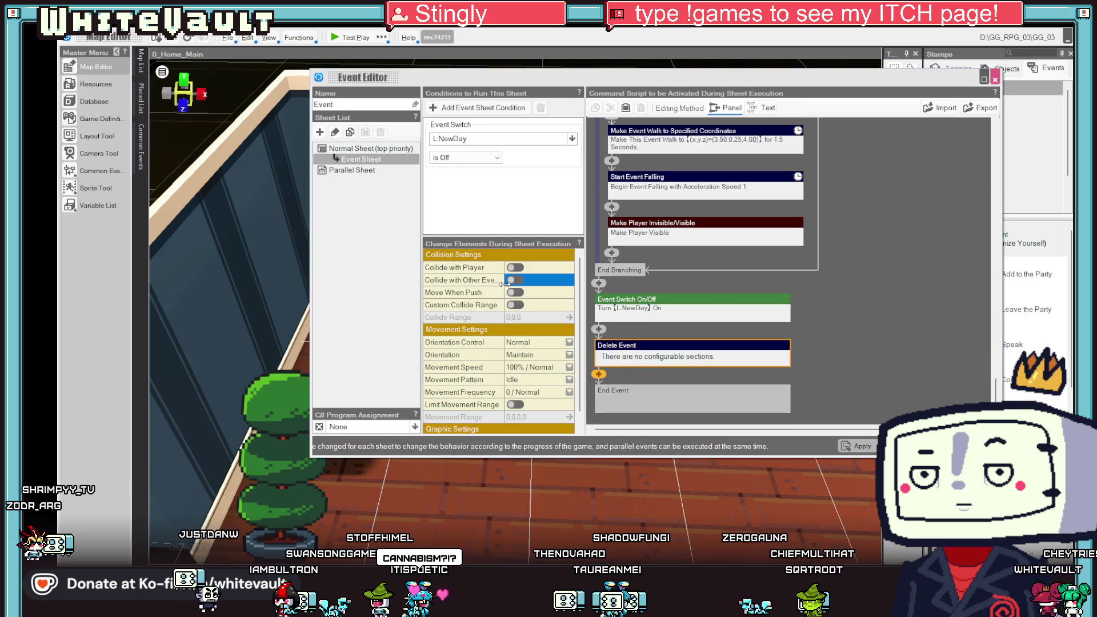
click(856, 448)
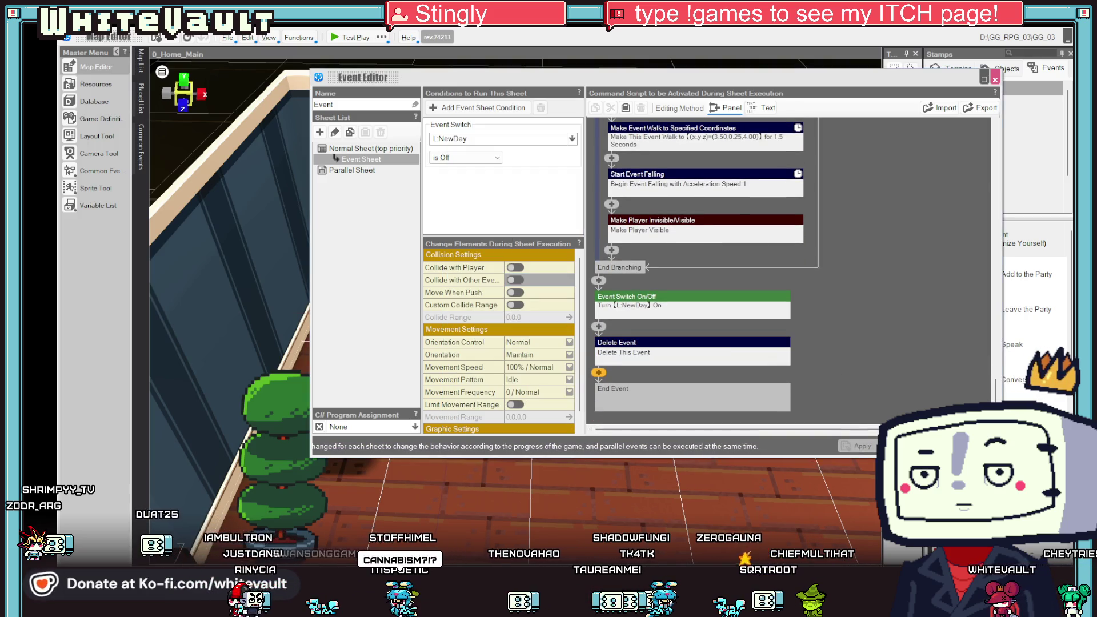
click(903, 446)
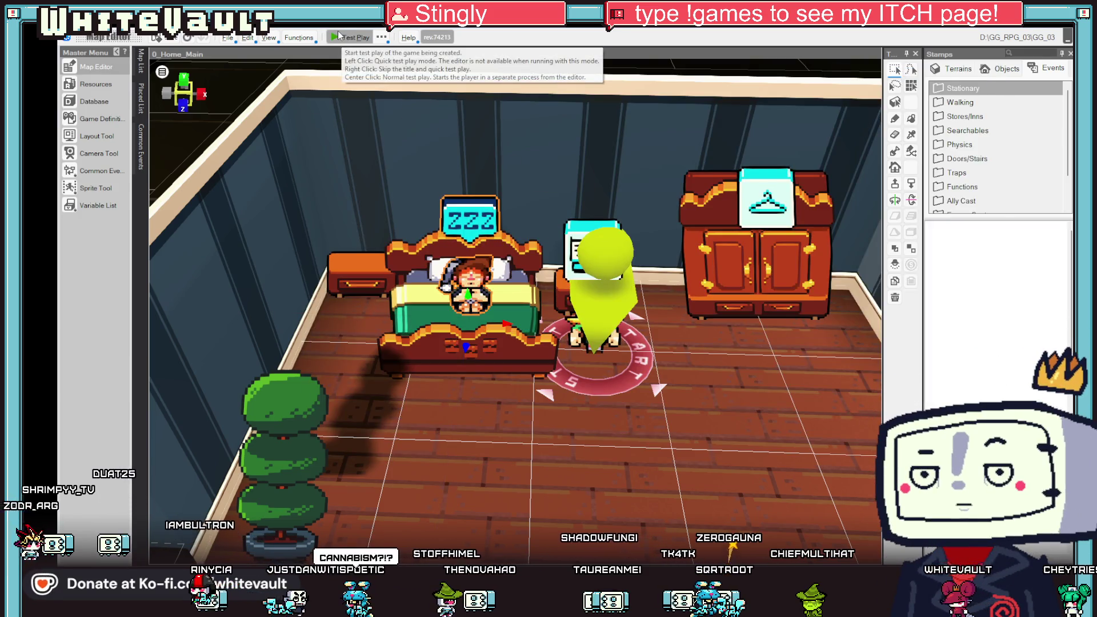
Test play the wake-up scene, answering Yes so the character gets out of bed, then stop it.
click(339, 36)
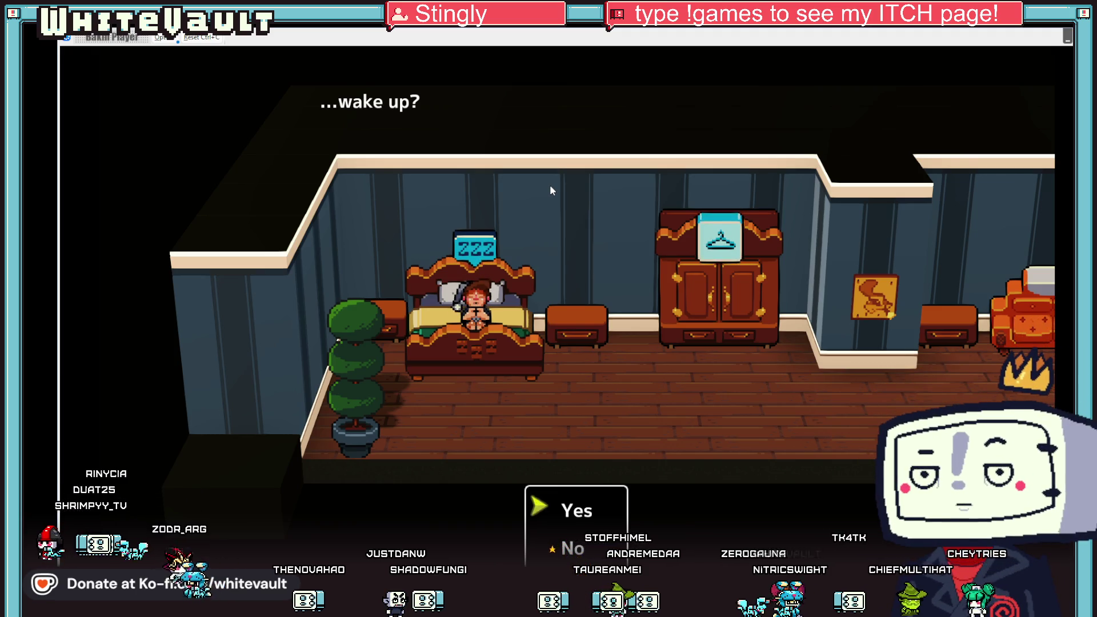
key(Return)
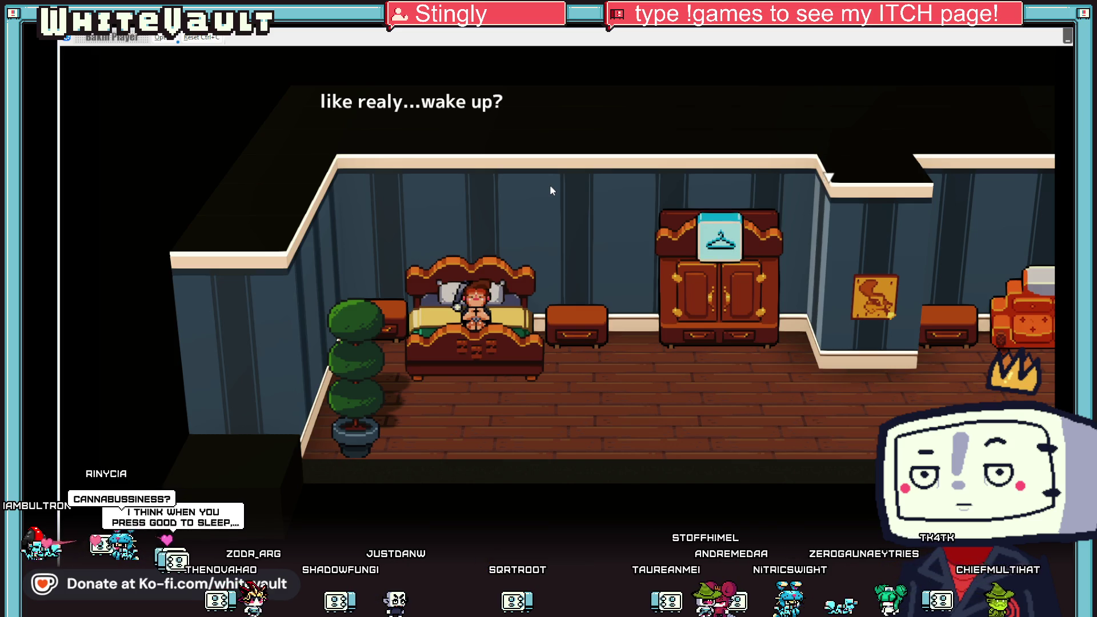
key(Return)
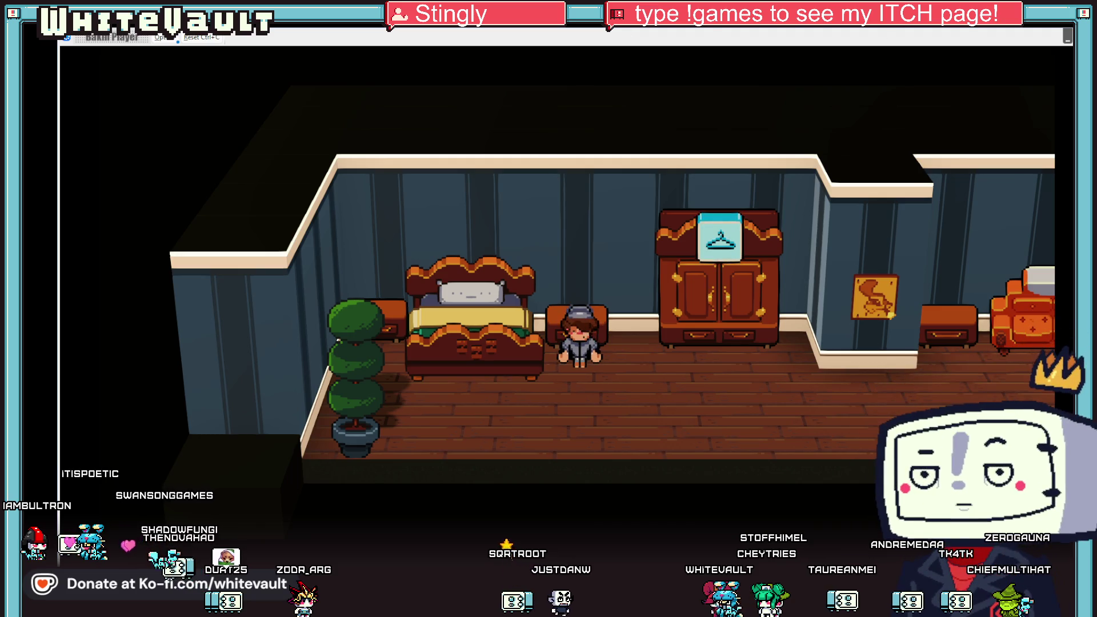
key(alt+F4)
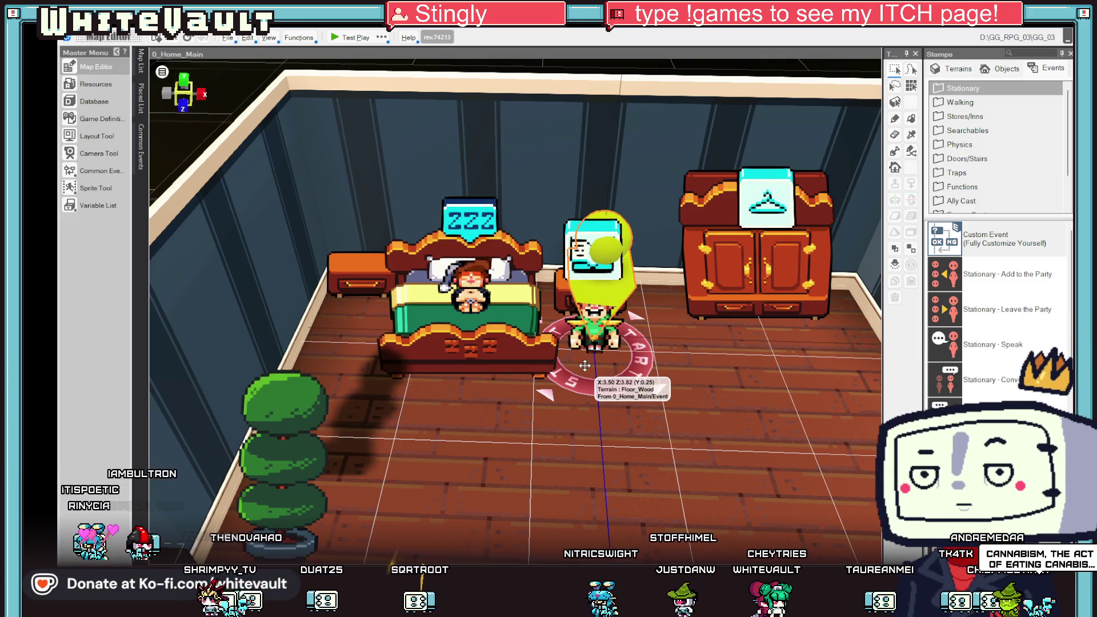
Repeat the wake-up test play with the same answers, then reopen the bed event's script.
click(617, 393)
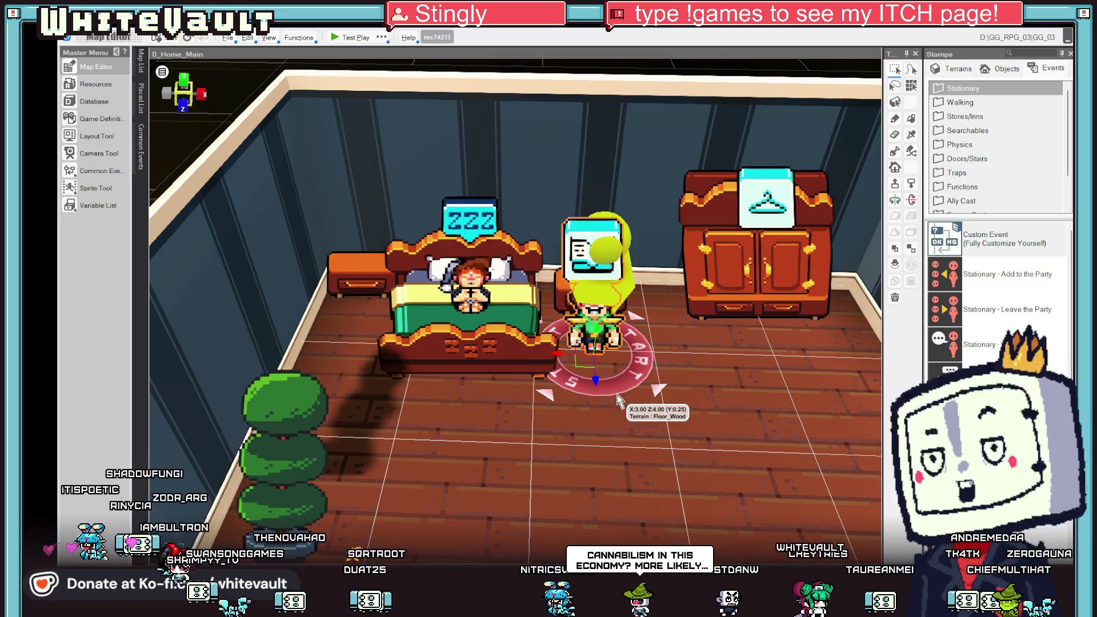
click(343, 37)
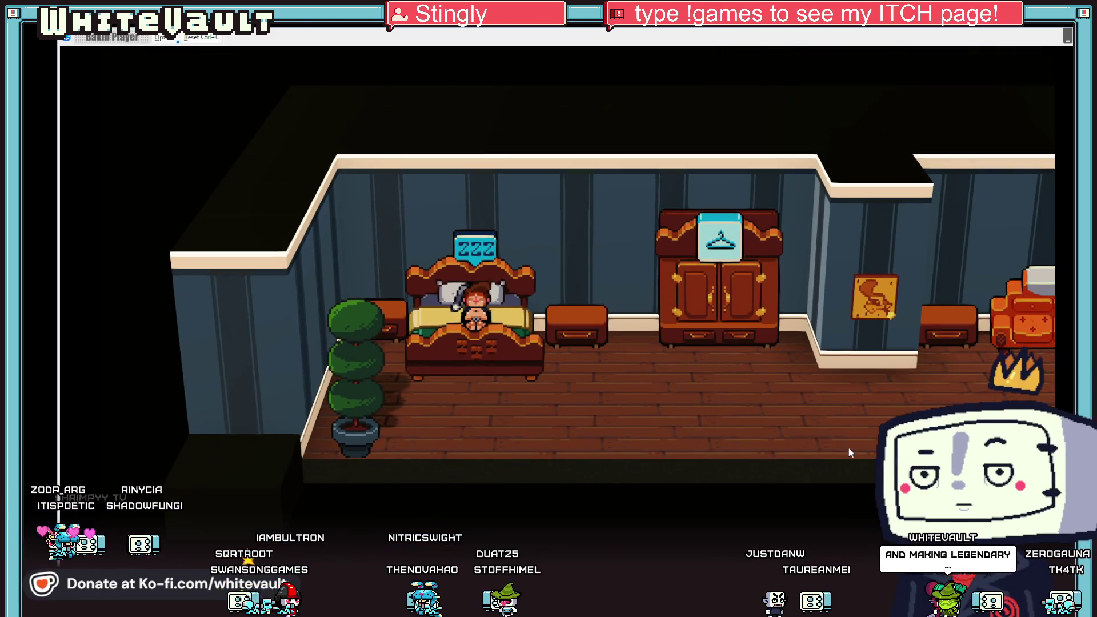
key(Return)
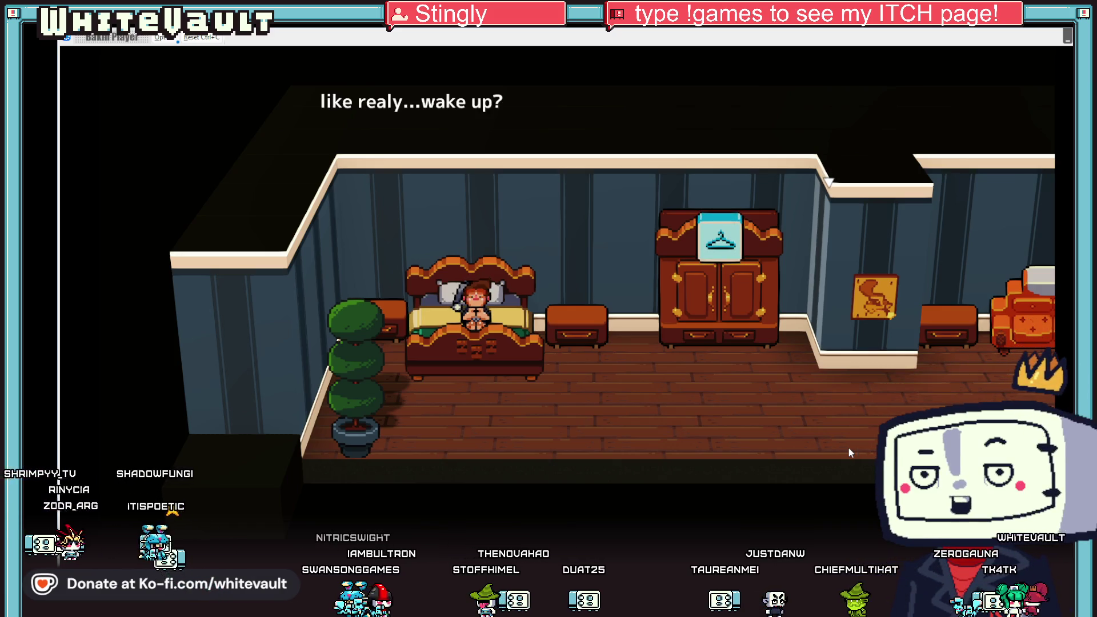
key(Return)
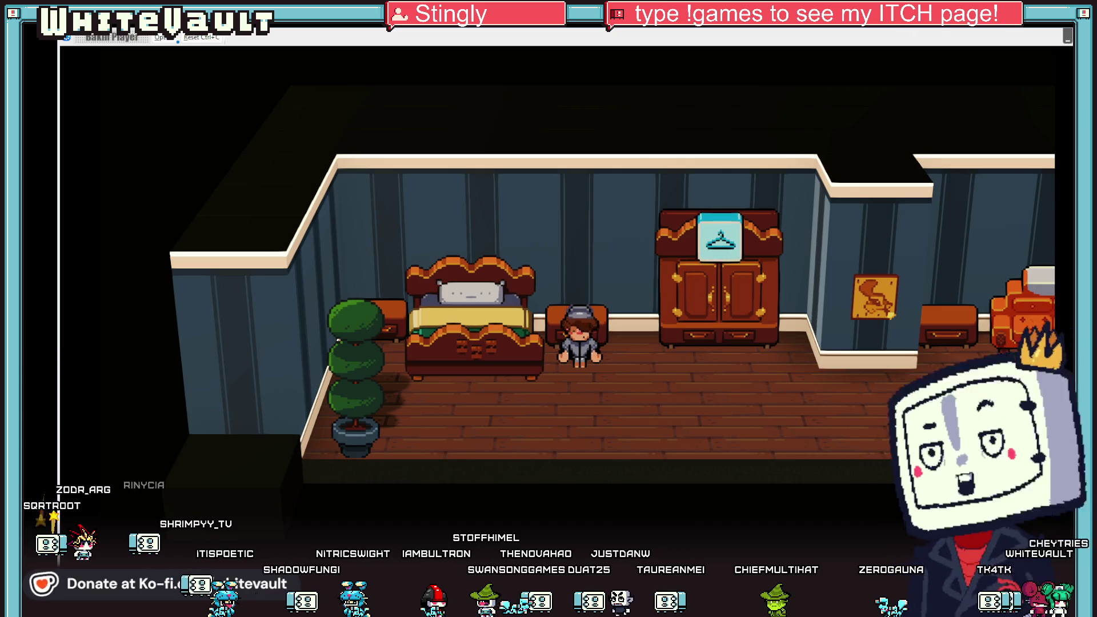
key(Escape)
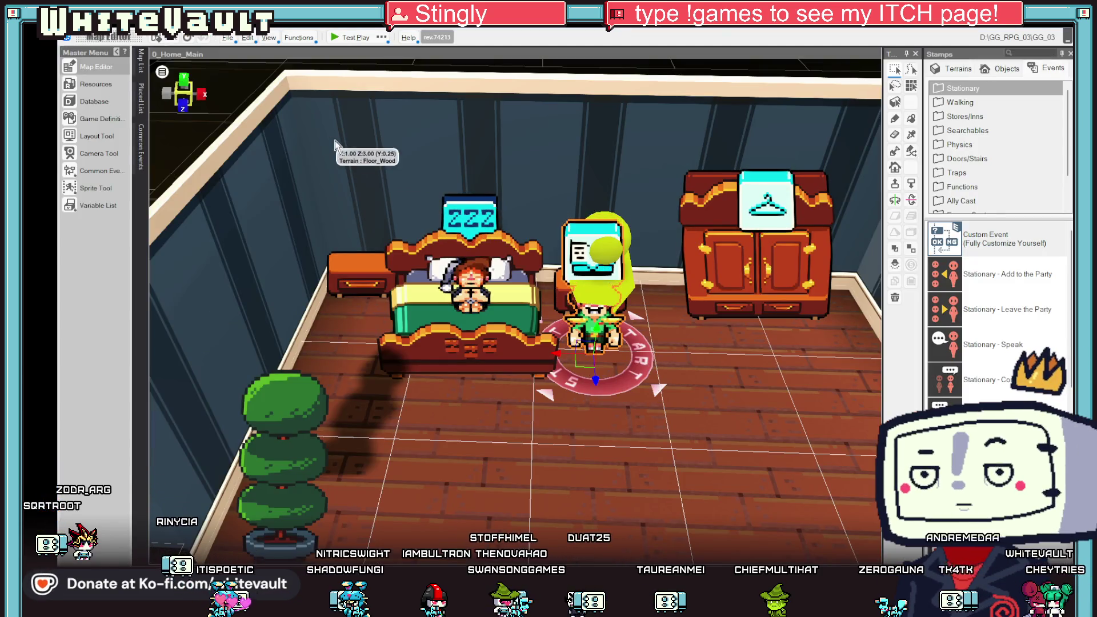
double_click(464, 257)
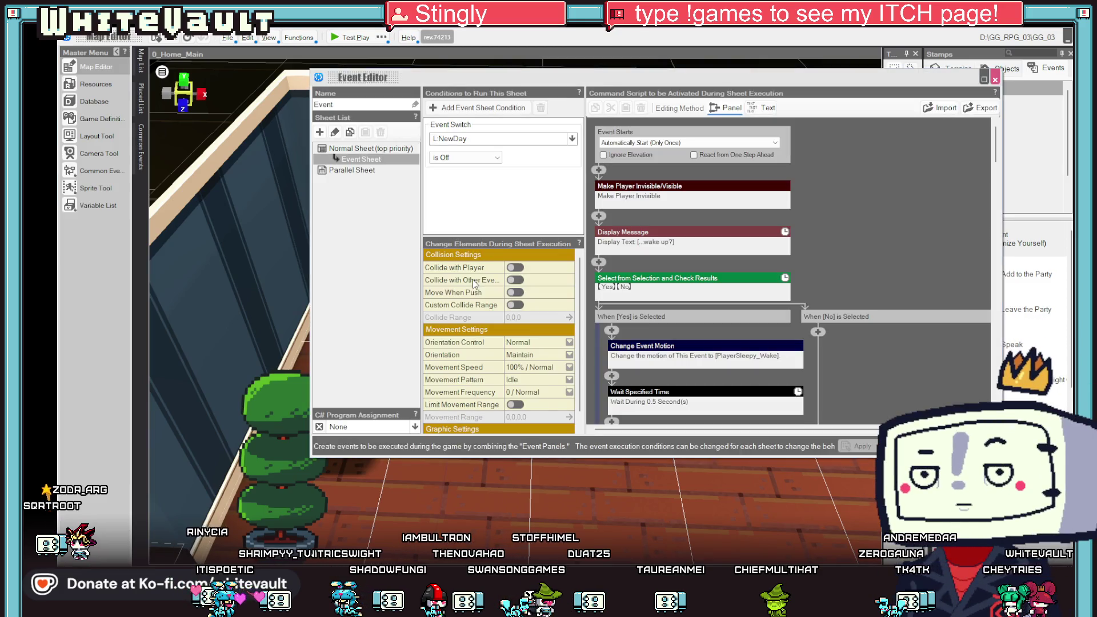
Insert Rotate Player steps into the script, then delete and cut them out again.
scroll(737, 342, down, 10)
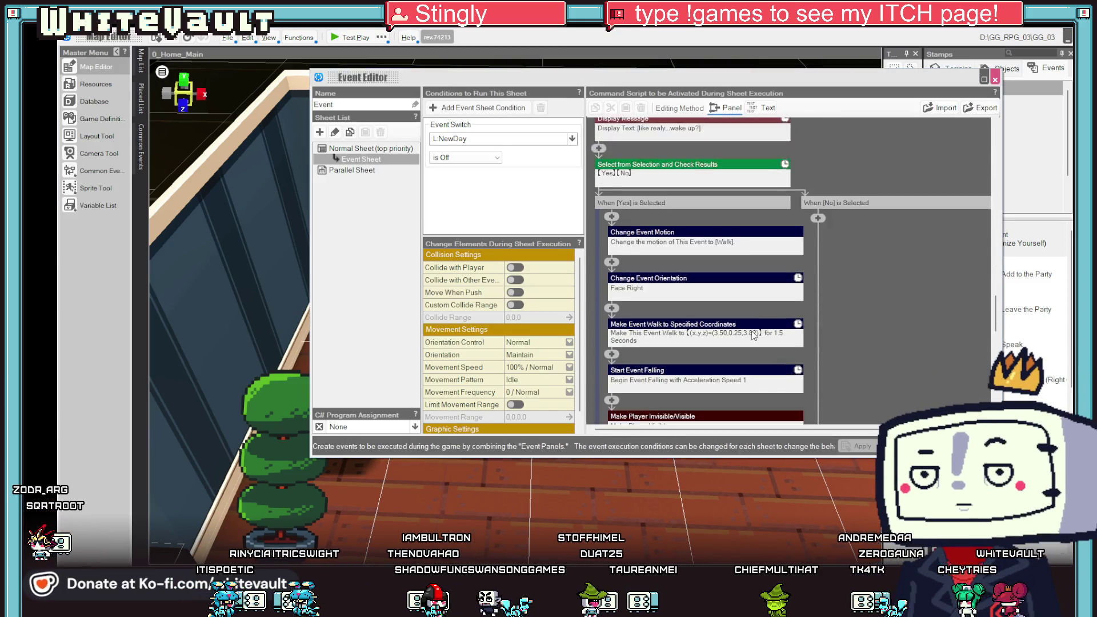
scroll(766, 330, down, 3)
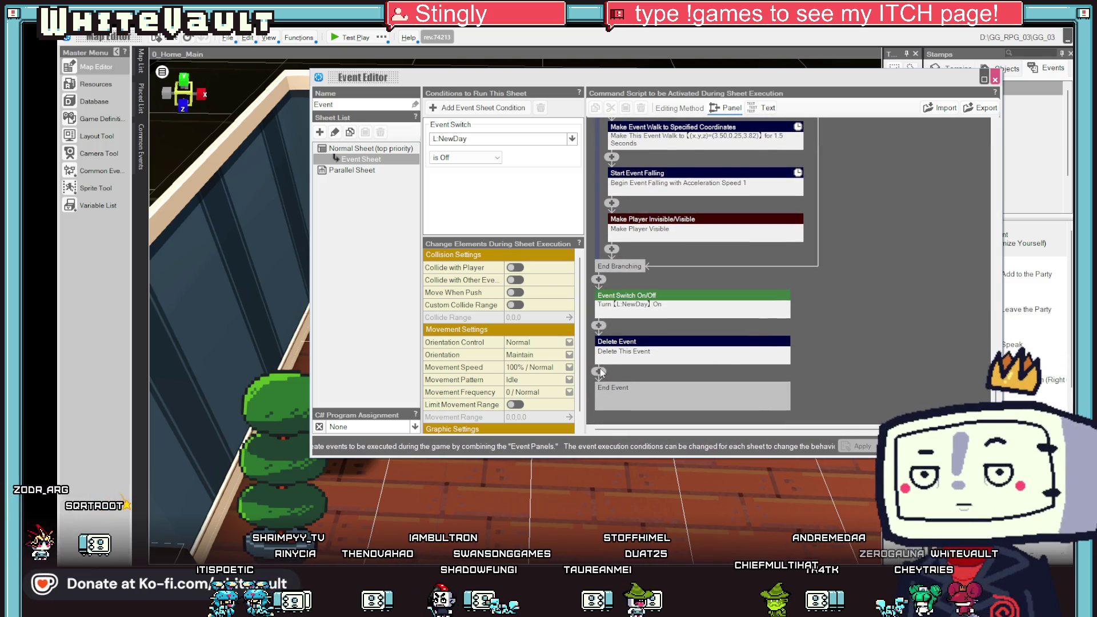
click(599, 325)
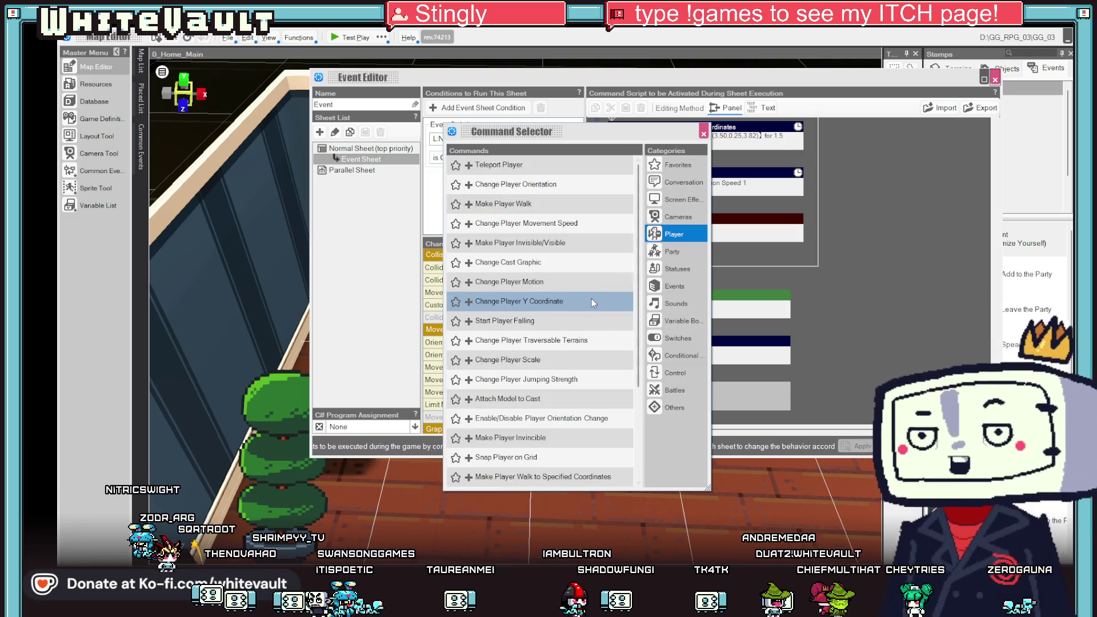
scroll(581, 371, down, 3)
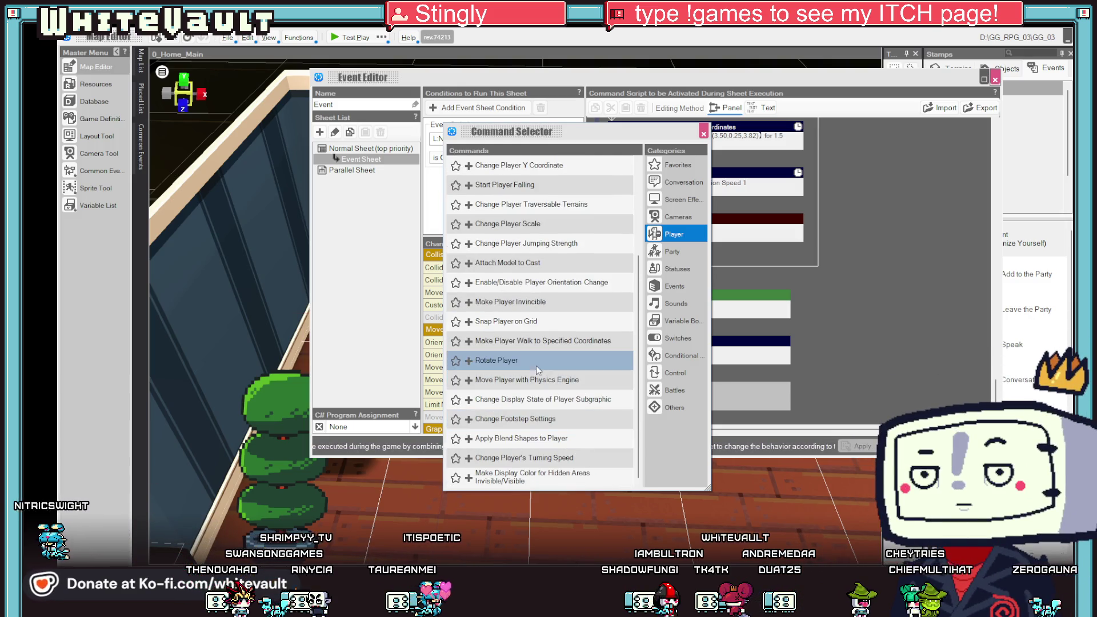
double_click(536, 366)
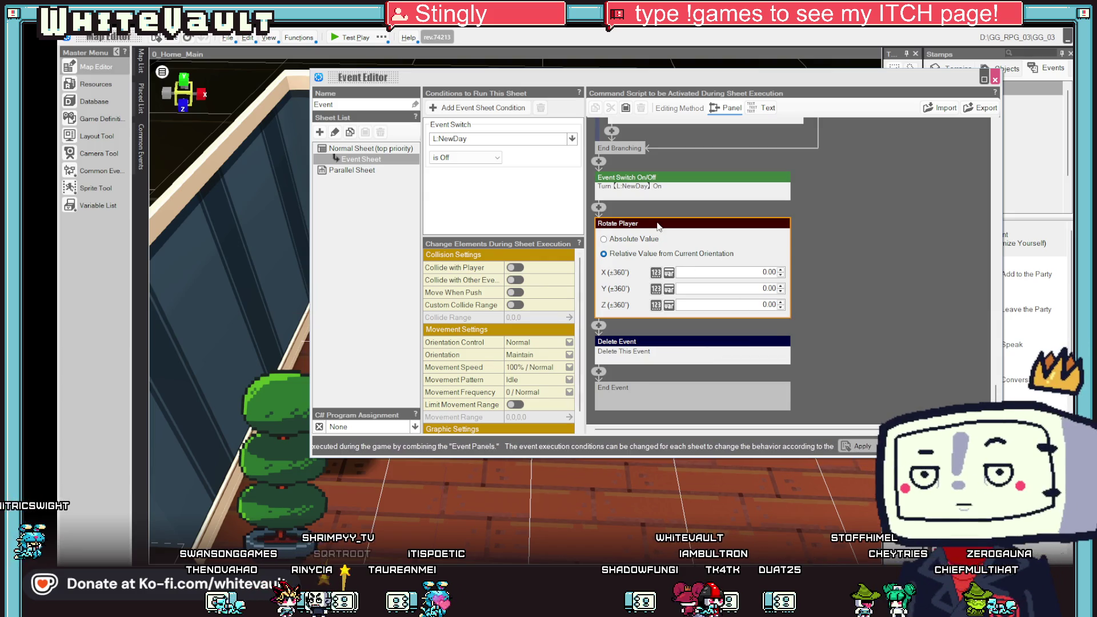
right_click(673, 223)
click(698, 278)
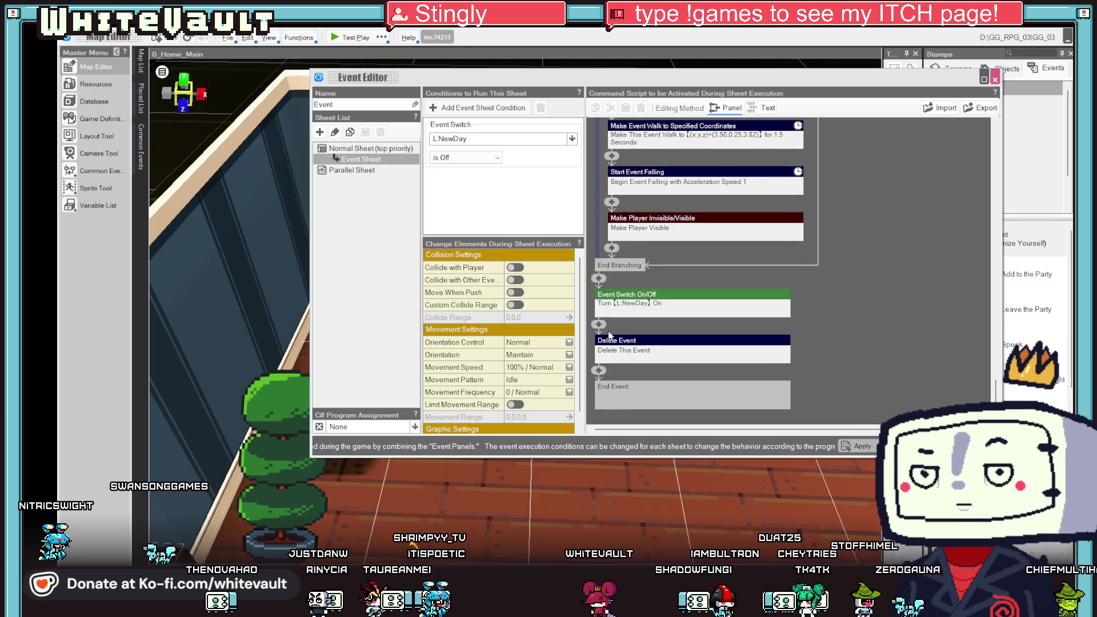
click(598, 324)
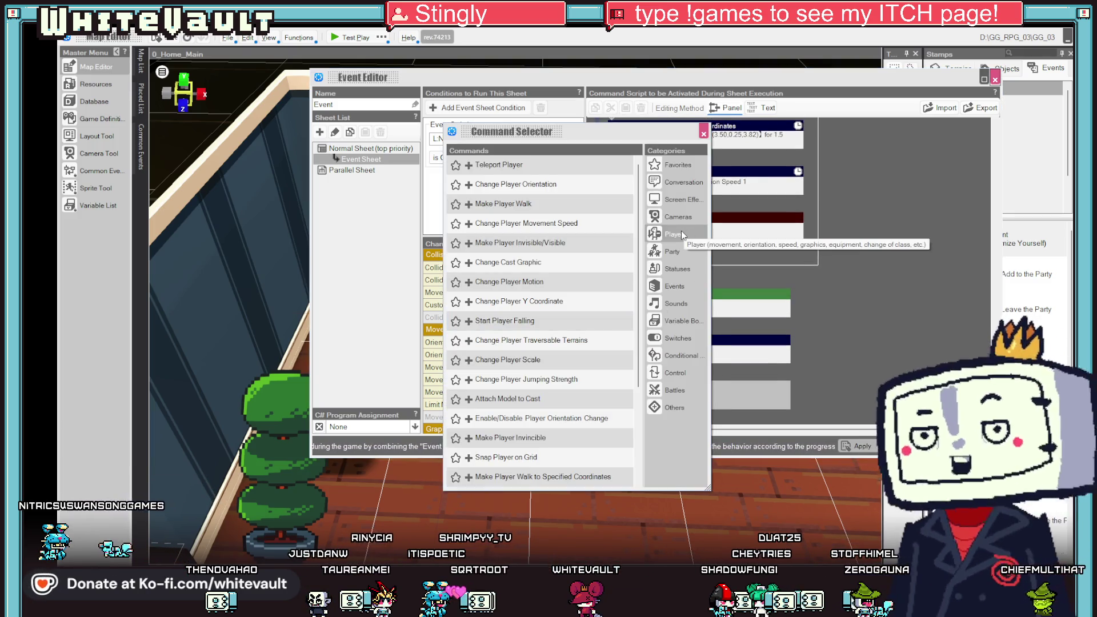
scroll(556, 423, down, 5)
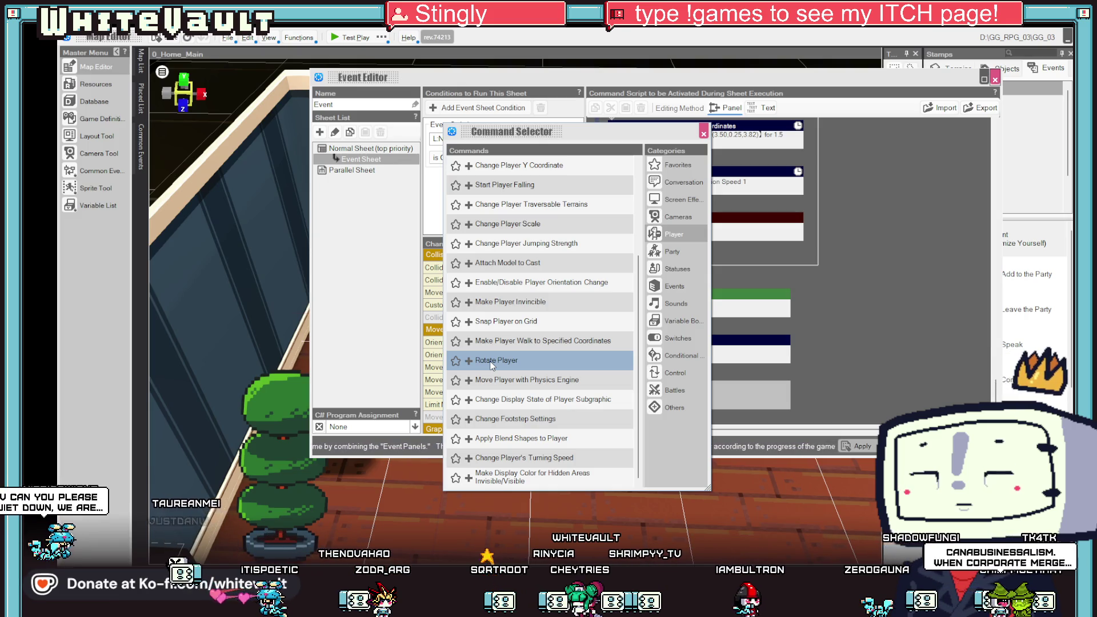
click(491, 364)
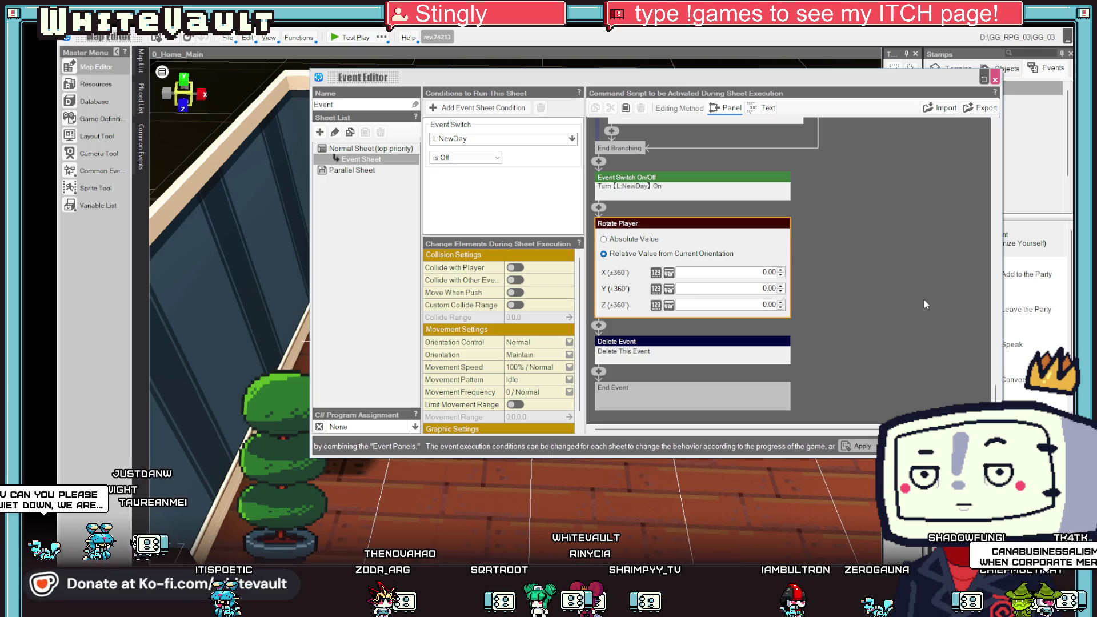
right_click(680, 223)
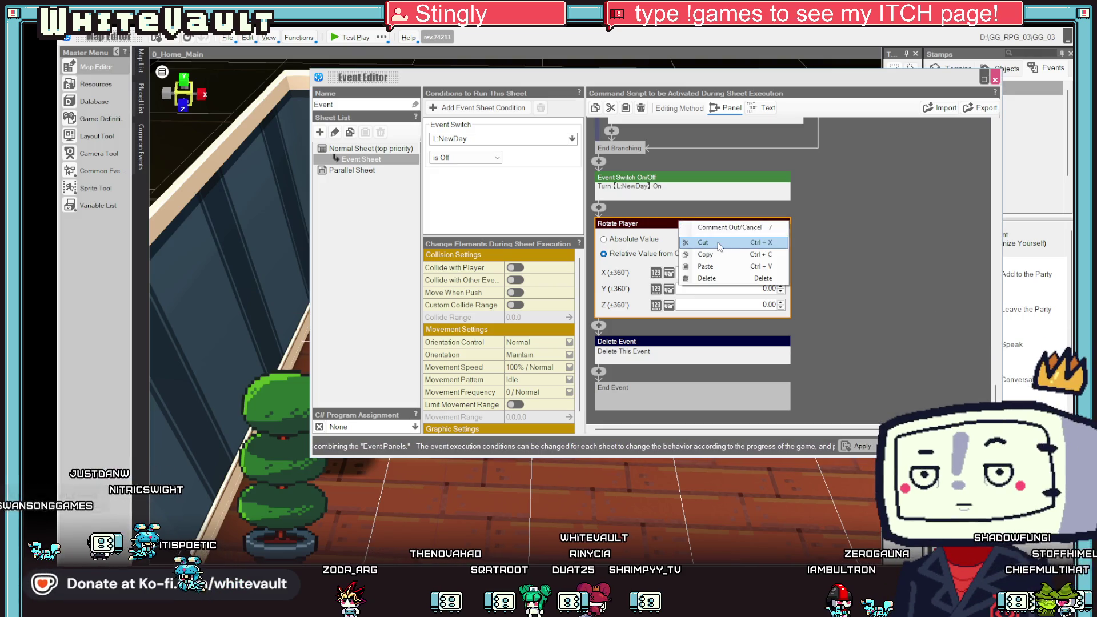
click(719, 245)
Insert a Change Player Orientation step left on Spin Around and close the editor.
click(600, 324)
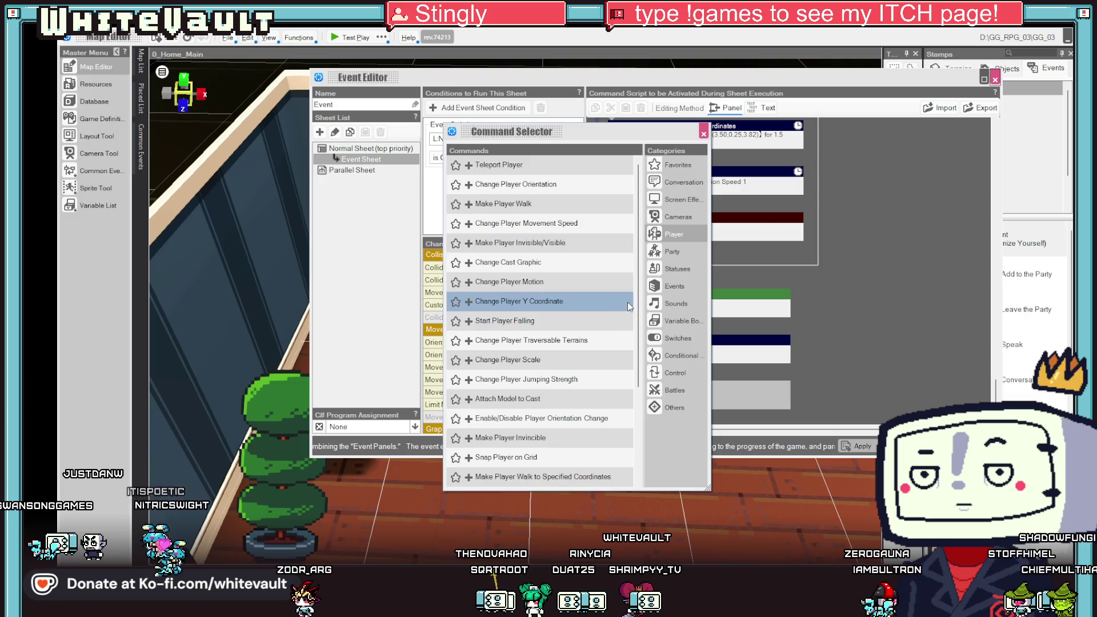
click(546, 192)
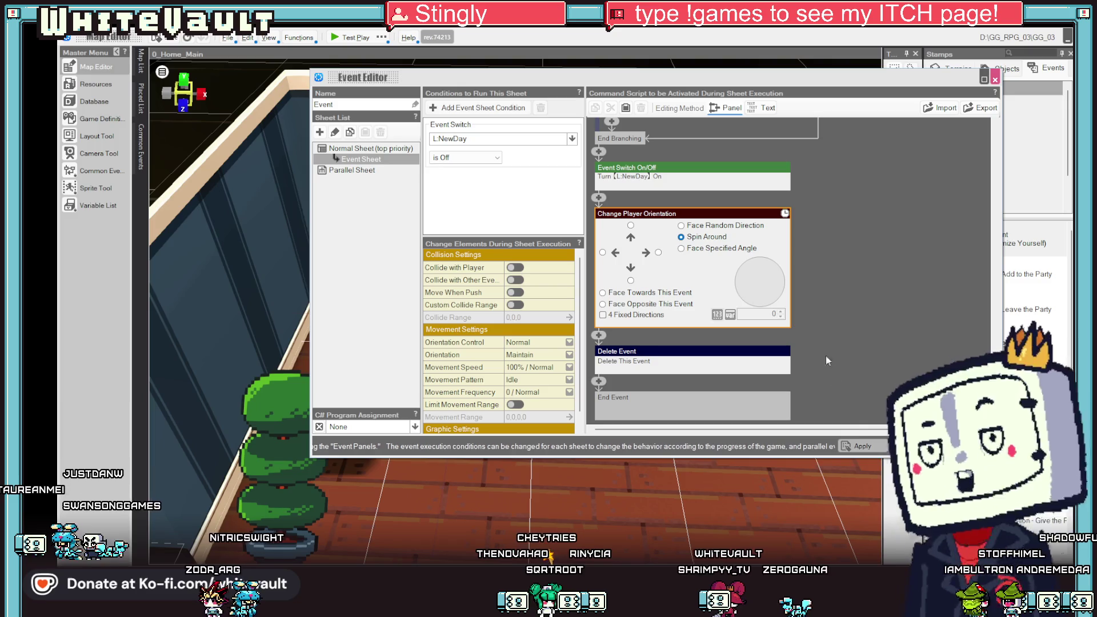
click(687, 237)
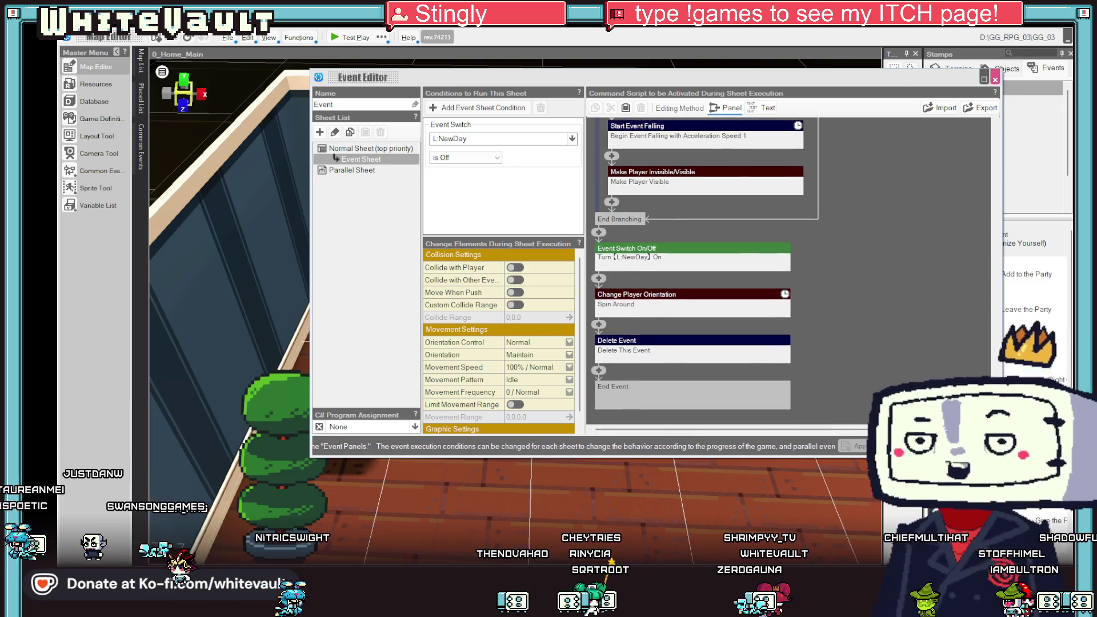
click(914, 447)
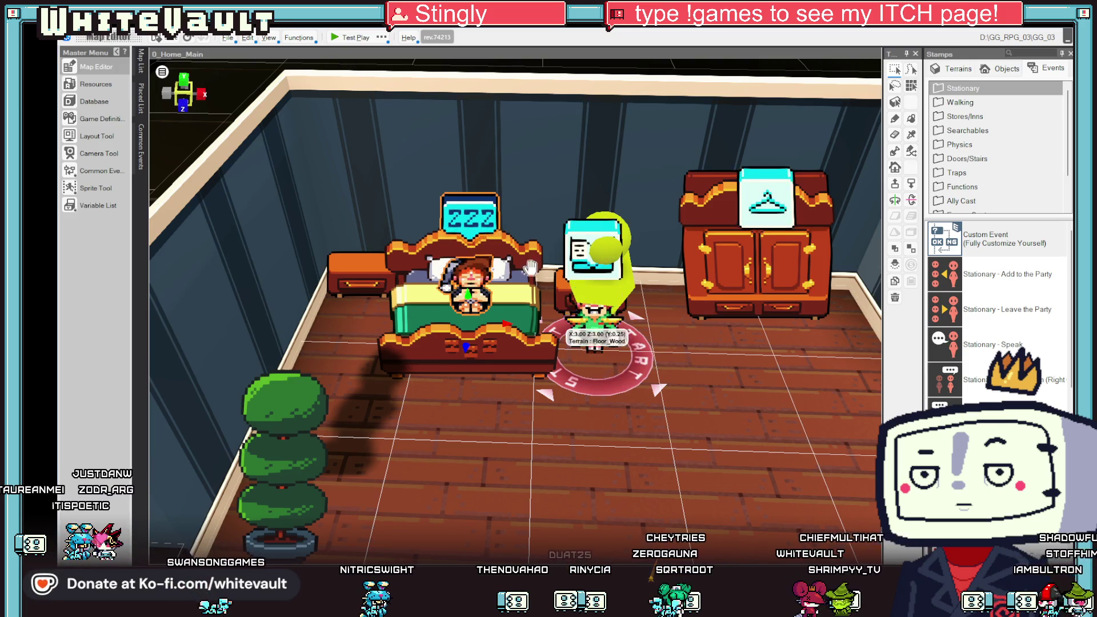
Set the orientation step to face right, close the editor and start a test play.
scroll(505, 280, down, 3)
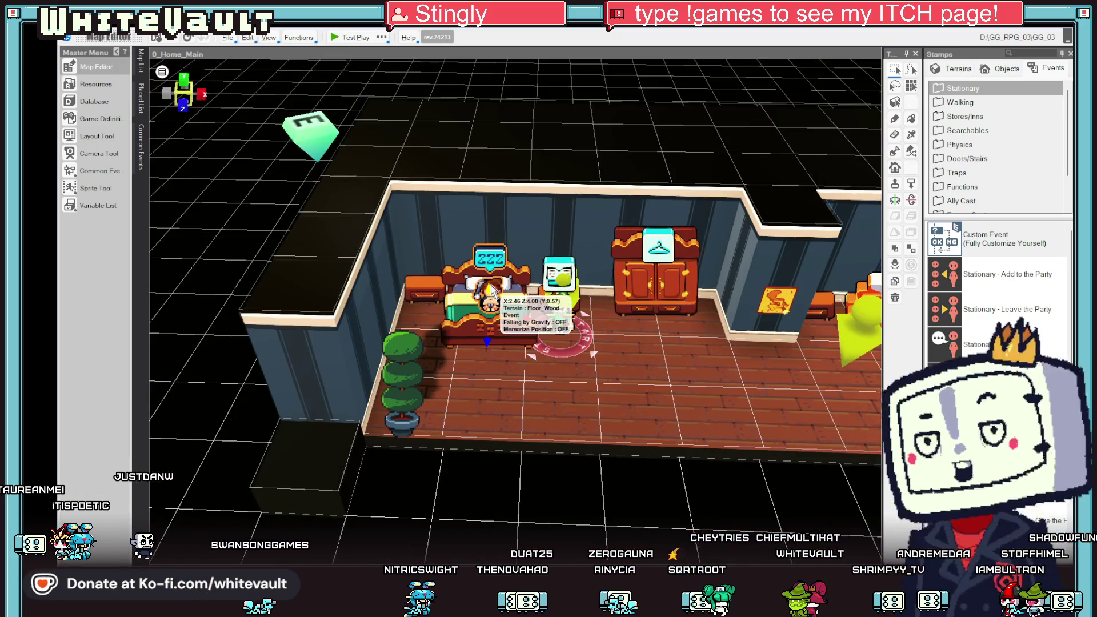
double_click(494, 289)
scroll(739, 280, down, 5)
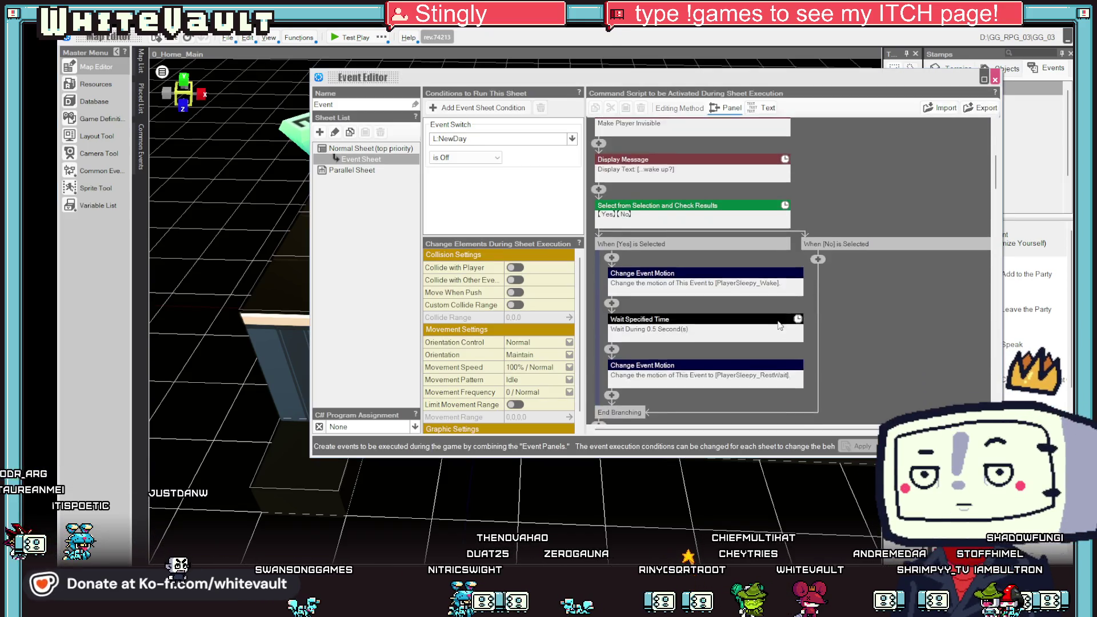
scroll(828, 354, down, 5)
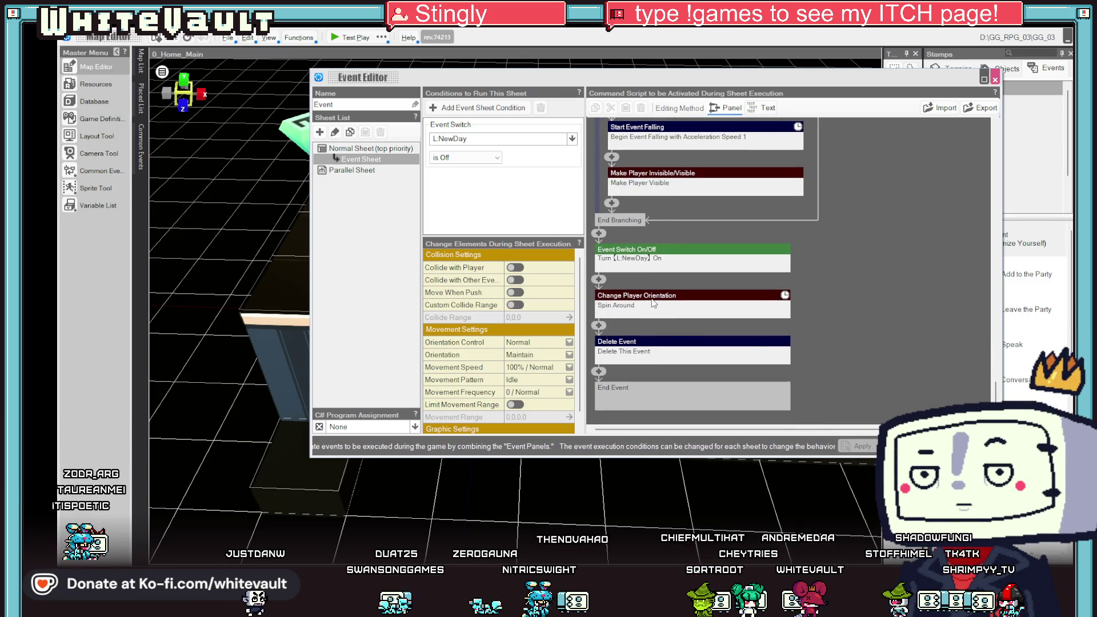
click(657, 309)
click(659, 252)
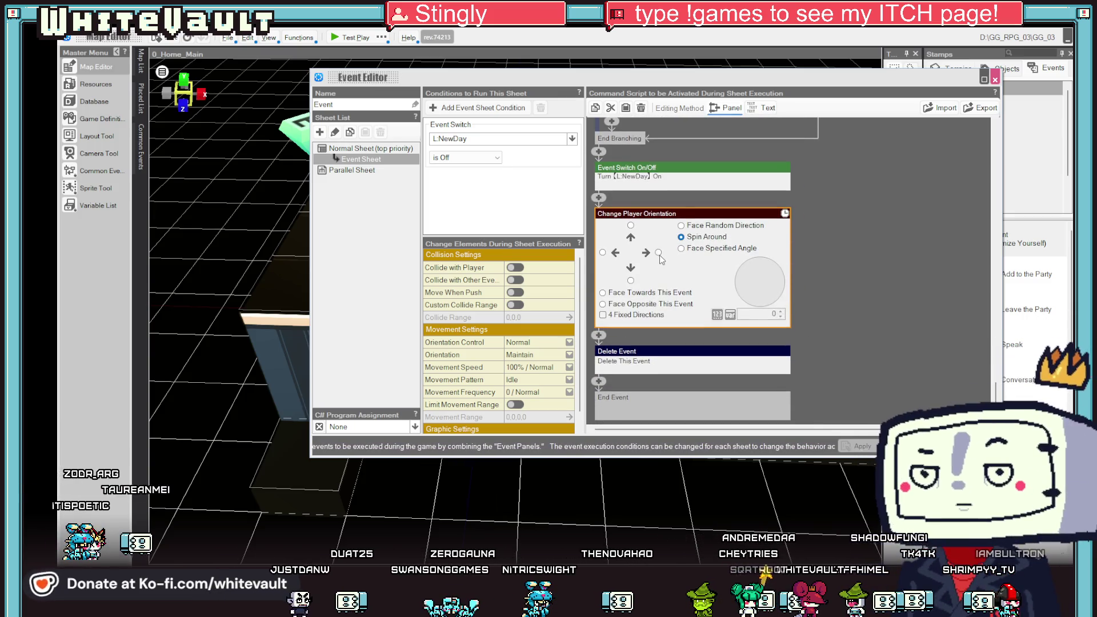
click(914, 446)
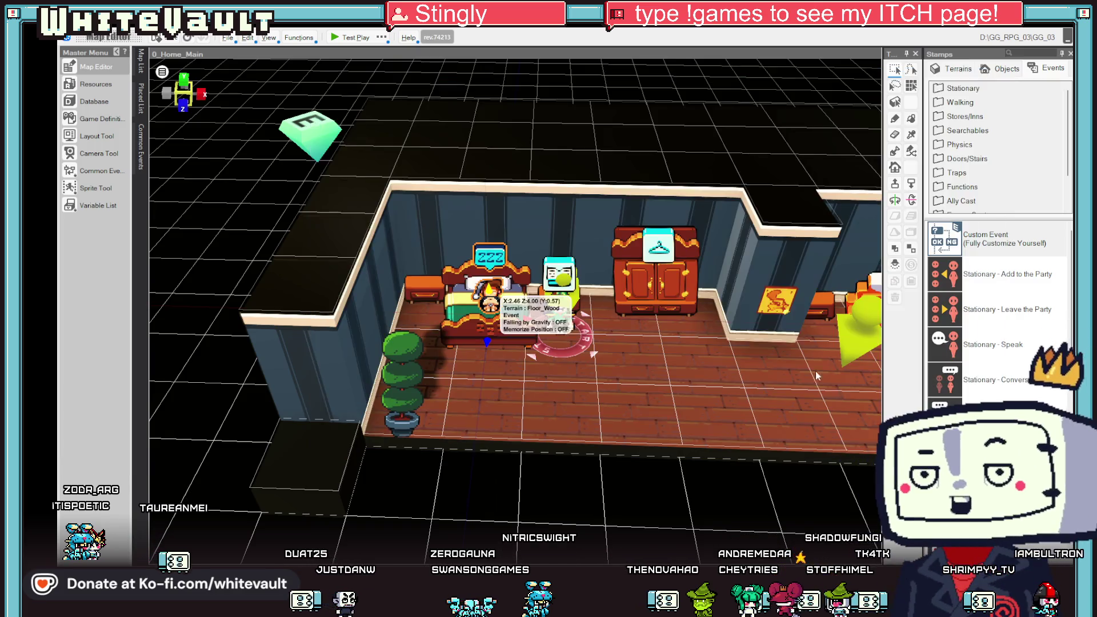
click(338, 37)
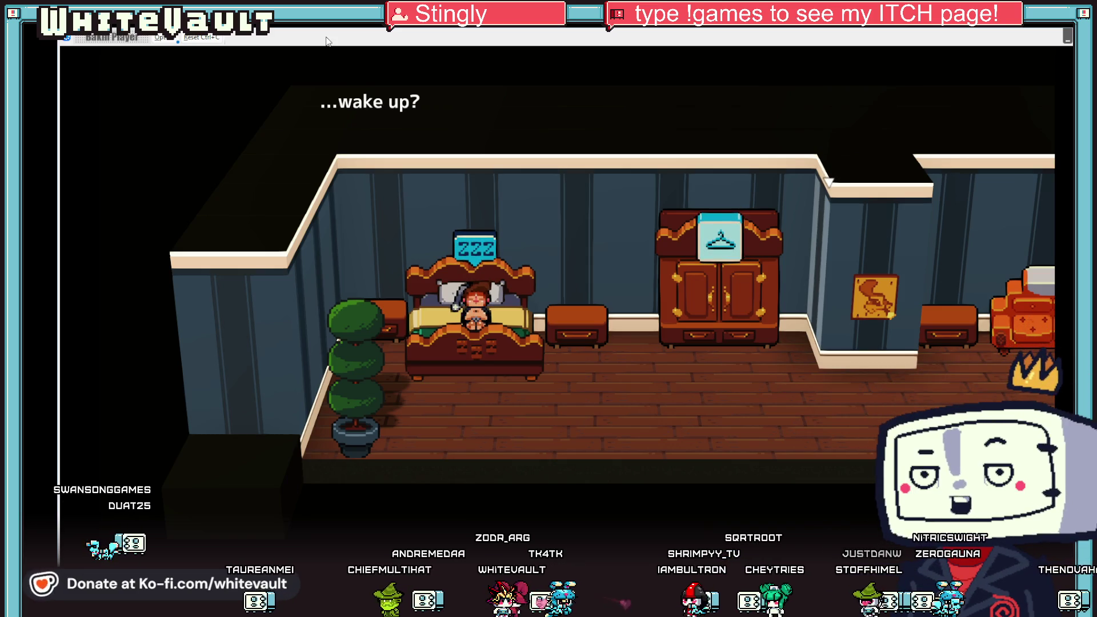
Confirm both wake-up prompts so the player leaves the bed, then end the test play.
key(Return)
key(Return)
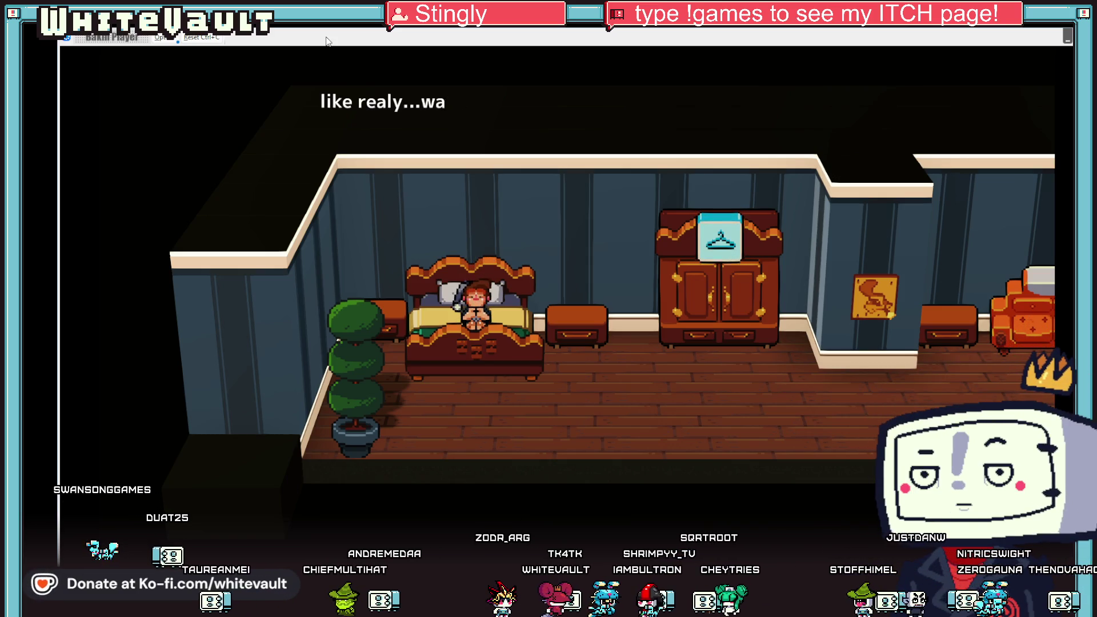
key(Return)
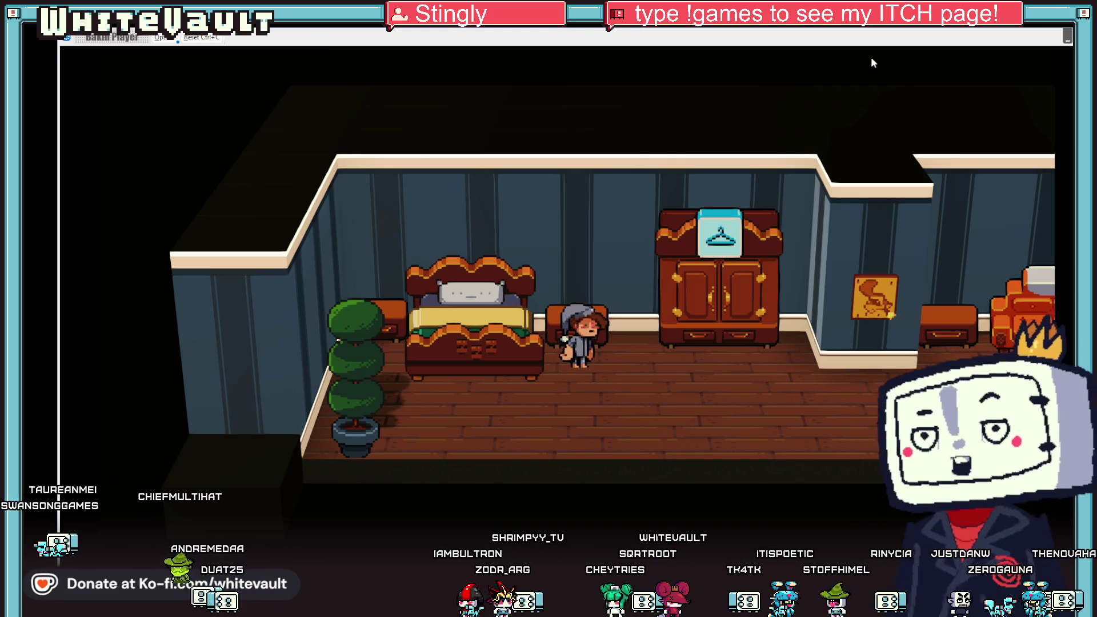
key(Escape)
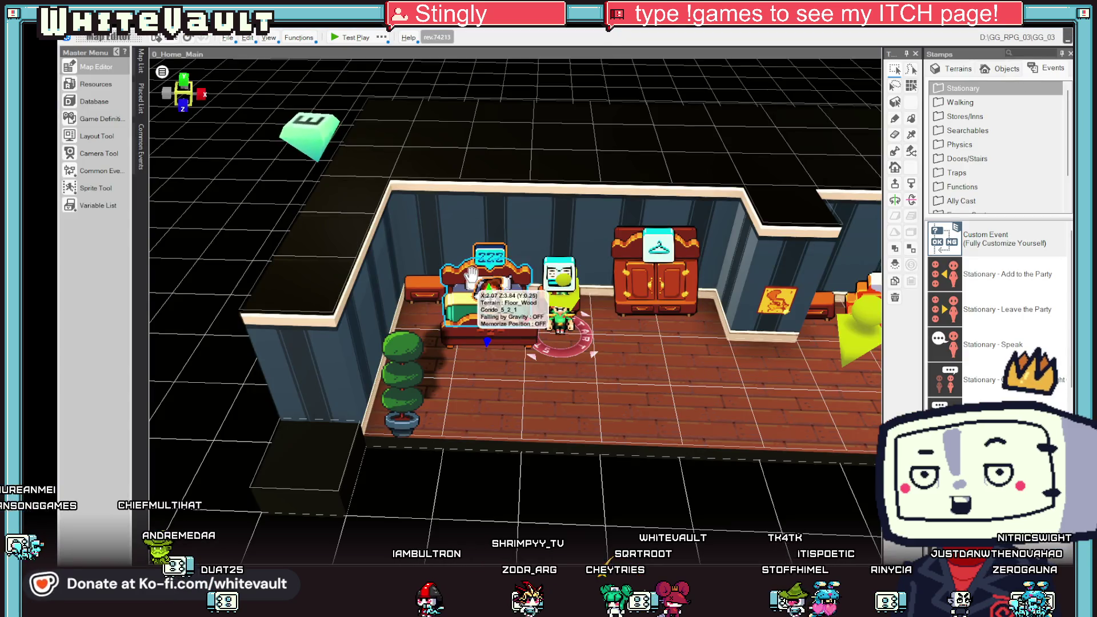
Open the bed event's script and scroll through it down to Face Right and Delete Event.
double_click(496, 293)
scroll(734, 321, down, 3)
scroll(739, 314, up, 2)
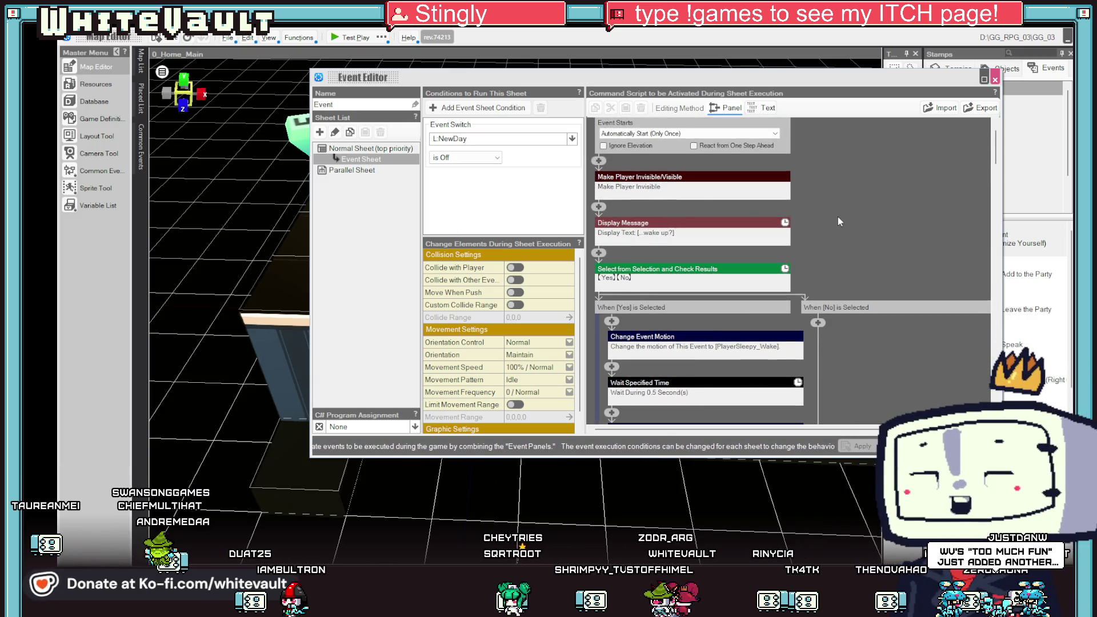
scroll(794, 259, down, 2)
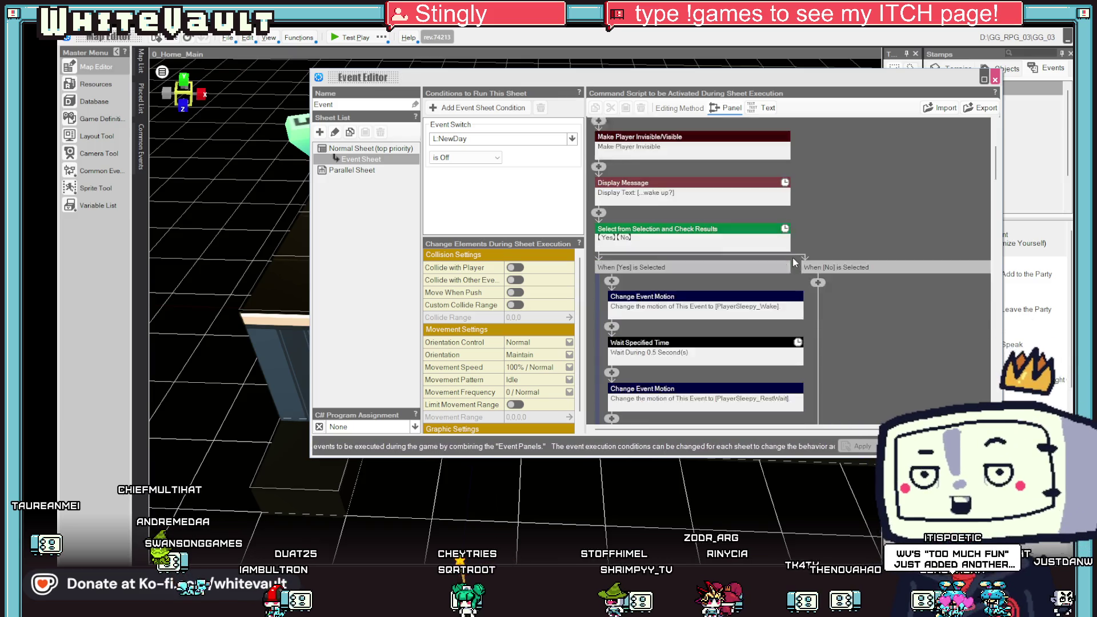
scroll(794, 263, down, 2)
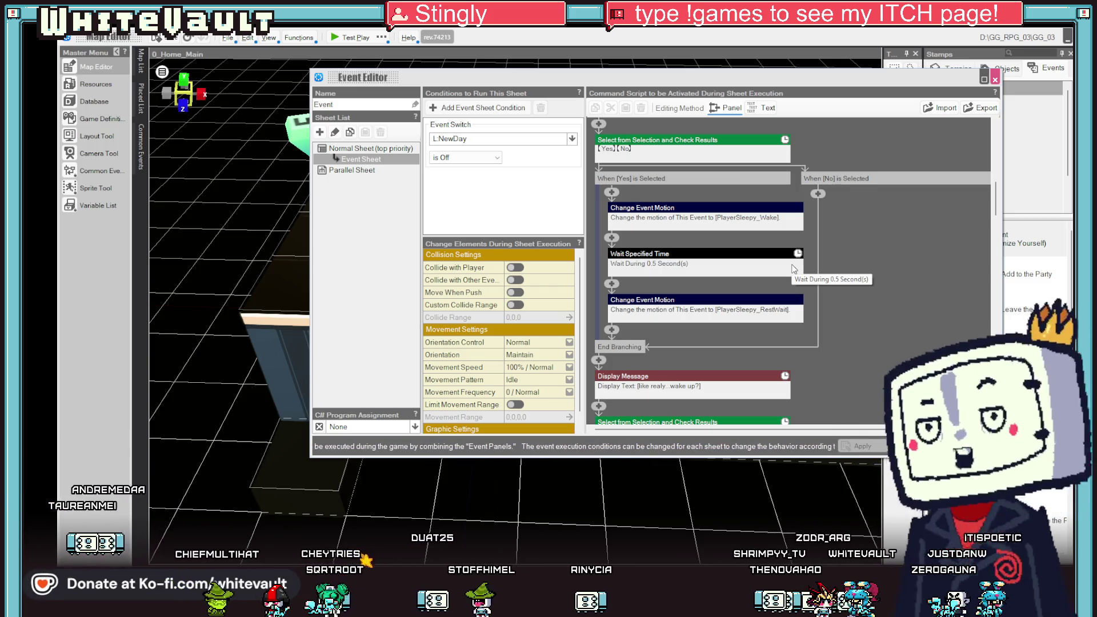
scroll(794, 269, down, 10)
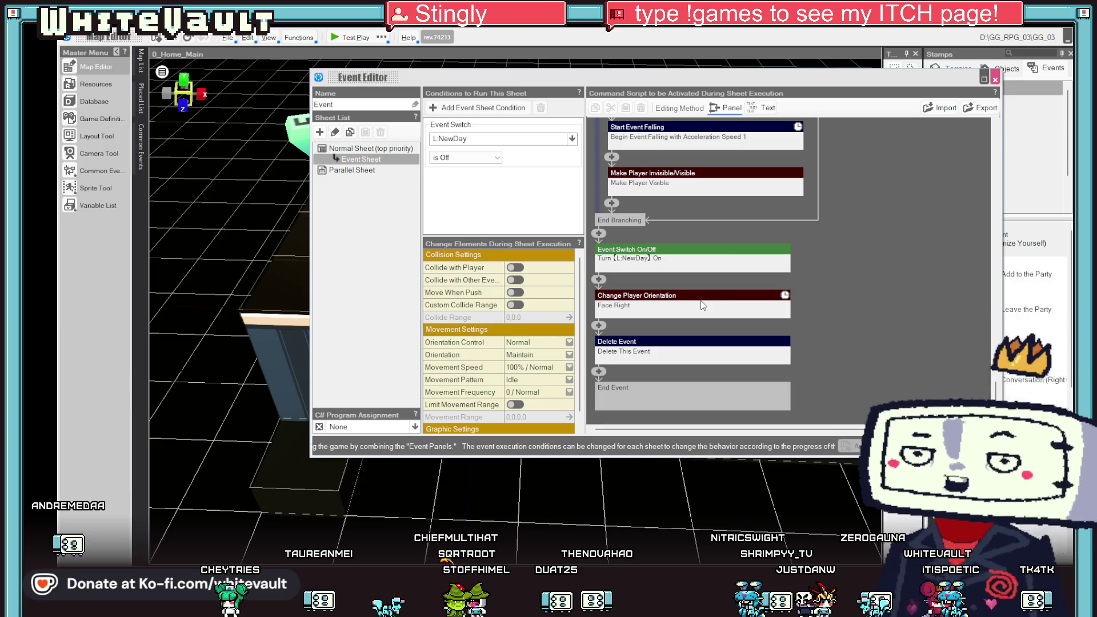
Copy the face-right orientation step and paste it above the first Display Message.
right_click(671, 298)
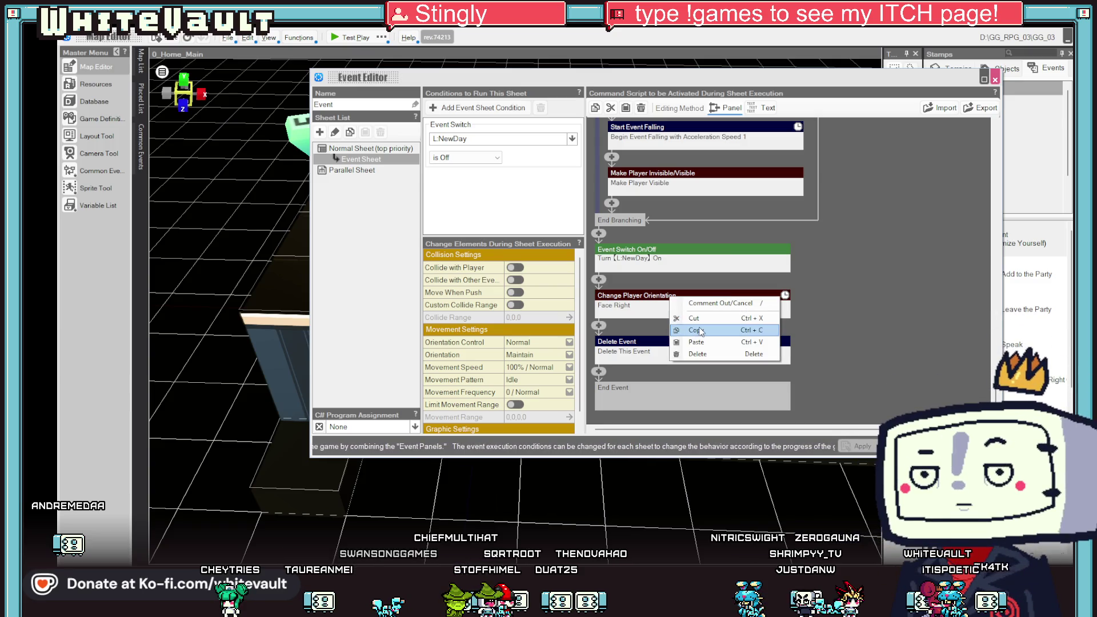
click(758, 331)
scroll(794, 382, up, 6)
scroll(795, 383, up, 5)
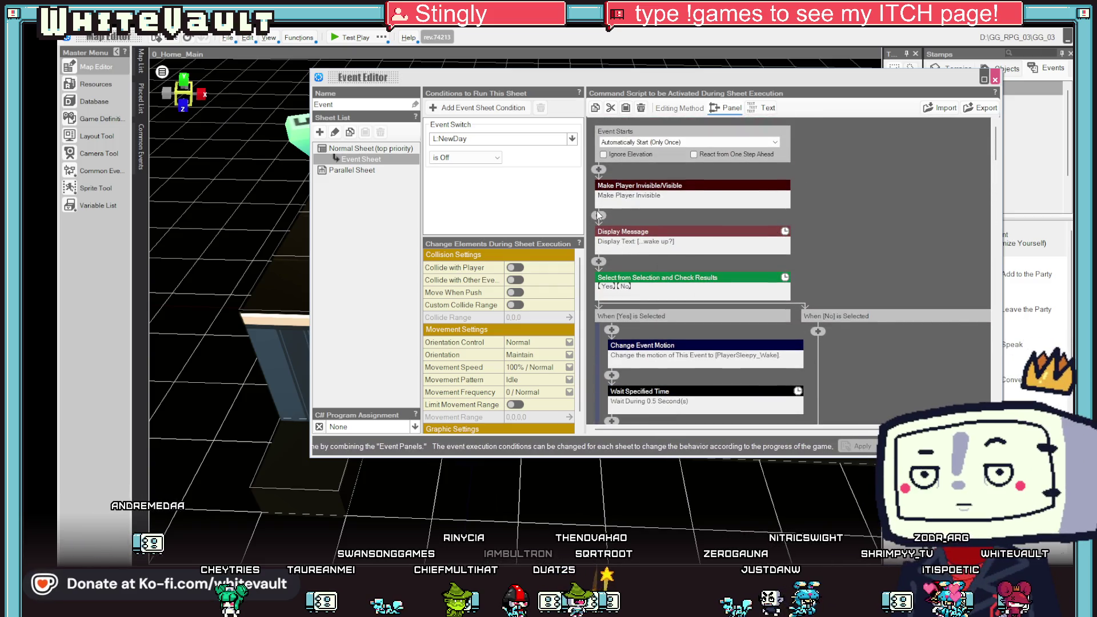
click(599, 216)
click(629, 255)
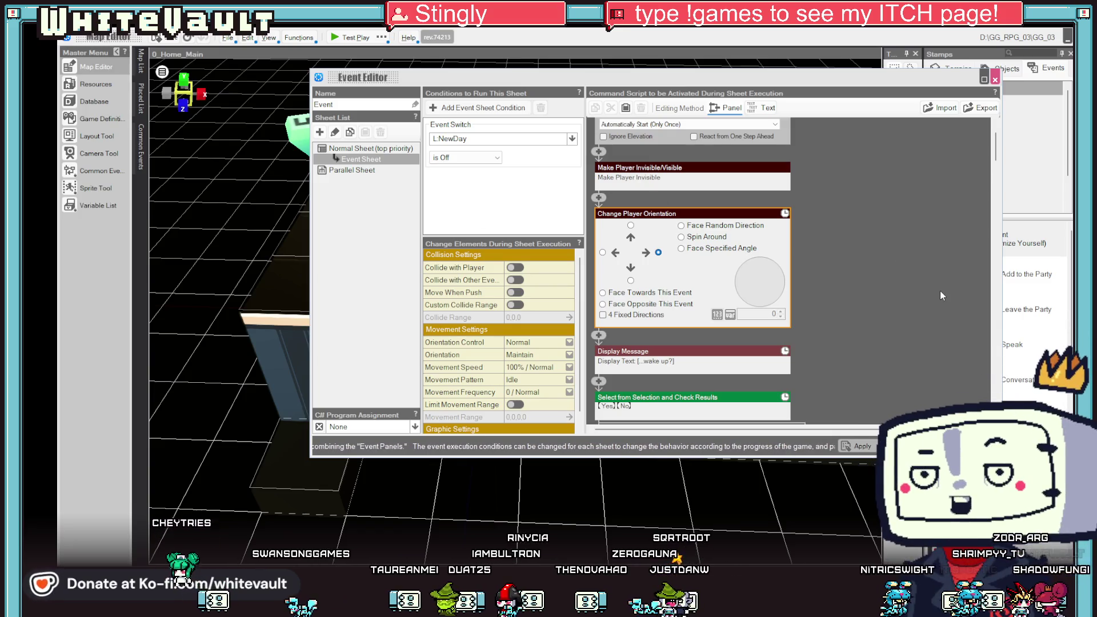
click(904, 292)
Switch the final orientation step from face right to Spin Around.
drag(996, 145, 996, 400)
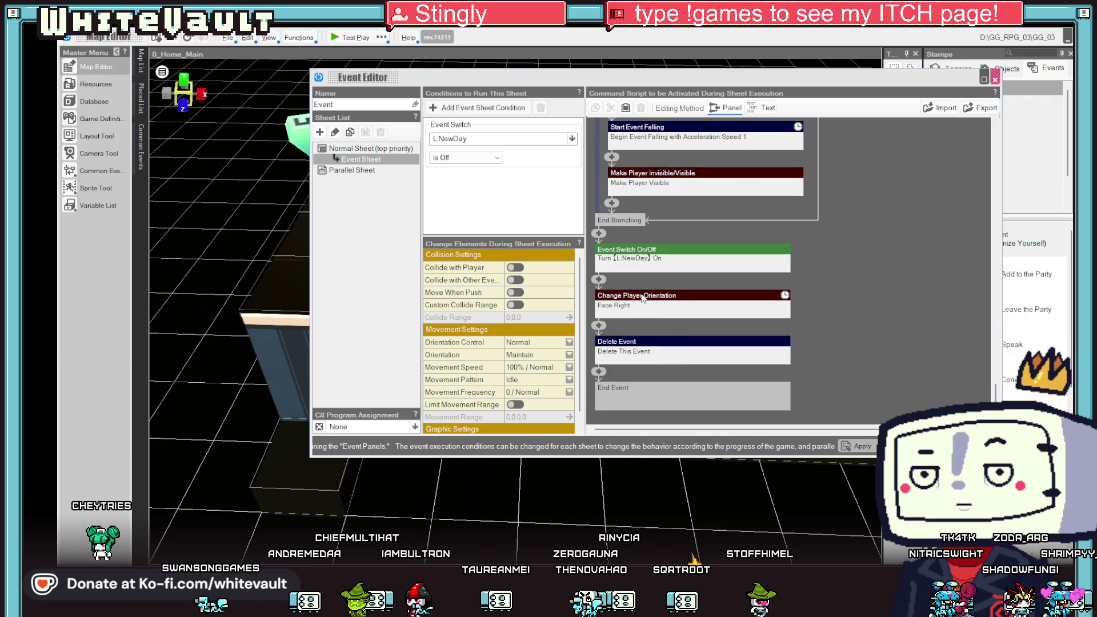
click(643, 298)
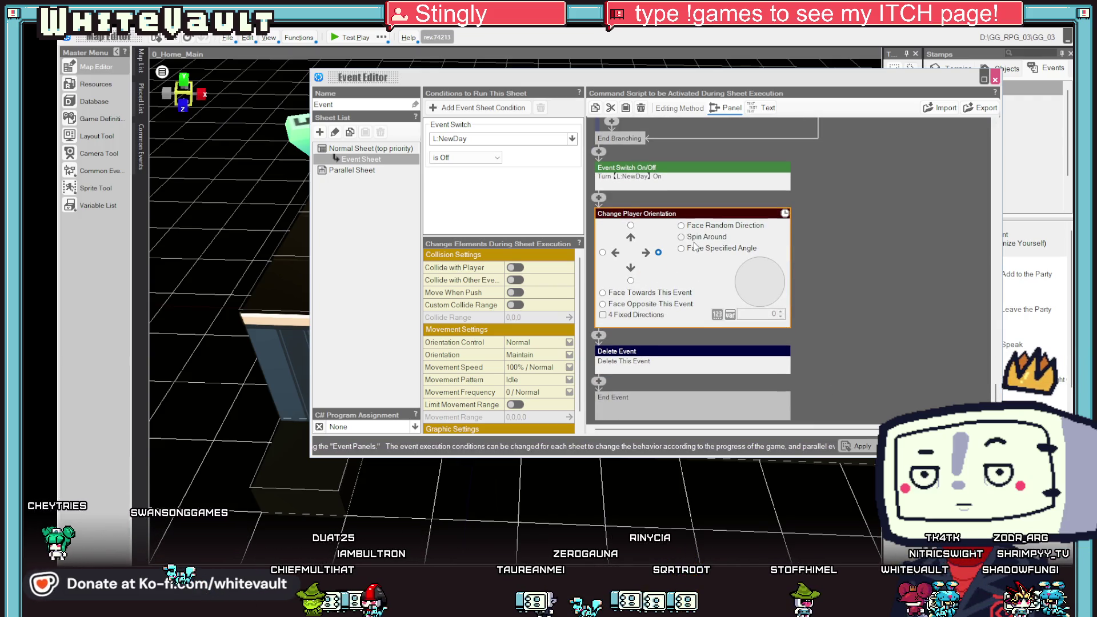
click(703, 236)
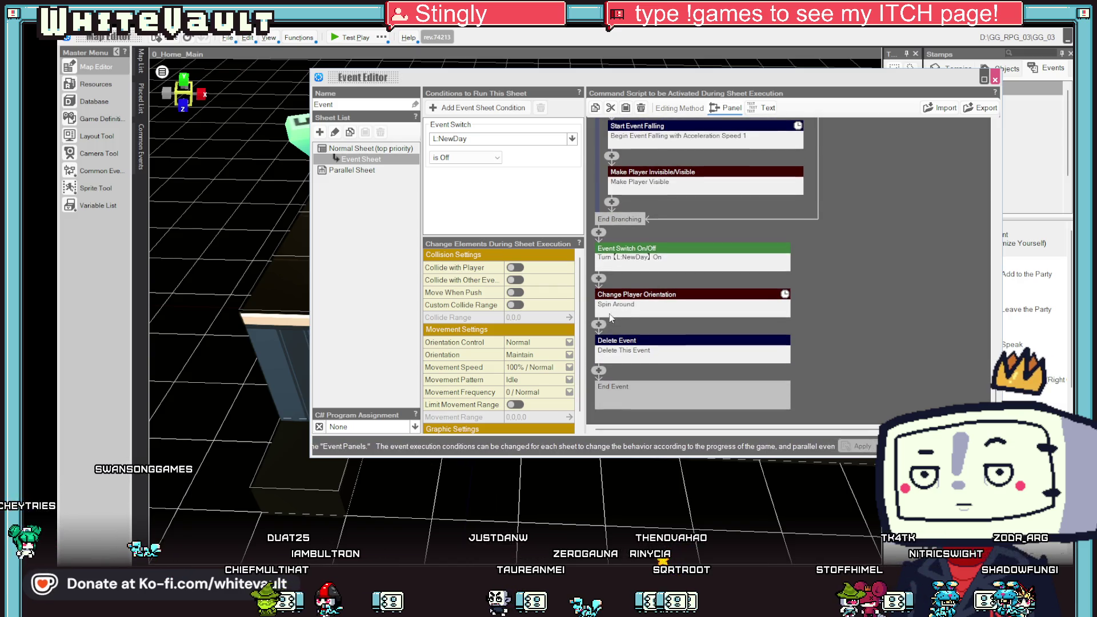
click(600, 324)
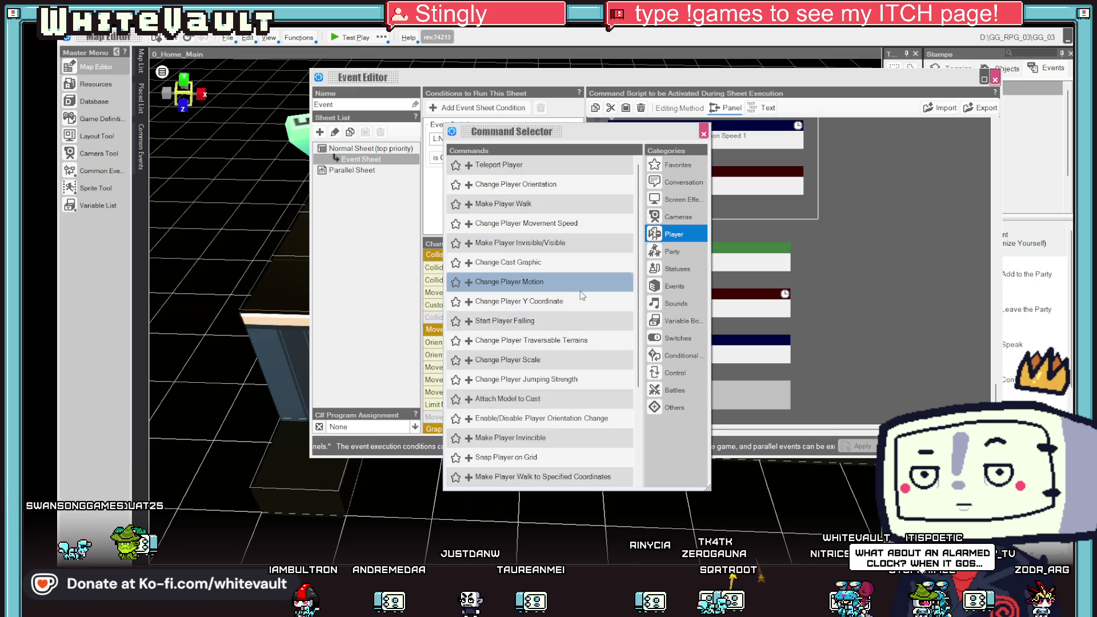
Add an Enable/Disable Move step set to Enable after the spin, then close the Event Editor.
scroll(578, 281, down, 3)
scroll(580, 293, down, 4)
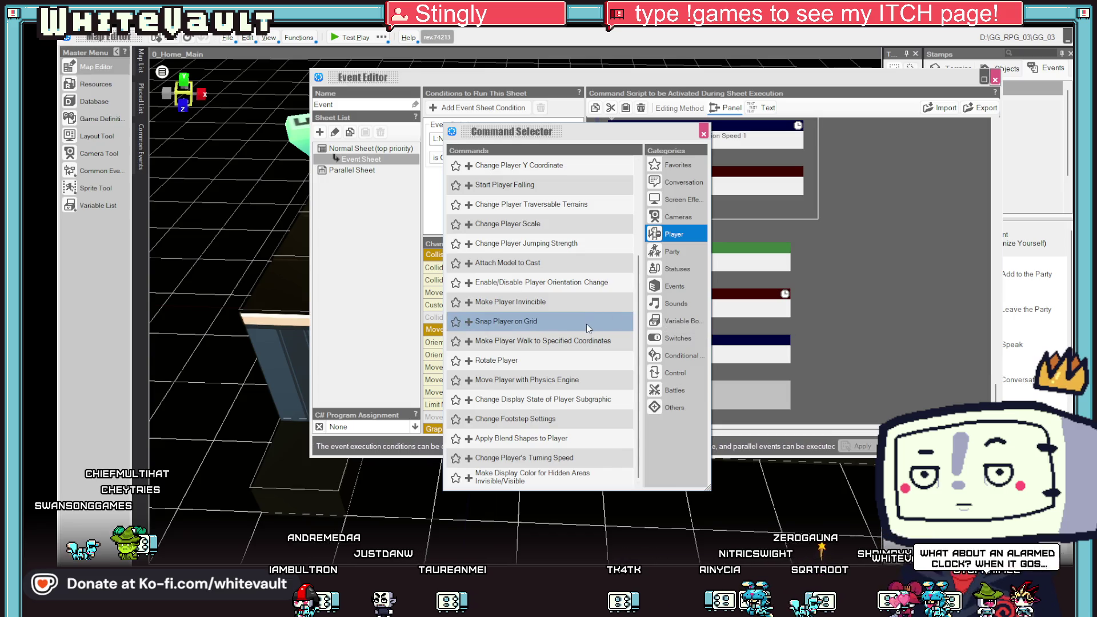
click(680, 374)
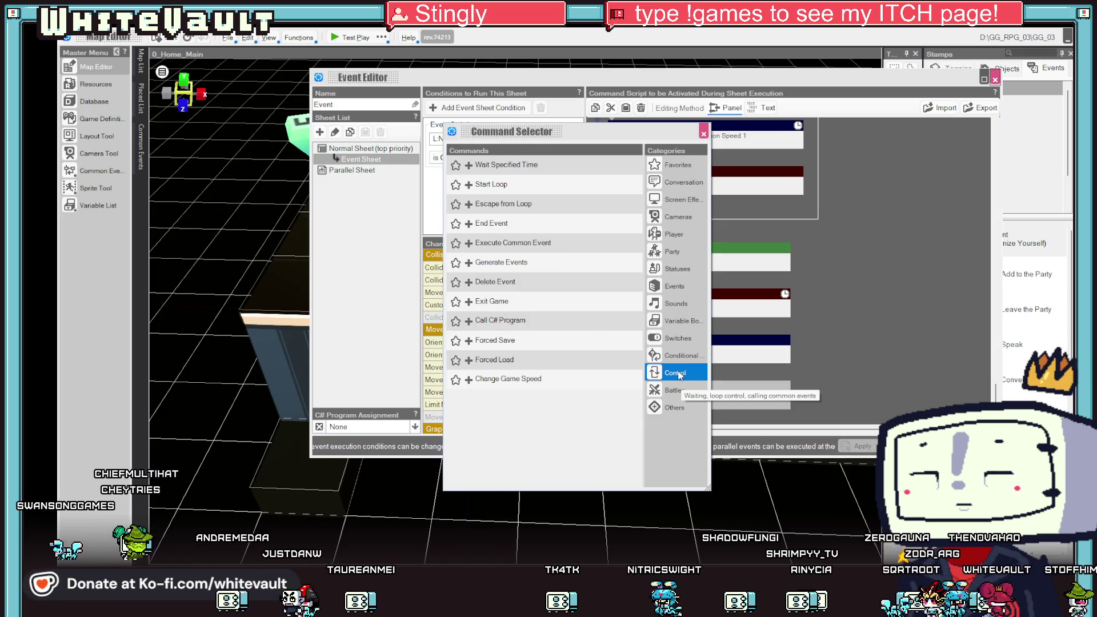
click(677, 356)
click(678, 339)
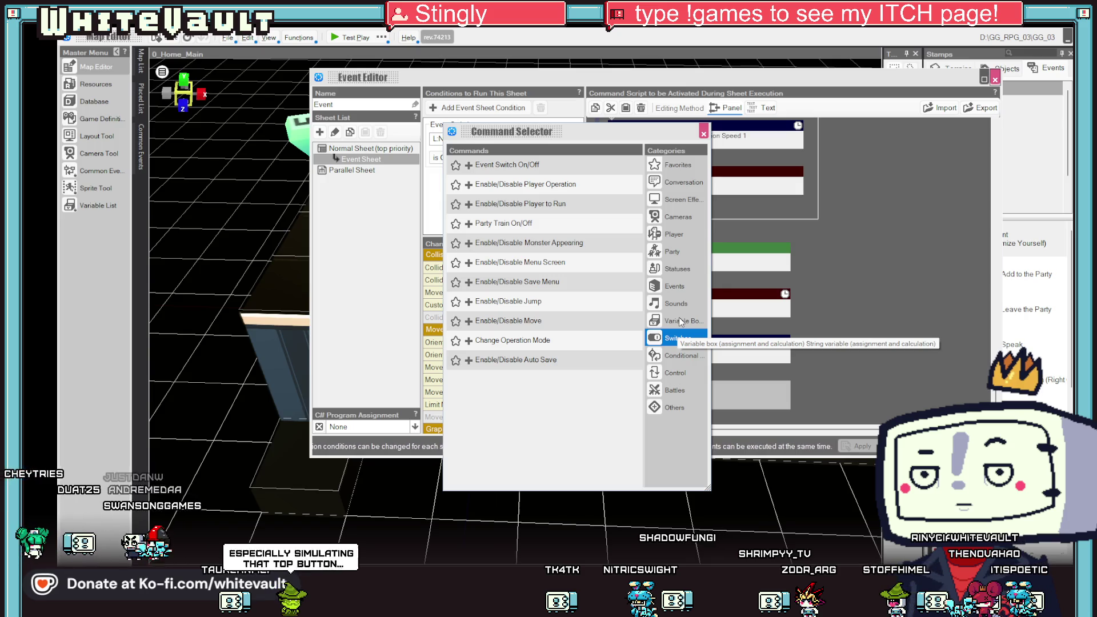
double_click(469, 318)
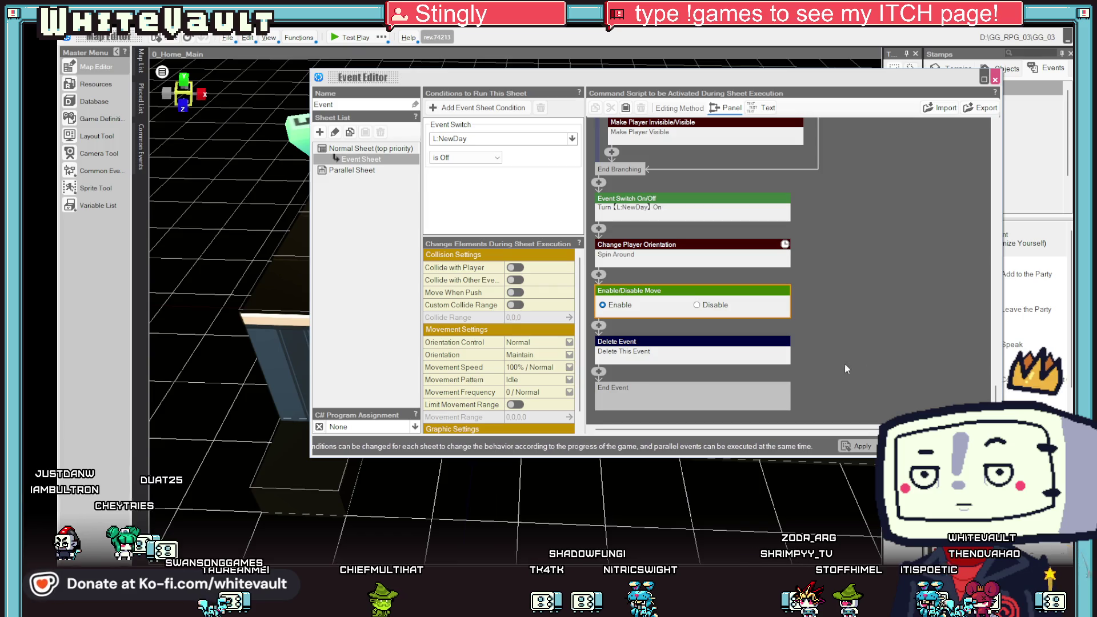
click(826, 327)
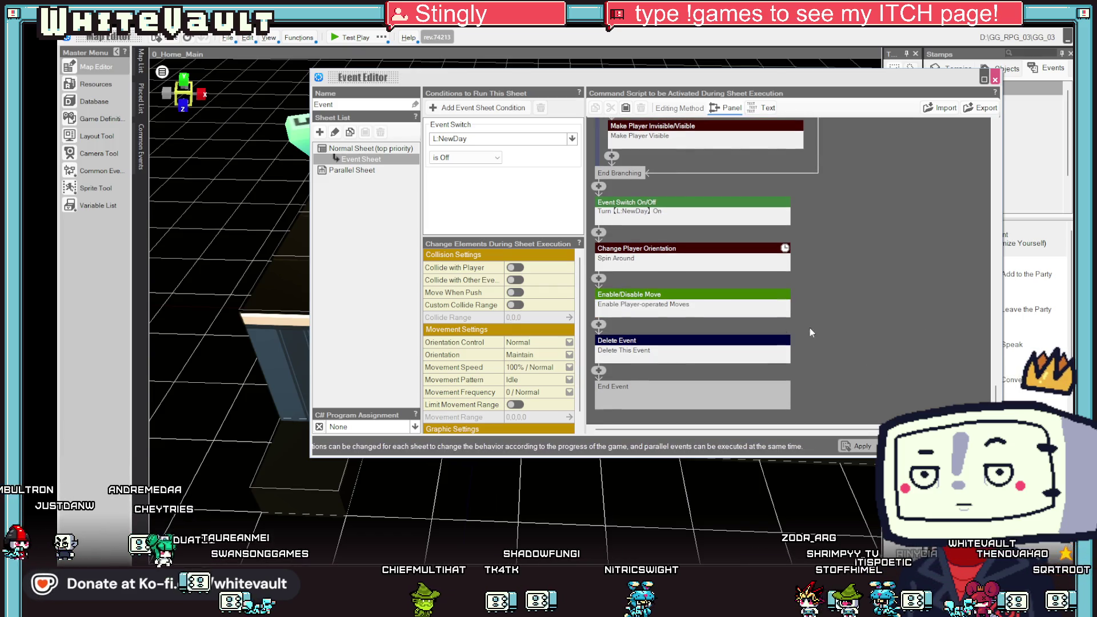
click(869, 449)
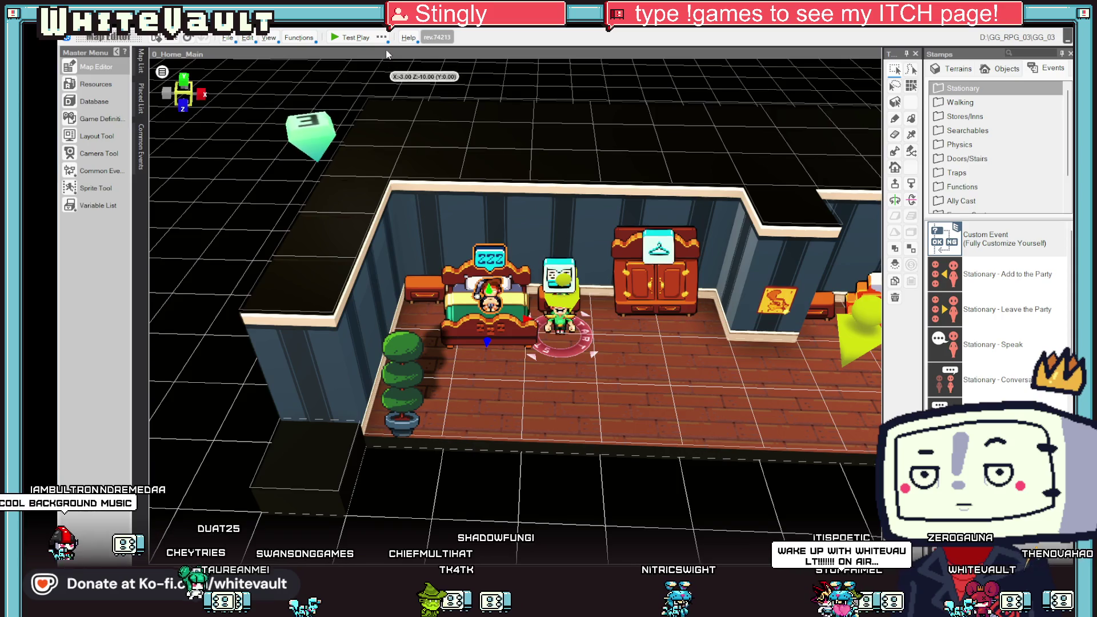
click(350, 38)
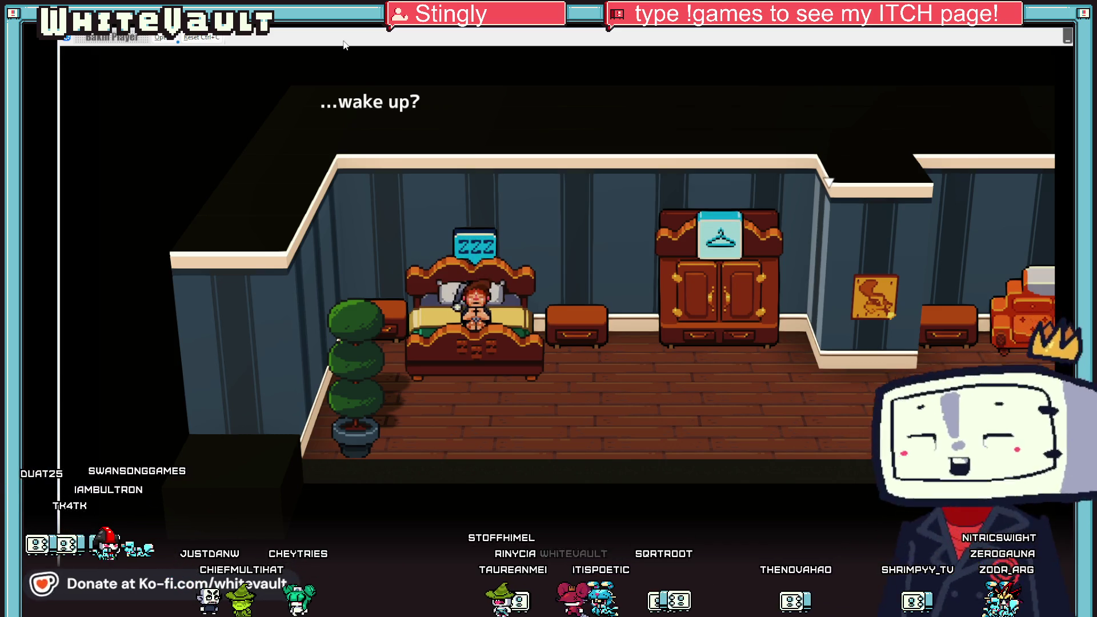
key(Return)
key(Return)
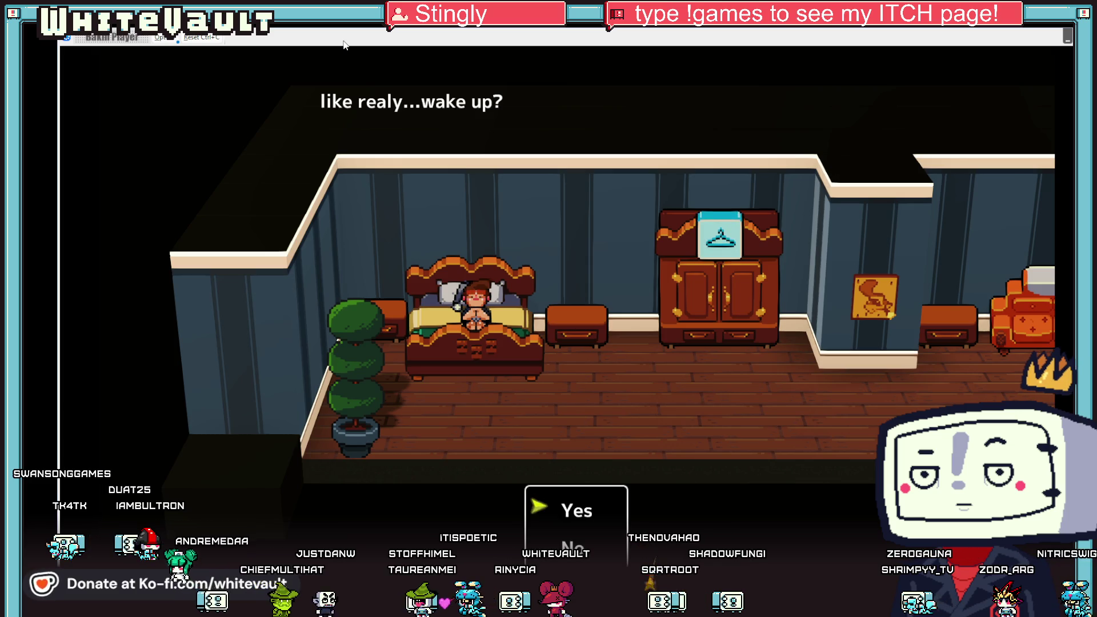
key(Return)
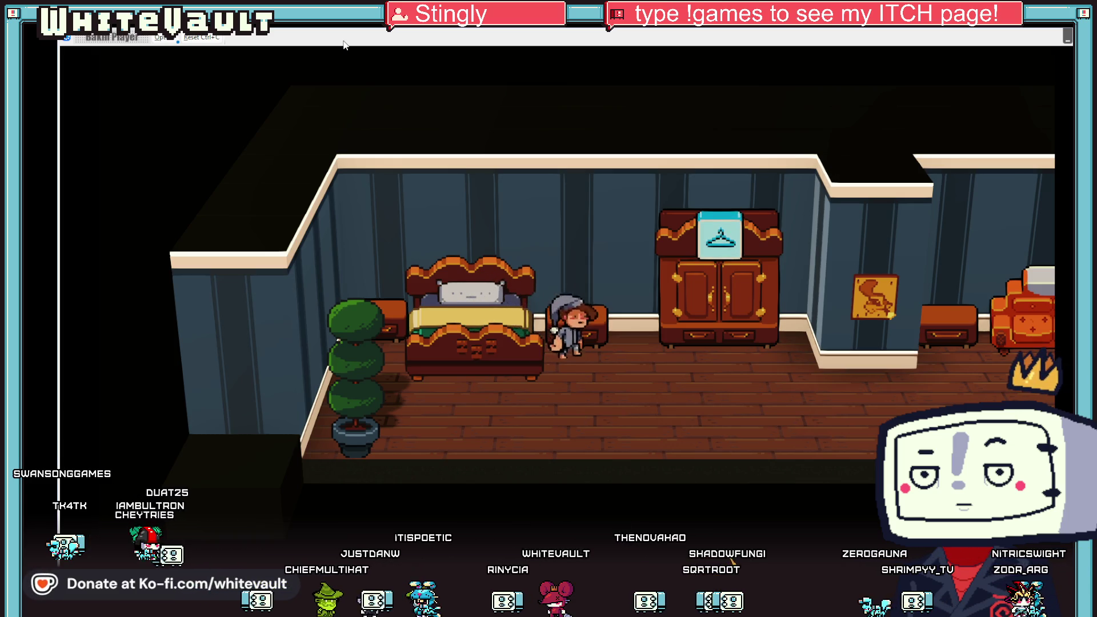
key(Up)
key(Right)
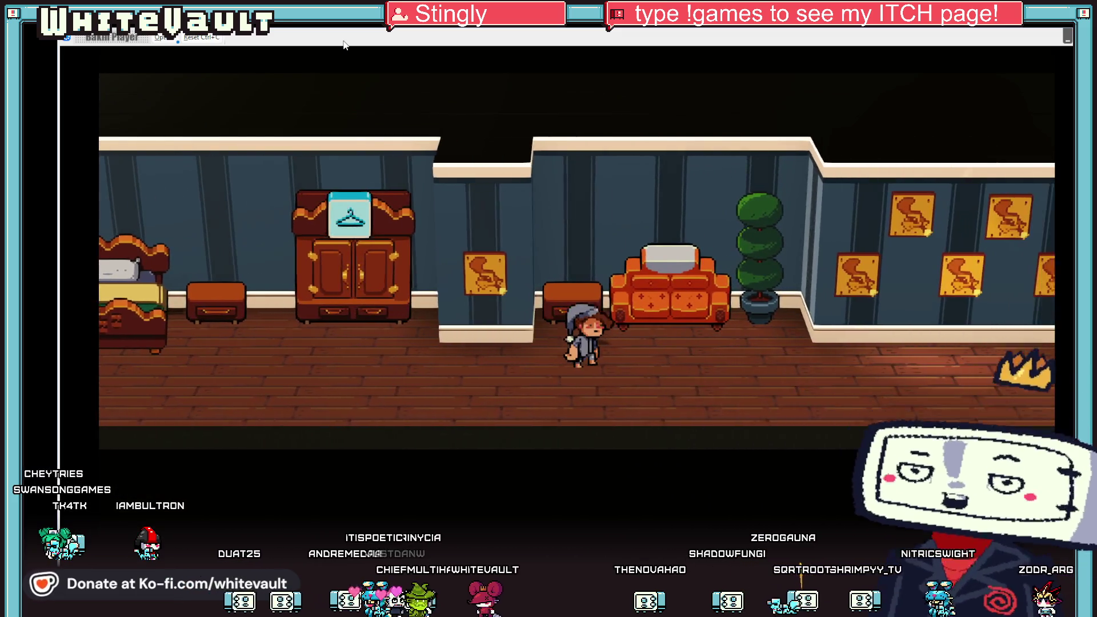
key(Left)
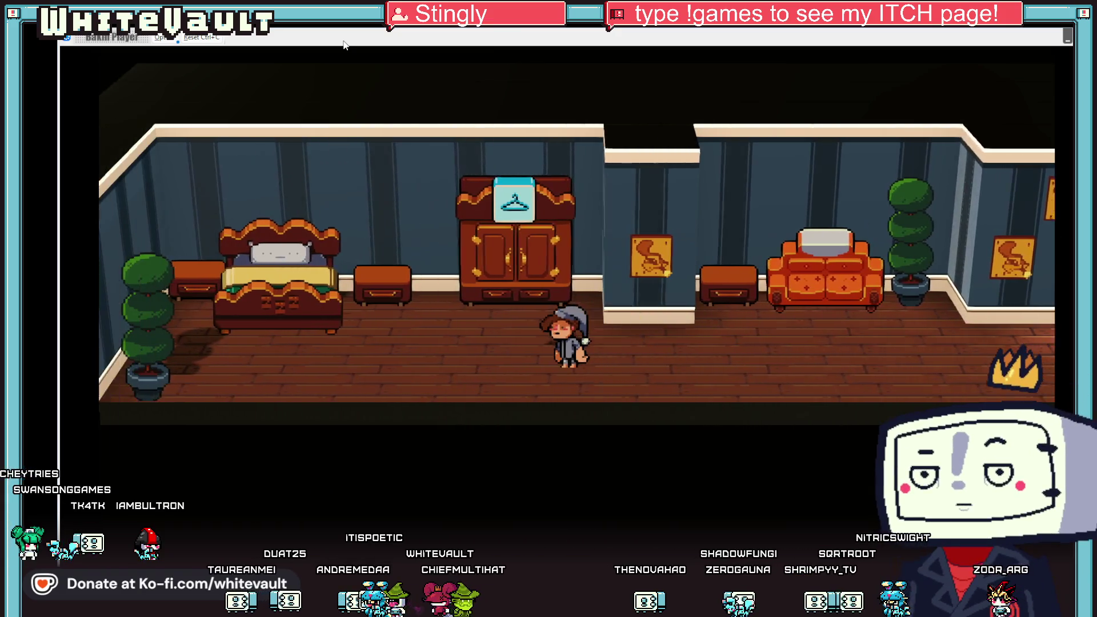
key(Left)
key(Up)
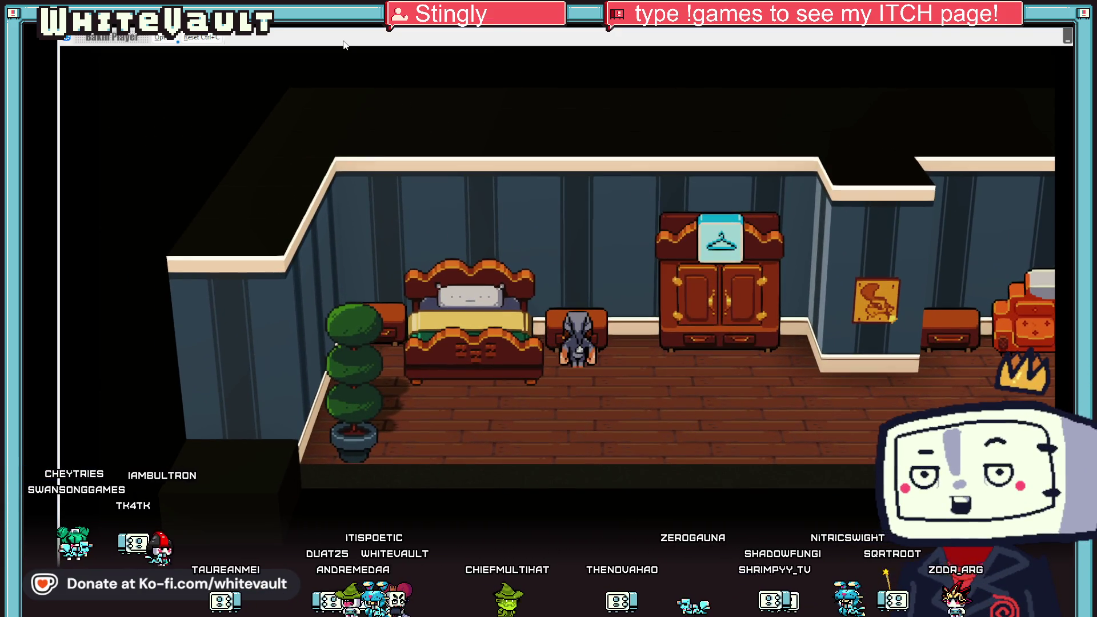
key(Right)
key(Up)
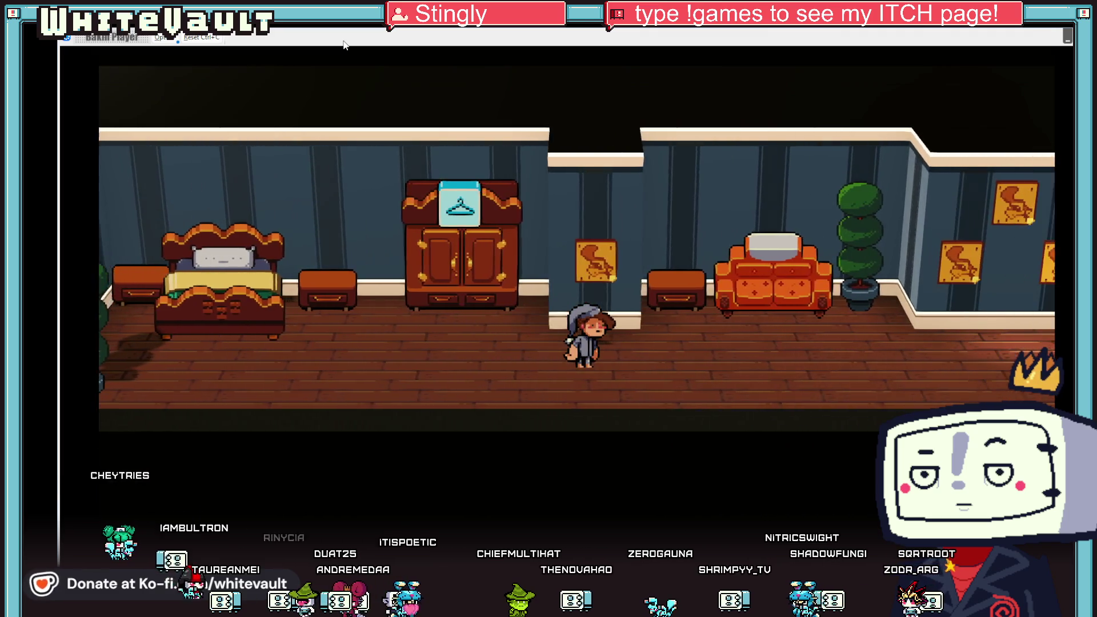
key(Left)
key(Right)
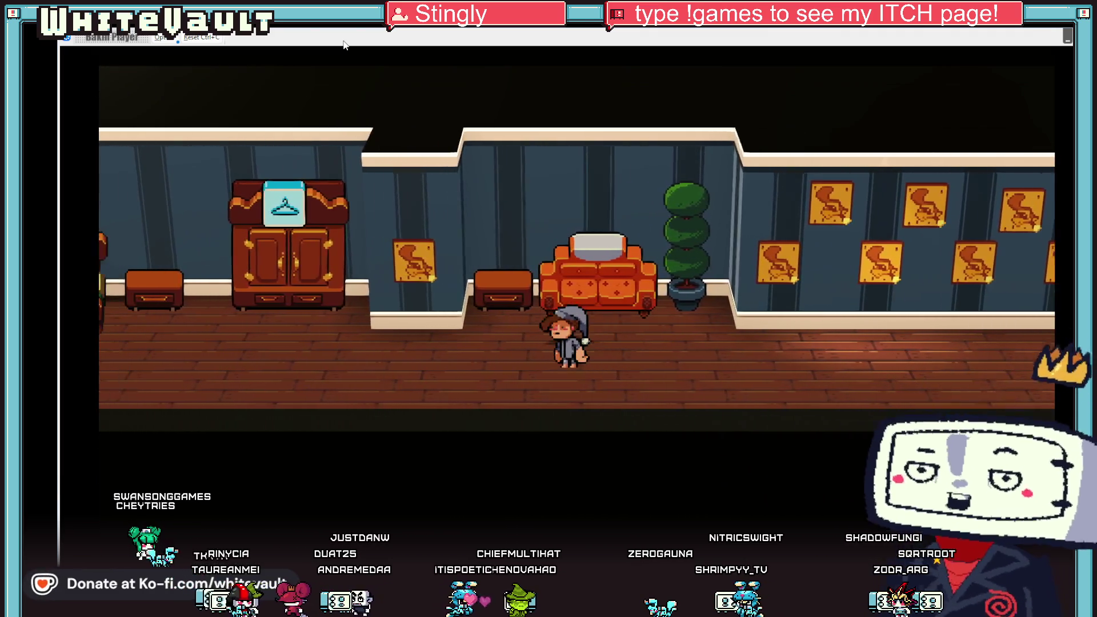
key(Left)
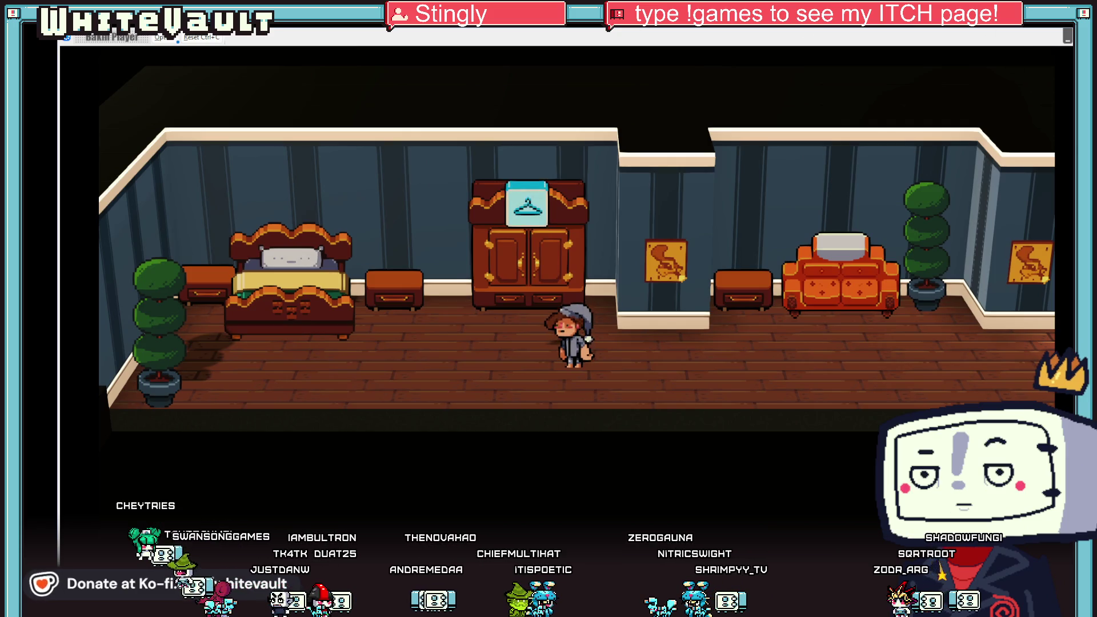
key(alt+F4)
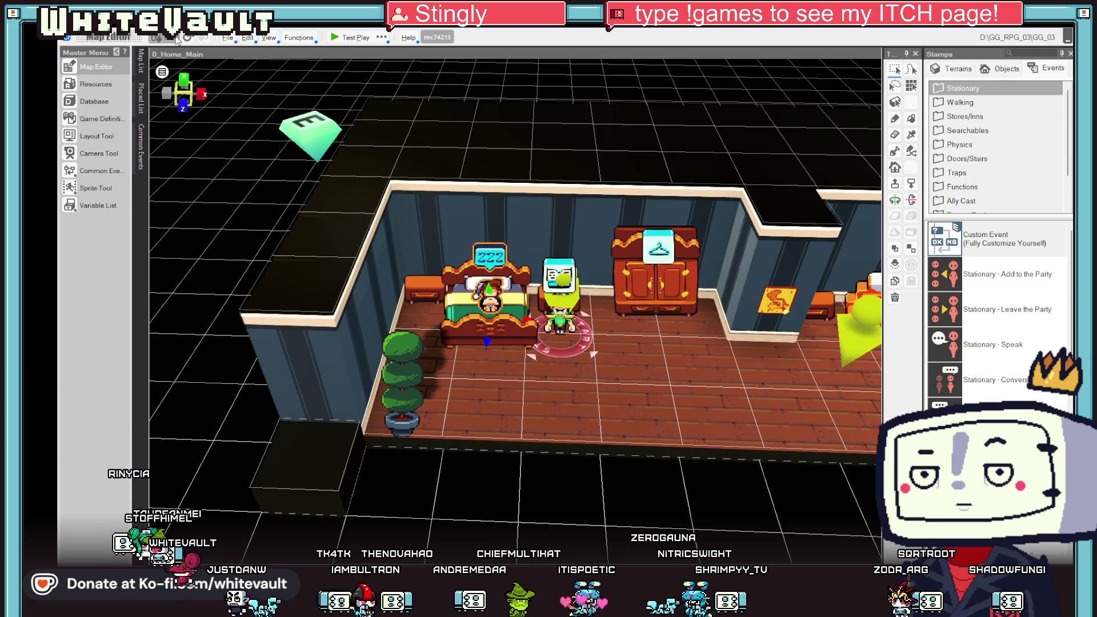
Switch to Aseprite and step through the PlayerSleepy and Turn_Classic tabs to KK_raw.aseprite.
key(alt+Tab)
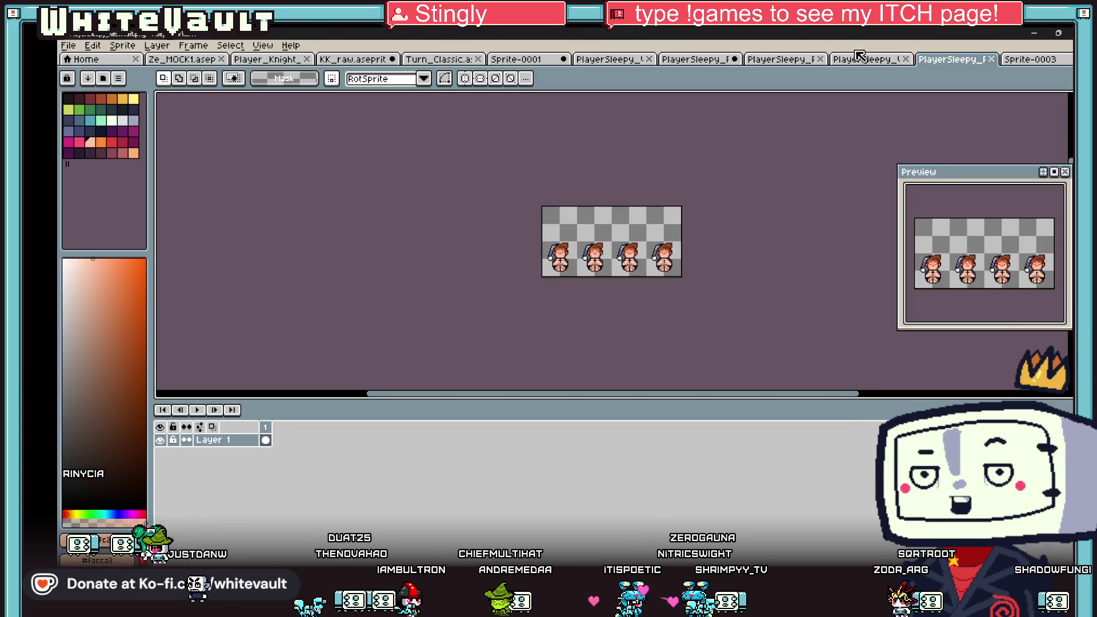
click(783, 59)
click(697, 59)
click(613, 57)
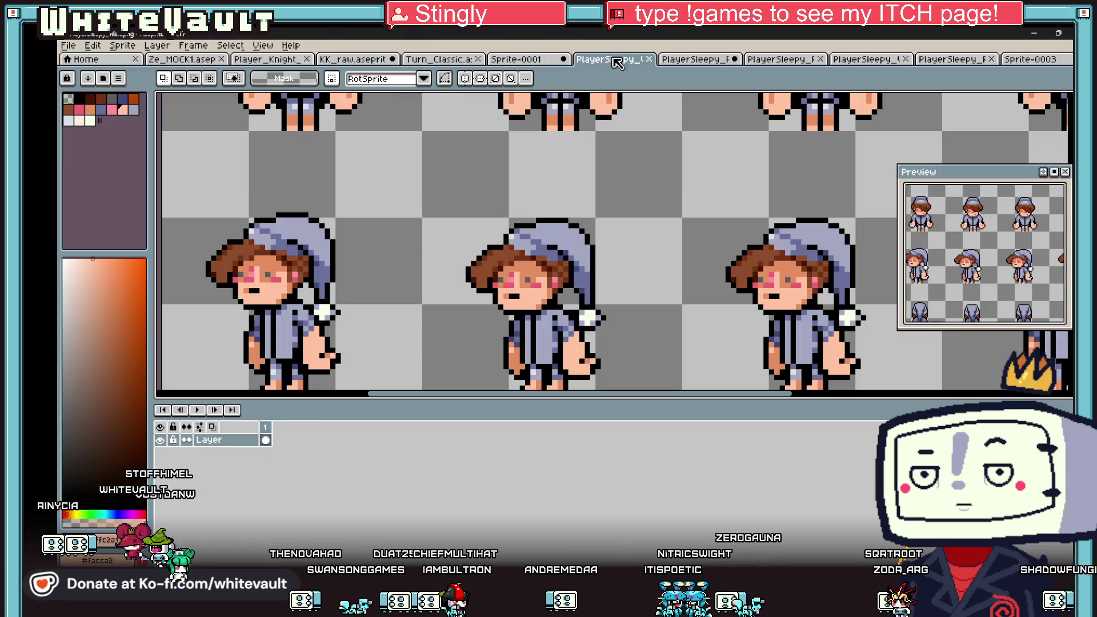
click(440, 60)
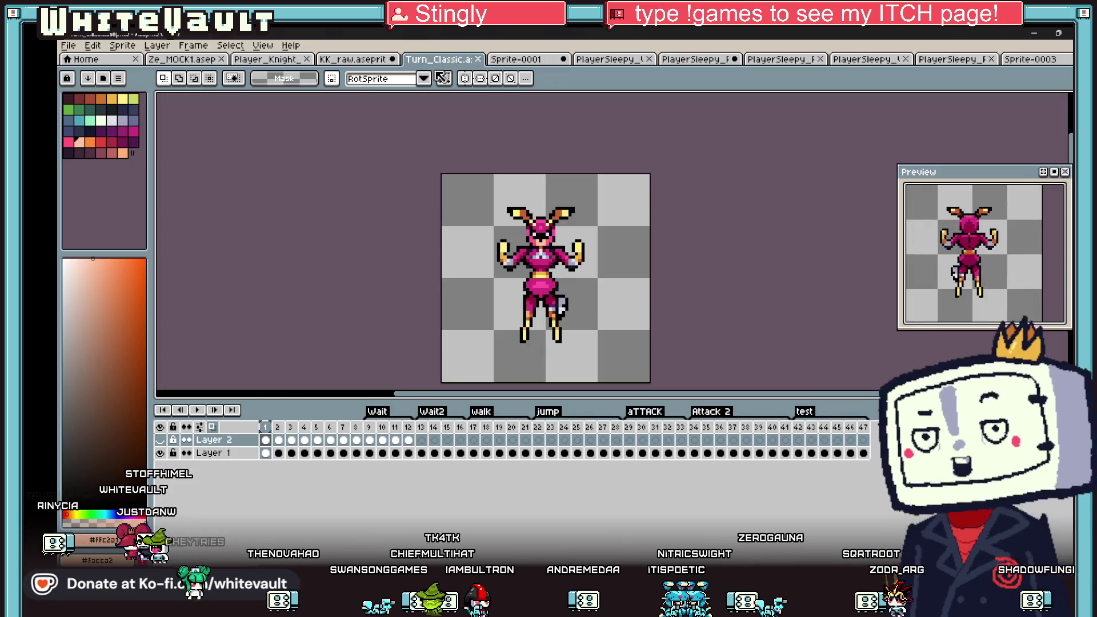
click(364, 60)
Zoom out and drag the timeline splitter down to enlarge the canvas area.
scroll(677, 386, down, 5)
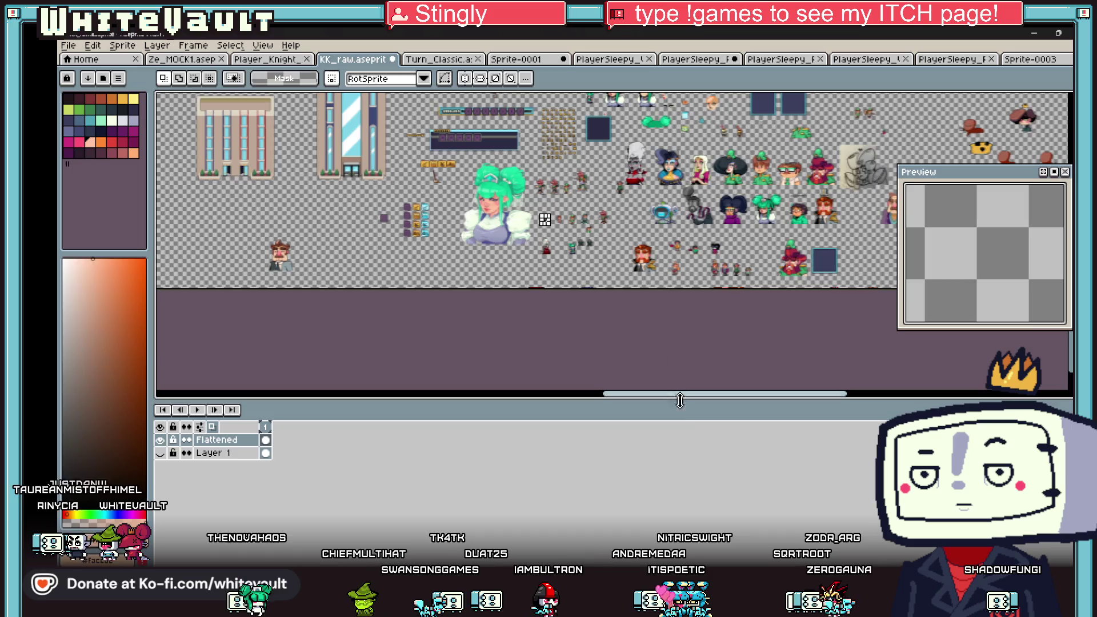
drag(675, 394, 829, 395)
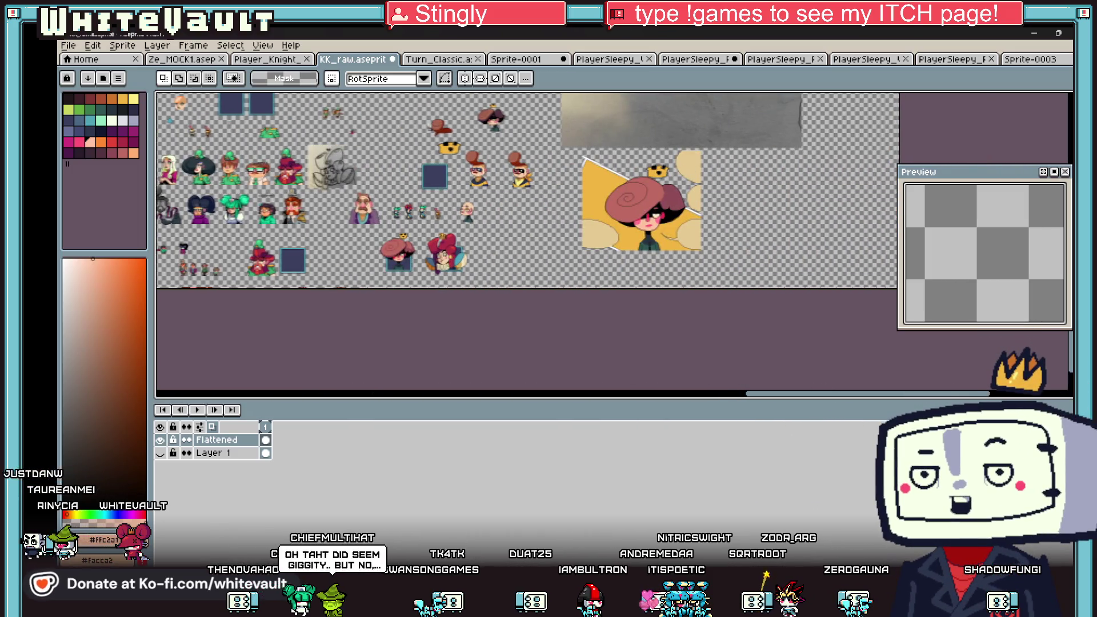
drag(1050, 190, 1023, 184)
drag(1069, 354, 1061, 192)
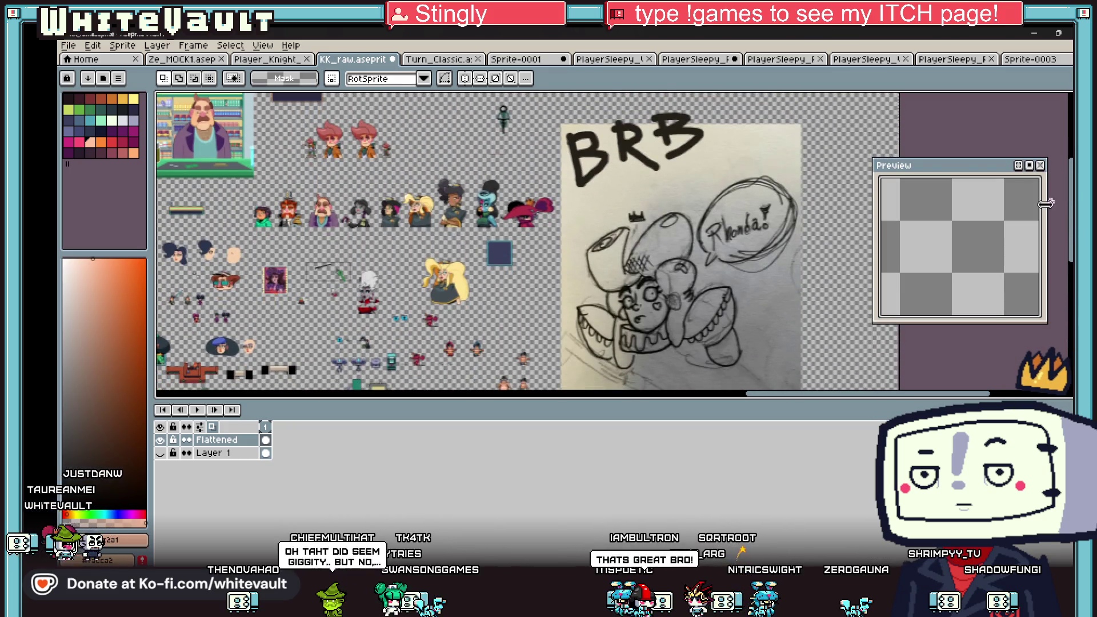
drag(797, 410, 806, 504)
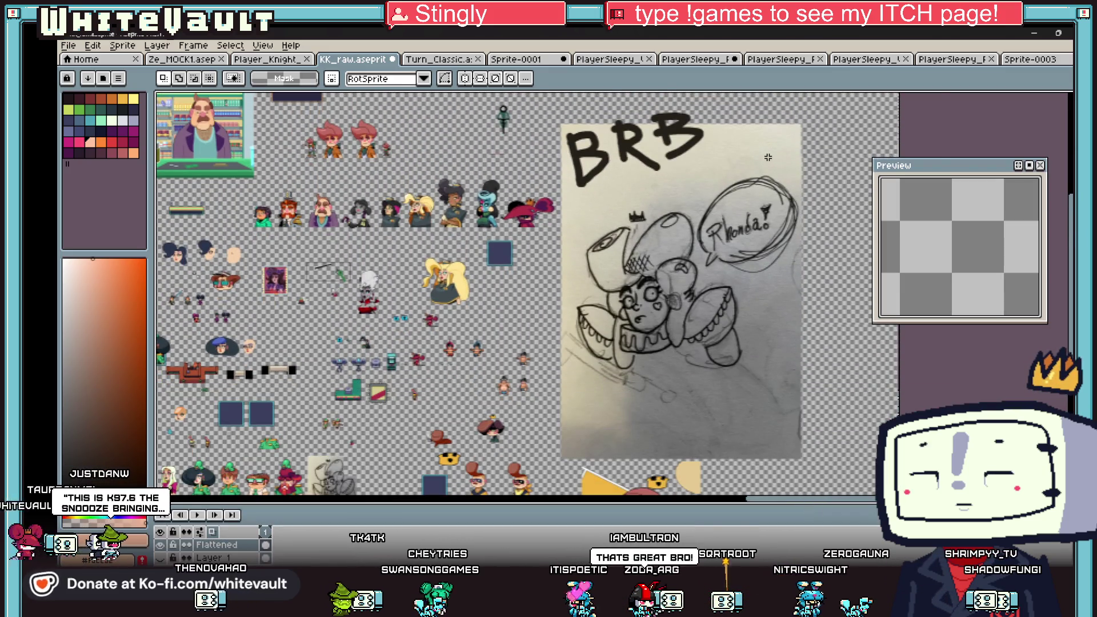
scroll(768, 158, up, 1)
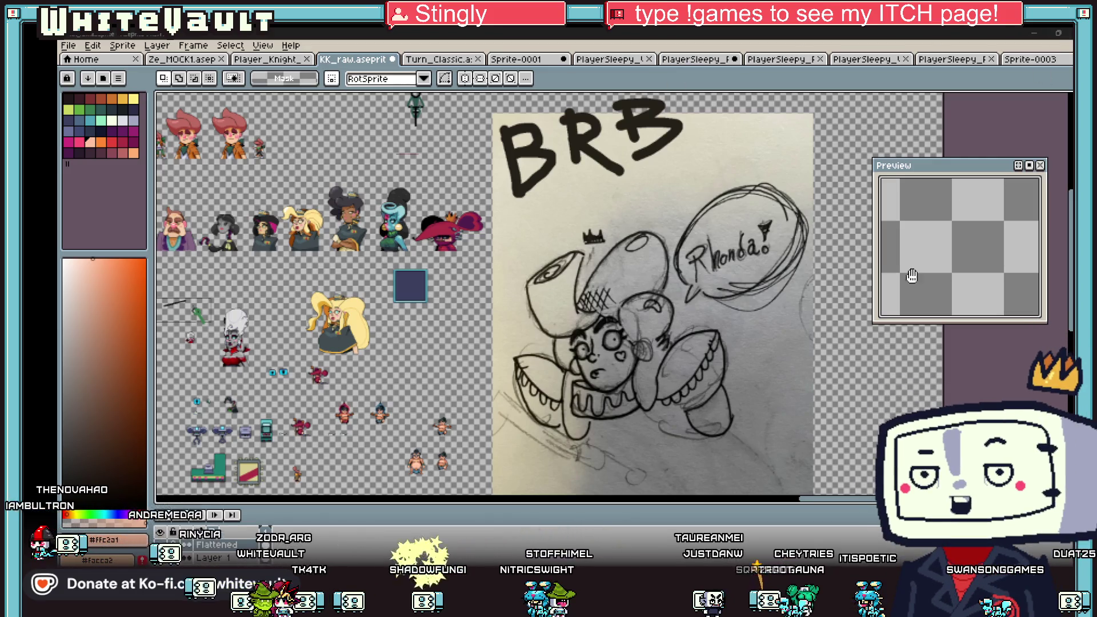
Switch from Aseprite back to the Bakin bedroom map.
key(alt+Tab)
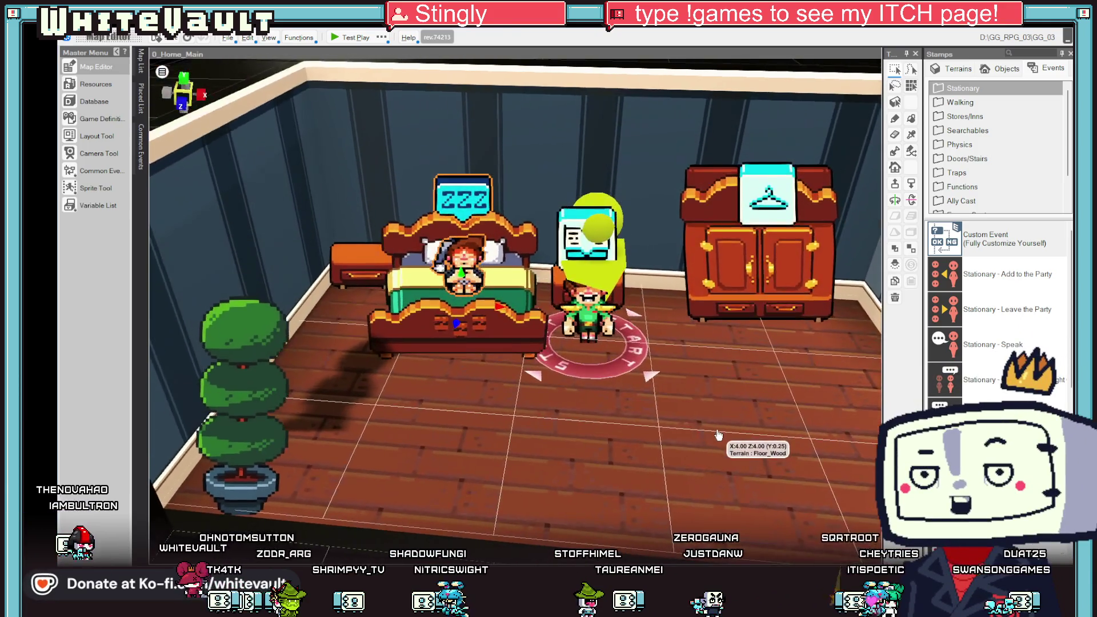
scroll(719, 435, down, 5)
scroll(718, 429, up, 7)
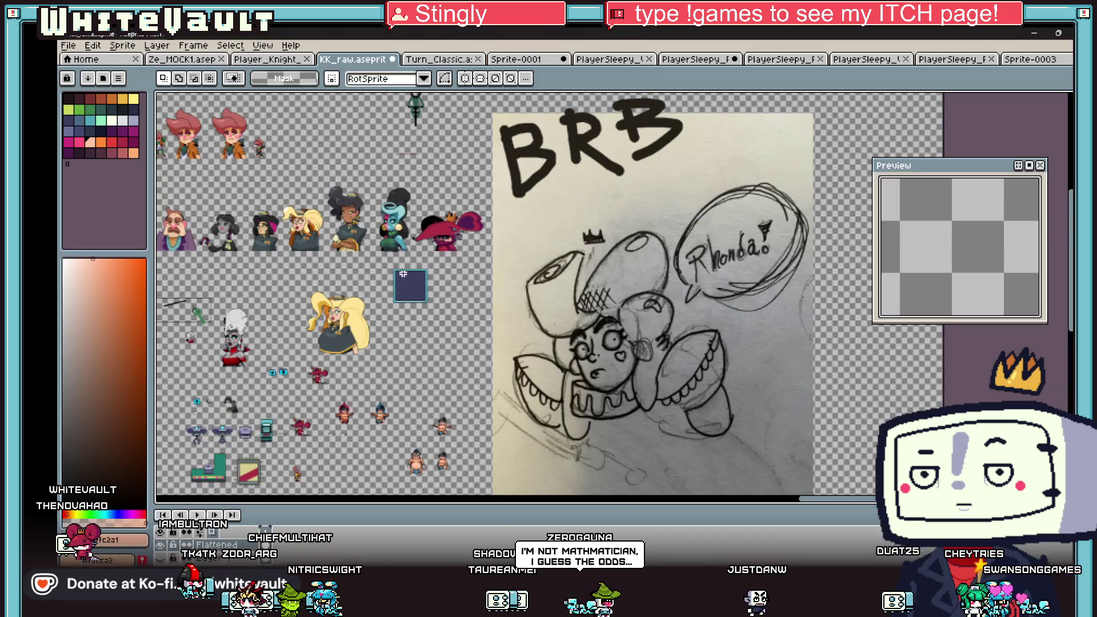
scroll(246, 394, up, 5)
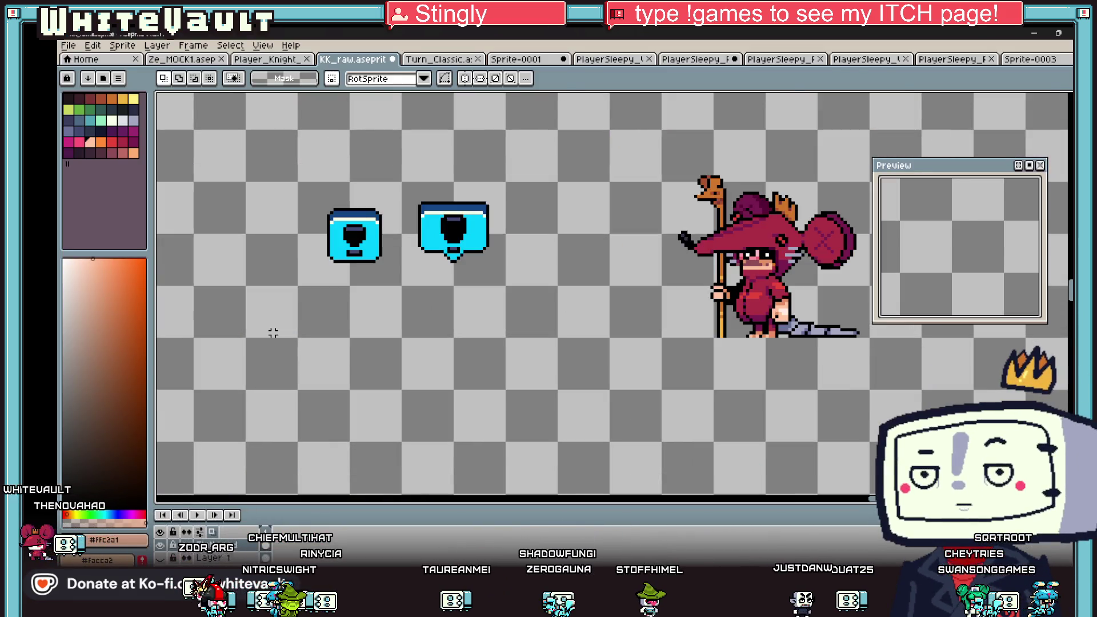
Zoom in and out around the sprite sheet and pick the eyedropper tool.
scroll(423, 297, down, 3)
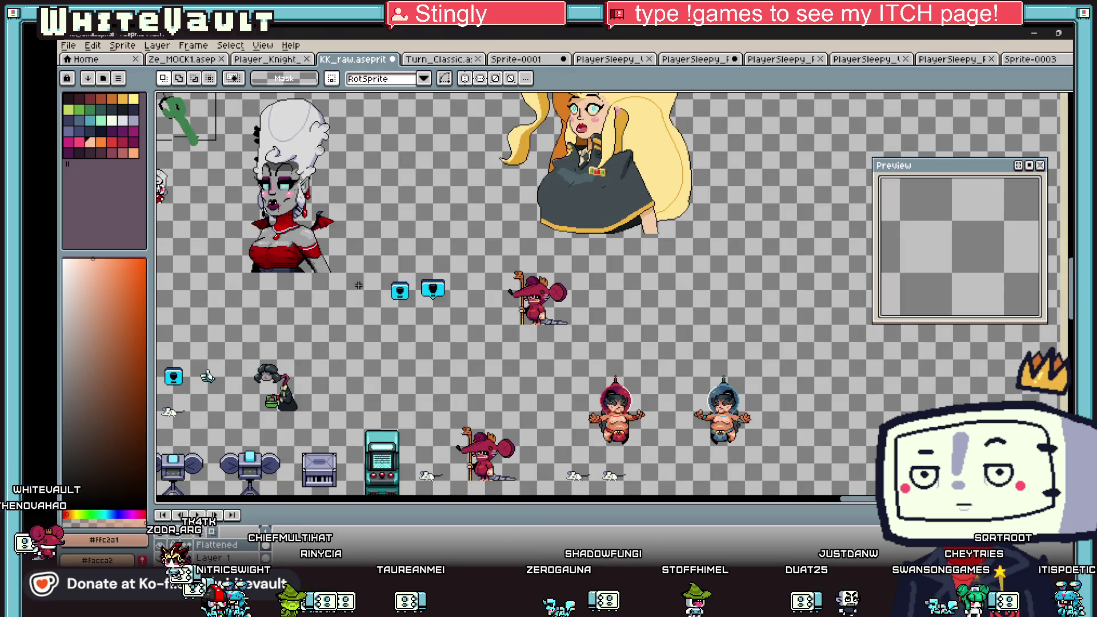
scroll(320, 480, up, 2)
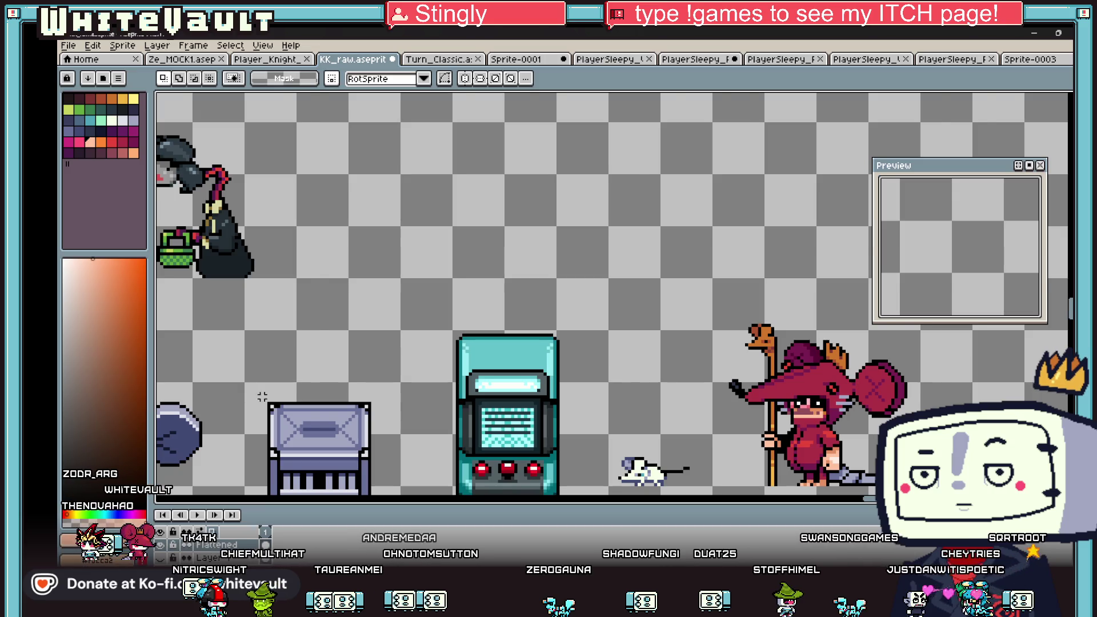
scroll(257, 395, down, 1)
scroll(515, 257, down, 2)
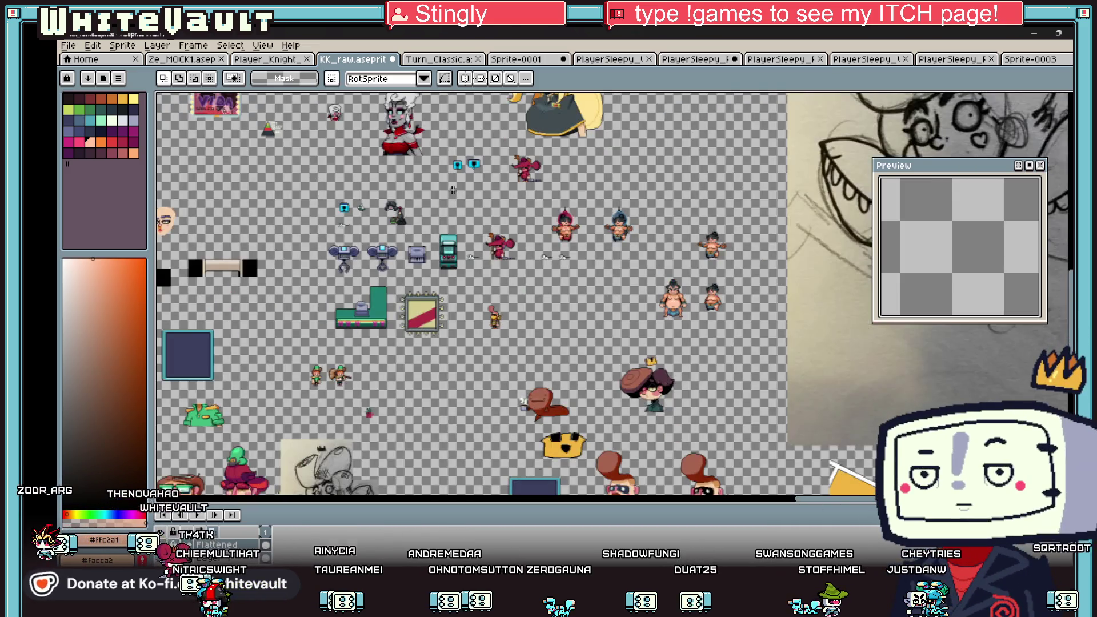
scroll(408, 168, up, 1)
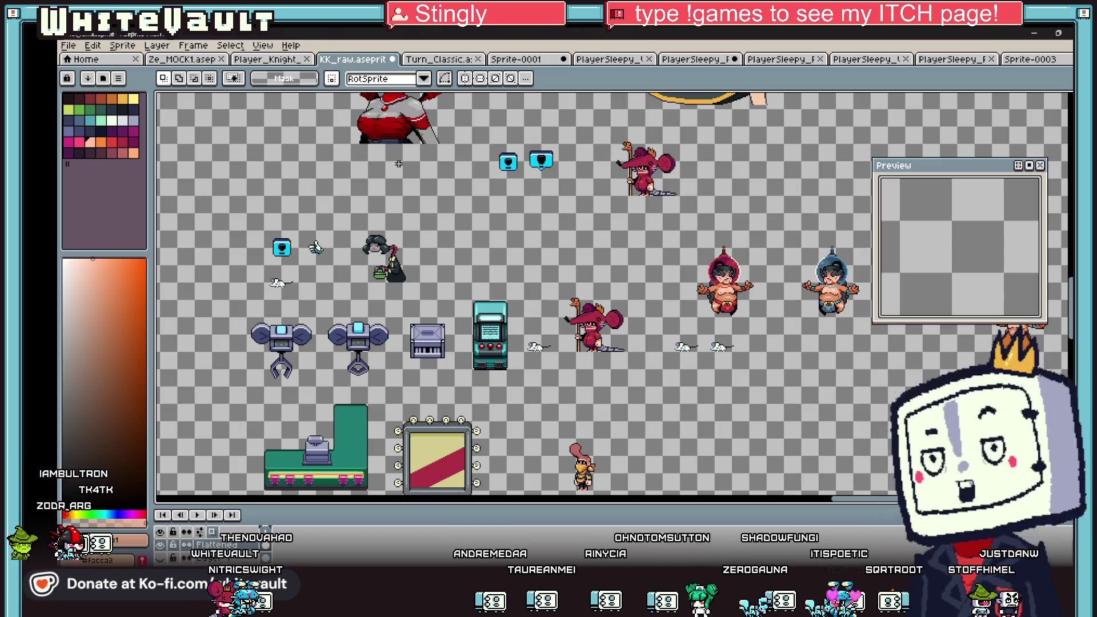
scroll(419, 221, up, 1)
scroll(453, 215, down, 1)
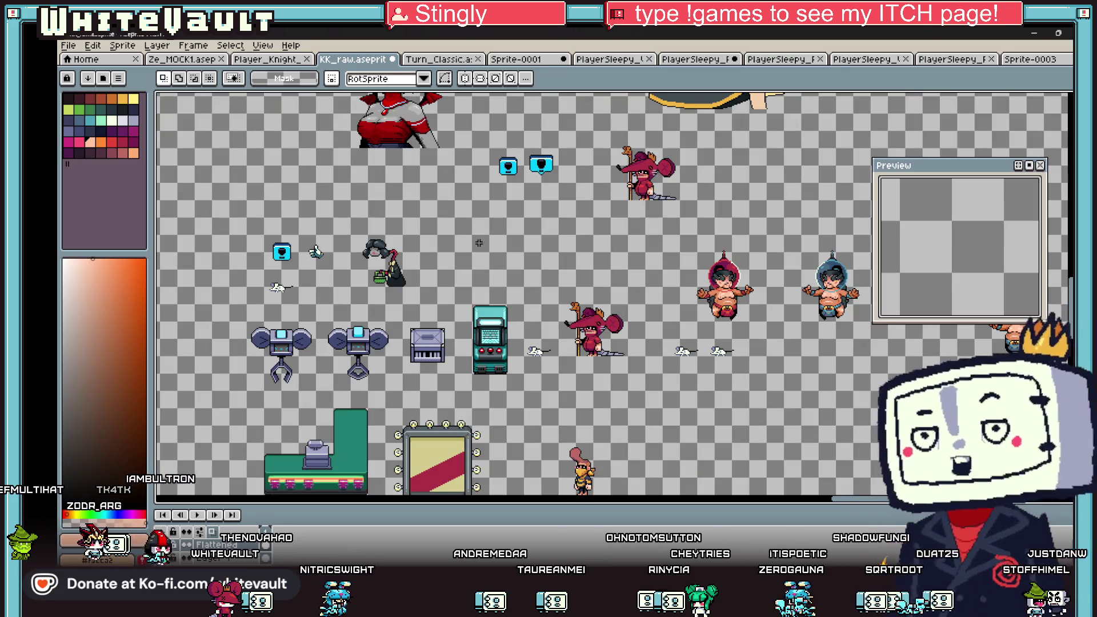
key(i)
scroll(594, 314, down, 3)
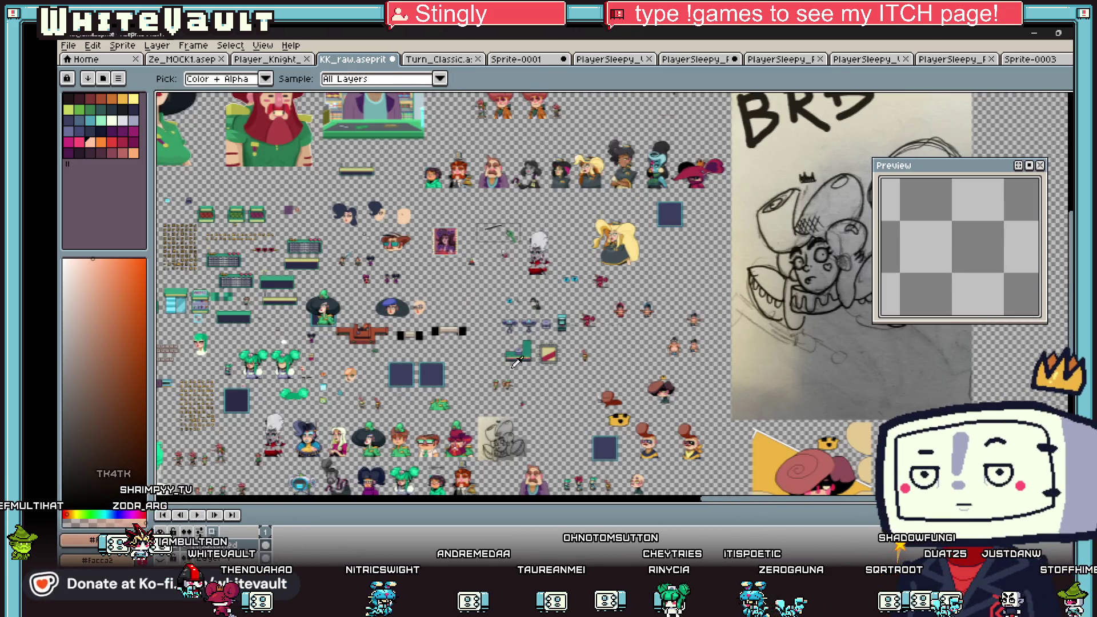
scroll(509, 370, up, 3)
scroll(657, 284, down, 2)
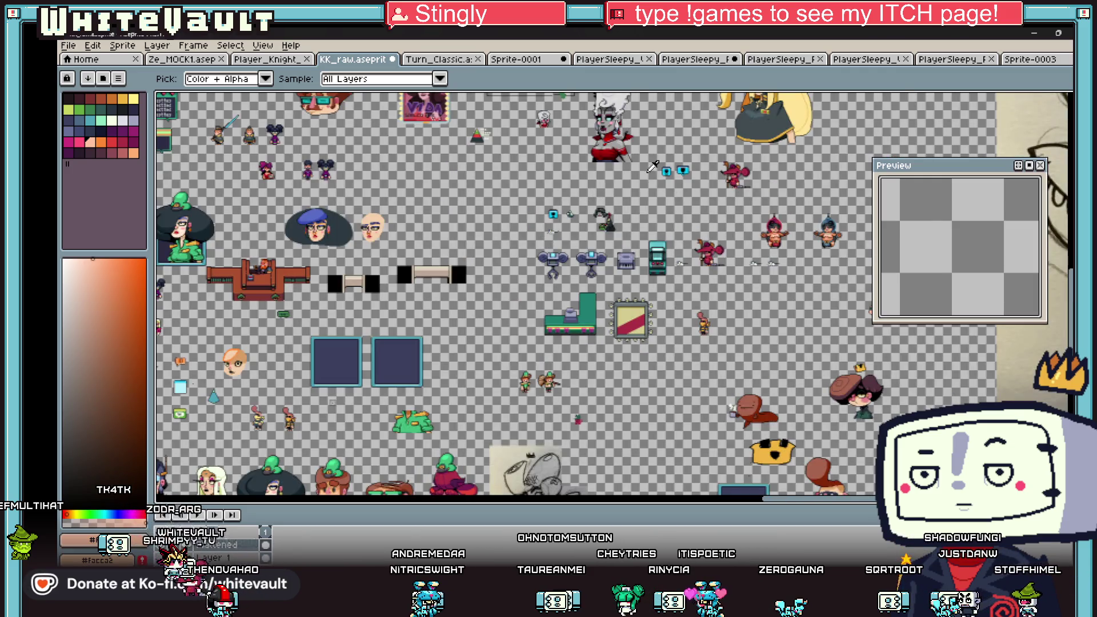
scroll(646, 135, up, 2)
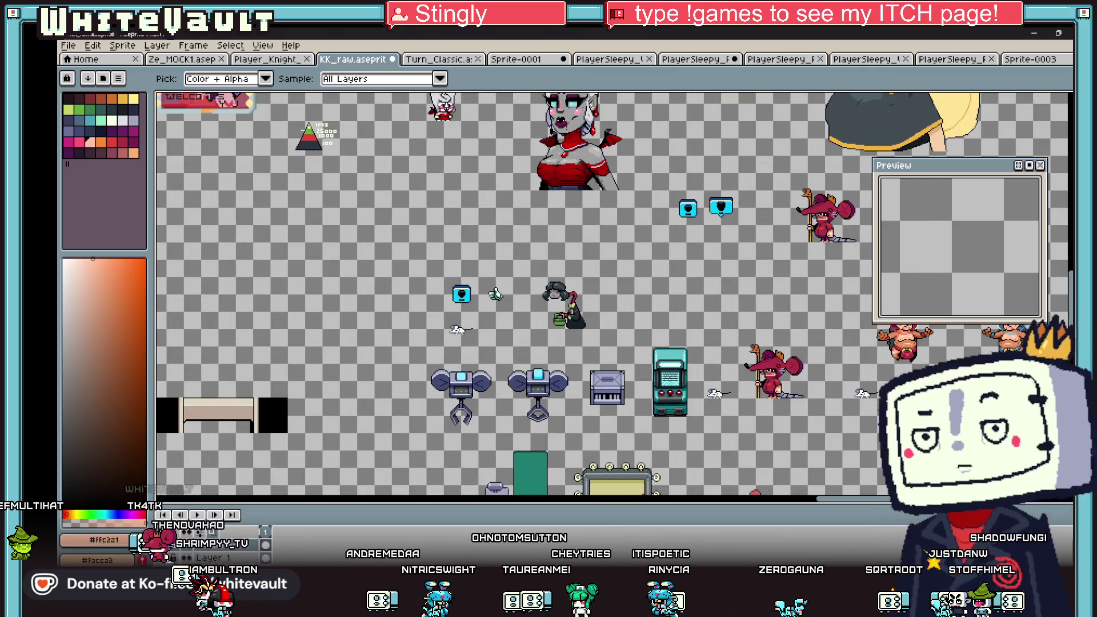
Switch to the Bakin editor and start a test play.
mouse_move(649, 612)
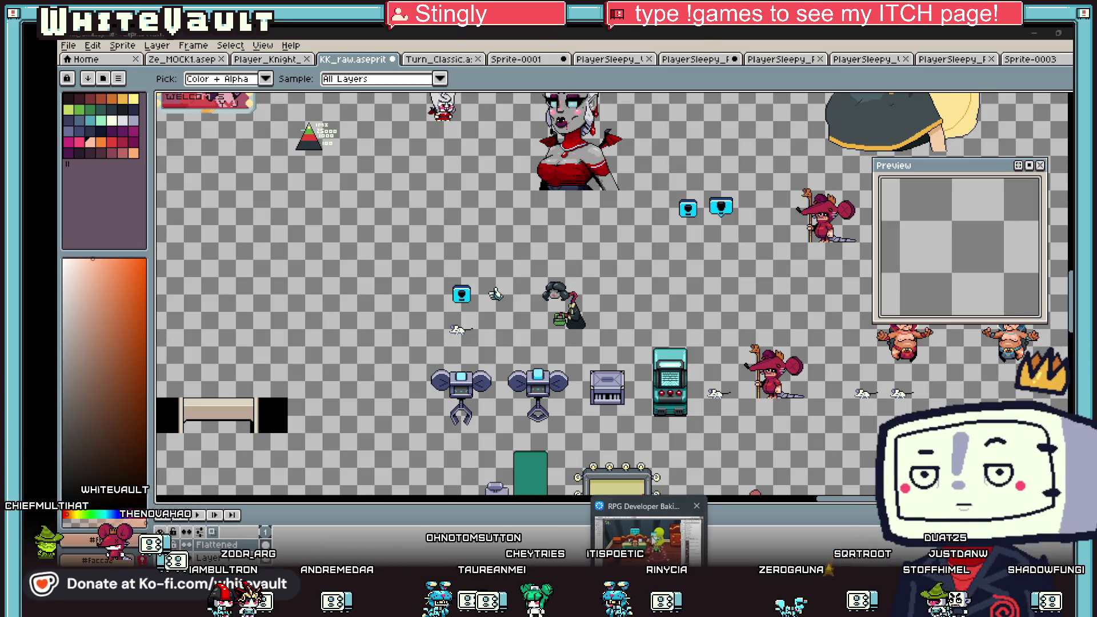
click(649, 540)
click(350, 37)
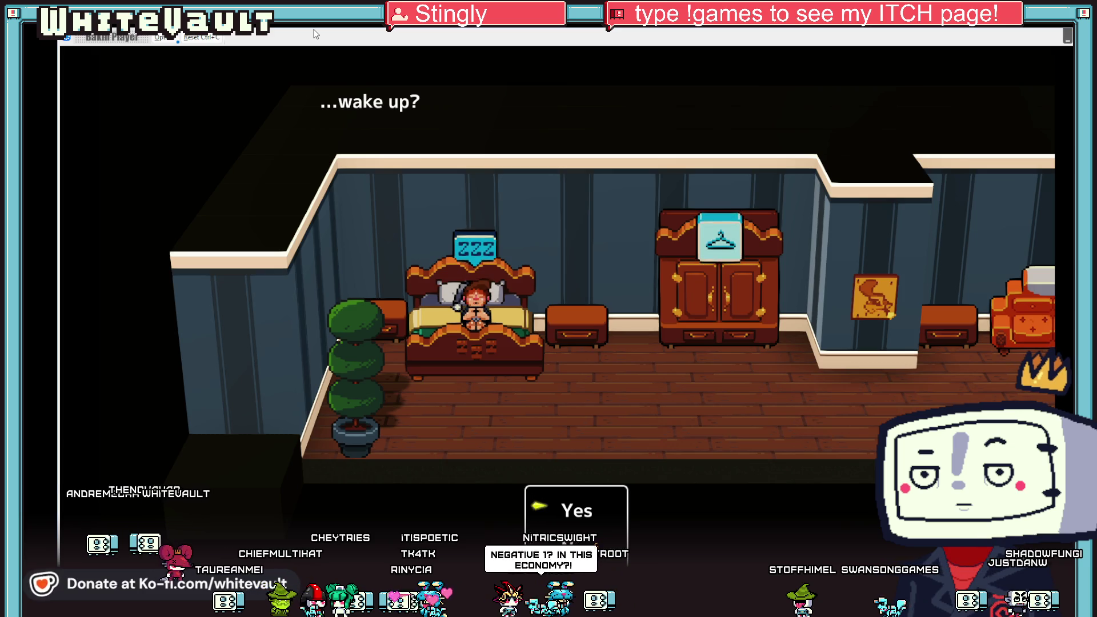
Answer Yes to the wake-up question and walk right across the bedroom and up the hallway.
key(Return)
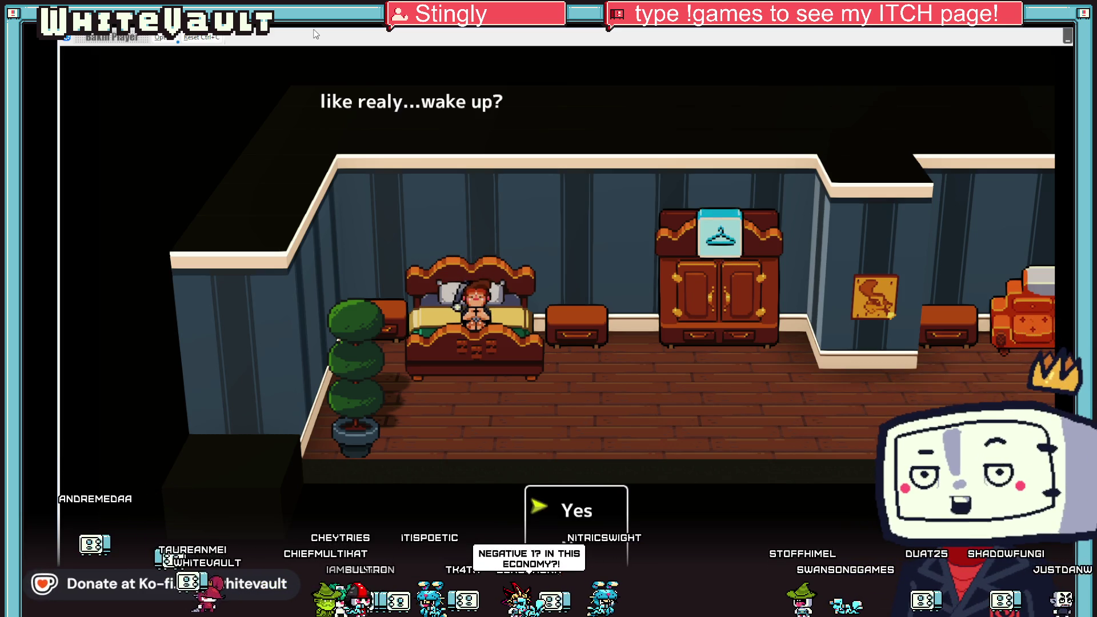
key(Return)
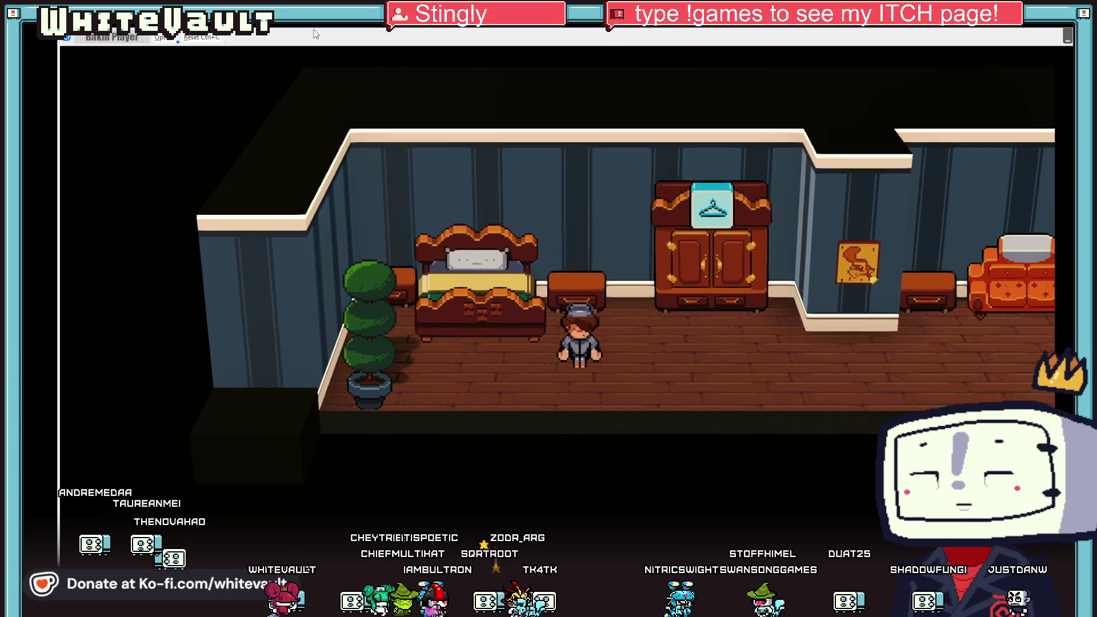
key(Right)
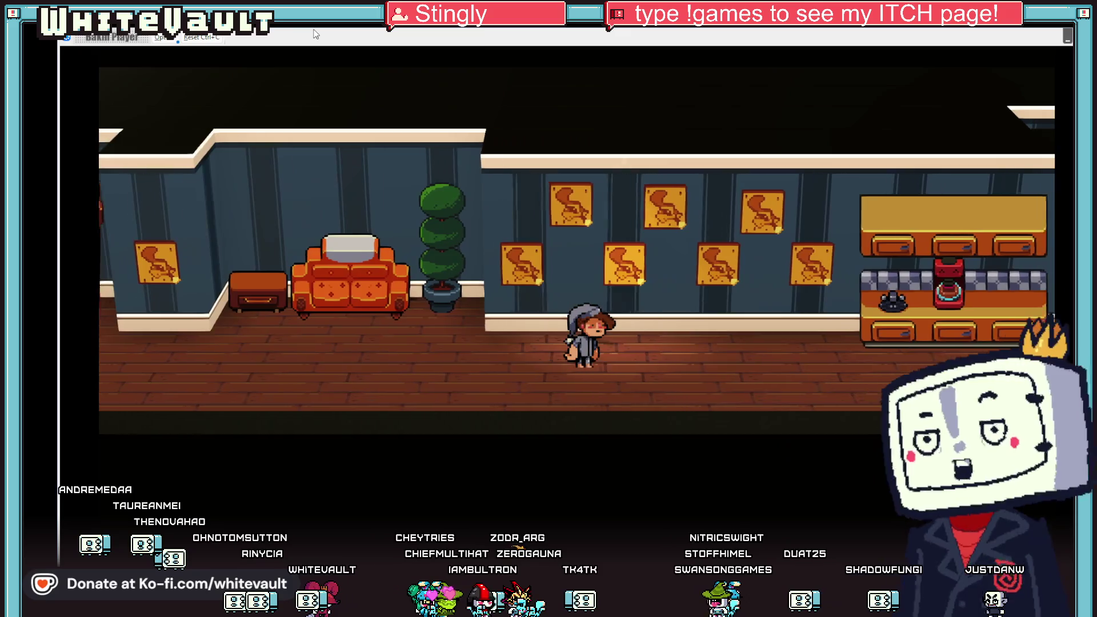
key(Right)
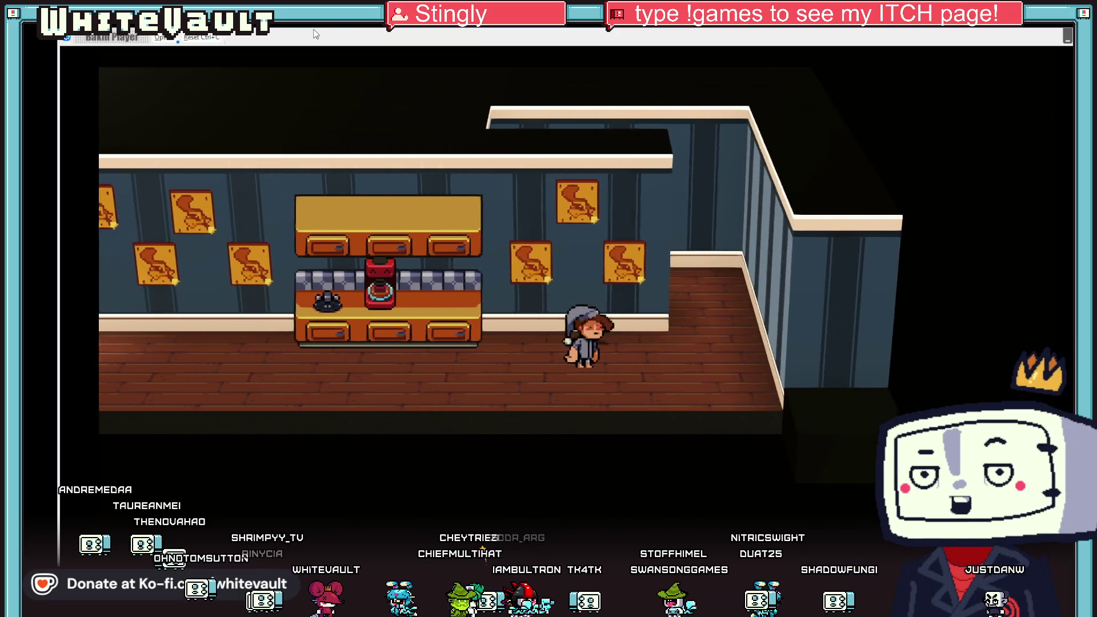
key(Up)
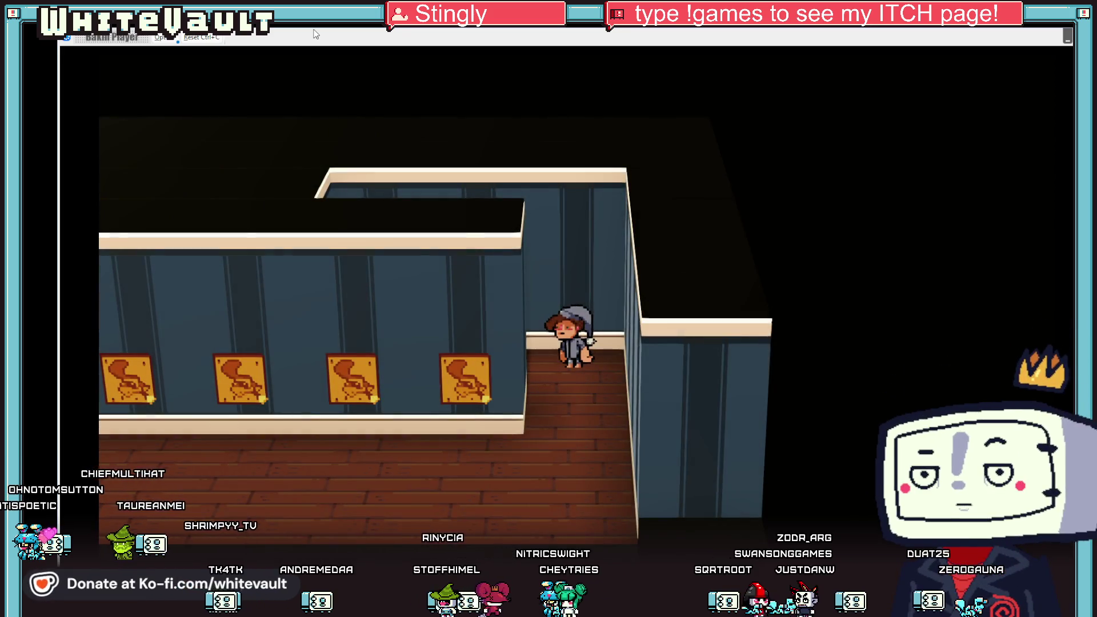
Walk down the hallway to the kitchen counter, then end the test play.
key(Down)
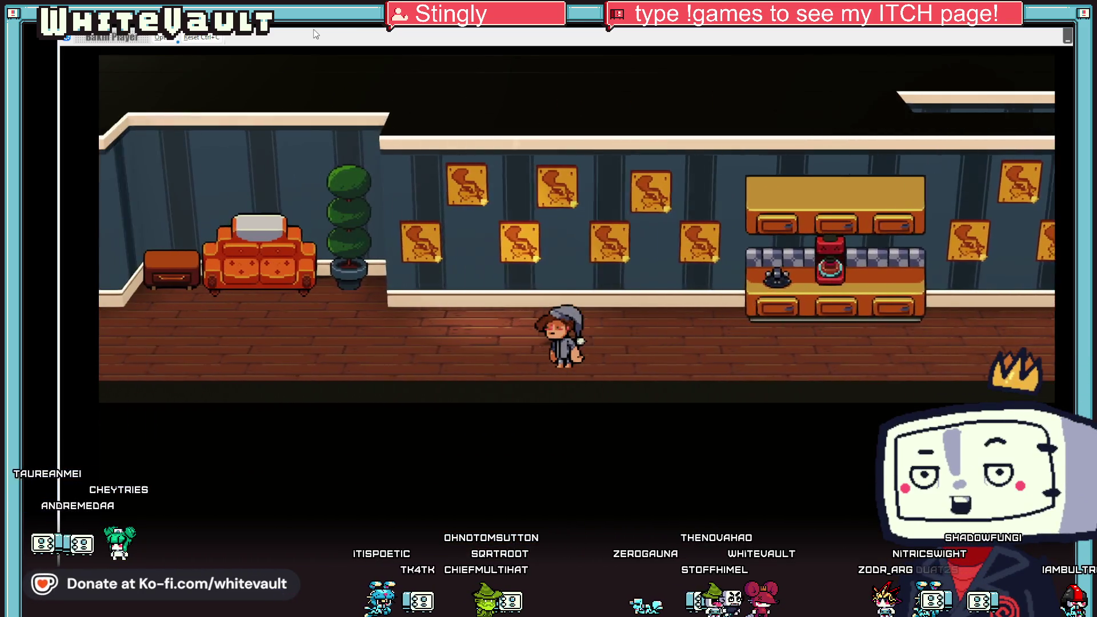
key(Right)
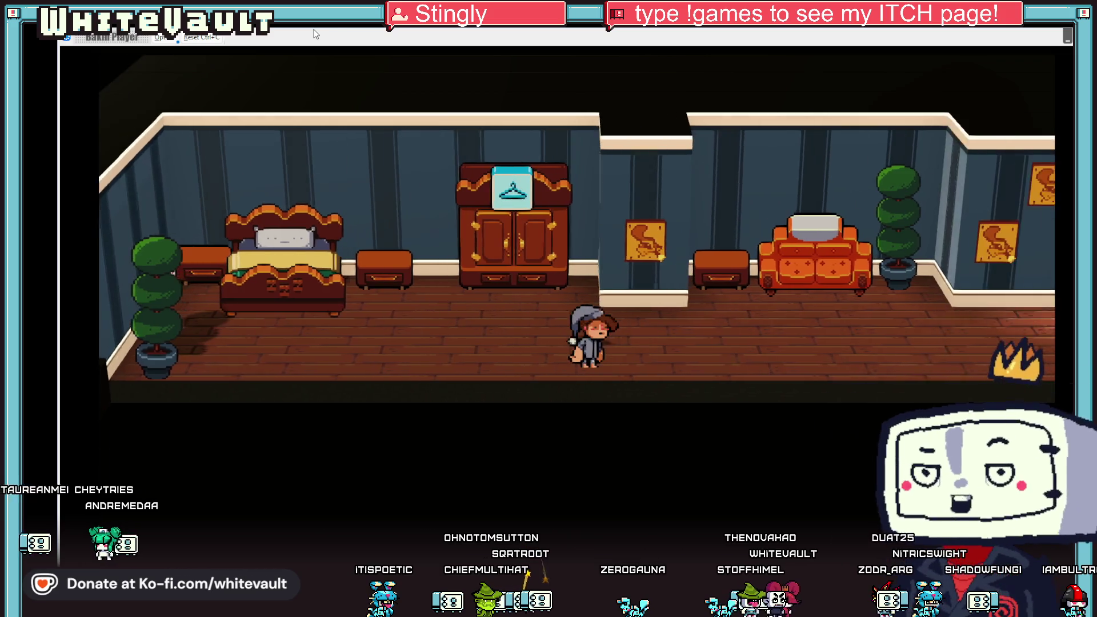
key(Right)
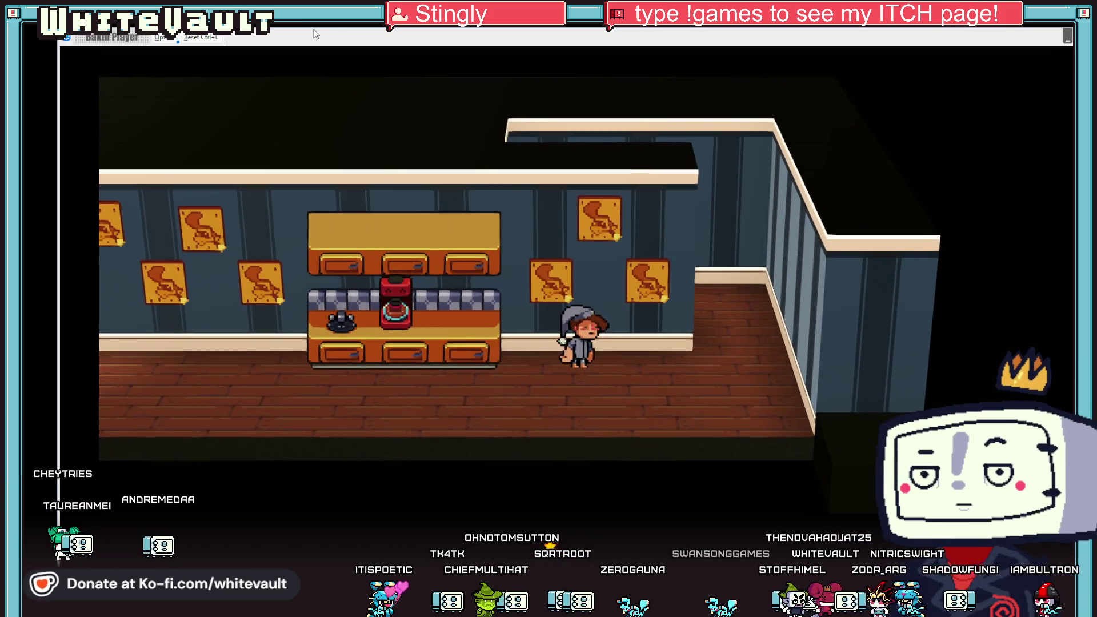
key(Up)
key(Left)
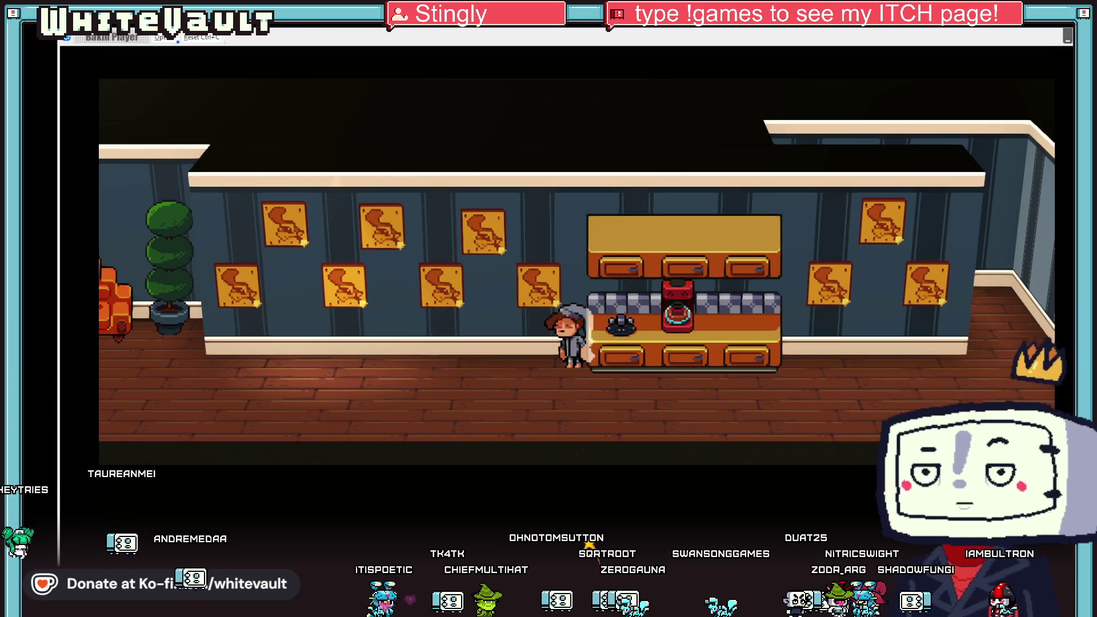
key(Escape)
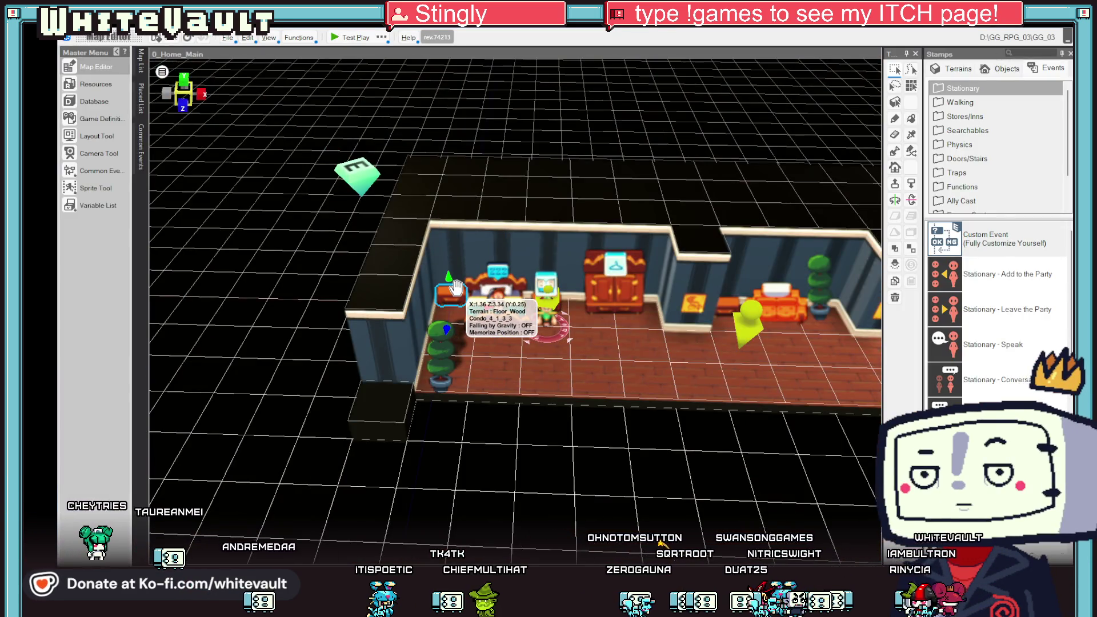
Switch off Collide with Player and Collide with Other Events on wardrobe event Condo_2_2_1_1.
double_click(456, 288)
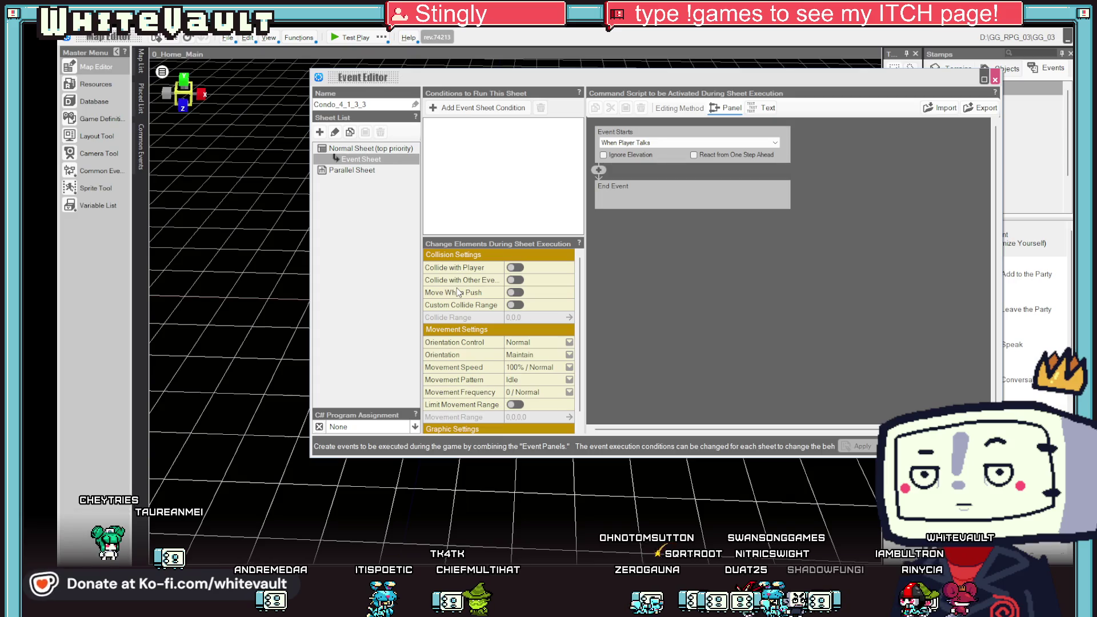
key(Escape)
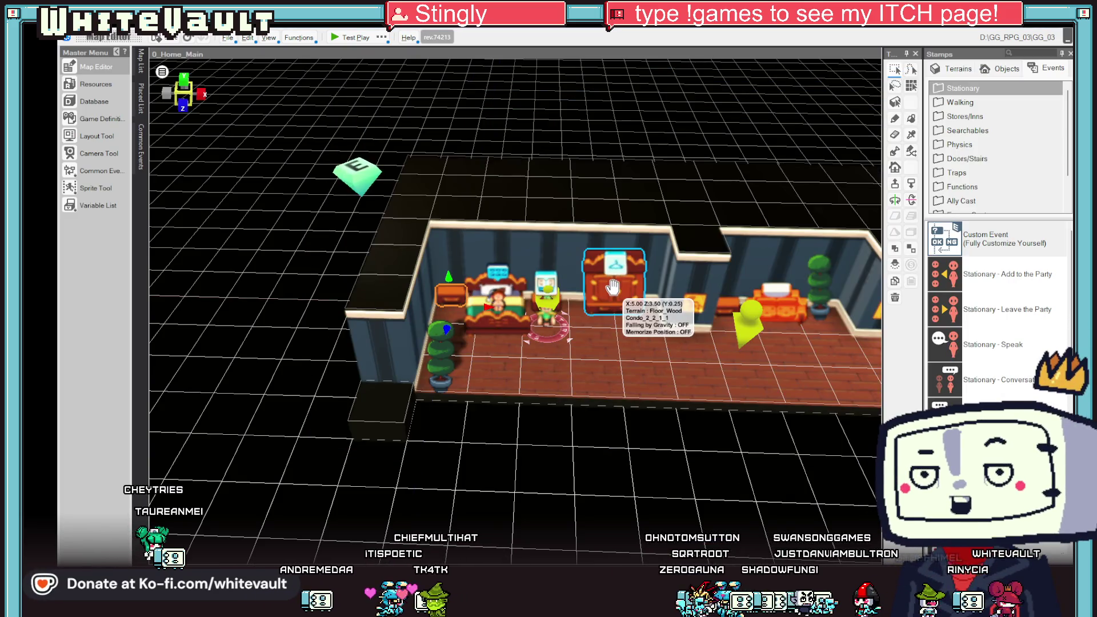
double_click(614, 287)
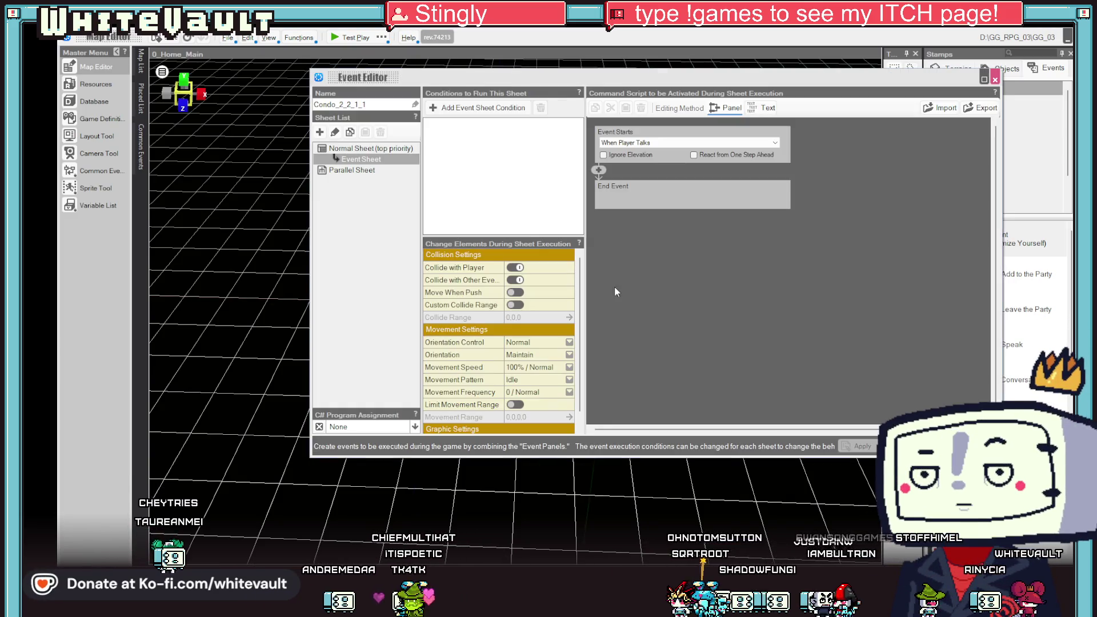
click(515, 268)
click(515, 280)
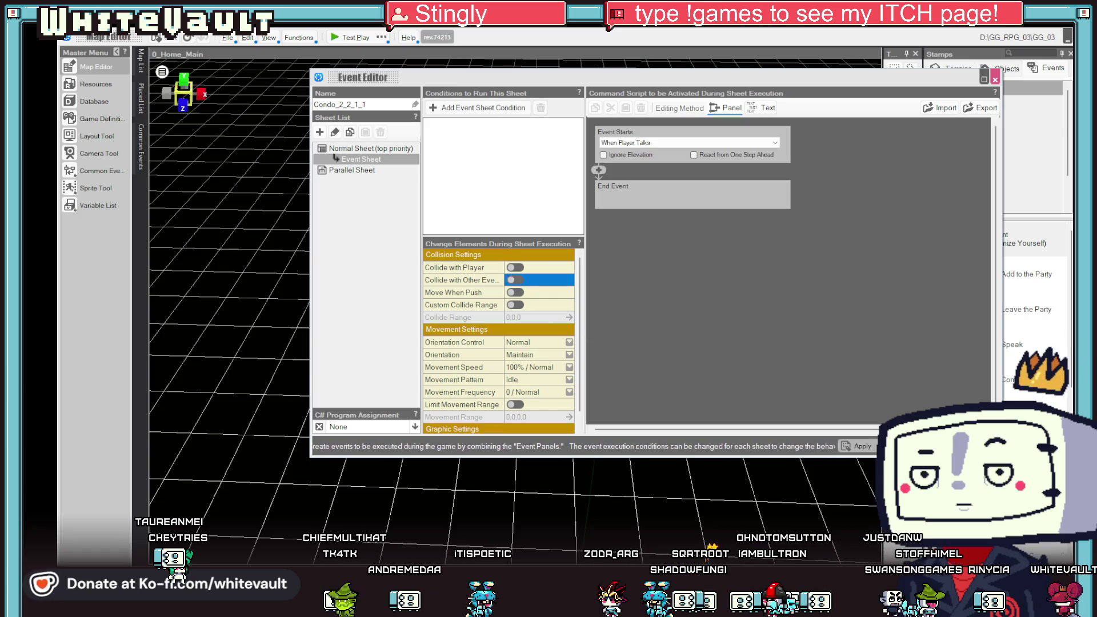
key(Escape)
Inspect the settings of the potted plant, counter Condo_1_4_1 and Condo_1_1_4_1 events.
double_click(442, 350)
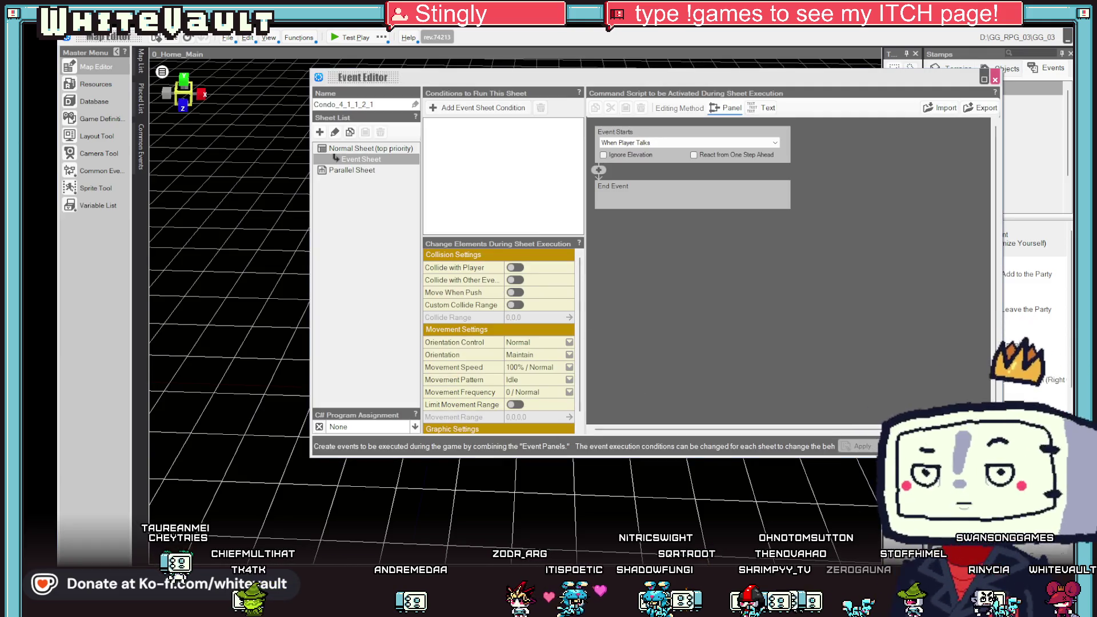
key(Escape)
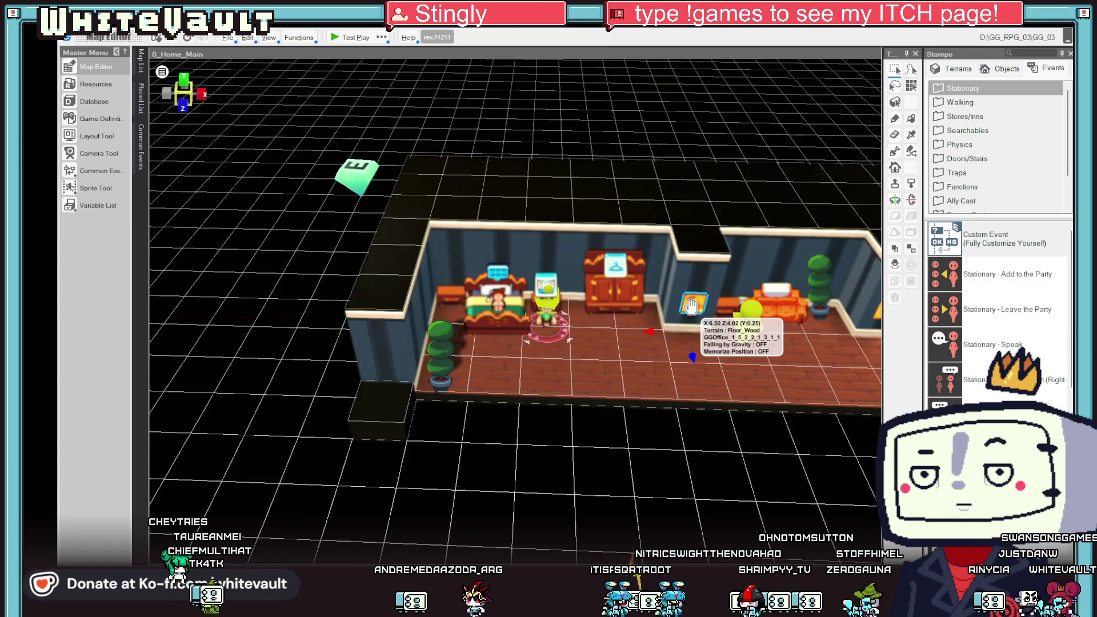
key(d)
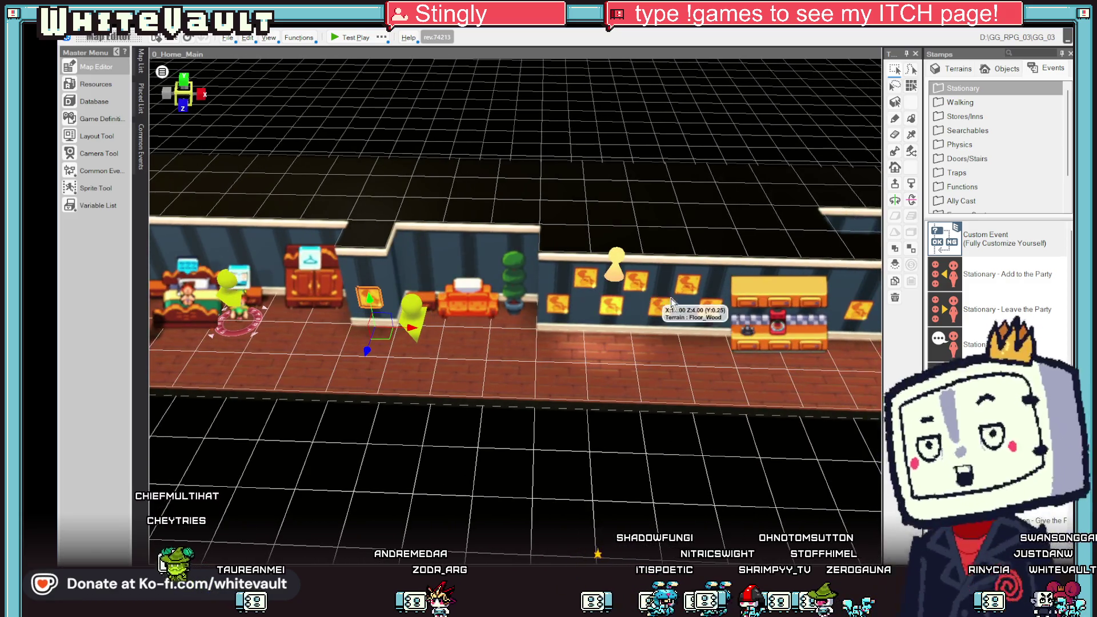
double_click(807, 313)
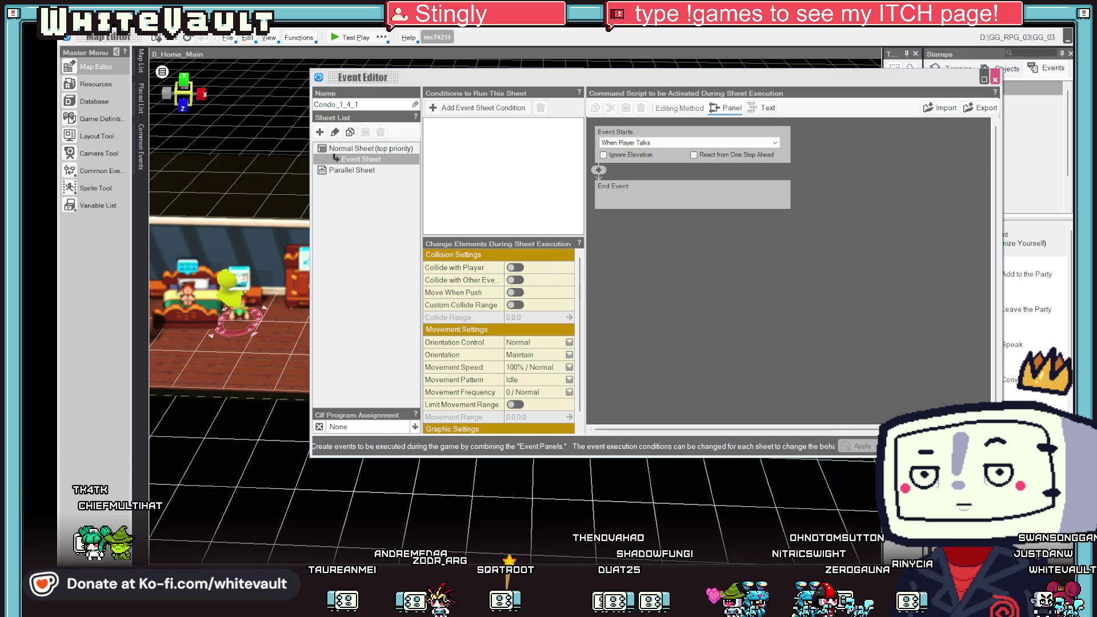
key(Escape)
double_click(524, 303)
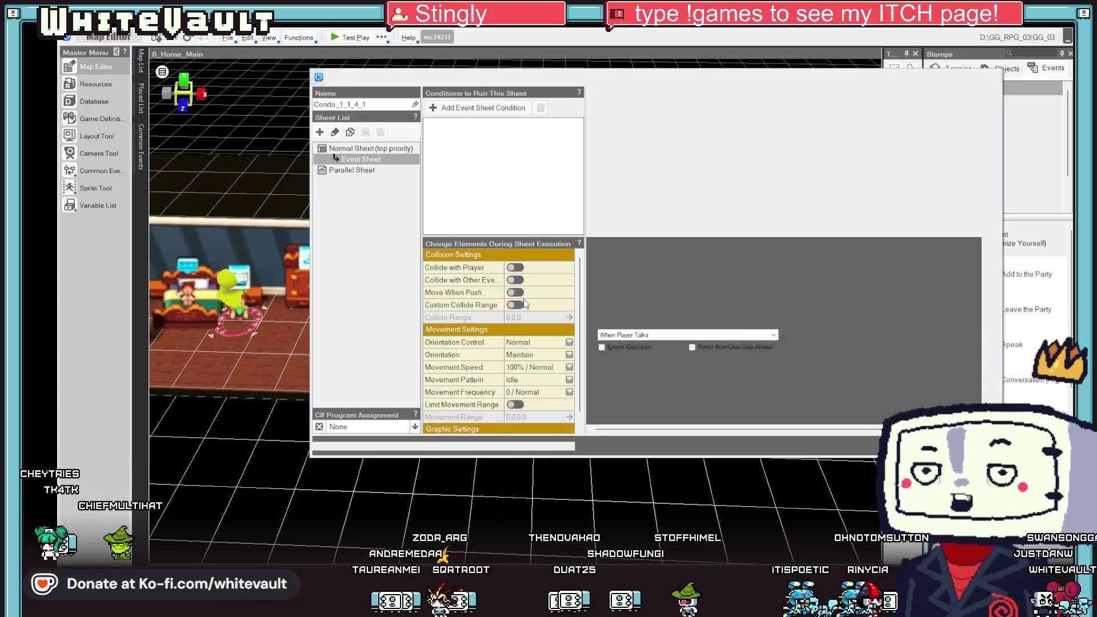
key(Escape)
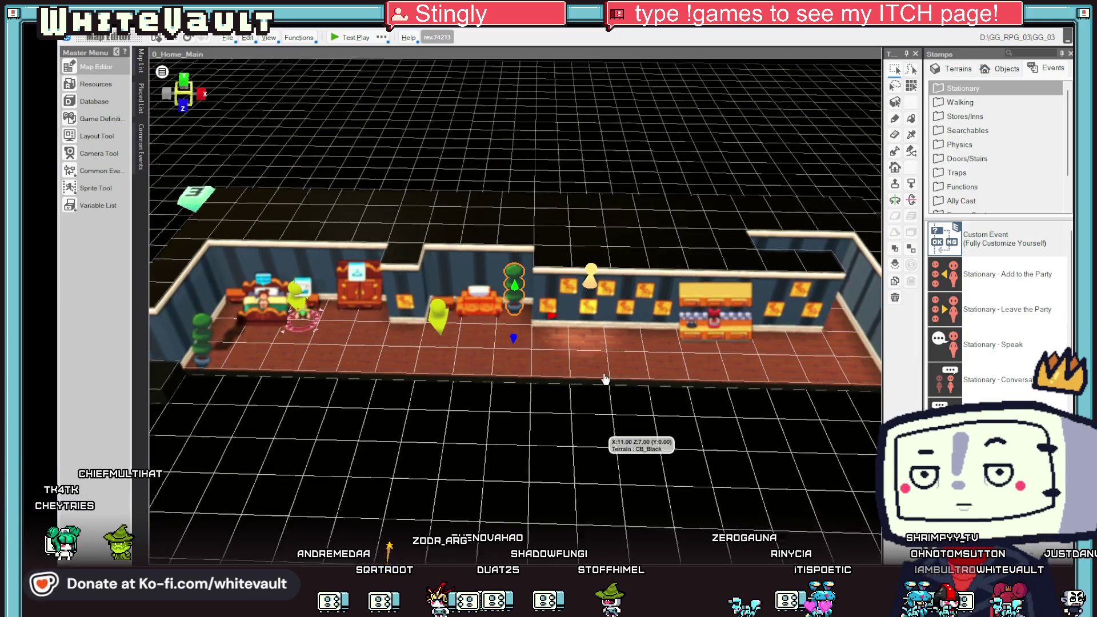
Re-angle and zoom the map view back to a close view of the bedroom.
mouse_move(605, 379)
mouse_down()
mouse_move(637, 389)
mouse_move(646, 414)
mouse_move(603, 436)
mouse_move(589, 399)
mouse_up()
scroll(468, 369, up, 5)
scroll(516, 370, up, 2)
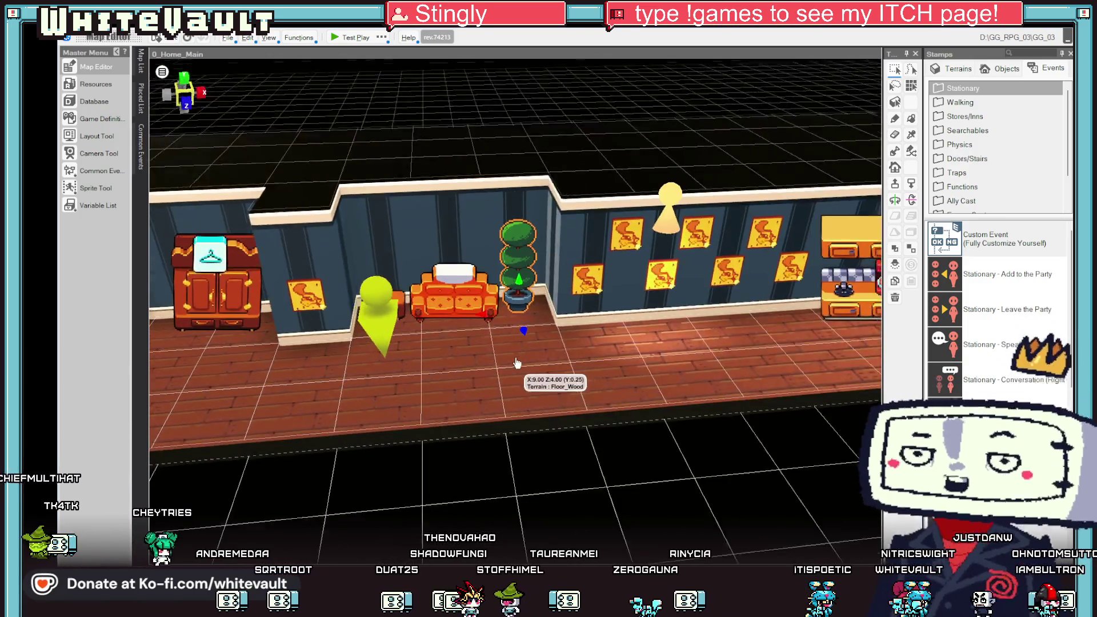
mouse_move(506, 367)
mouse_down()
mouse_move(639, 413)
mouse_move(624, 384)
mouse_move(635, 372)
mouse_move(666, 375)
mouse_up()
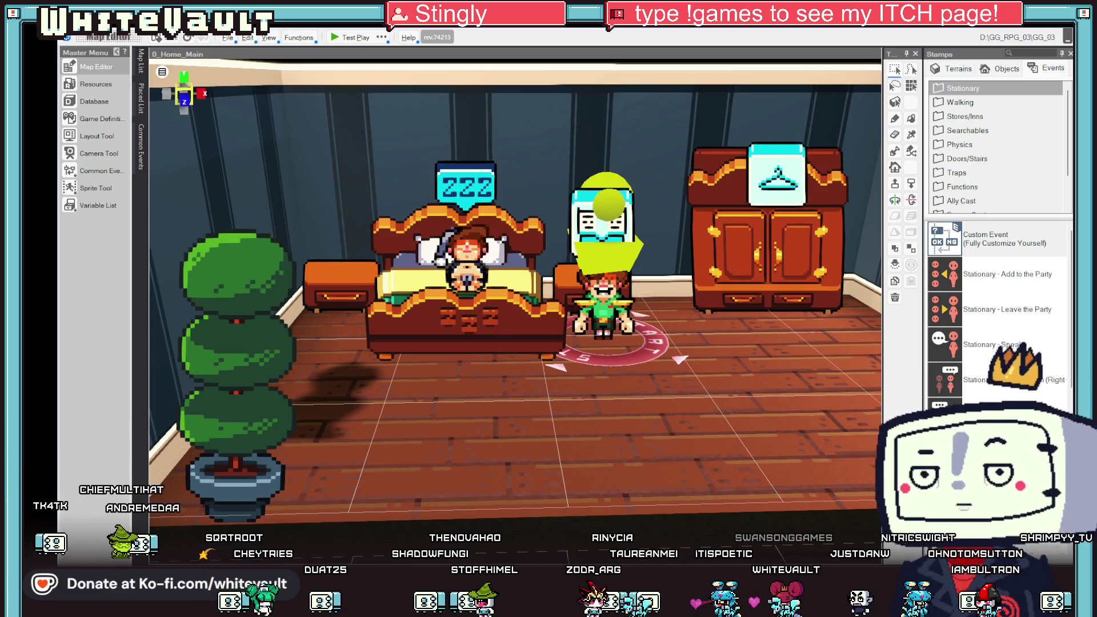
key(alt+Tab)
Rectangle-select the speech-bubble icon and commit a copy of it below the originals.
scroll(522, 339, up, 3)
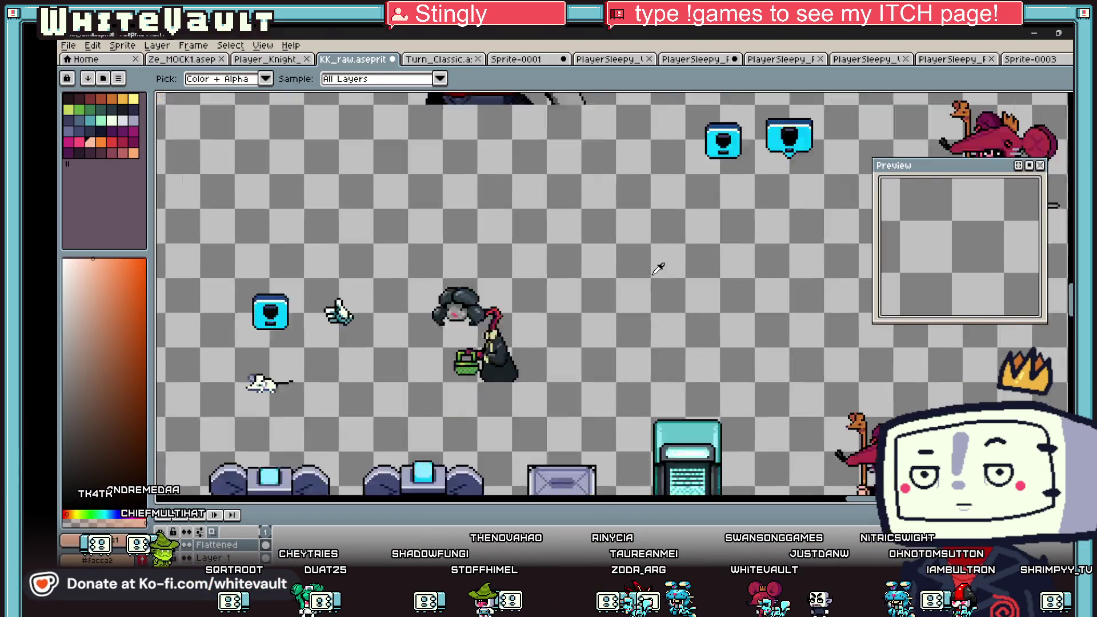
key(ctrl+a)
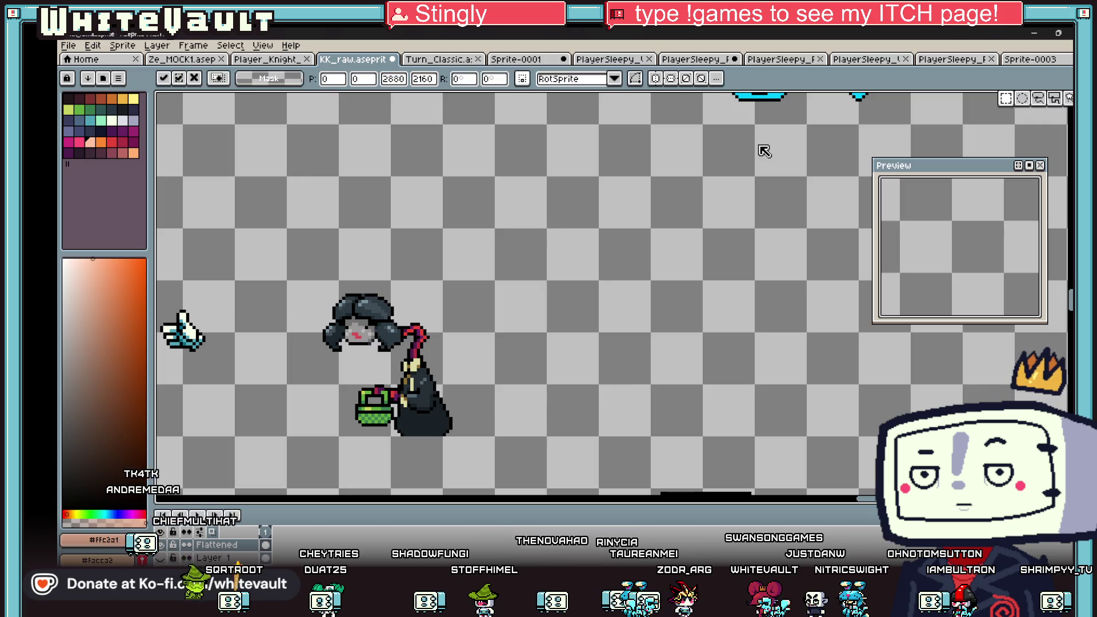
key(minus)
key(minus)
key(minus)
scroll(280, 191, up, 3)
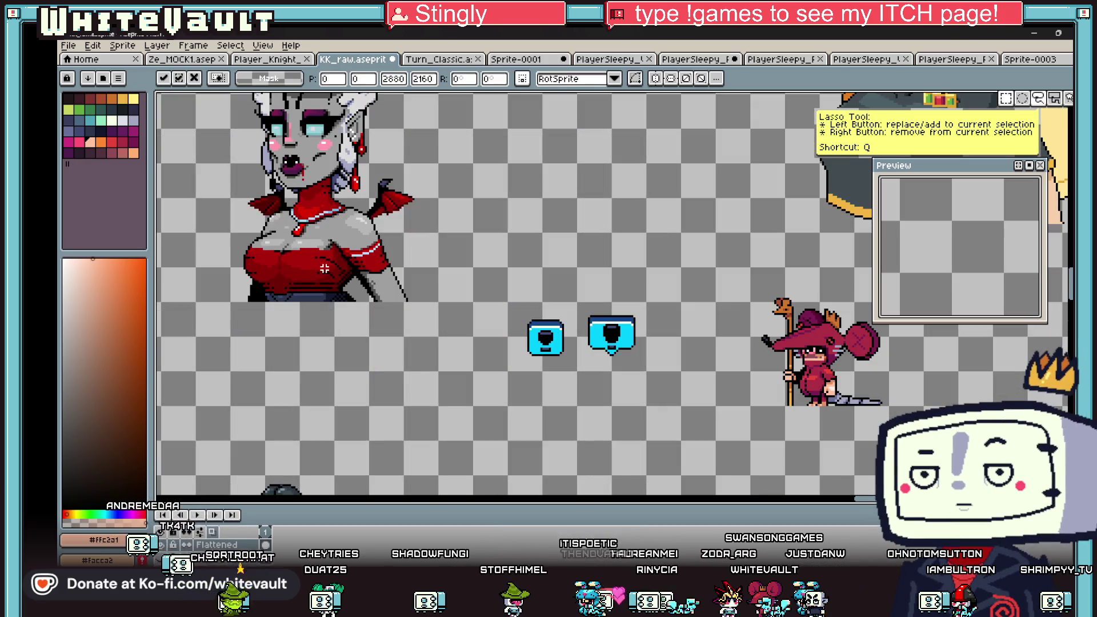
key(i)
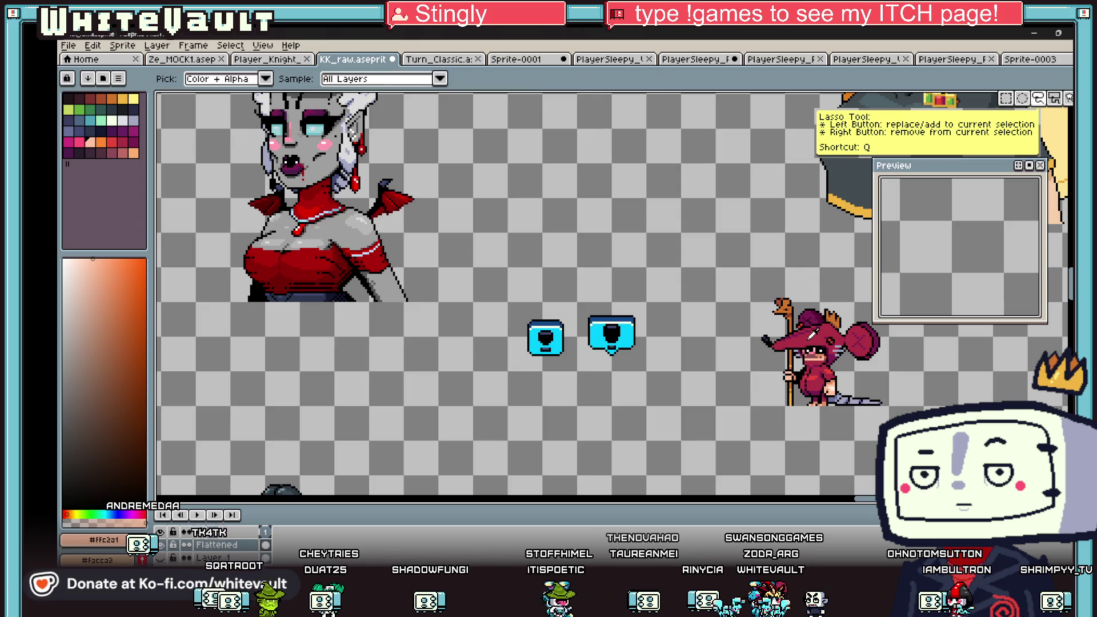
scroll(812, 336, up, 1)
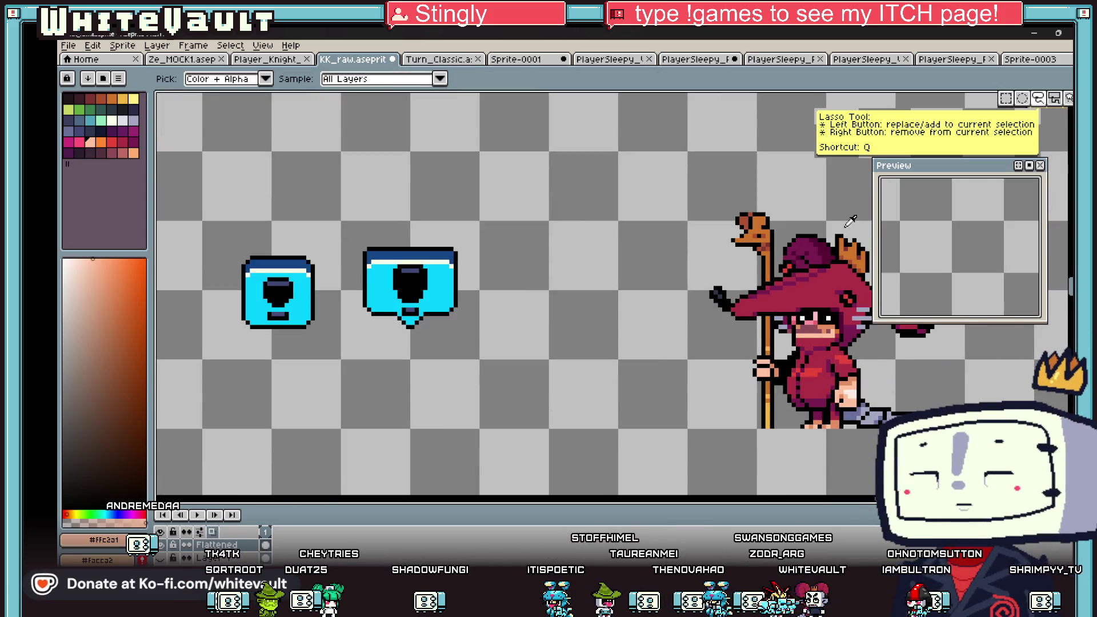
click(1039, 99)
mouse_move(325, 205)
mouse_down()
mouse_move(499, 284)
mouse_move(478, 294)
mouse_move(481, 335)
mouse_move(552, 484)
mouse_move(605, 236)
mouse_up()
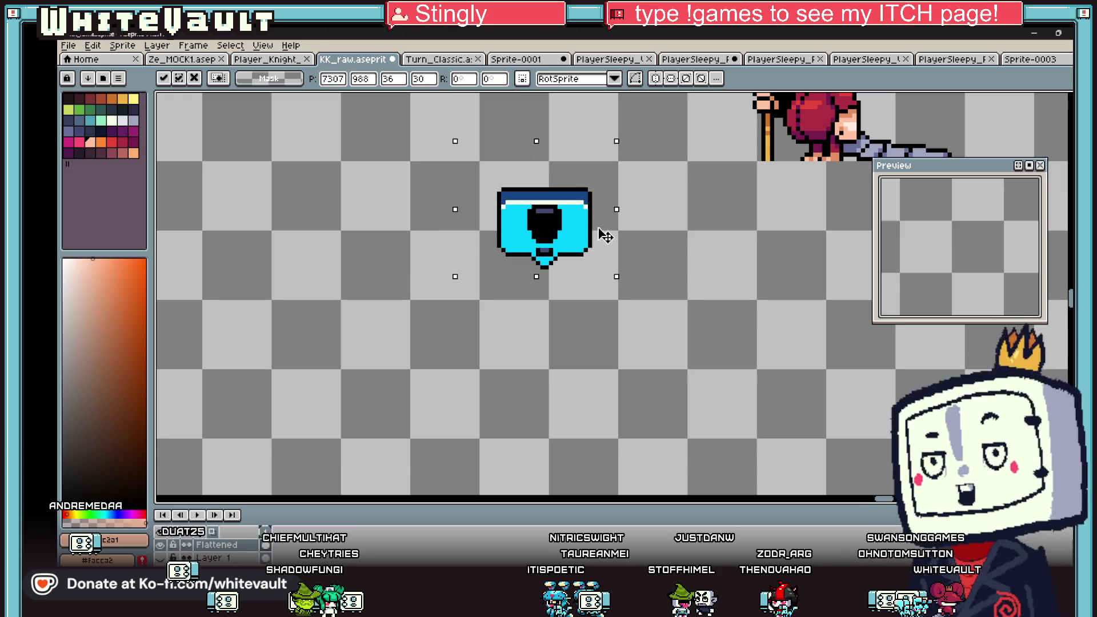
scroll(594, 271, up, 1)
key(ctrl+d)
Erase the copied speech bubble's tail pixels with the pencil.
scroll(476, 235, up, 1)
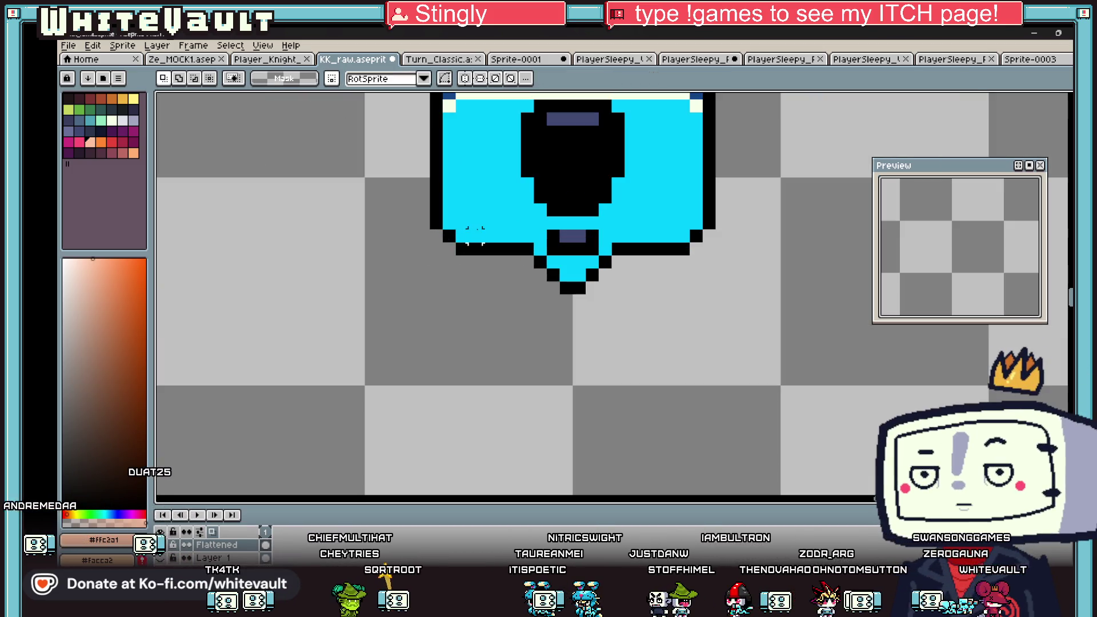
key(b)
alt+click(605, 246)
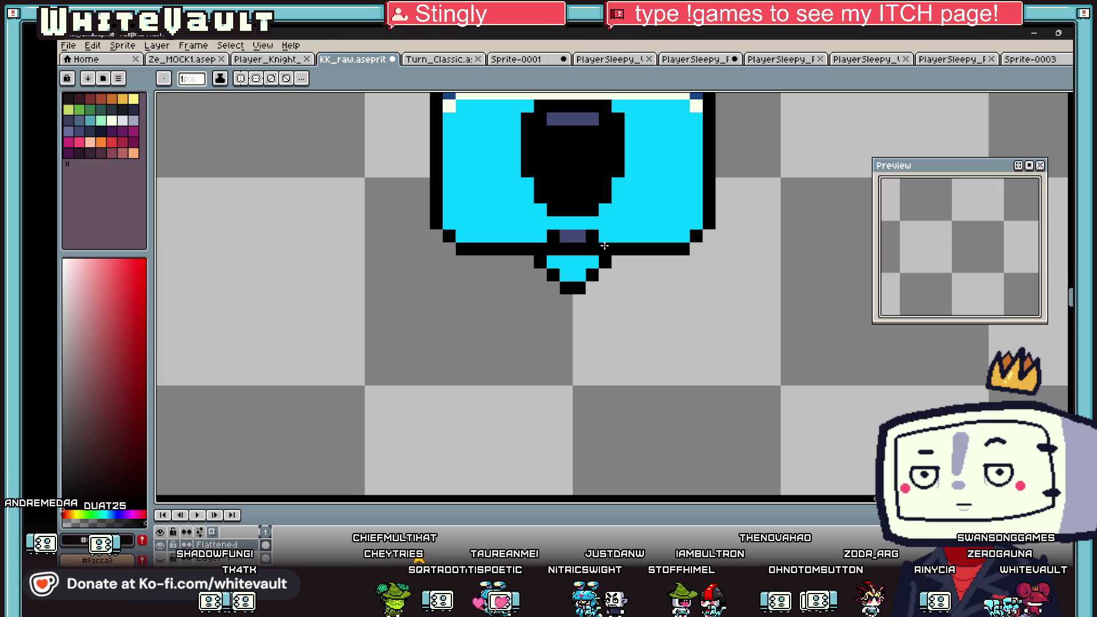
drag(605, 262, 541, 262)
click(554, 275)
drag(606, 275, 551, 287)
scroll(551, 287, down, 5)
scroll(570, 191, up, 3)
Bucket-fill the copy's dark inner shape with cyan sampled from the icon body.
key(alt)
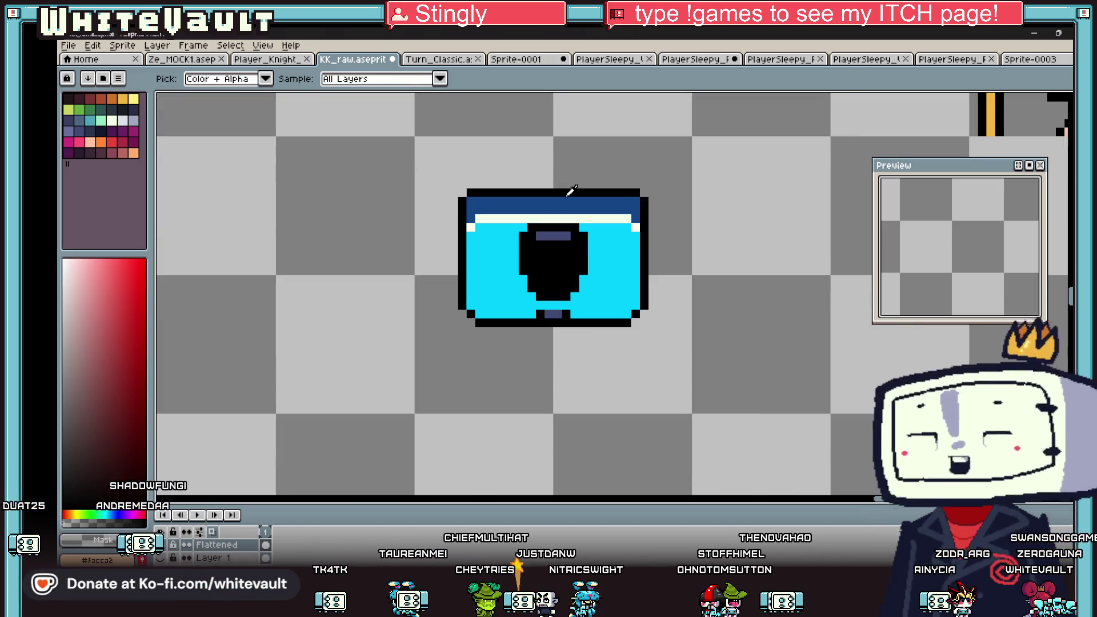
click(516, 226)
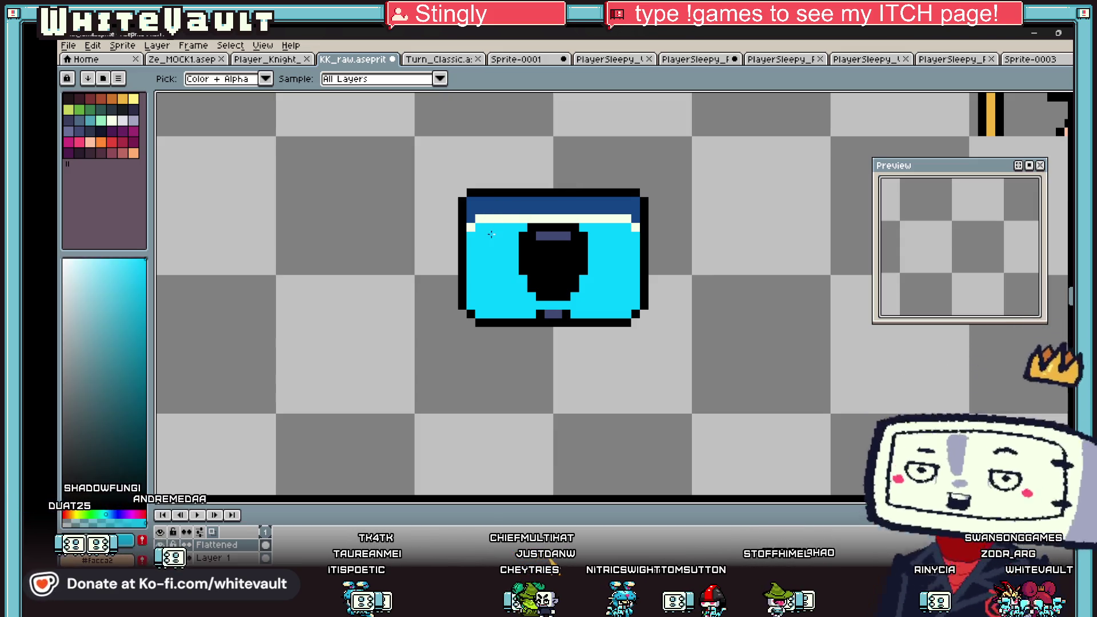
key(g)
click(537, 239)
key(alt)
scroll(560, 246, down, 2)
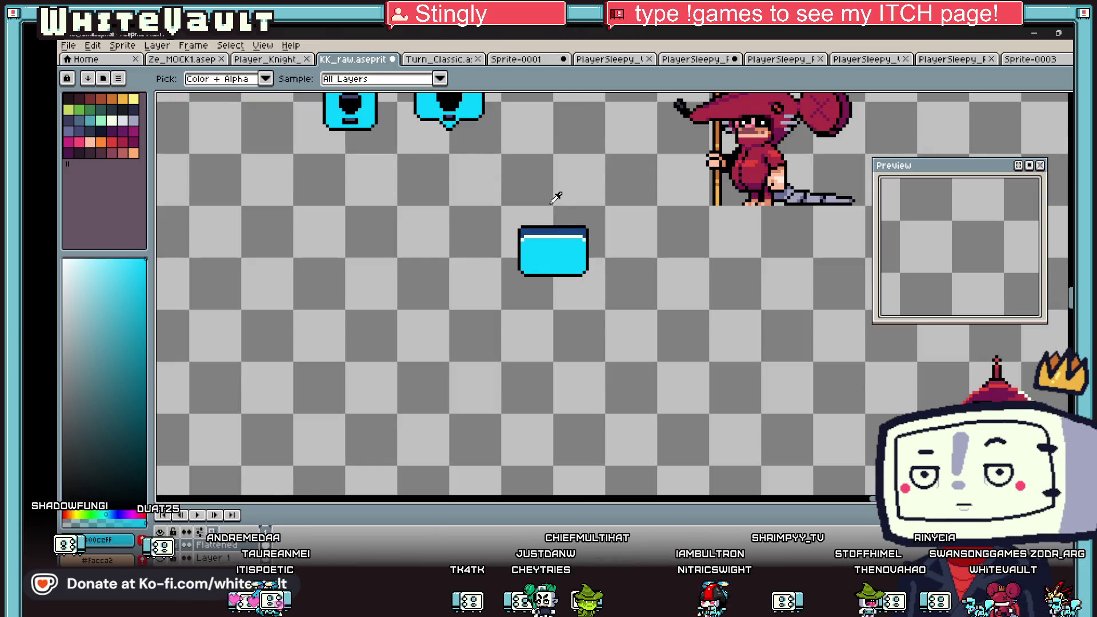
scroll(554, 200, up, 2)
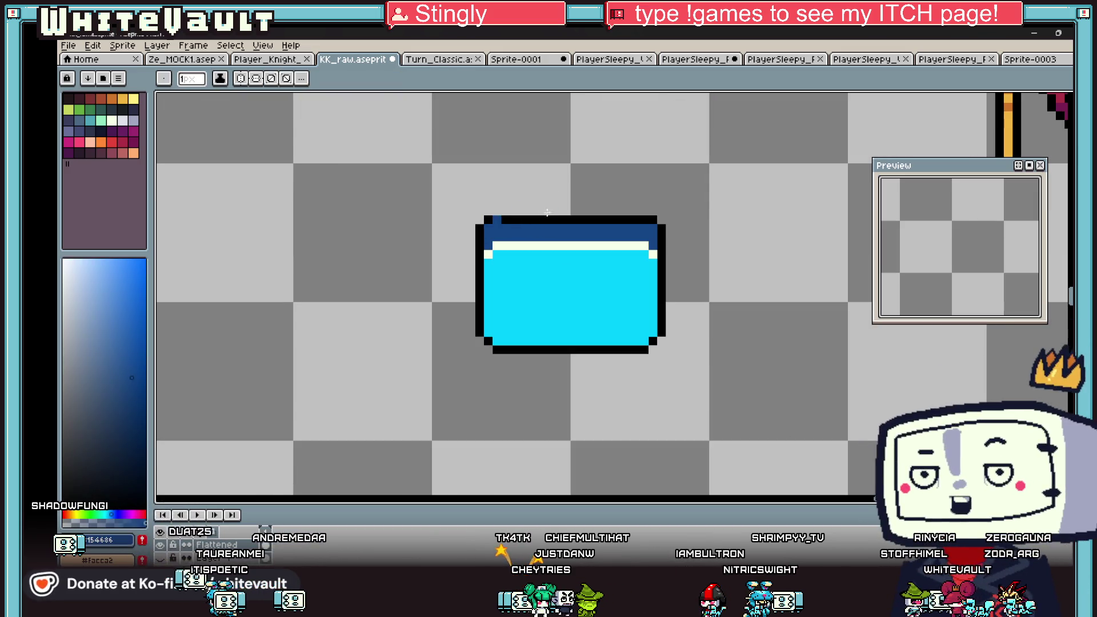
alt+click(653, 219)
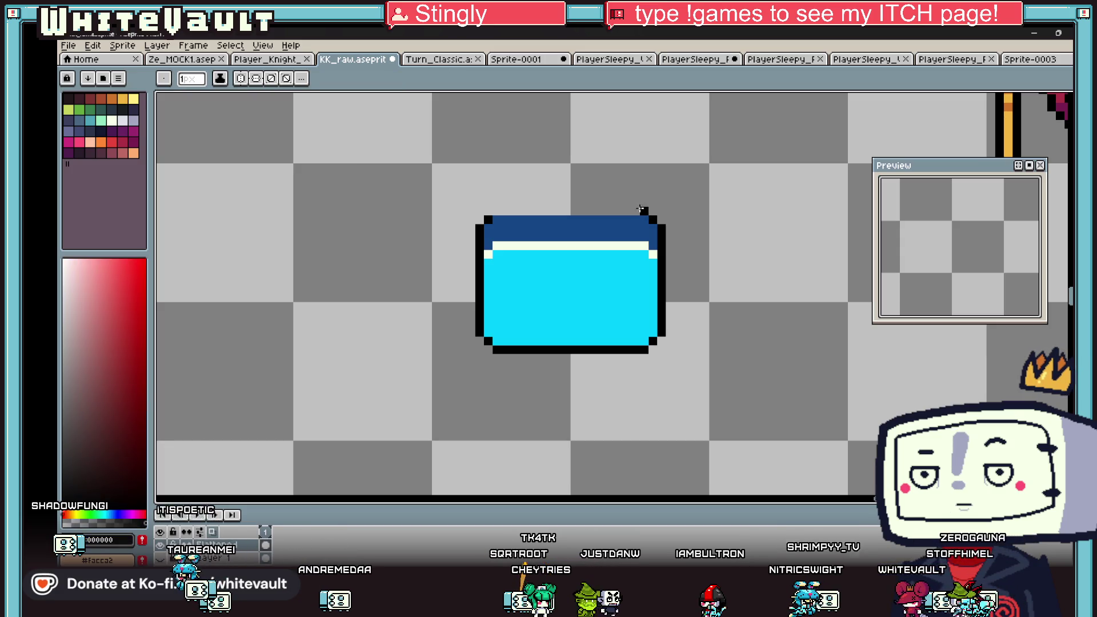
scroll(514, 224, down, 2)
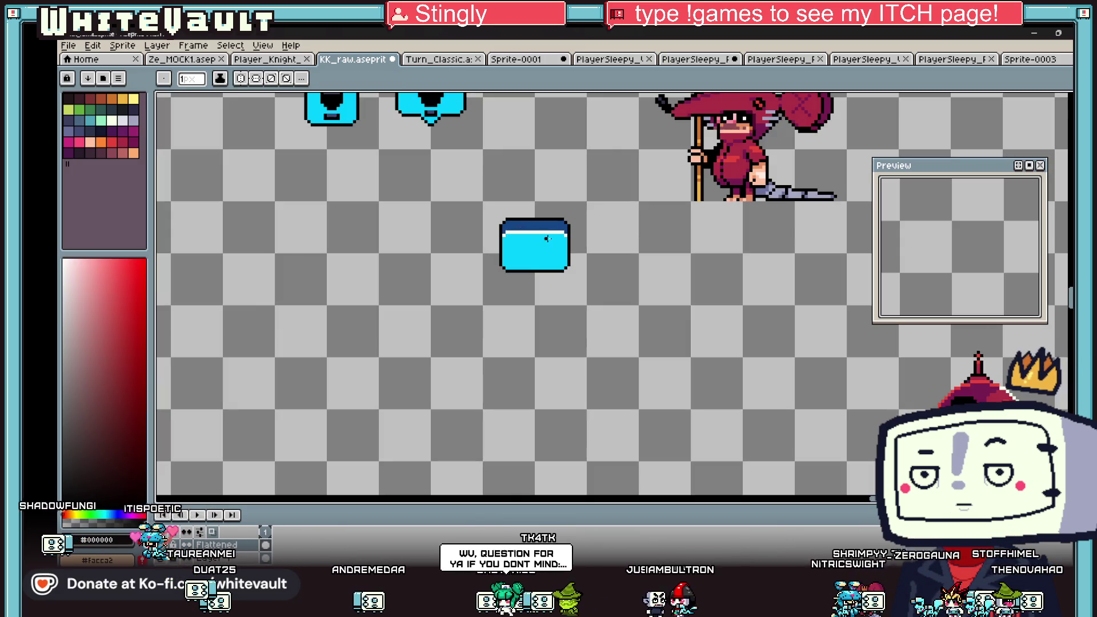
key(alt)
scroll(543, 214, up, 2)
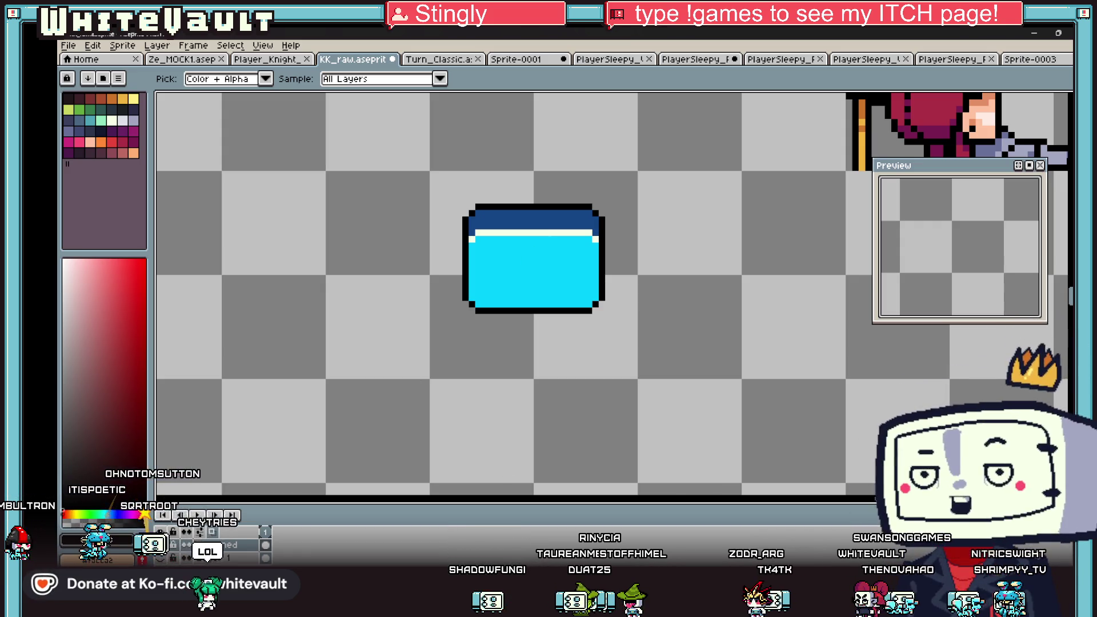
Switch to Bakin and zoom around the bedroom map.
key(alt+Tab)
scroll(608, 353, down, 3)
scroll(639, 354, up, 1)
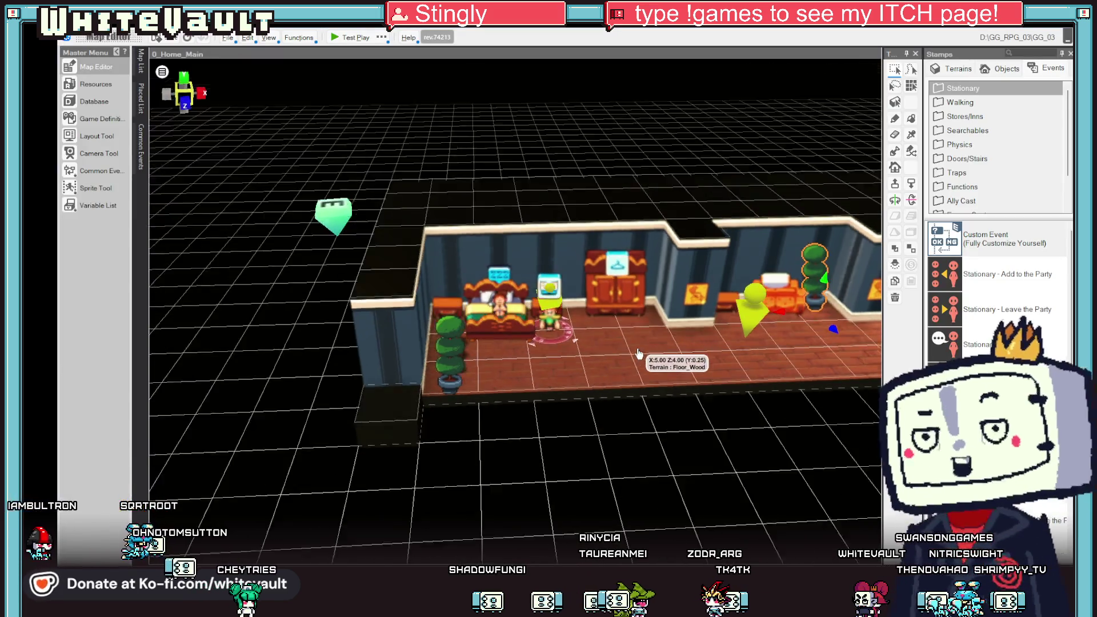
scroll(639, 354, down, 3)
scroll(639, 366, up, 5)
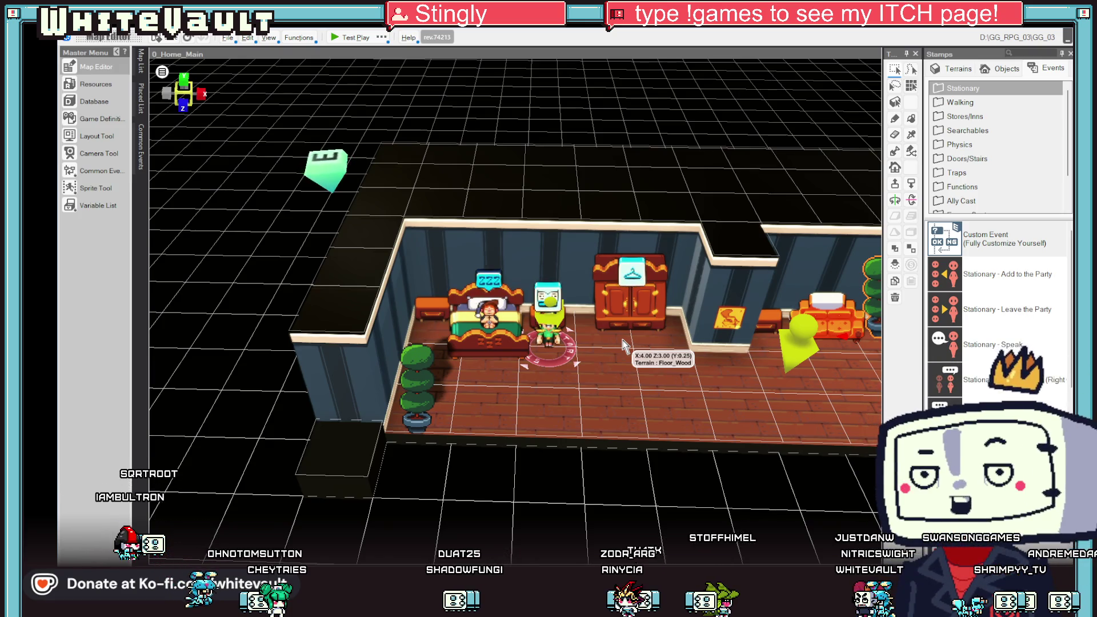
scroll(628, 353, down, 2)
scroll(629, 356, up, 2)
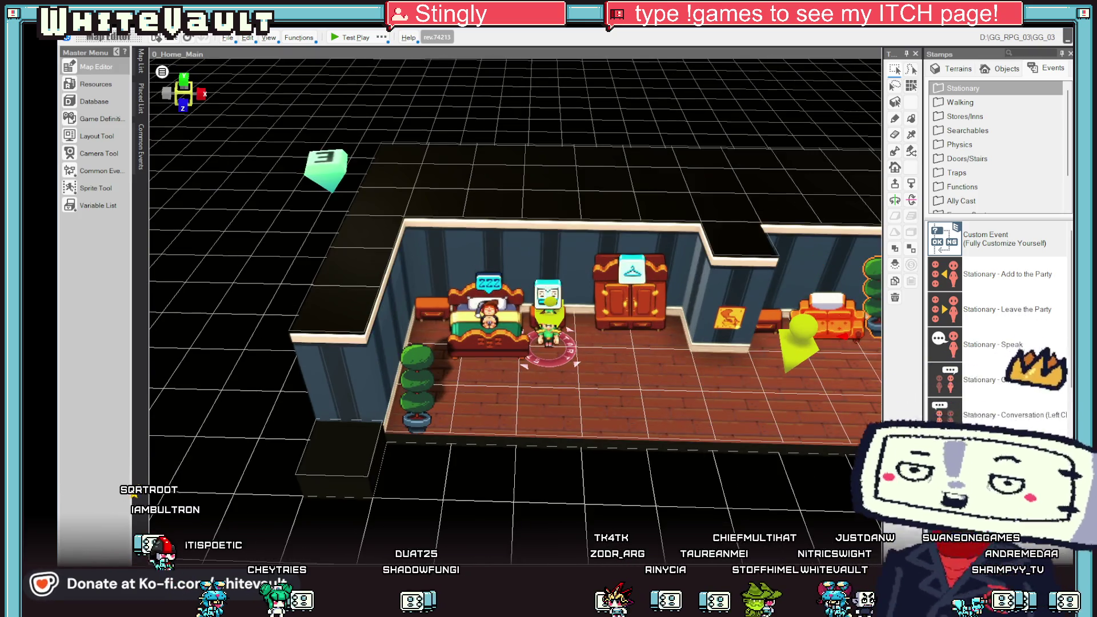
Open Resources on the Sleepy slice animation and bring up the Asset Picker to add an image.
click(115, 87)
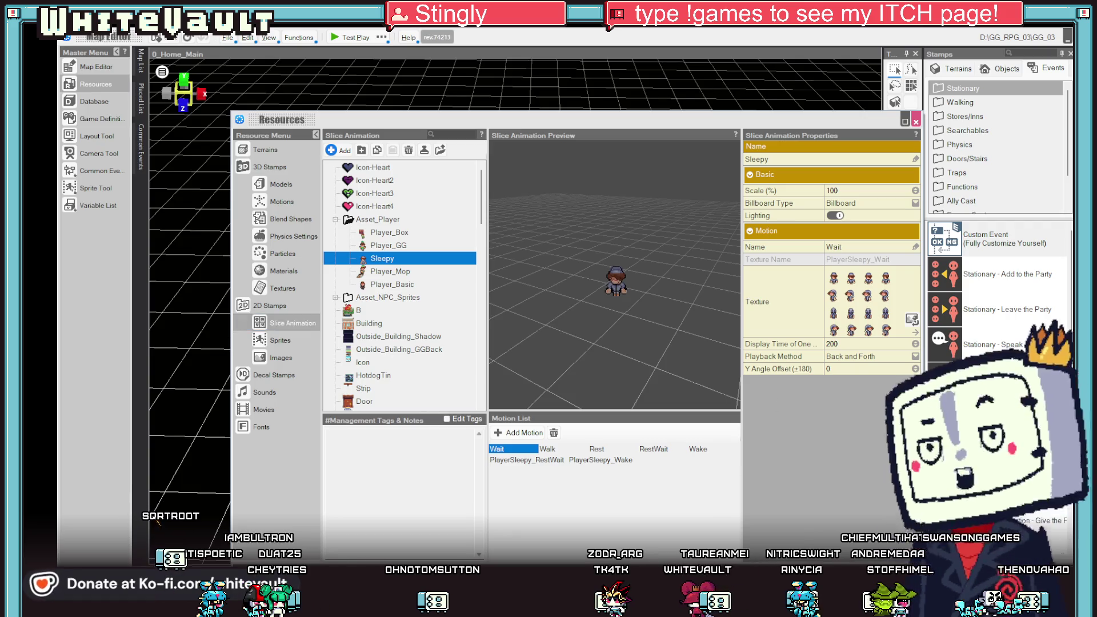
click(184, 149)
click(88, 83)
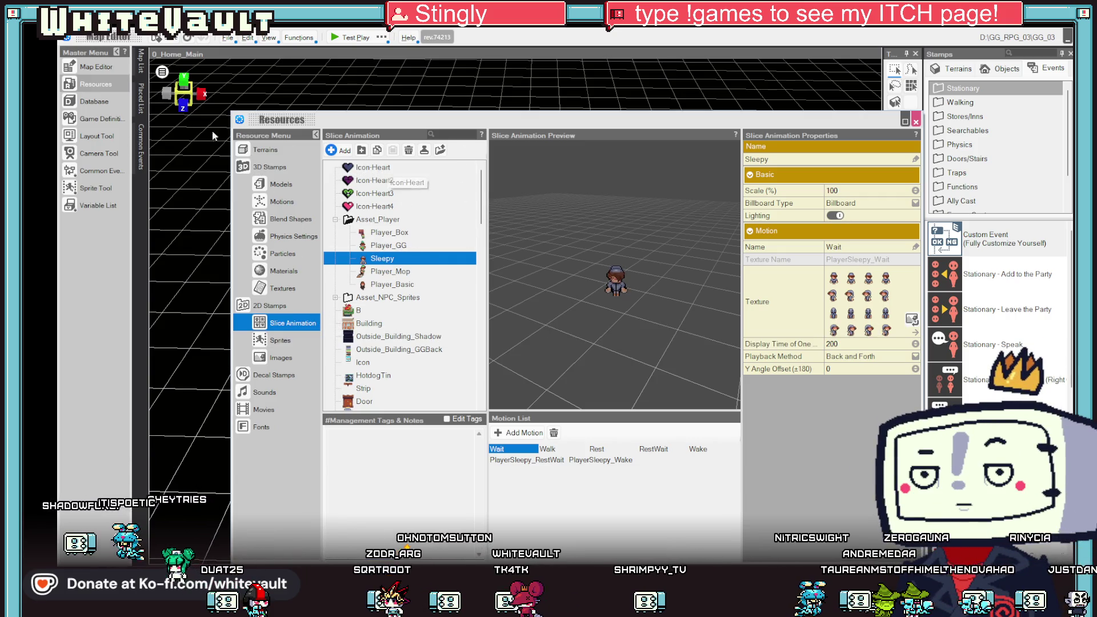
click(345, 150)
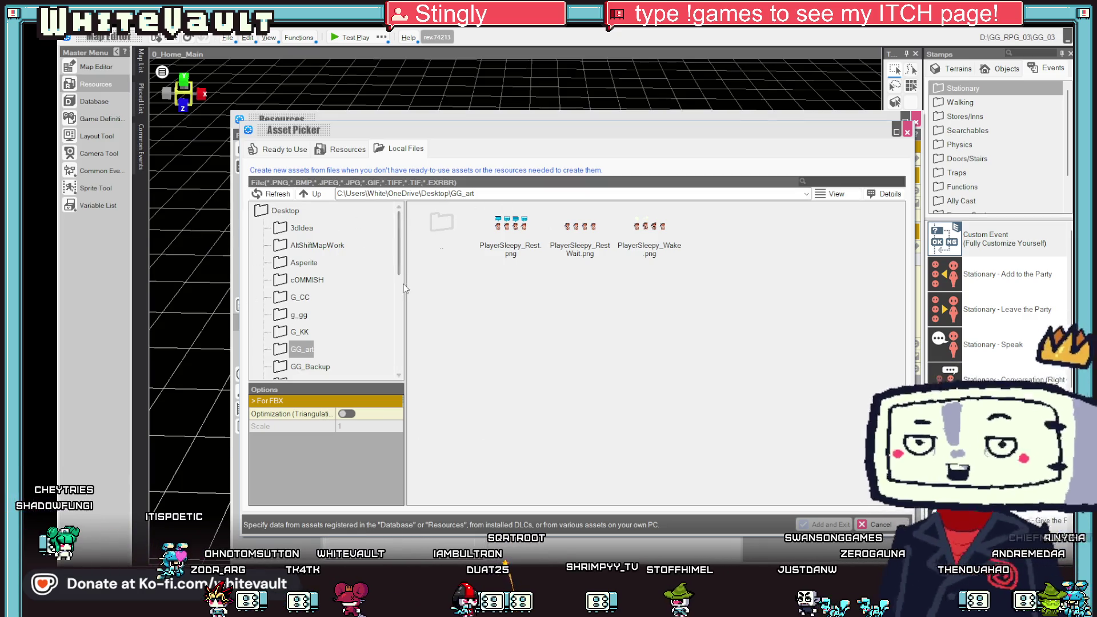
Pick PlayerSleepy_RestWait.png in the Asset Picker and close the picker.
click(580, 229)
click(878, 523)
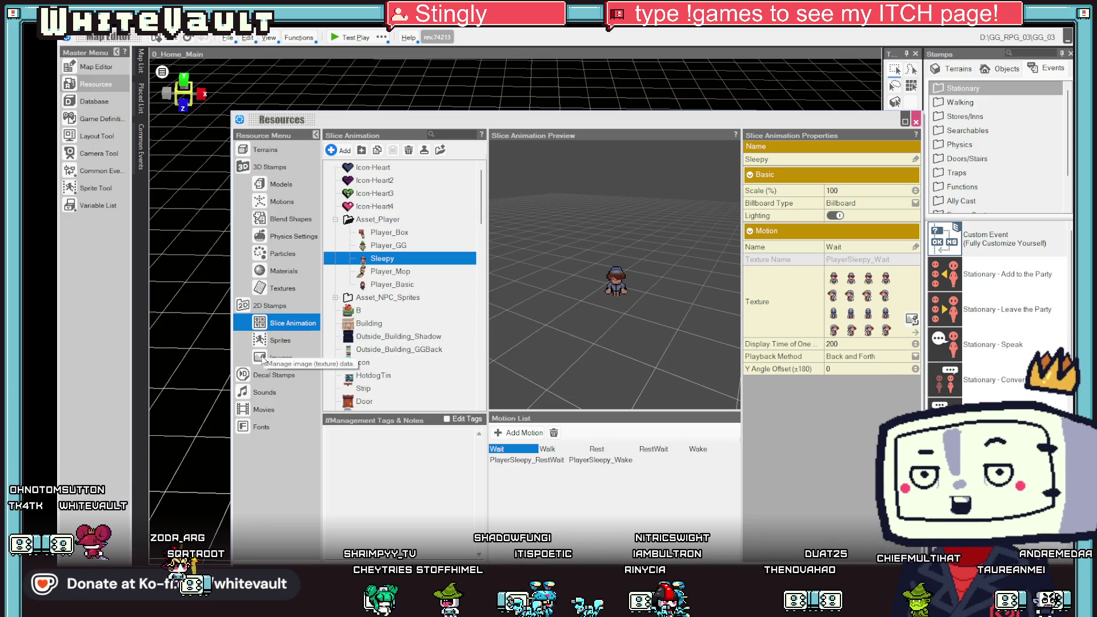
Inspect the PlayerSleepy_Rest image settings under Images, then close Resources back to the map.
click(280, 358)
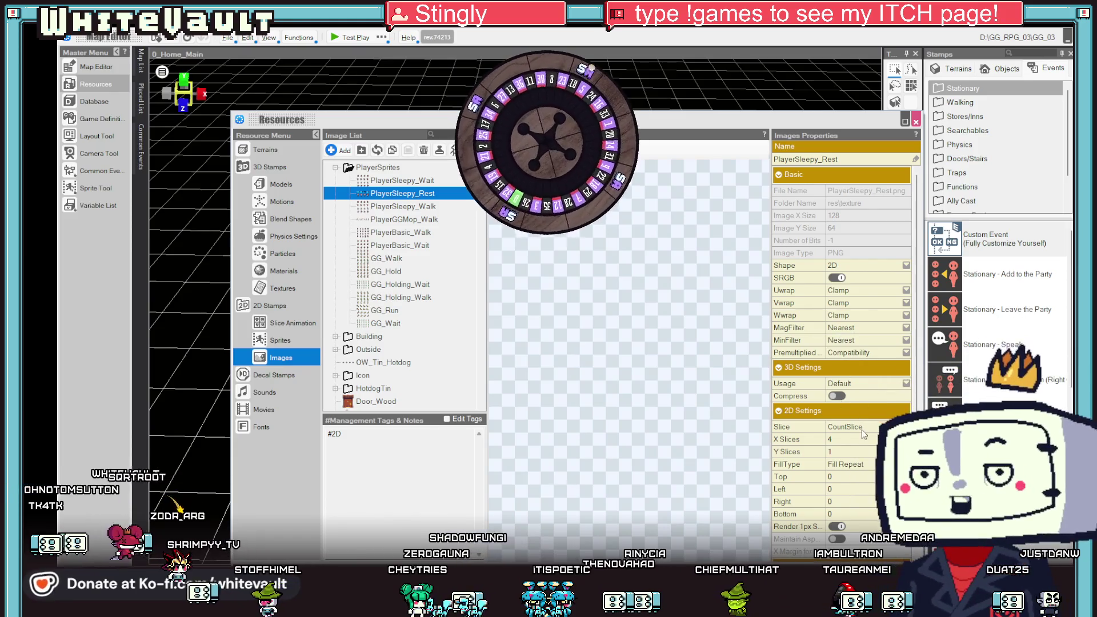
scroll(864, 434, down, 1)
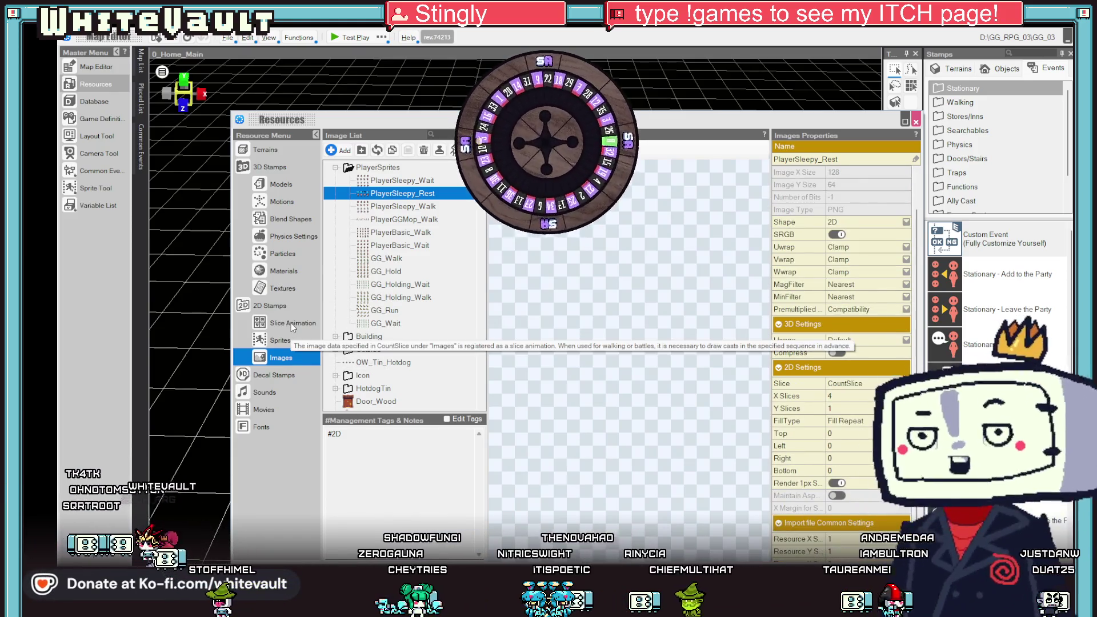
click(292, 325)
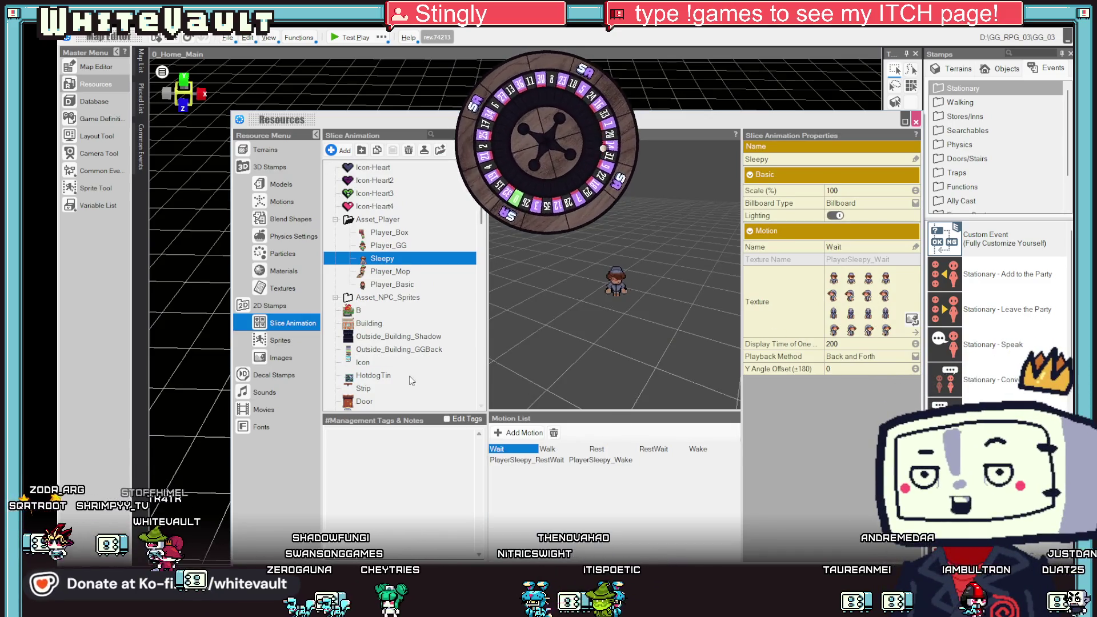
click(280, 359)
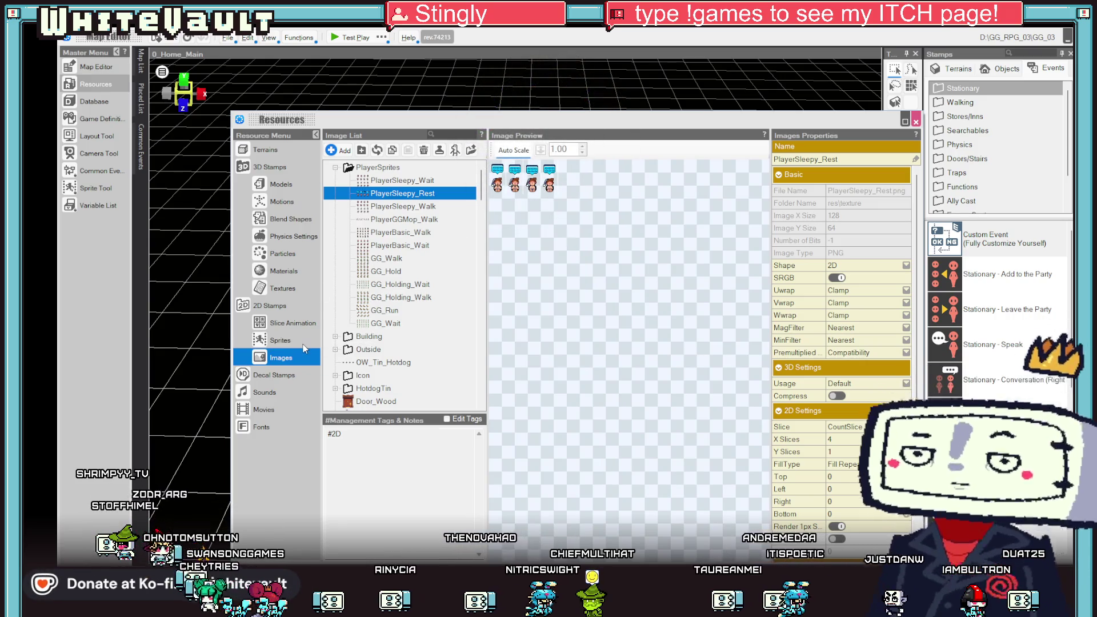
click(292, 323)
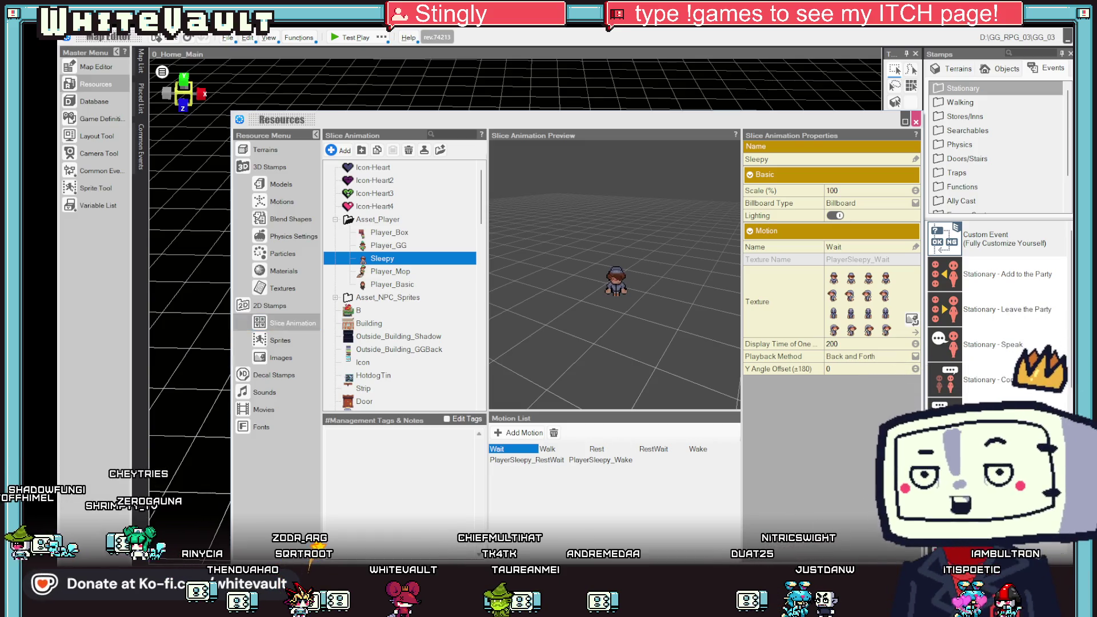
click(96, 66)
key(alt+Tab)
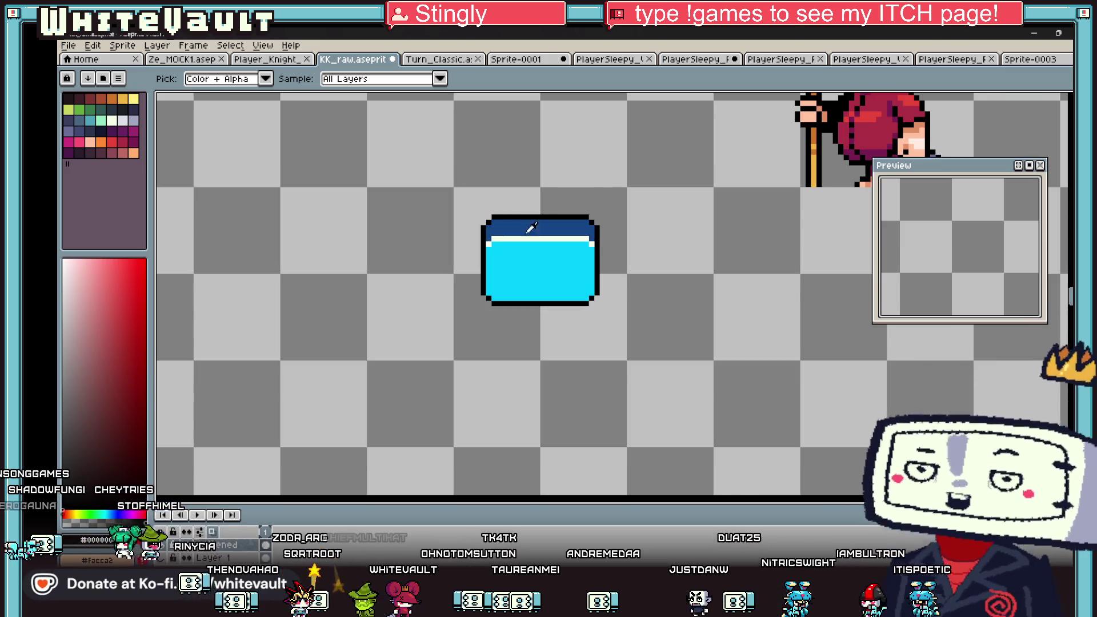
Pencil a black line up from the box's top-left corner and across the top.
scroll(531, 228, up, 3)
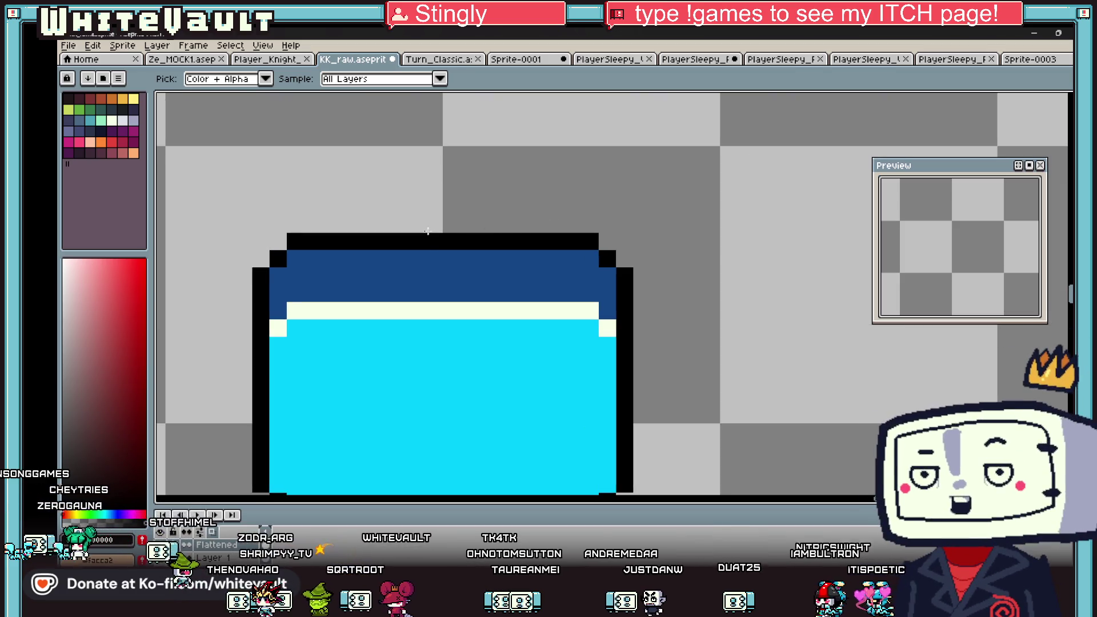
key(b)
click(261, 257)
drag(261, 257, 276, 169)
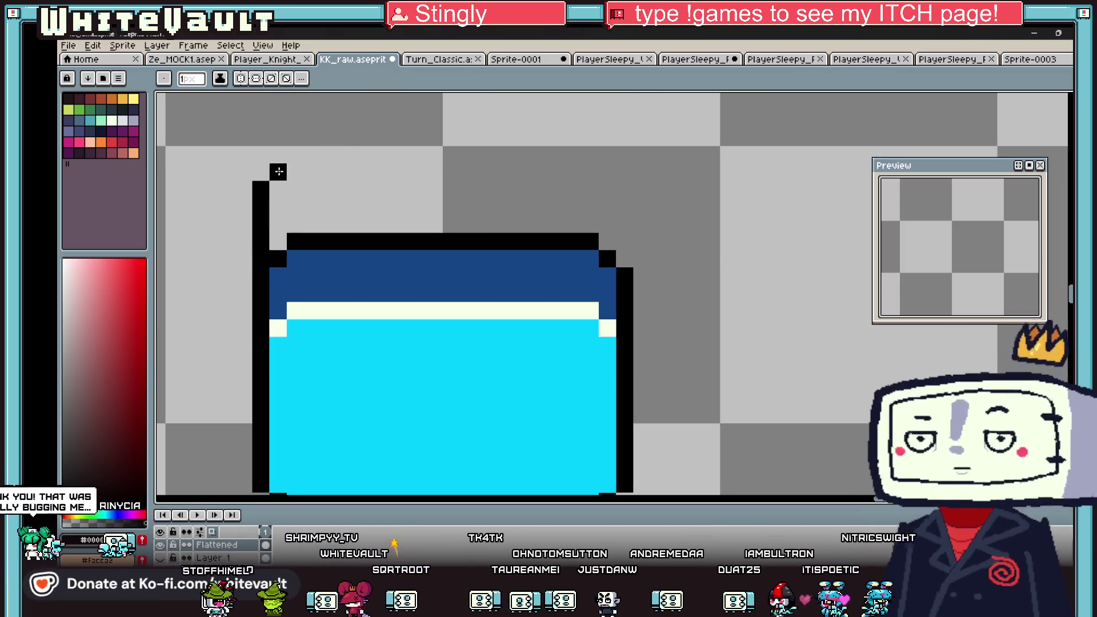
shift+click(573, 154)
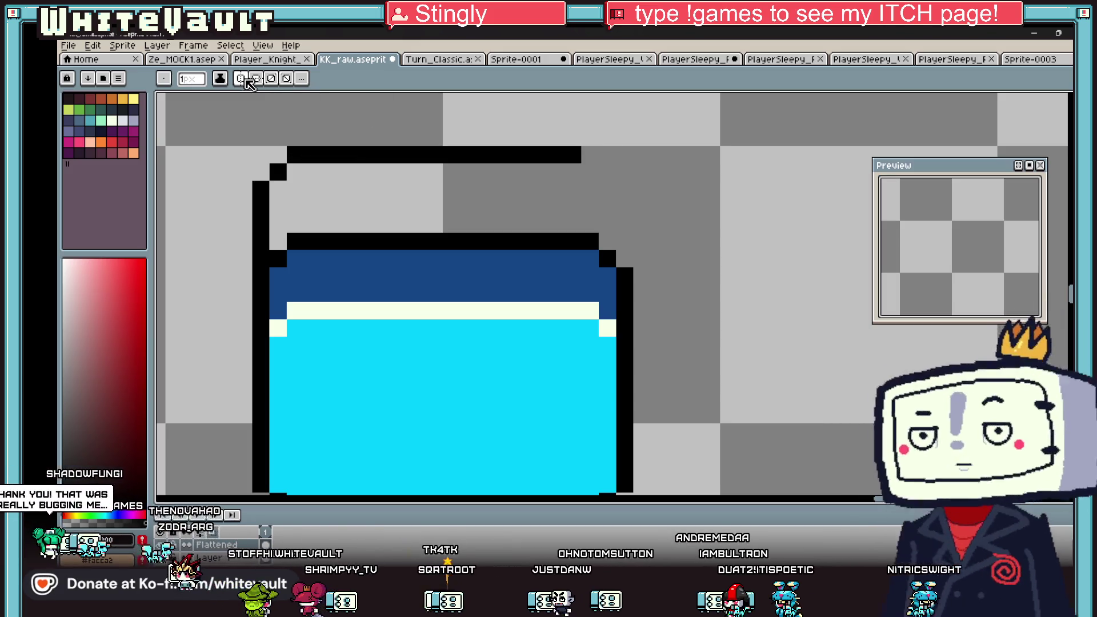
Move the symmetry axis onto the centre of the cyan box.
scroll(529, 147, down, 6)
scroll(509, 184, down, 2)
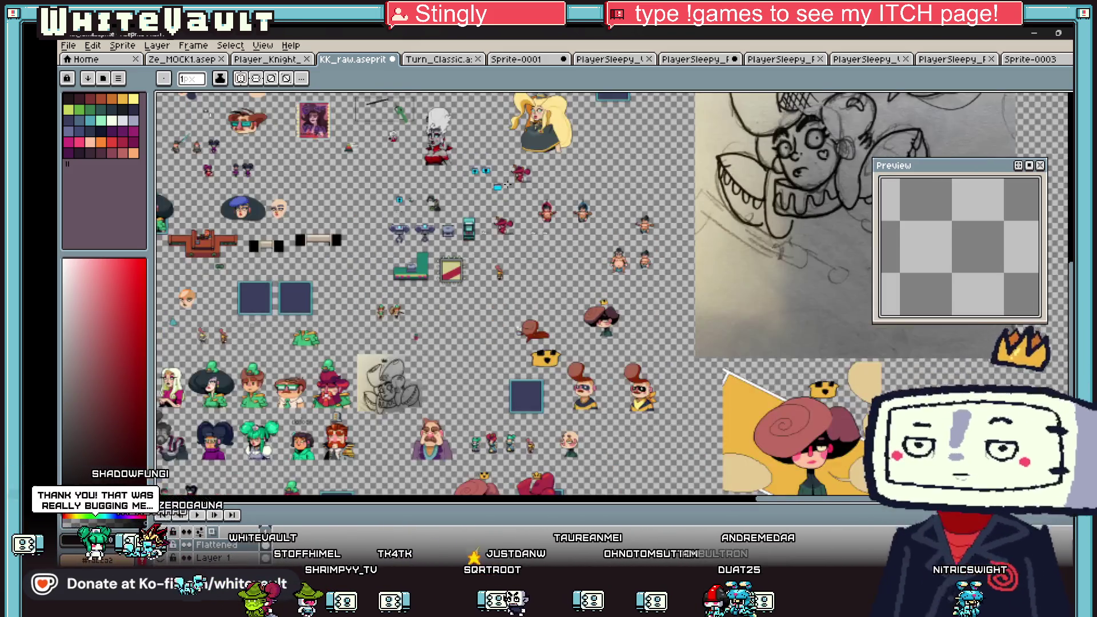
scroll(244, 107, down, 2)
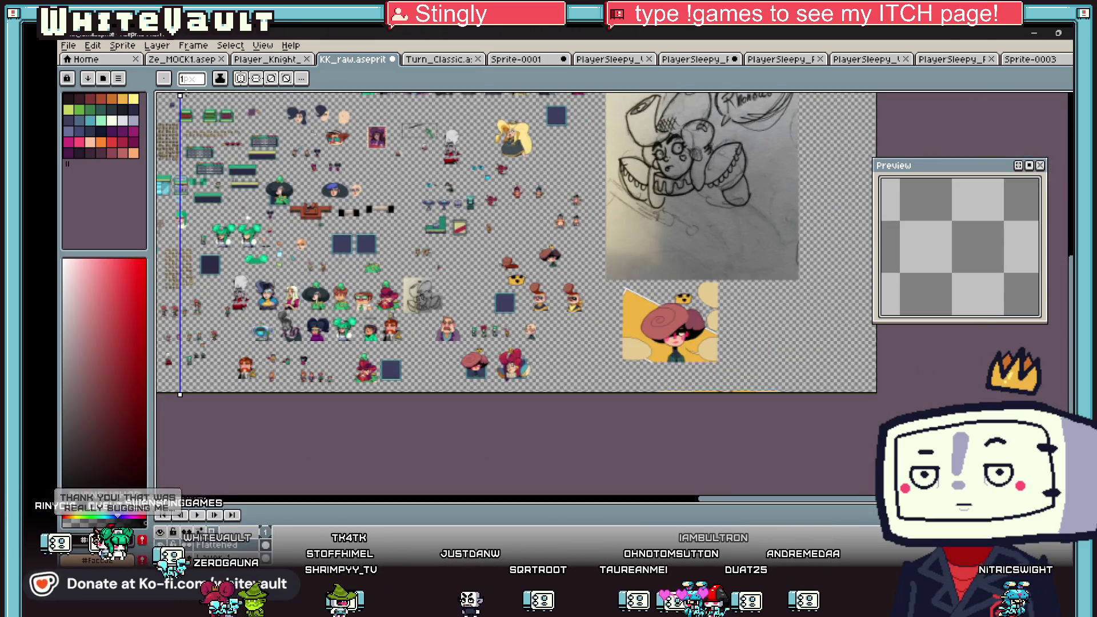
drag(180, 170, 500, 170)
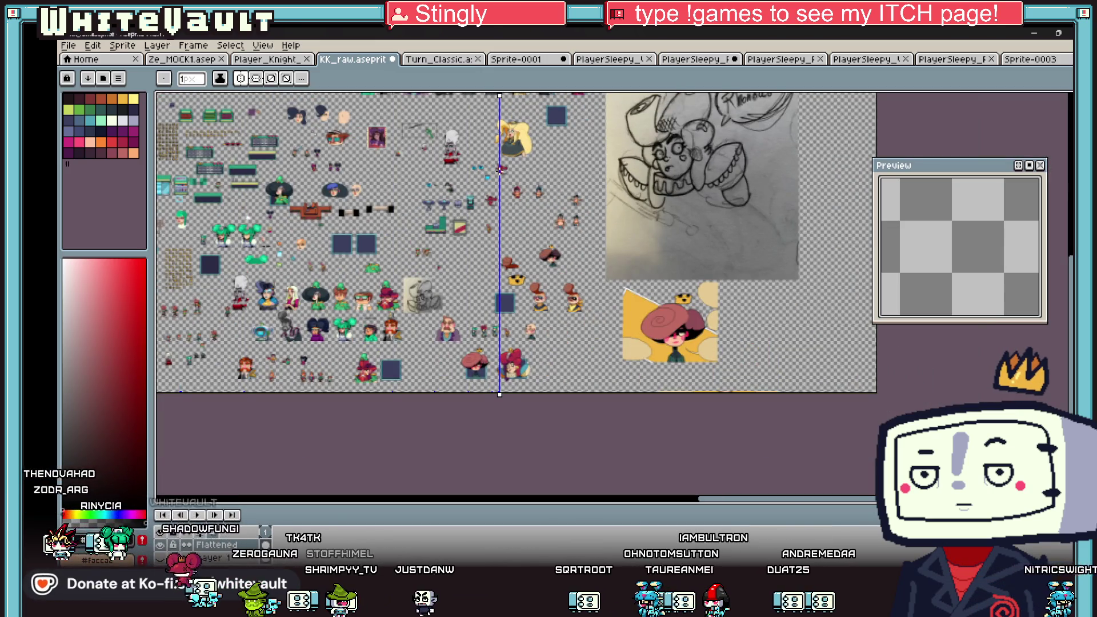
scroll(500, 168, up, 5)
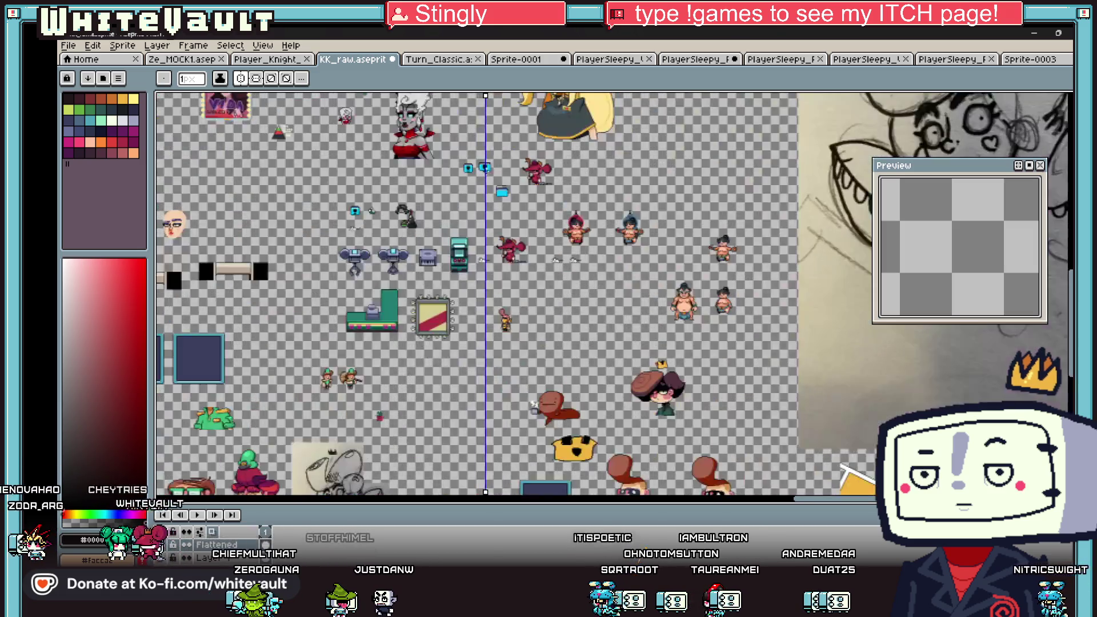
drag(499, 166, 530, 175)
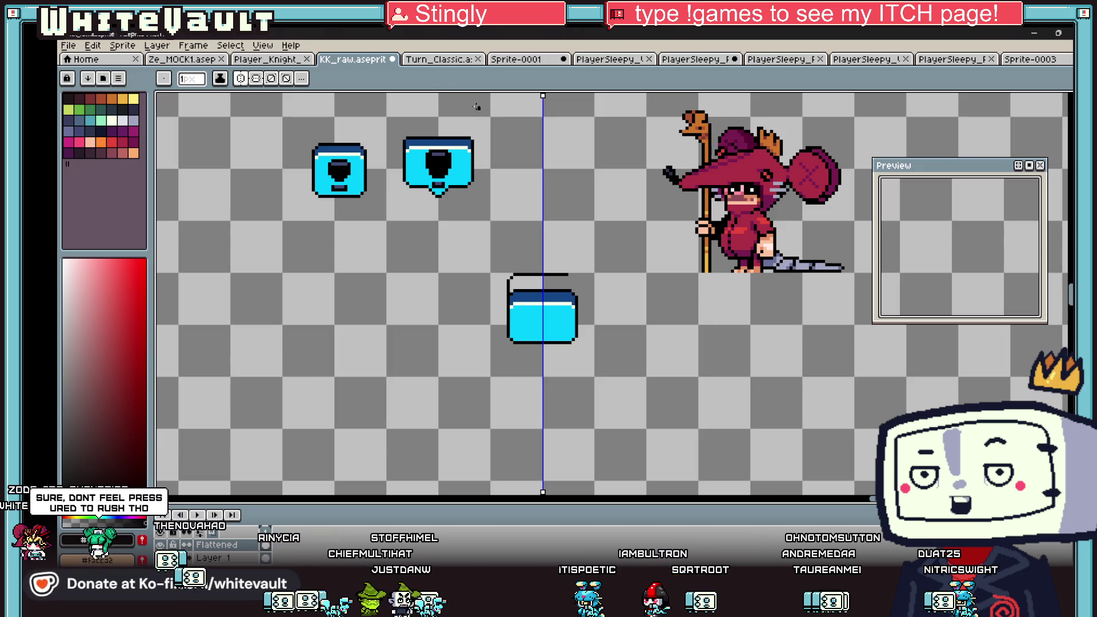
Draw the mirrored black top outline, undo the overlong line, and sample the band's dark blue.
scroll(589, 301, up, 2)
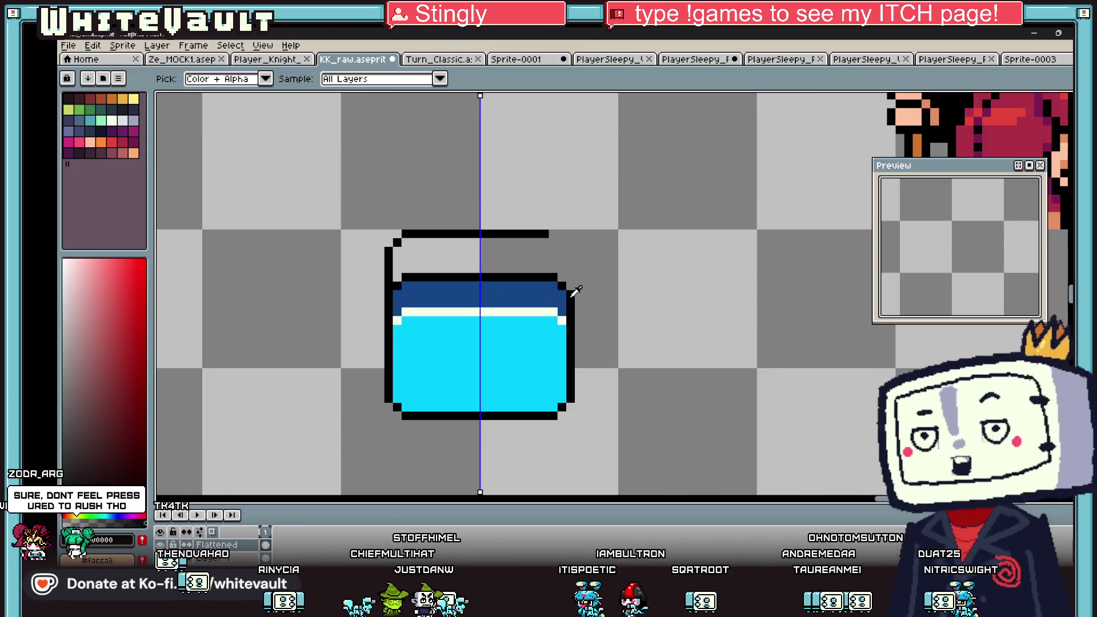
click(561, 234)
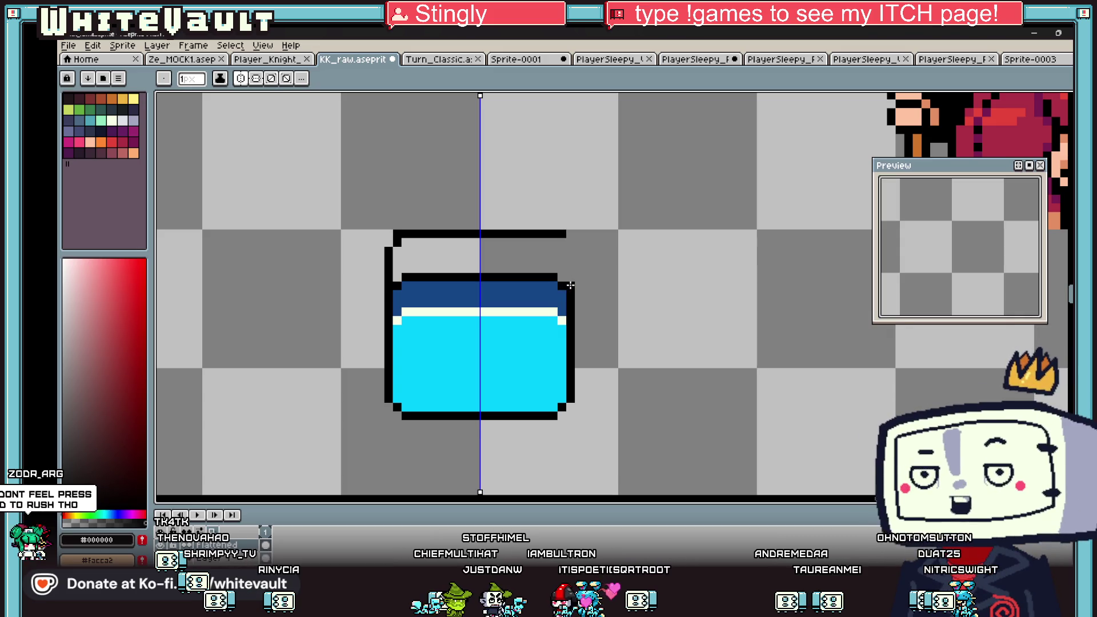
key(ctrl+z)
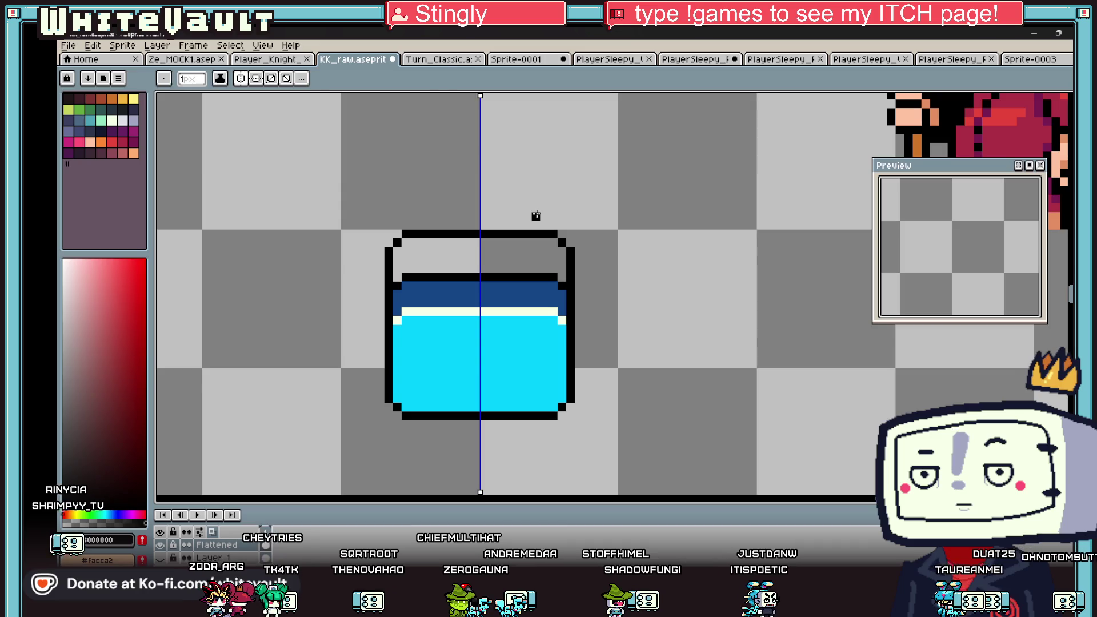
alt+click(508, 295)
Fill the box's empty top section with dark blue.
click(489, 274)
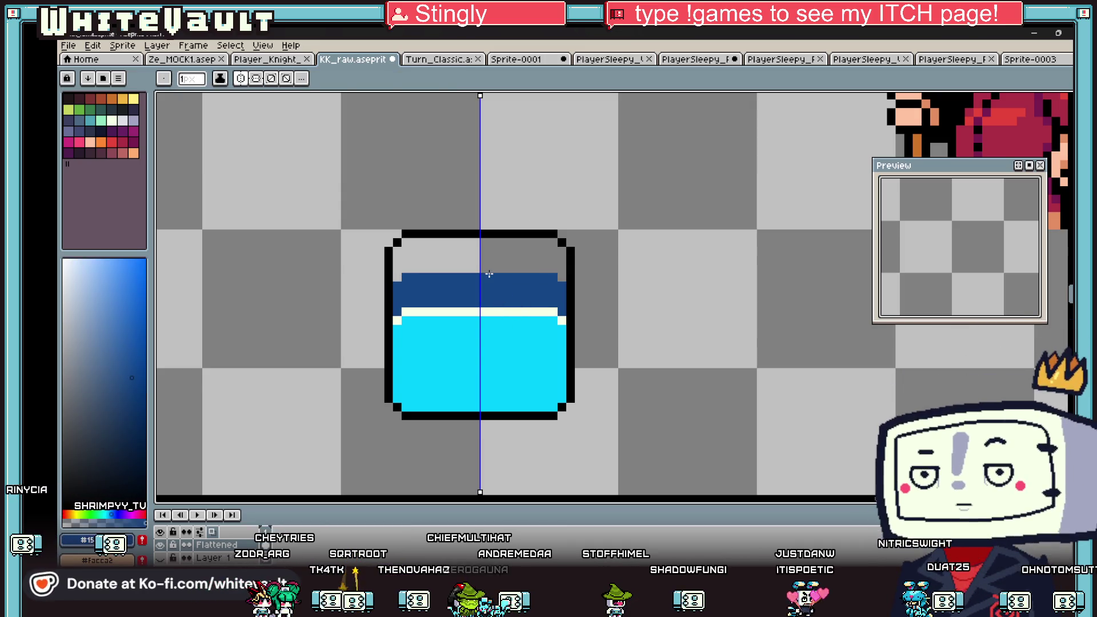
click(489, 254)
scroll(539, 252, down, 2)
scroll(515, 286, up, 2)
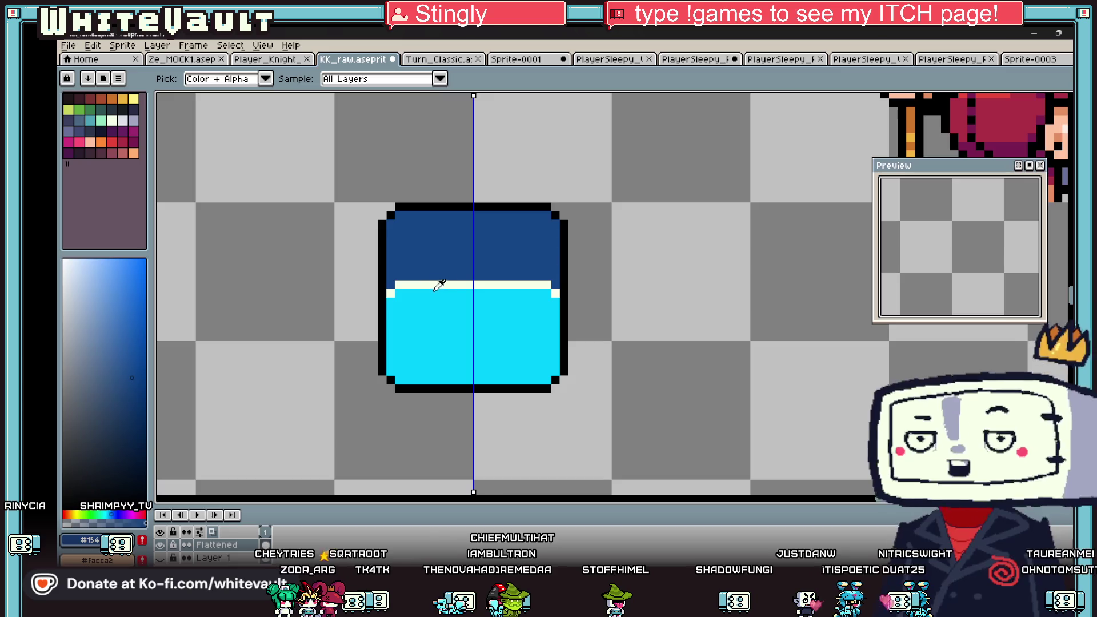
Pick black from the box outline and draw mirrored black legs under the box.
alt+click(413, 388)
scroll(413, 385, up, 2)
click(400, 401)
key(alt)
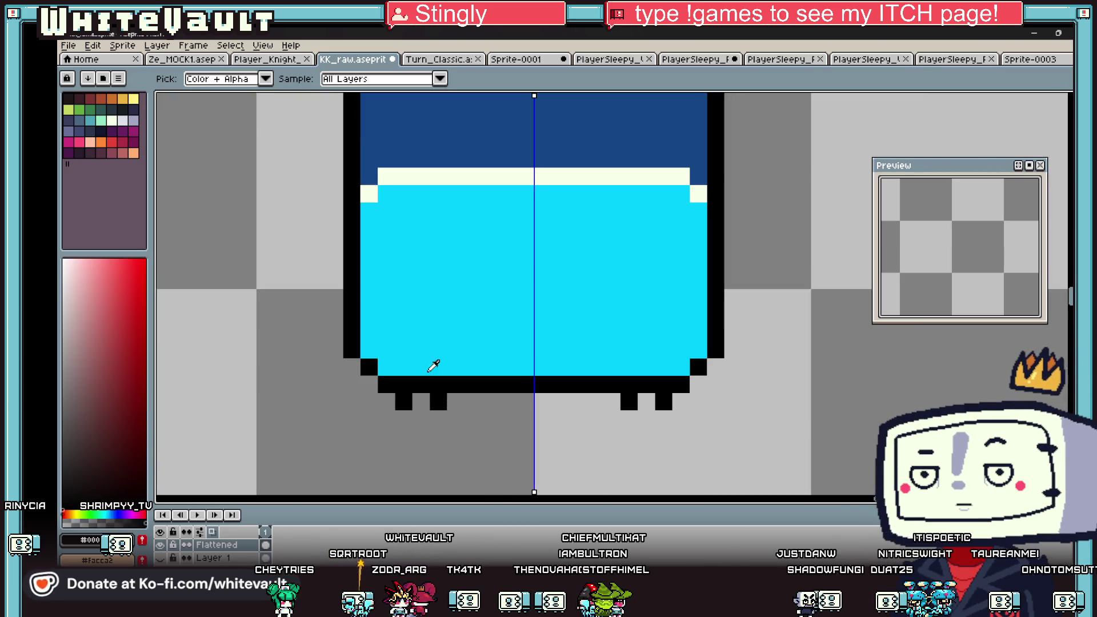
scroll(486, 349, down, 4)
scroll(512, 366, up, 4)
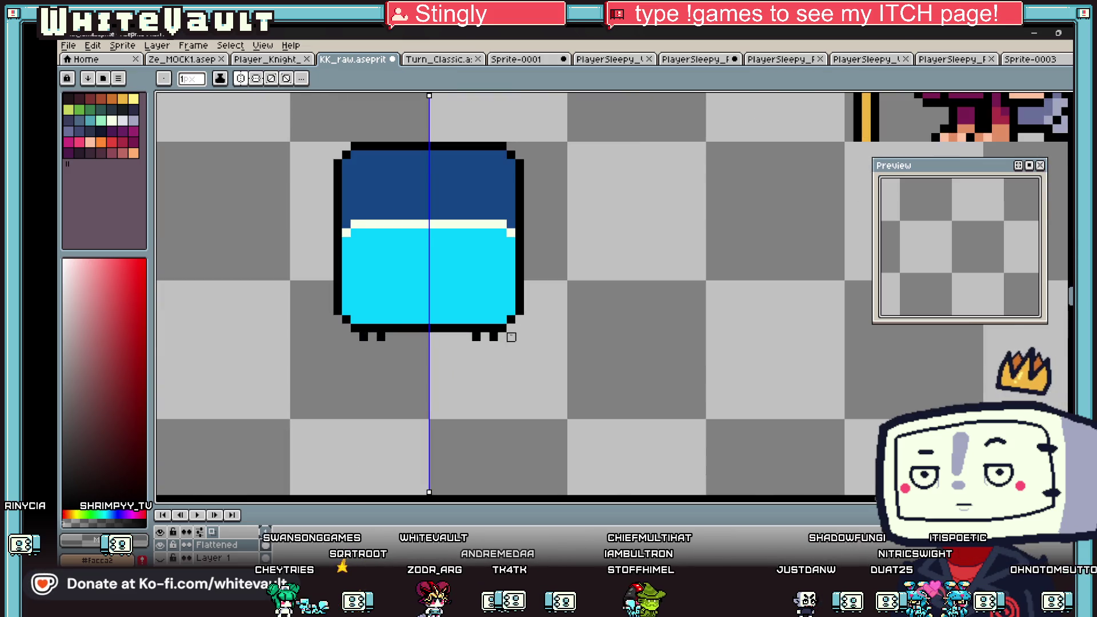
key(alt)
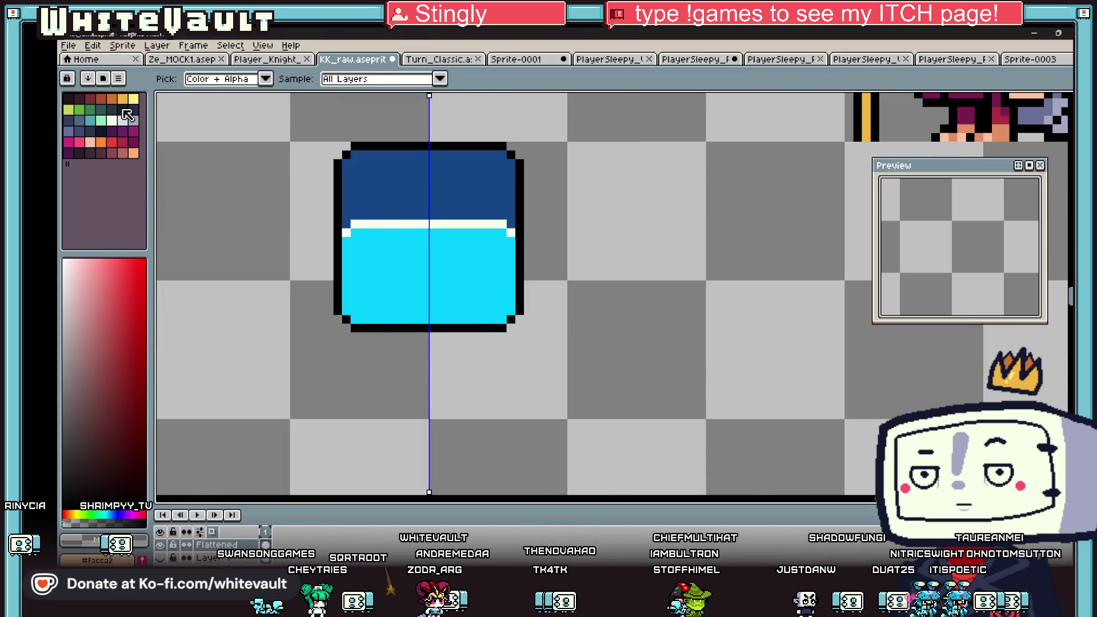
Try red and dark magenta recolours on the box, then undo back to blue and cyan.
click(134, 101)
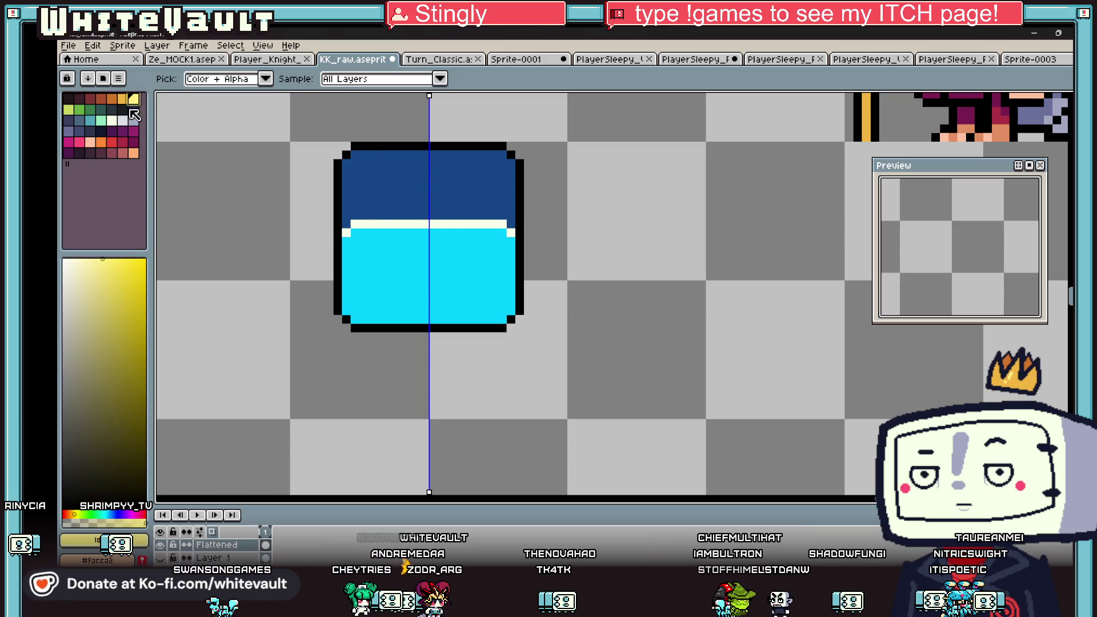
click(112, 142)
click(417, 290)
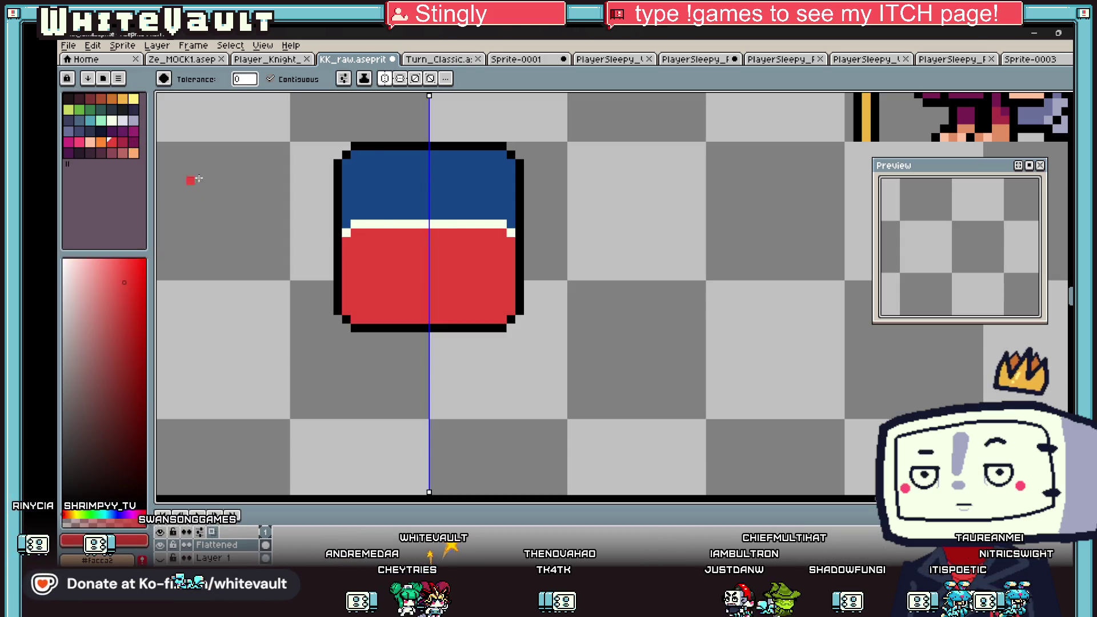
click(133, 142)
click(436, 171)
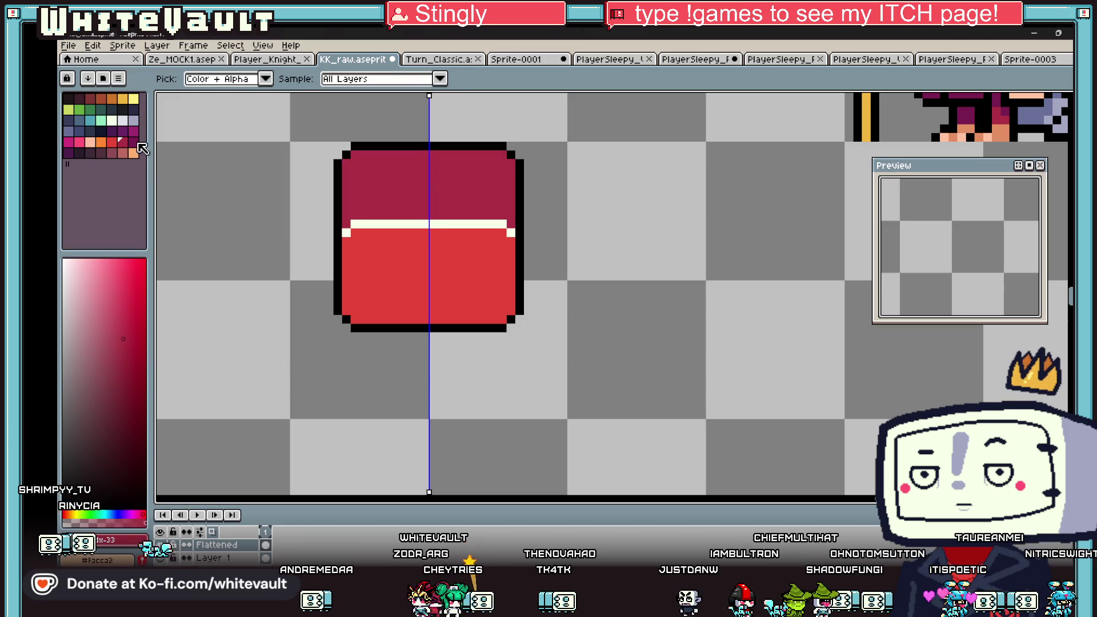
click(448, 224)
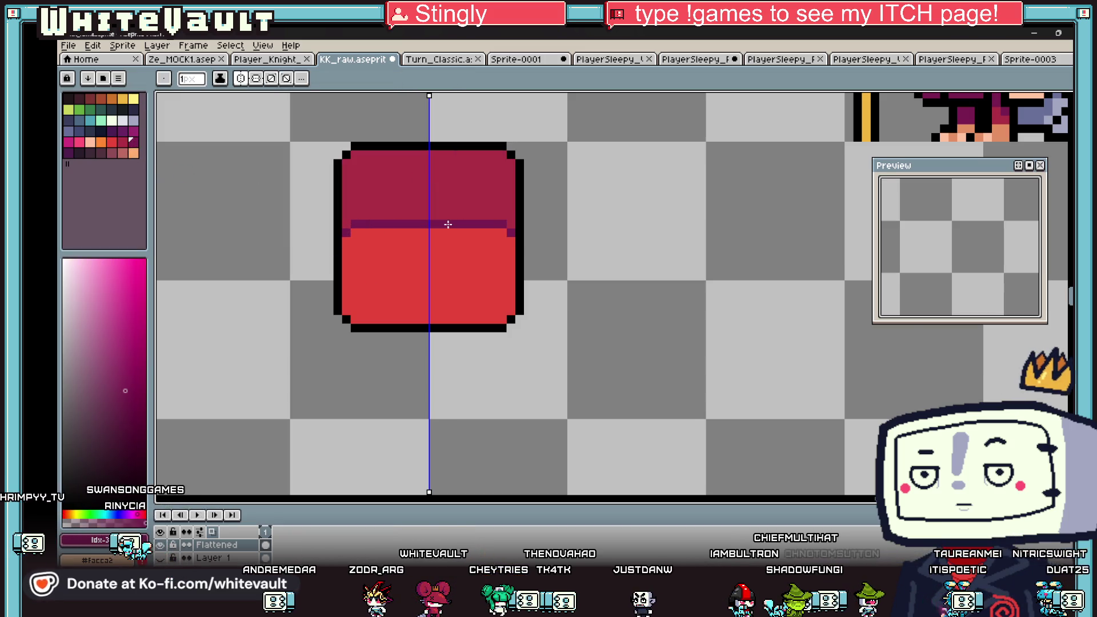
scroll(457, 227, down, 5)
scroll(461, 226, up, 5)
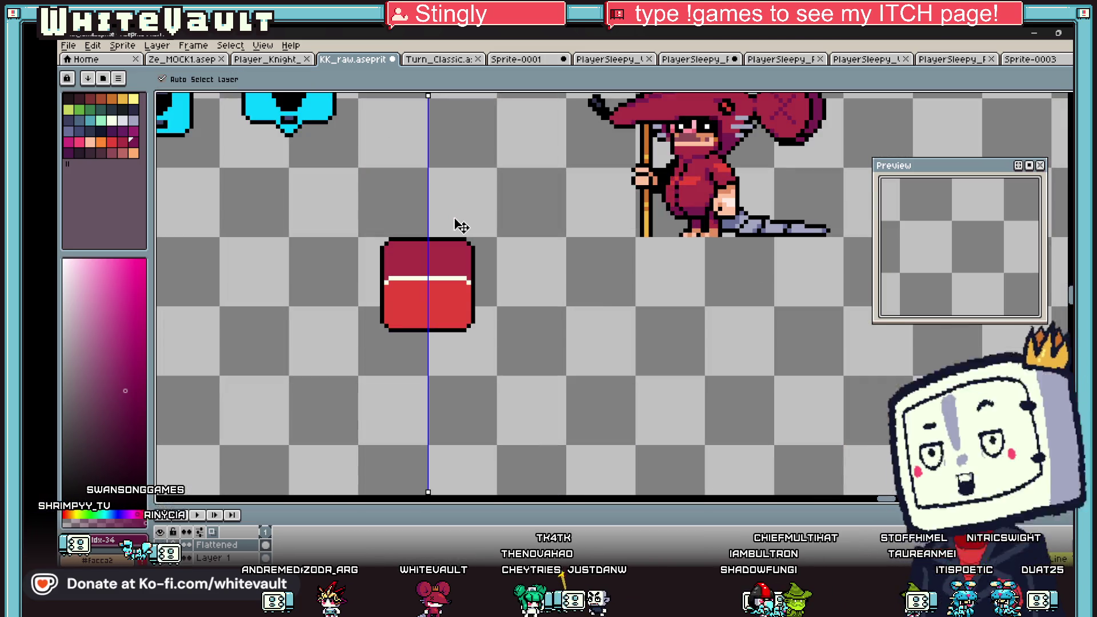
key(ctrl+z)
key(ctrl+z)
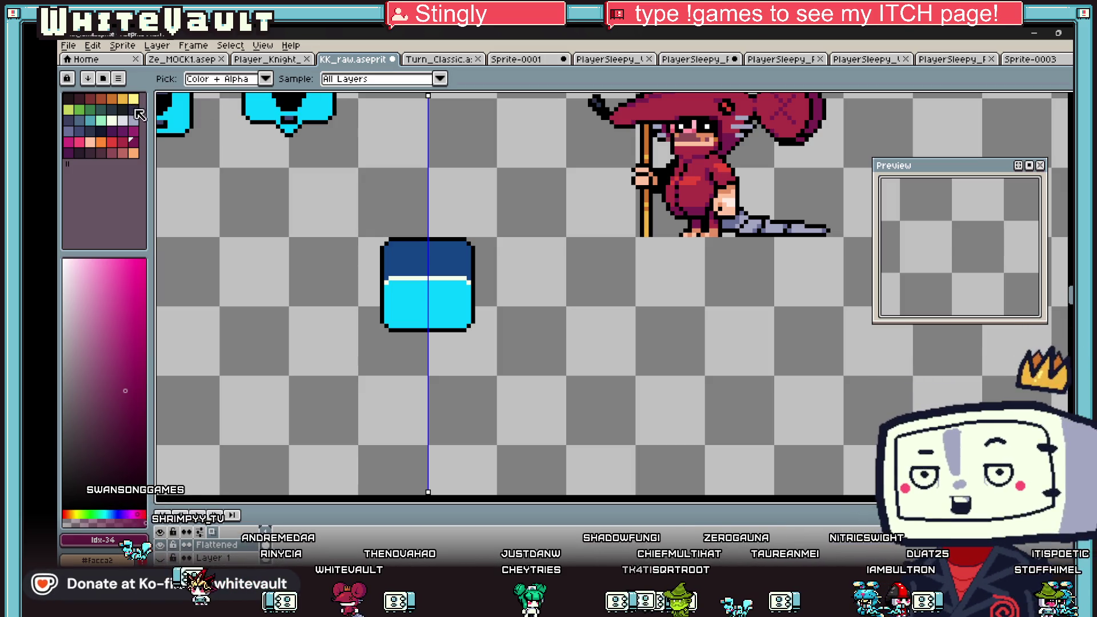
Outline a mirrored rectangle in the cyan area and fill it dark navy.
alt+click(382, 265)
scroll(391, 286, up, 2)
drag(398, 280, 399, 331)
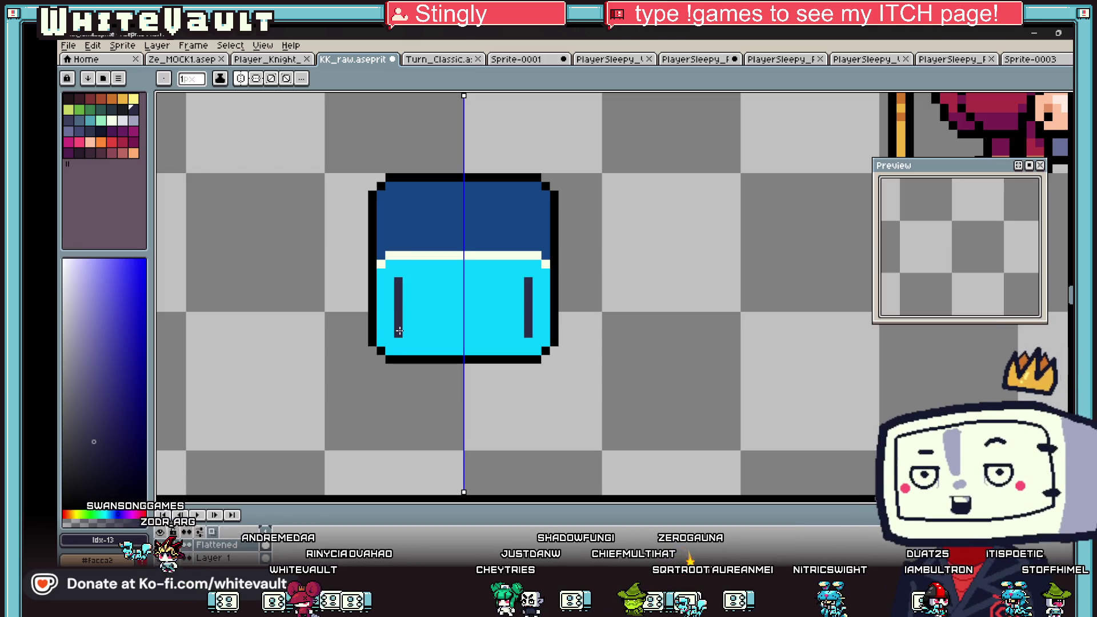
drag(473, 327, 473, 334)
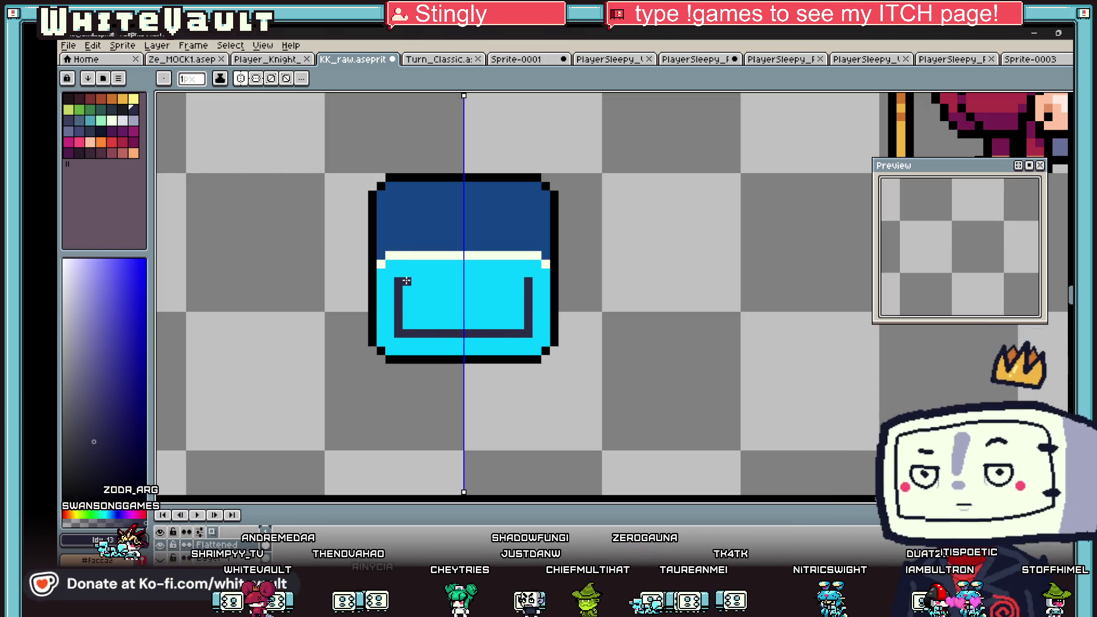
drag(402, 280, 464, 280)
key(g)
click(477, 307)
Draw full-height black edges down the window's sides.
scroll(458, 326, up, 1)
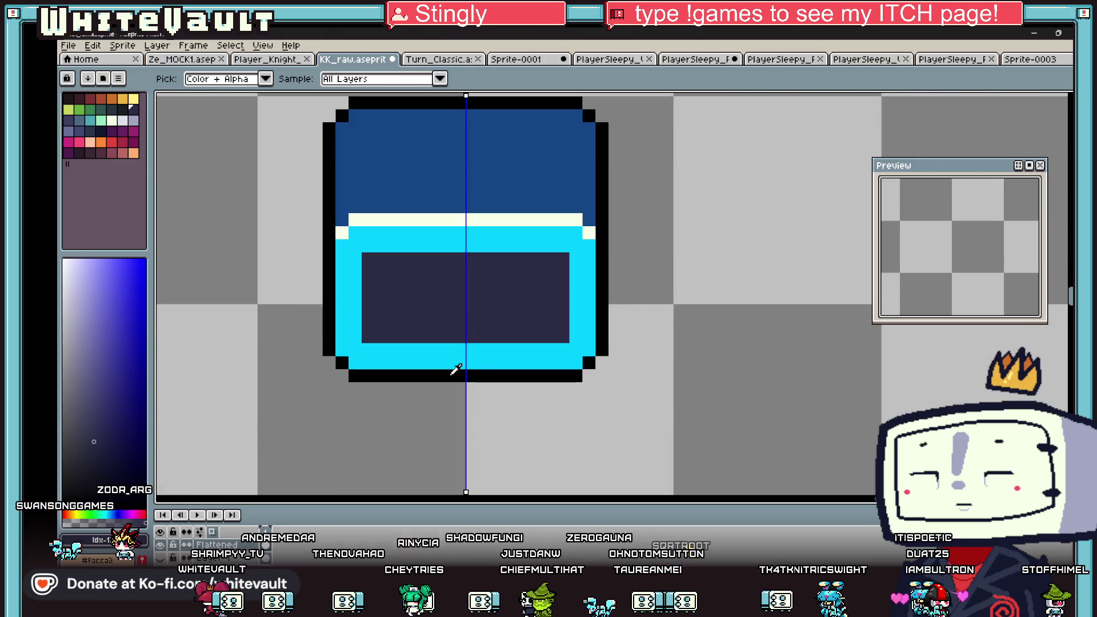
alt+click(453, 371)
key(b)
drag(368, 257, 375, 321)
shift+click(367, 333)
Draw a dark line along the window's bottom row.
key(i)
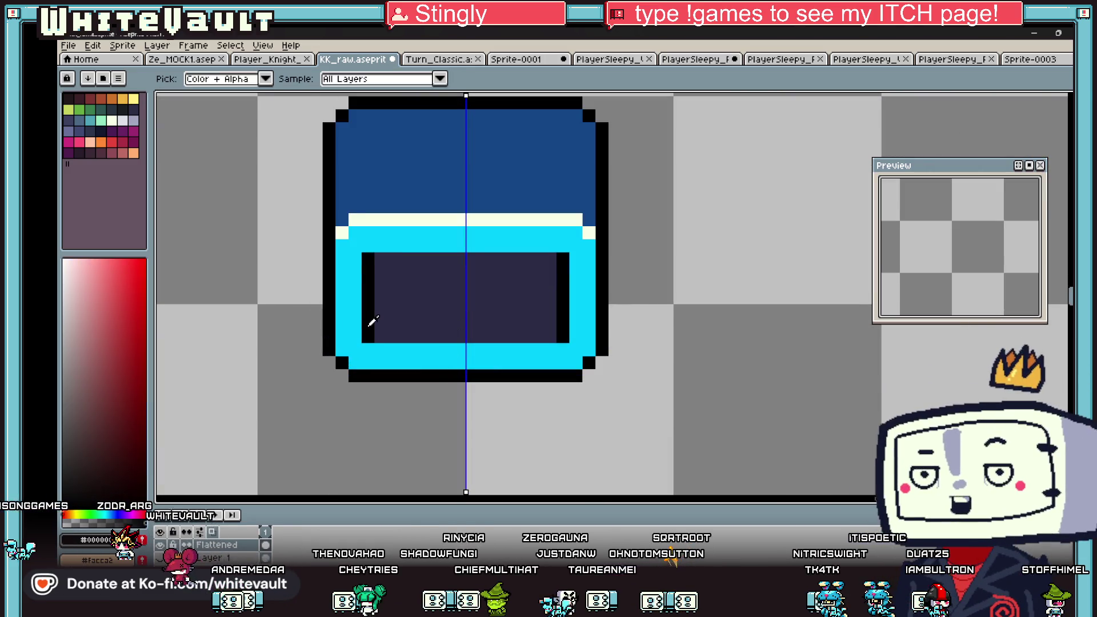
scroll(375, 323, up, 1)
click(379, 321)
click(126, 113)
key(b)
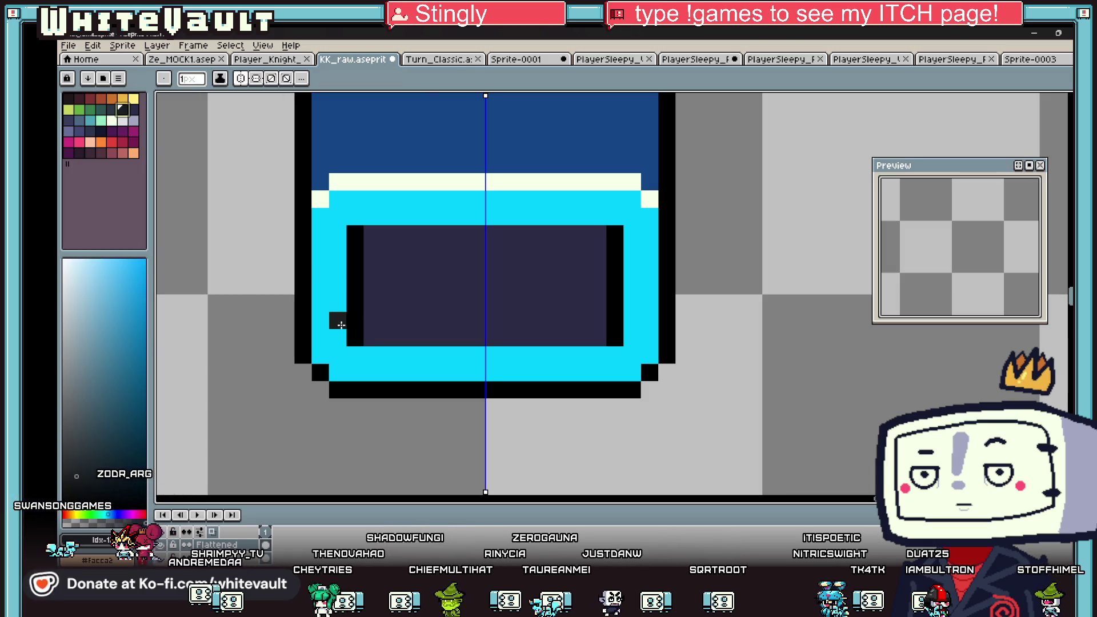
drag(368, 342, 509, 337)
scroll(515, 285, down, 2)
scroll(514, 257, up, 1)
Redraw the window's bottom row in the box's blue, with a darker line above it.
key(i)
click(515, 171)
key(b)
drag(584, 334, 411, 335)
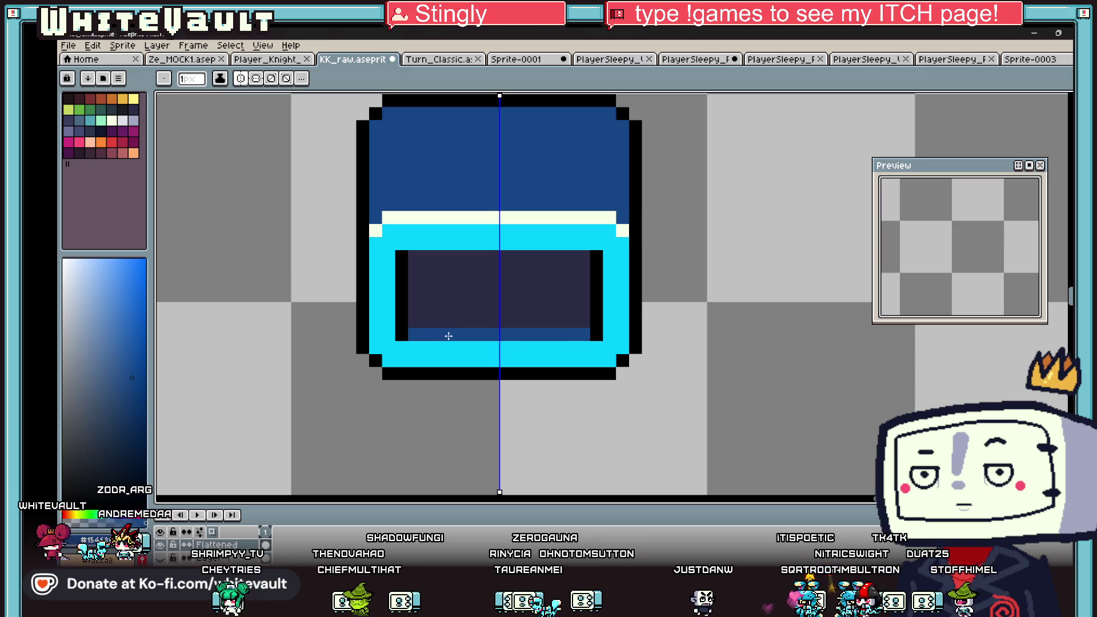
click(134, 108)
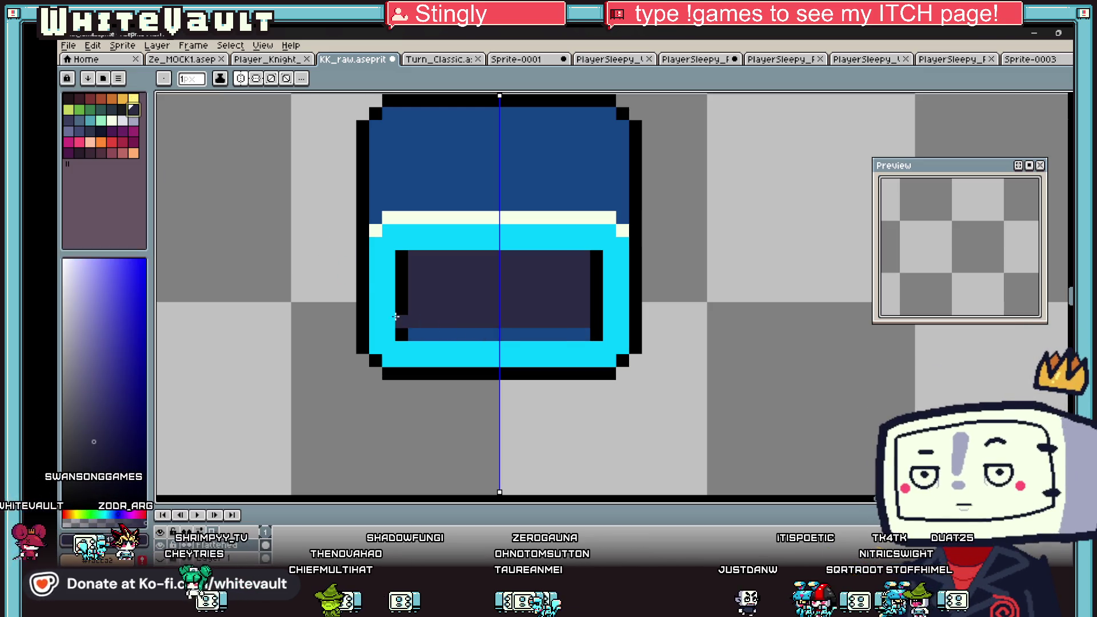
click(121, 109)
drag(417, 325, 561, 320)
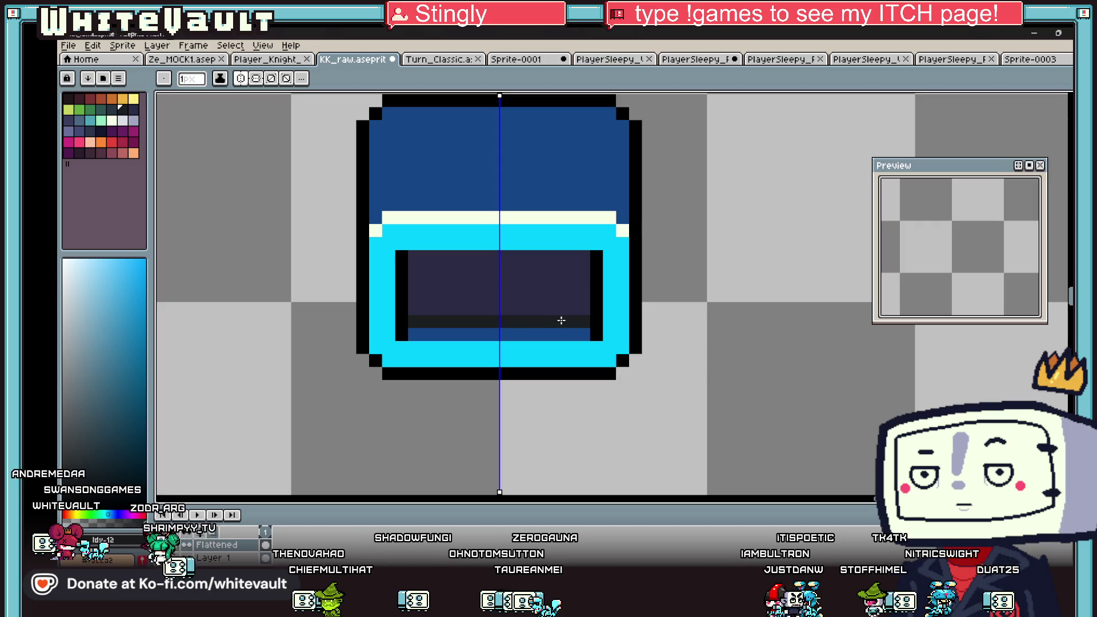
scroll(563, 323, down, 2)
scroll(568, 327, down, 2)
scroll(549, 303, up, 4)
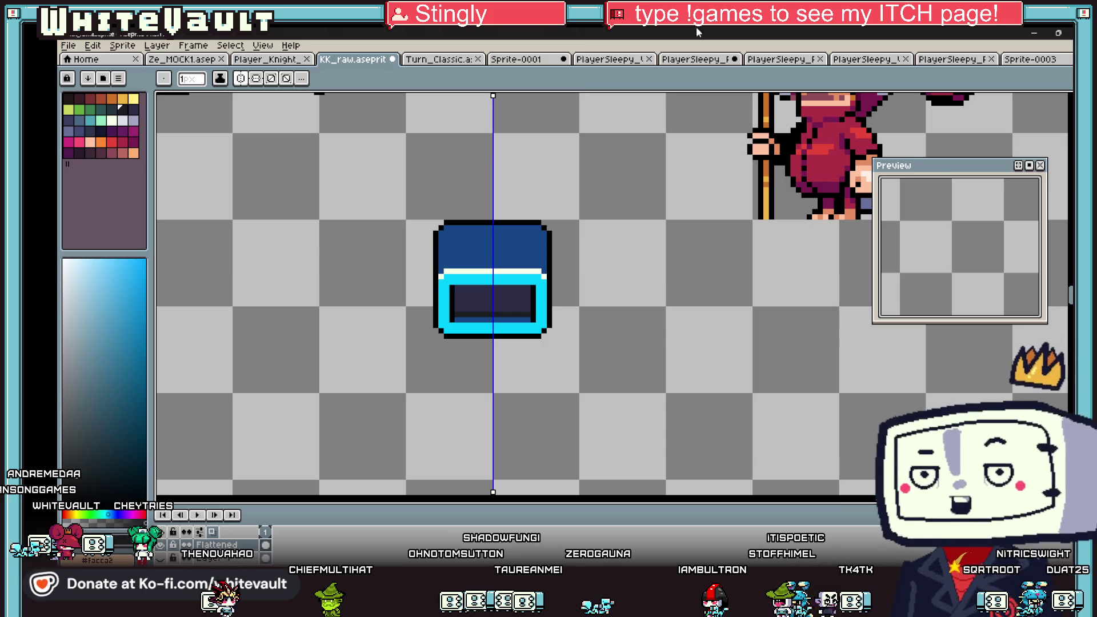
scroll(486, 223, up, 3)
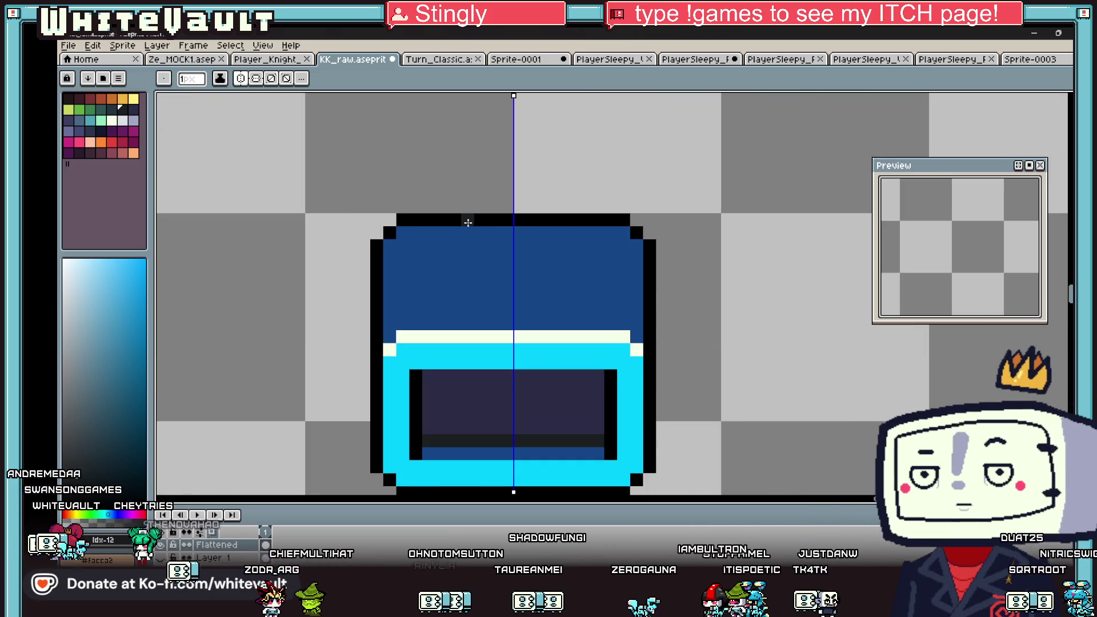